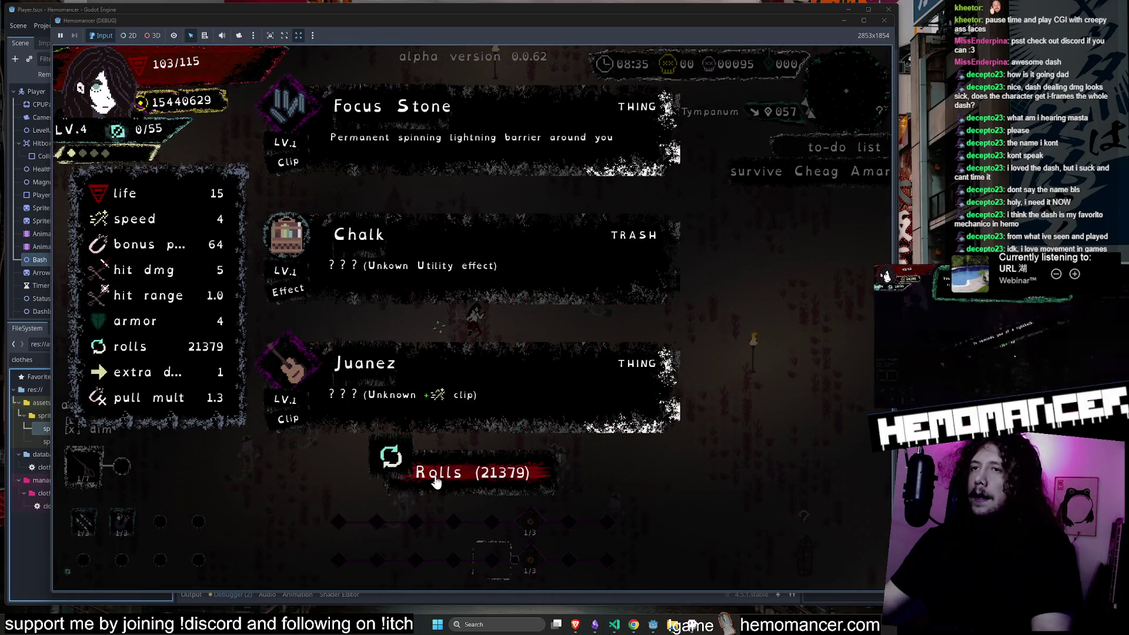
Dismiss the level-up choice, give the character the Dynamo trinket from DEBUG, and resume.
left_click(447, 396)
key("Escape")
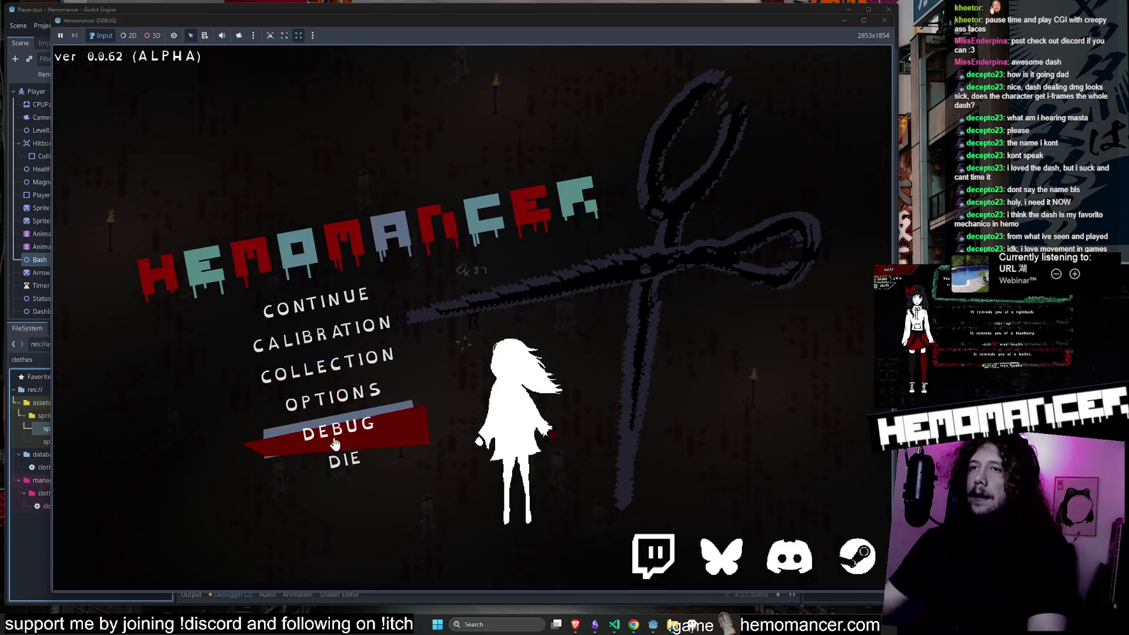
left_click(329, 426)
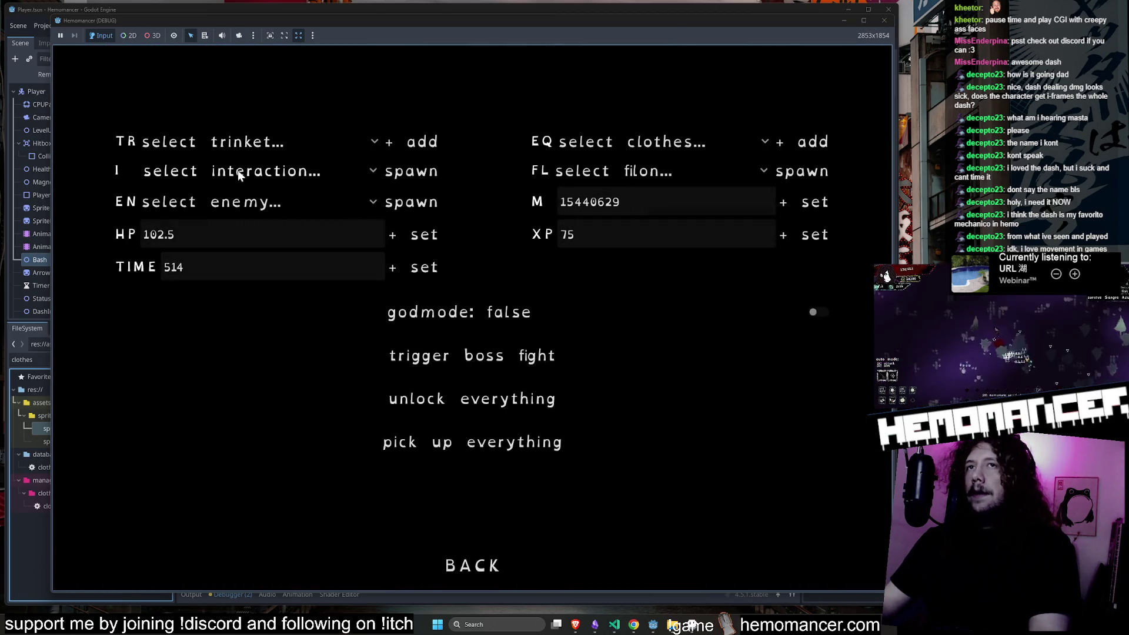
left_click(244, 147)
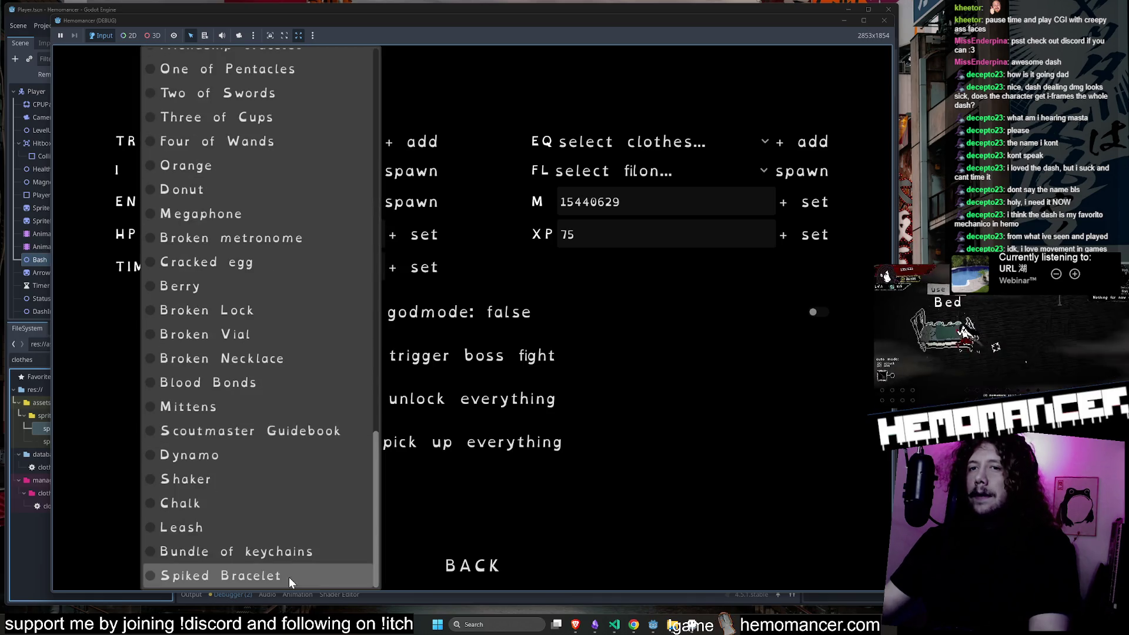
left_click(232, 456)
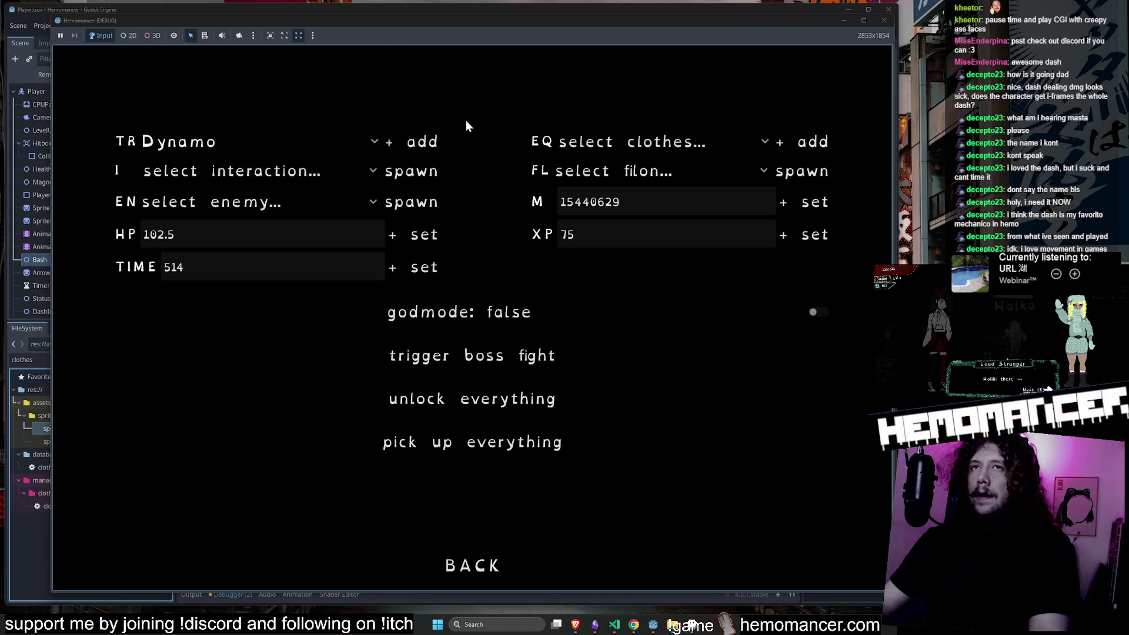
key("Escape")
key("Escape")
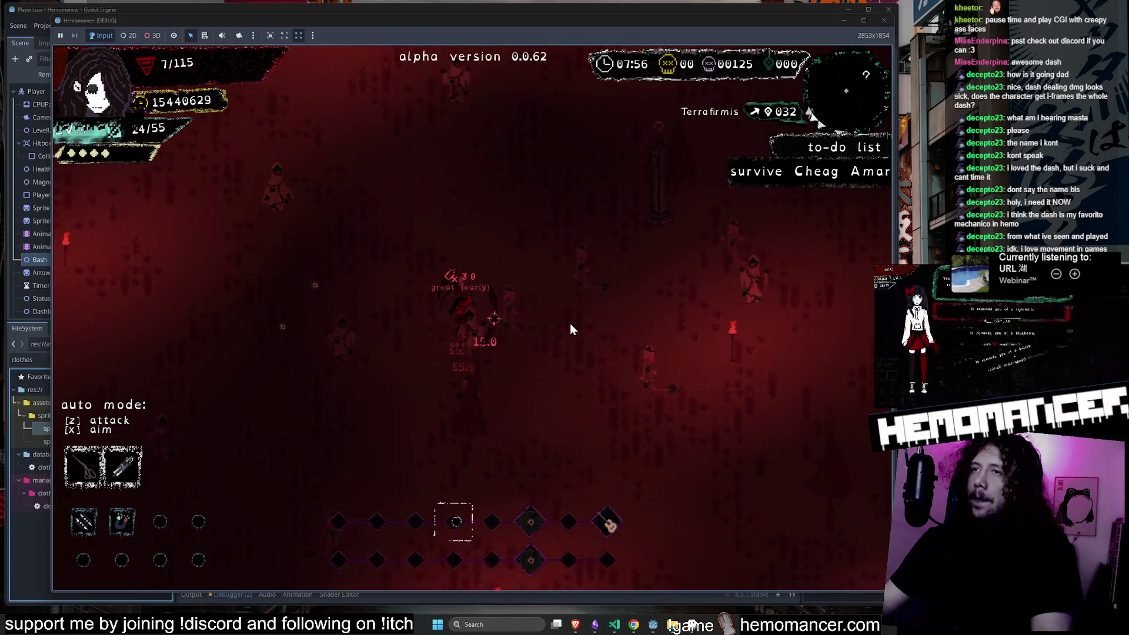
Continue to the hub after dying and walk the character around the training dummies.
key("Return")
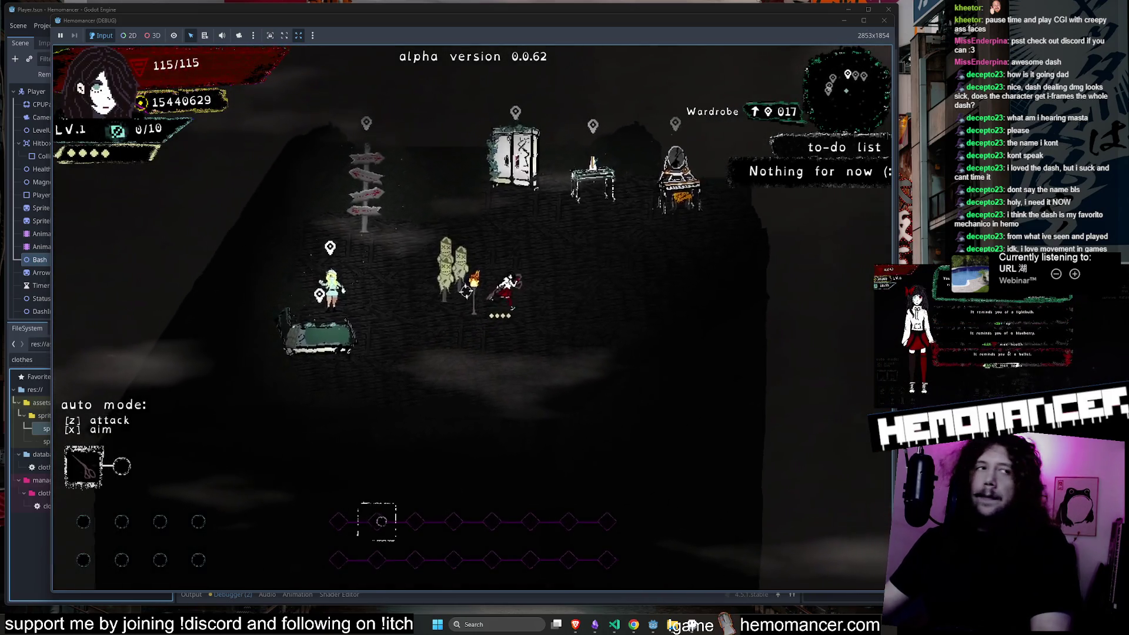
key("Right")
key("Down")
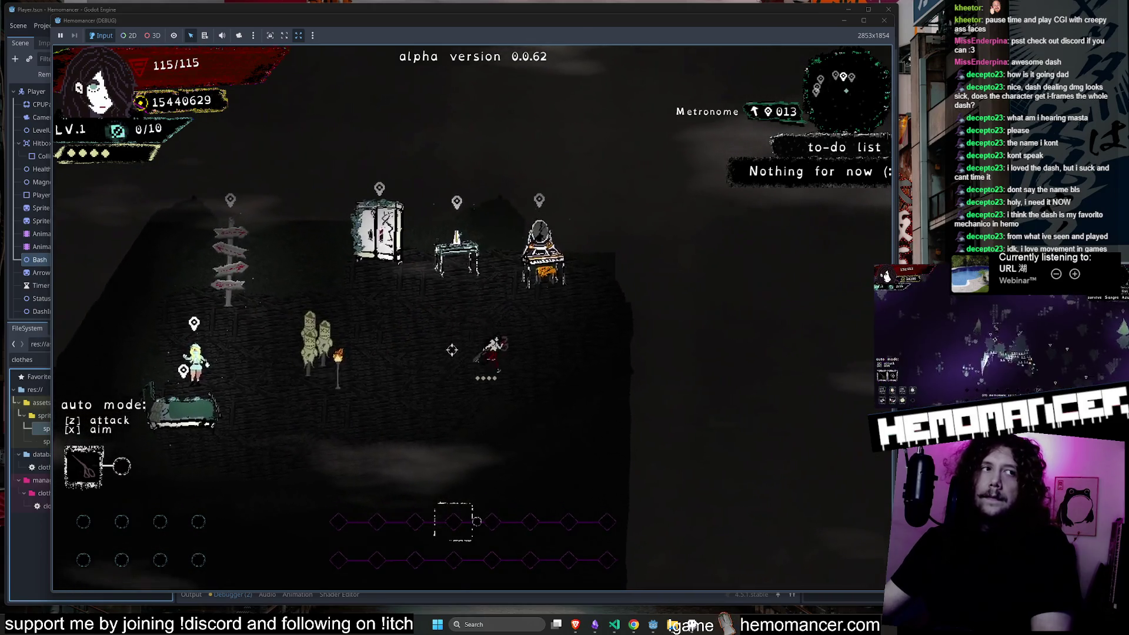
key("Left")
key("Up")
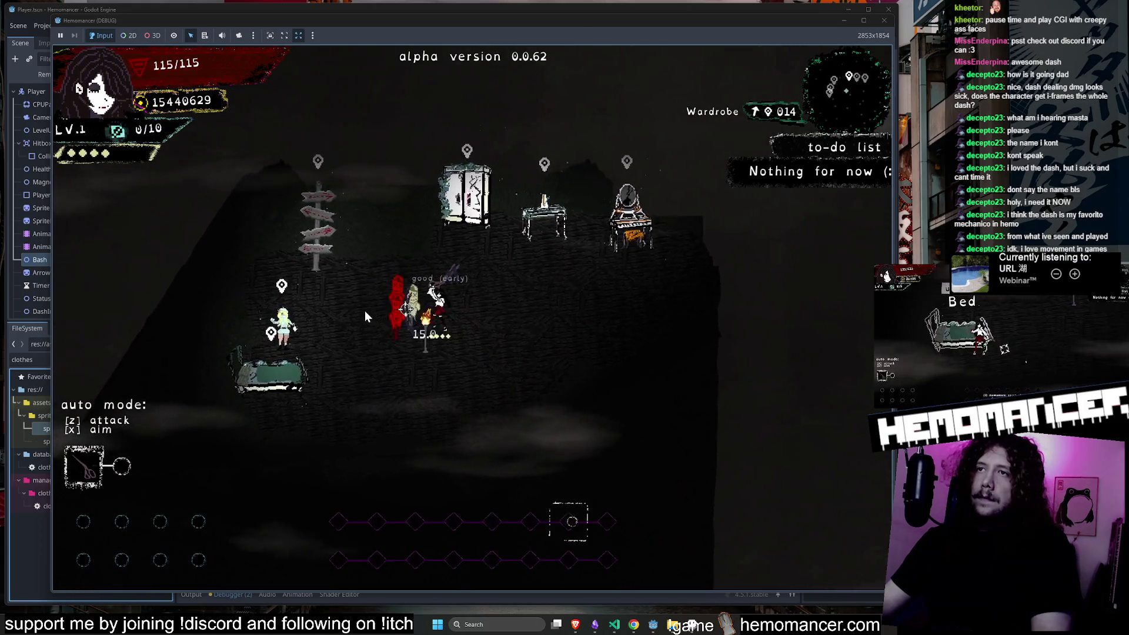
key("Up")
key("Right")
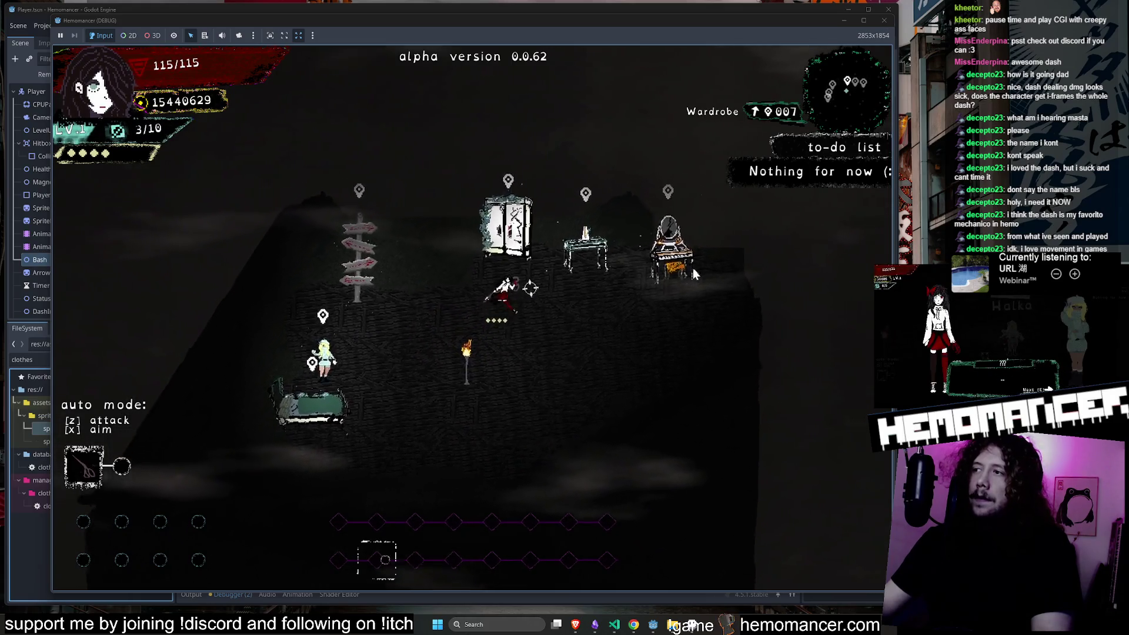
Open the Collection from the title menu, then close the debug game window.
key("Escape")
left_click(345, 374)
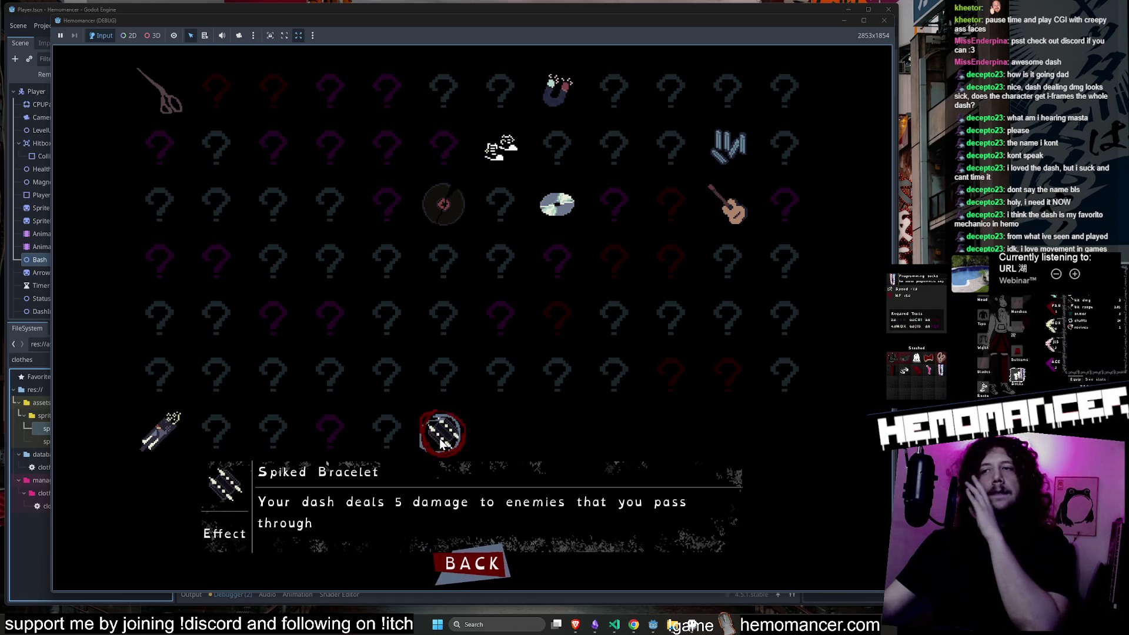
left_click(884, 22)
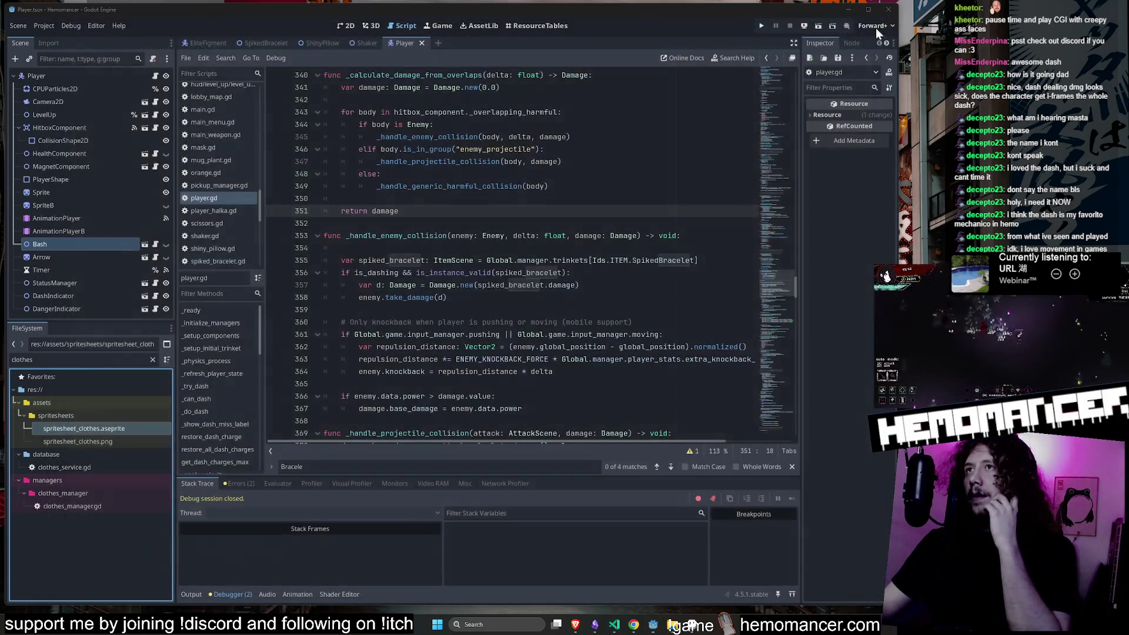
Clear the clothes filter in FileSystem and collapse the assets folder.
key("Up")
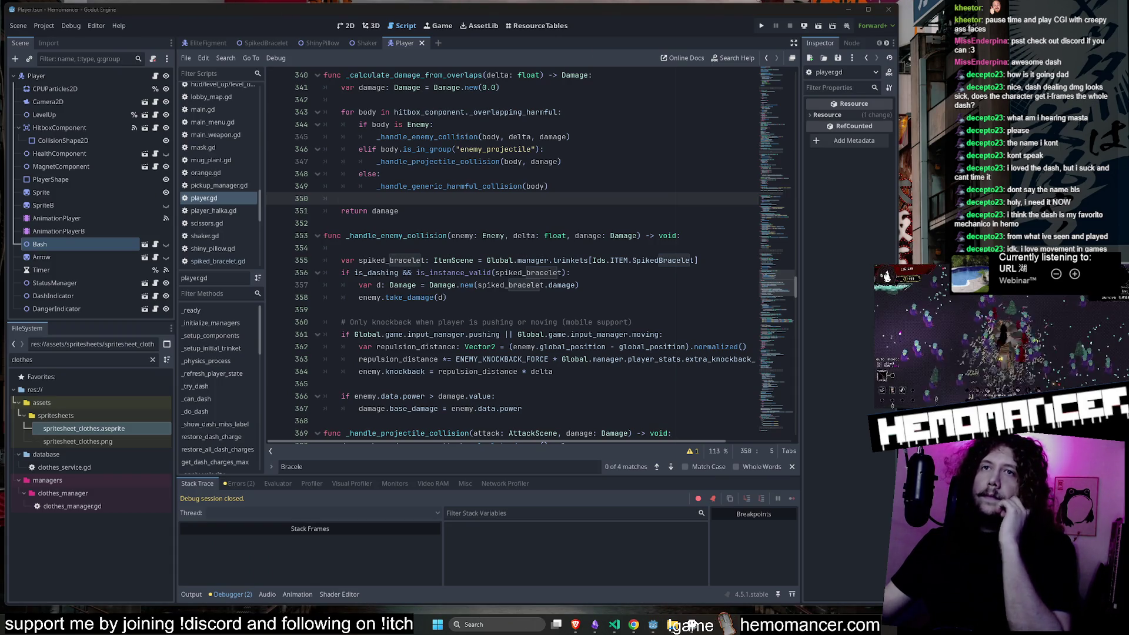
left_click(152, 360)
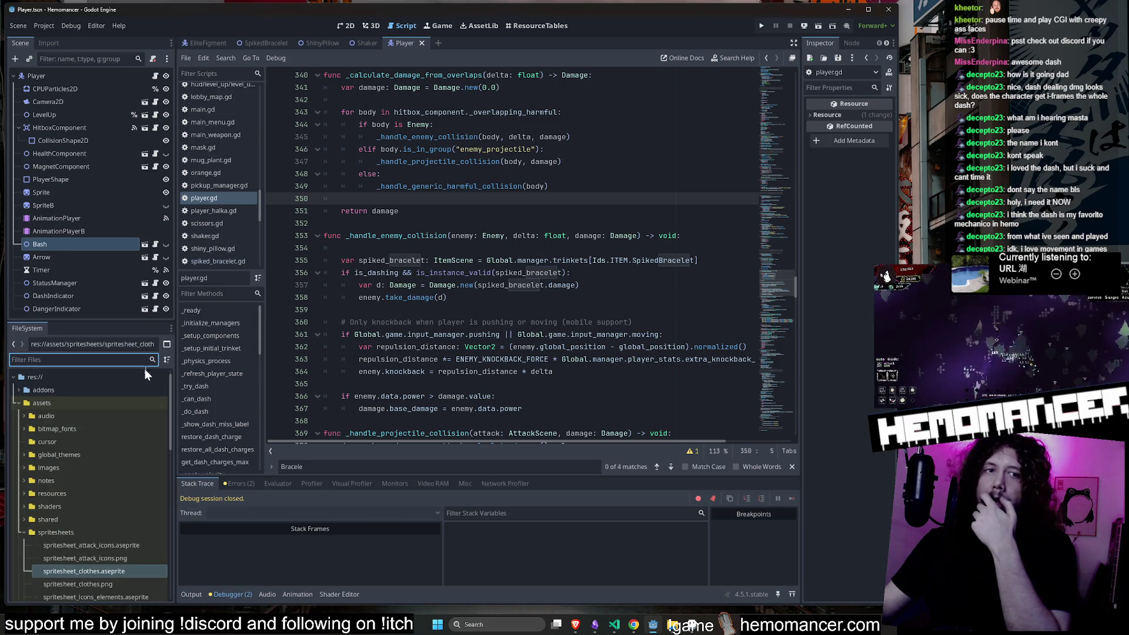
left_click(43, 530)
double_click(58, 404)
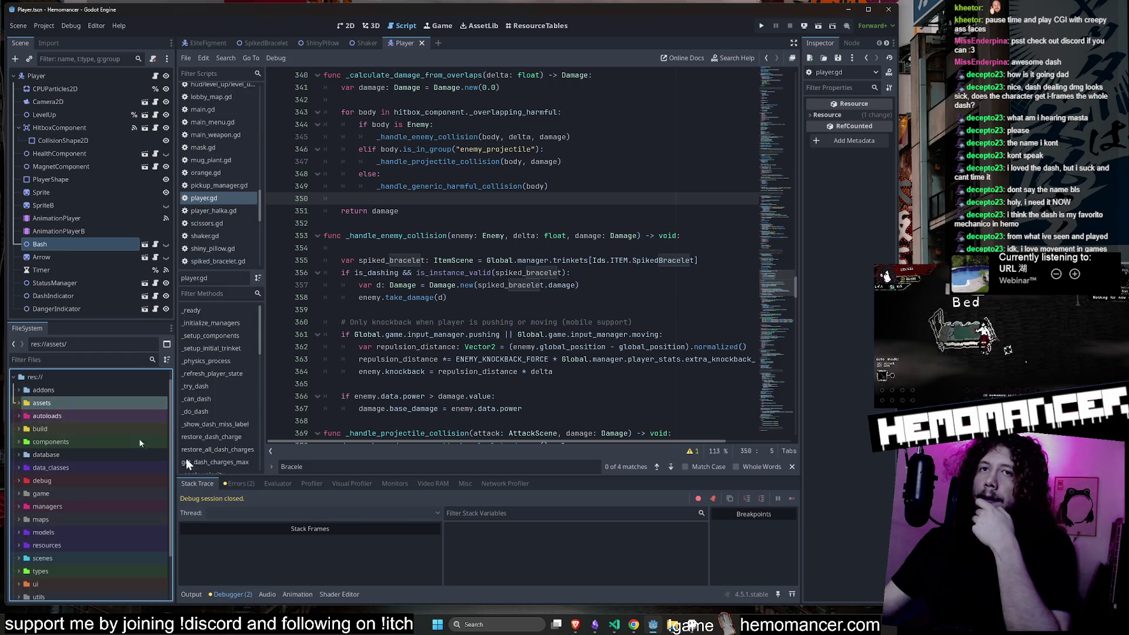
Check the SpikedBracelet sprite in Aseprite, minimize it, and rerun the game with F5.
key("alt+Tab")
left_click(424, 99)
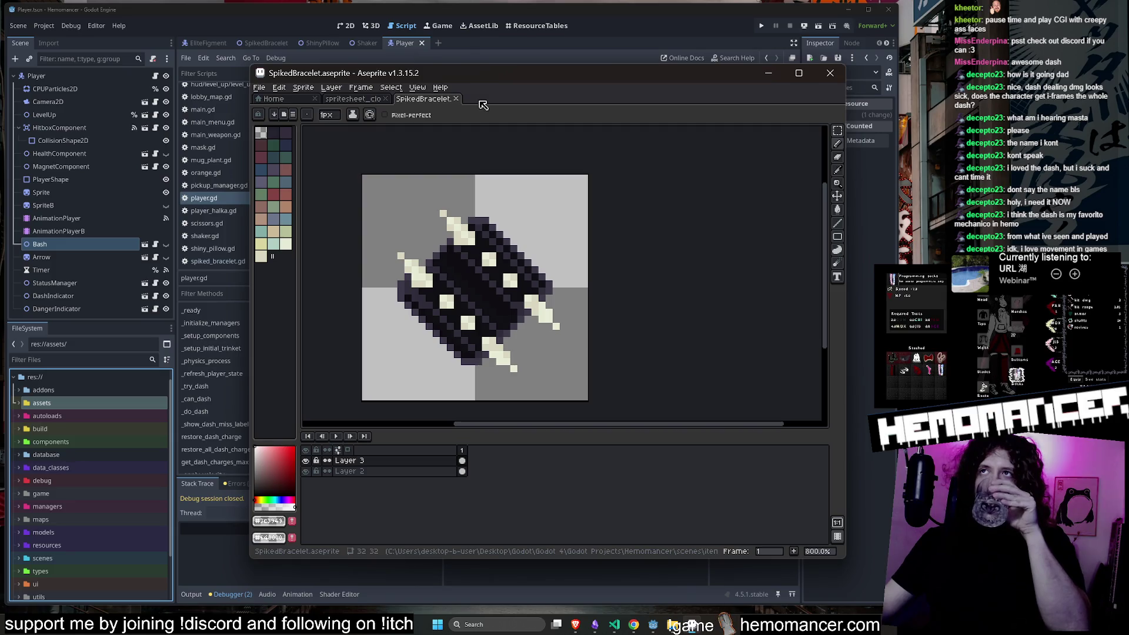
left_click(767, 76)
scroll(76, 537, "down", 3)
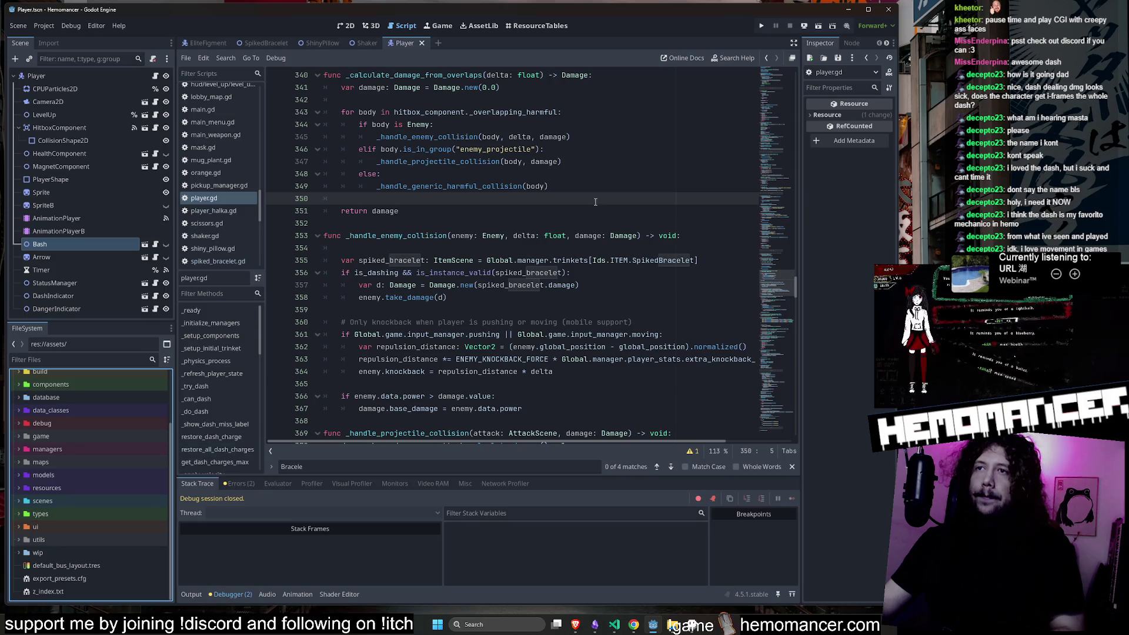
left_click(573, 162)
key("F5")
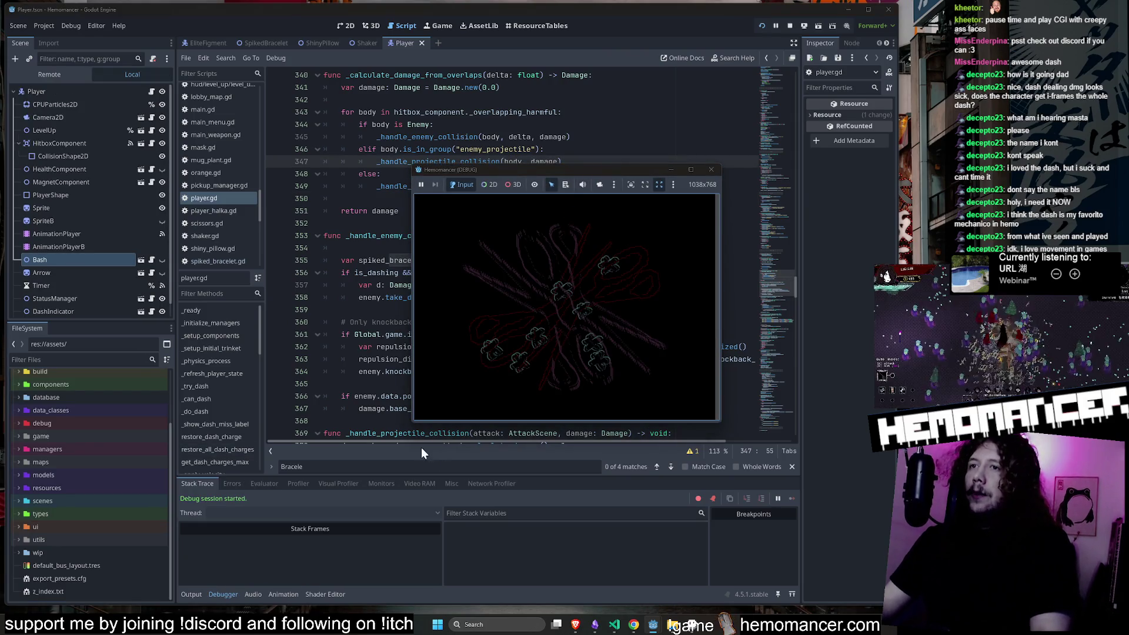
Enlarge the game window, unlock every item via DEBUG, and view the Collection maximized.
left_click_drag(414, 426, 270, 550)
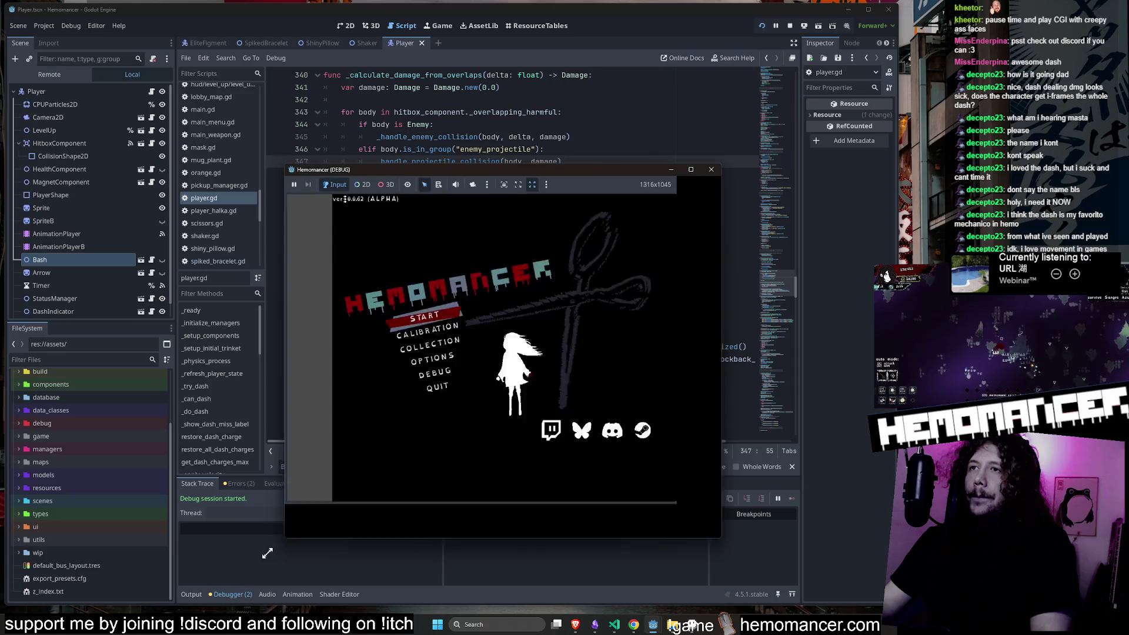
left_click(388, 383)
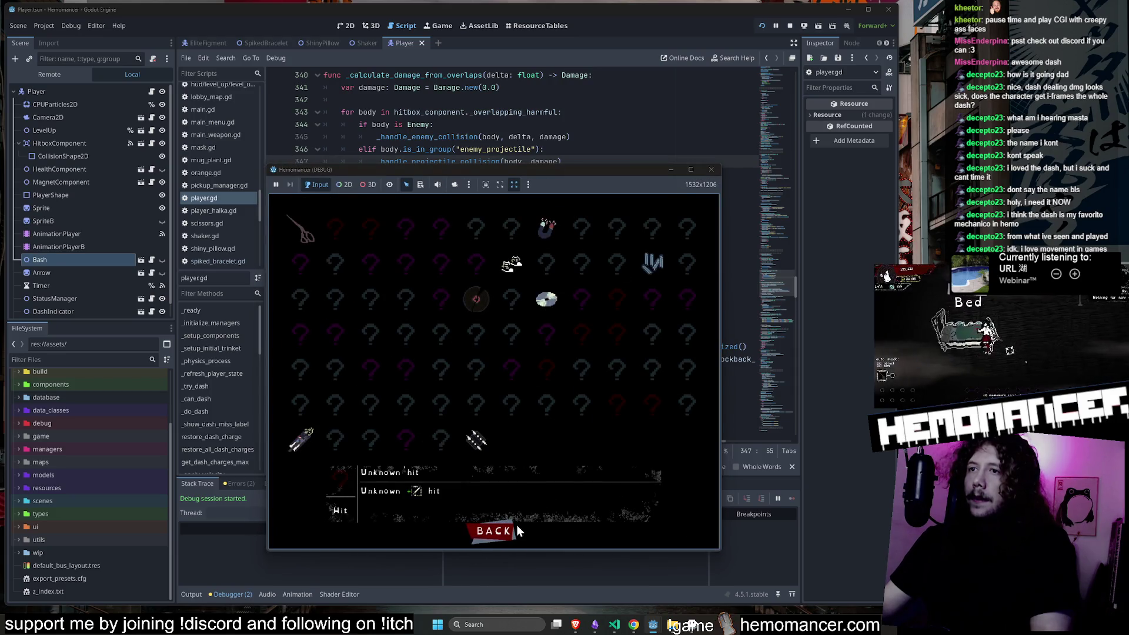
left_click(493, 531)
left_click(491, 447)
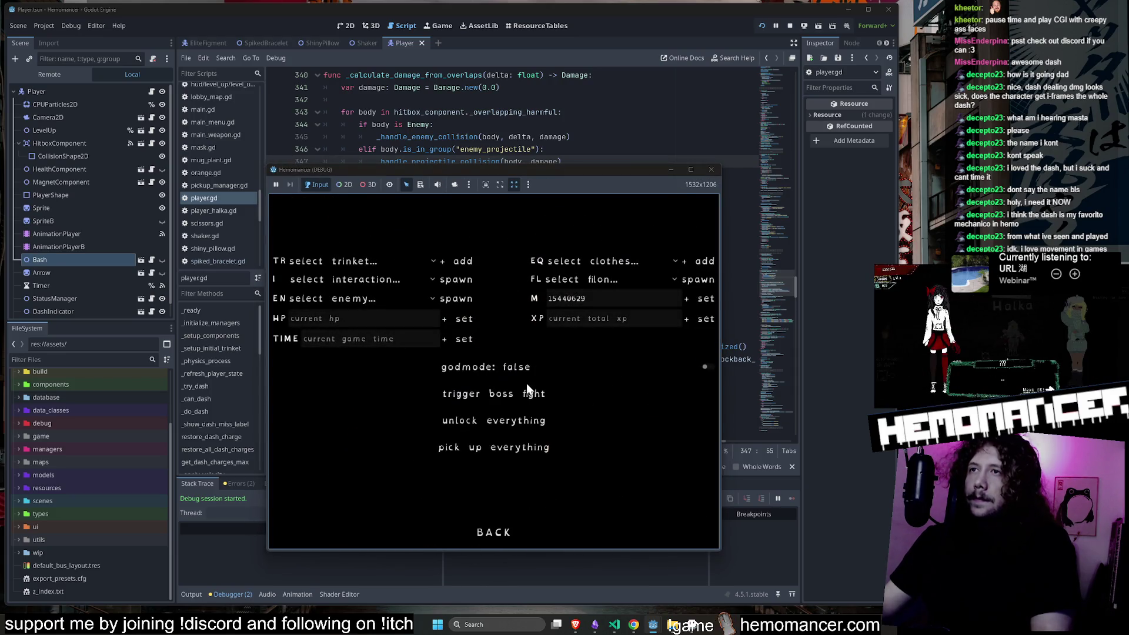
left_click(499, 423)
left_click(488, 531)
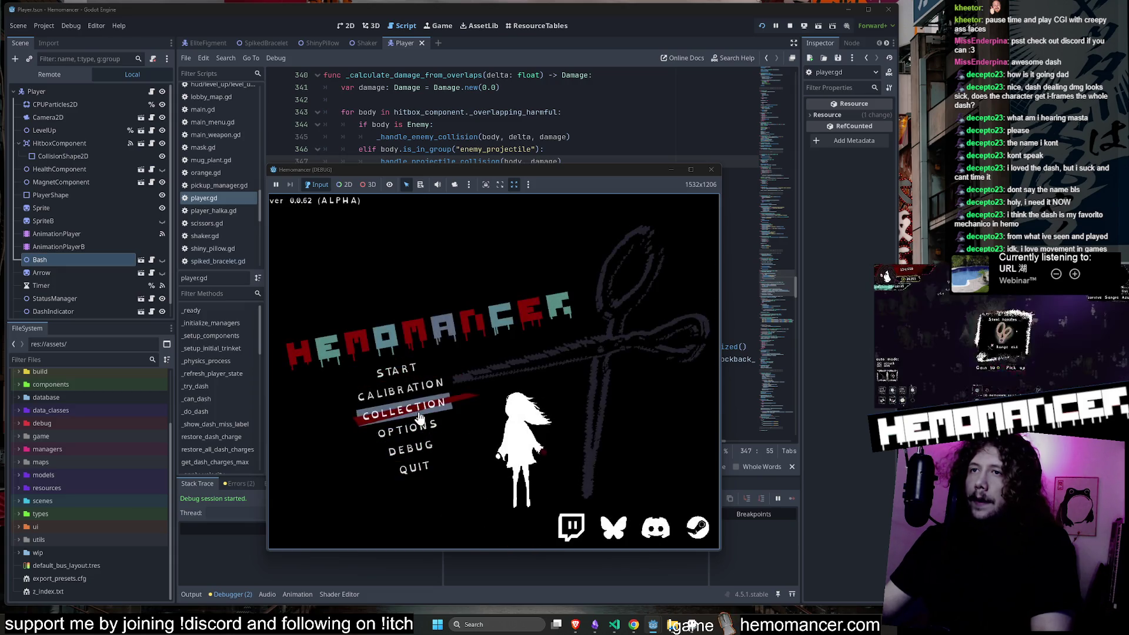
left_click(411, 406)
left_click(690, 171)
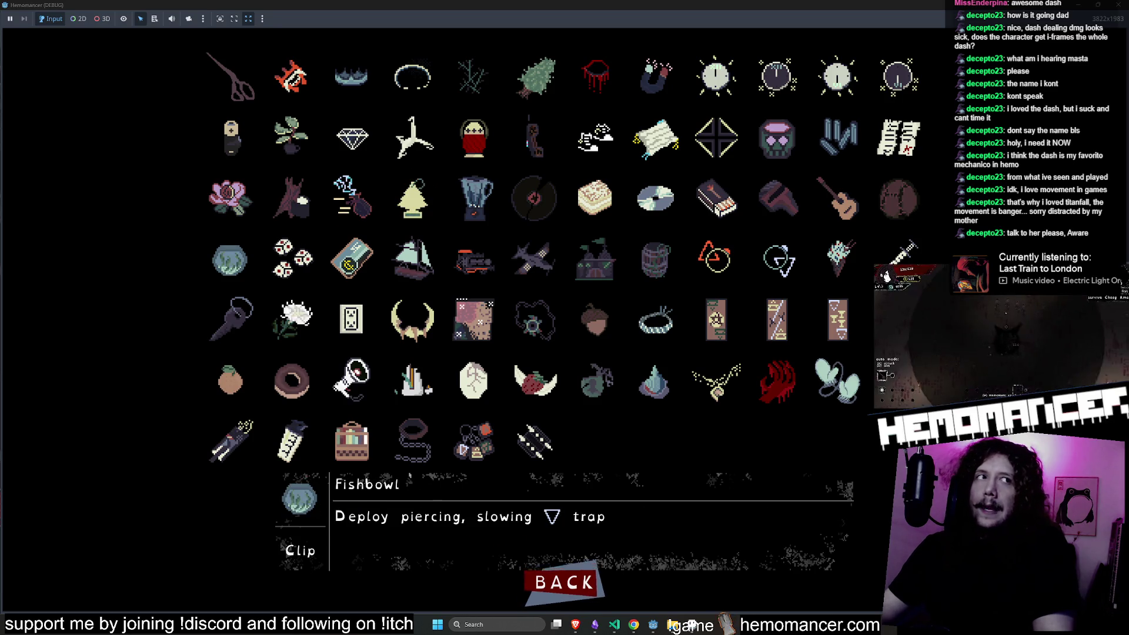
Return from the Collection to the title menu and stop the game with F8.
left_click(564, 582)
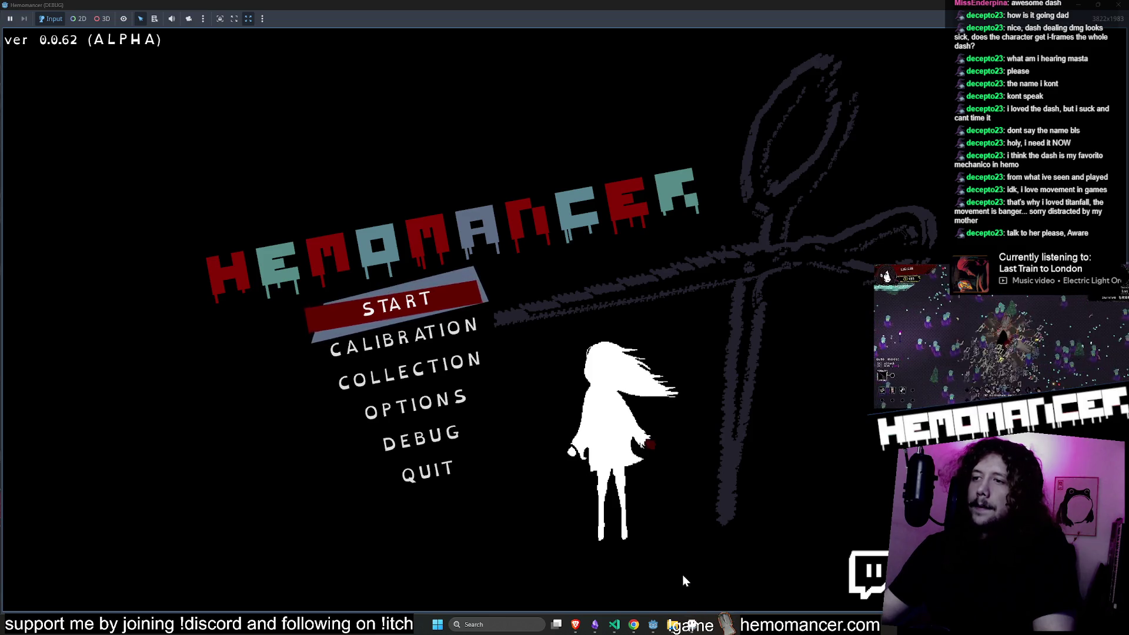
key("F8")
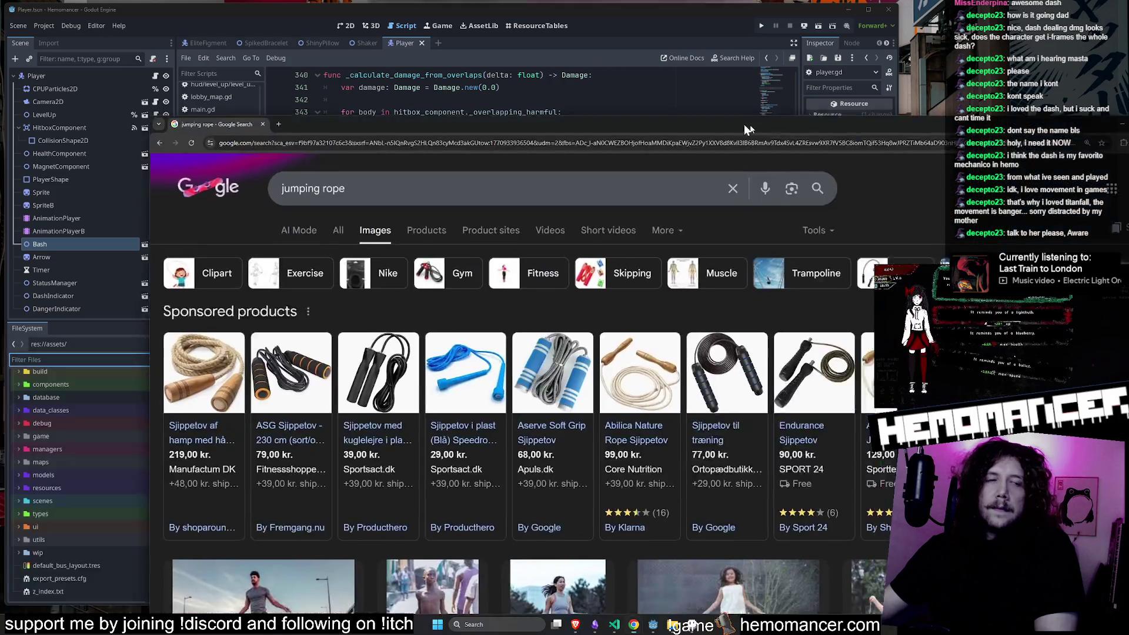
Move the Google Images 'jumping rope' browser window over the editor.
mouse_move(744, 124)
left_mouse_down()
mouse_move(604, 66)
mouse_move(632, 52)
mouse_move(603, 44)
left_mouse_up()
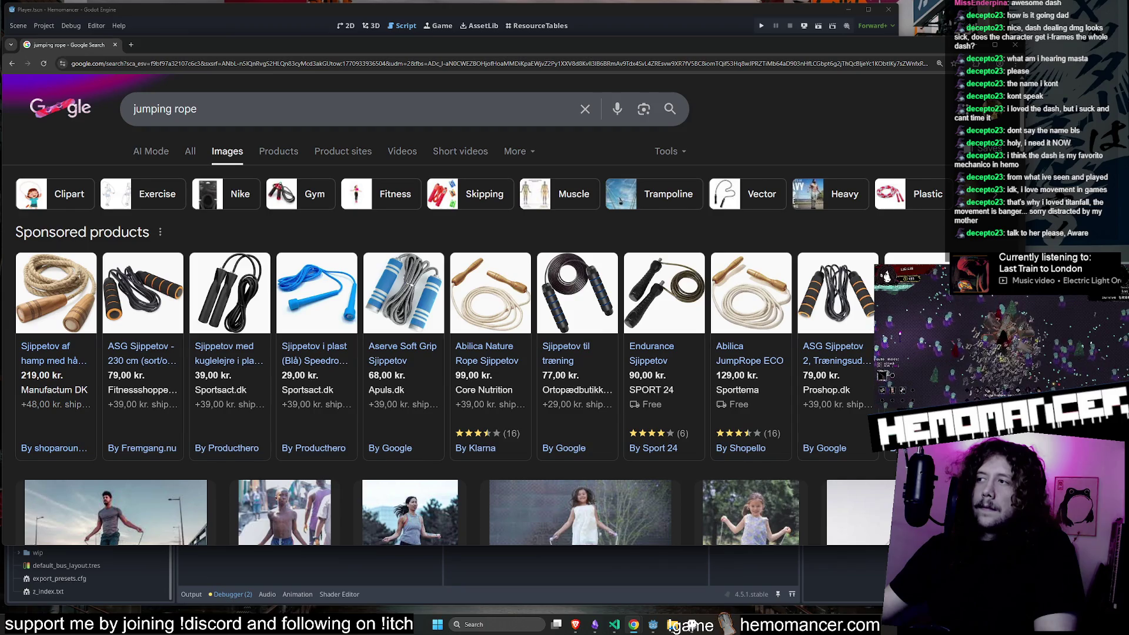
Browse the jumping rope image results and page through the sponsored products.
left_click_drag(1014, 546, 831, 556)
scroll(263, 299, "down", 6)
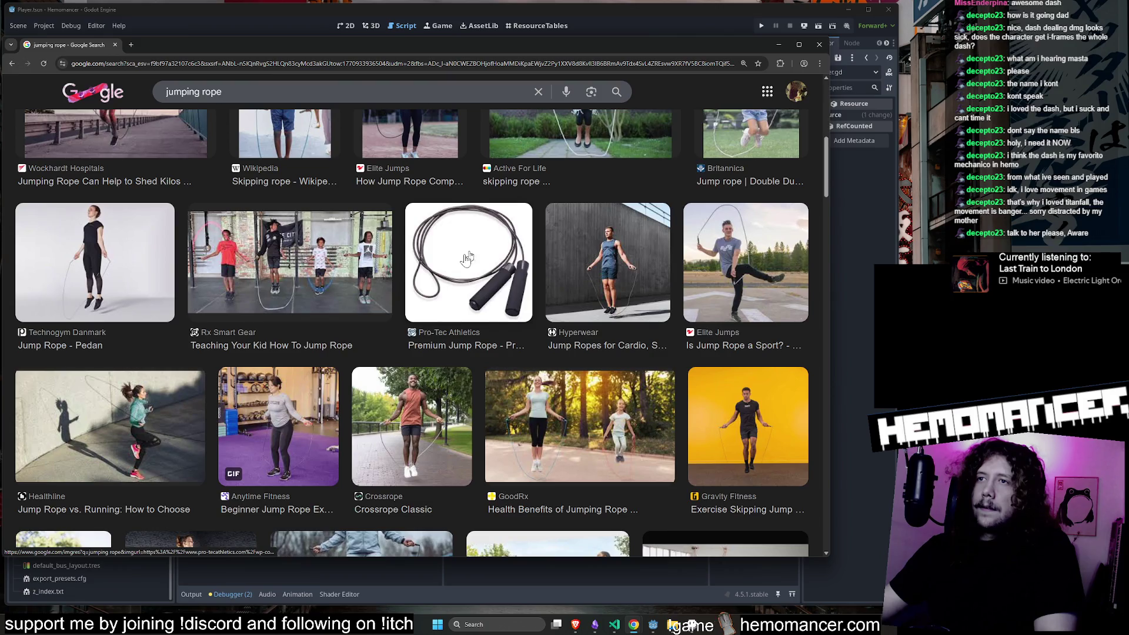
scroll(486, 255, "up", 5)
left_click(792, 314)
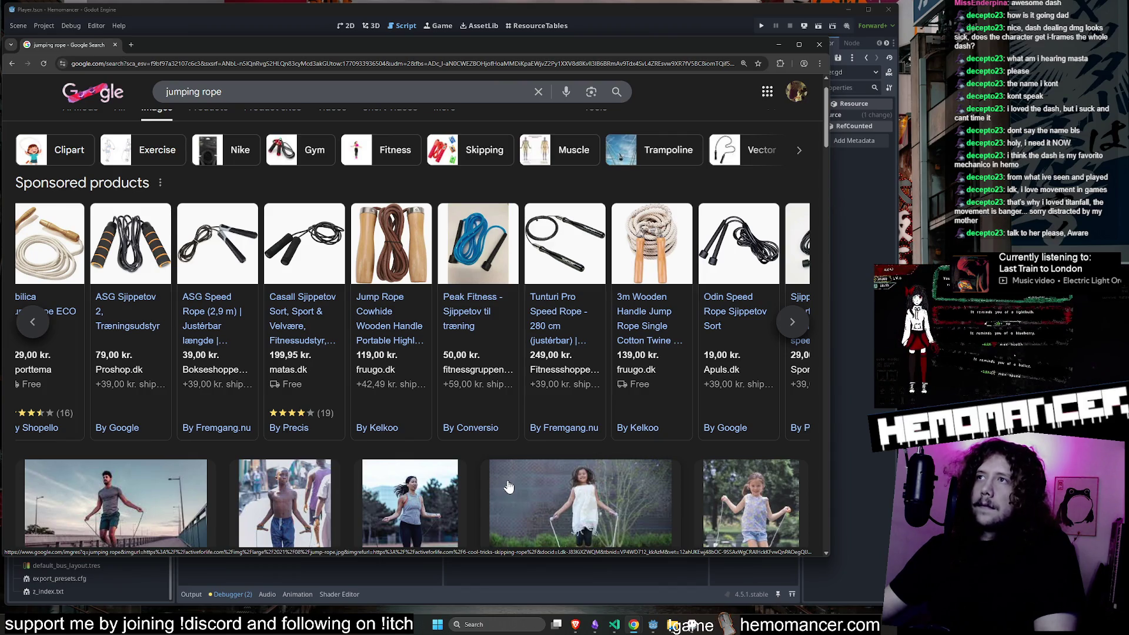
left_click(34, 324)
left_click(38, 333)
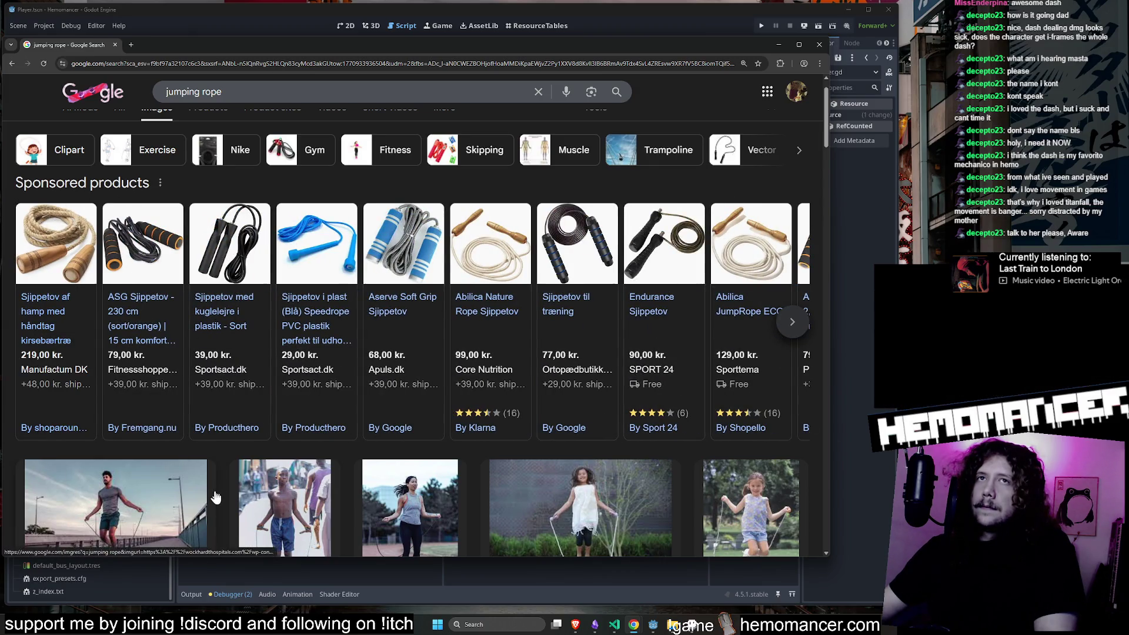
scroll(217, 485, "down", 3)
scroll(216, 480, "down", 2)
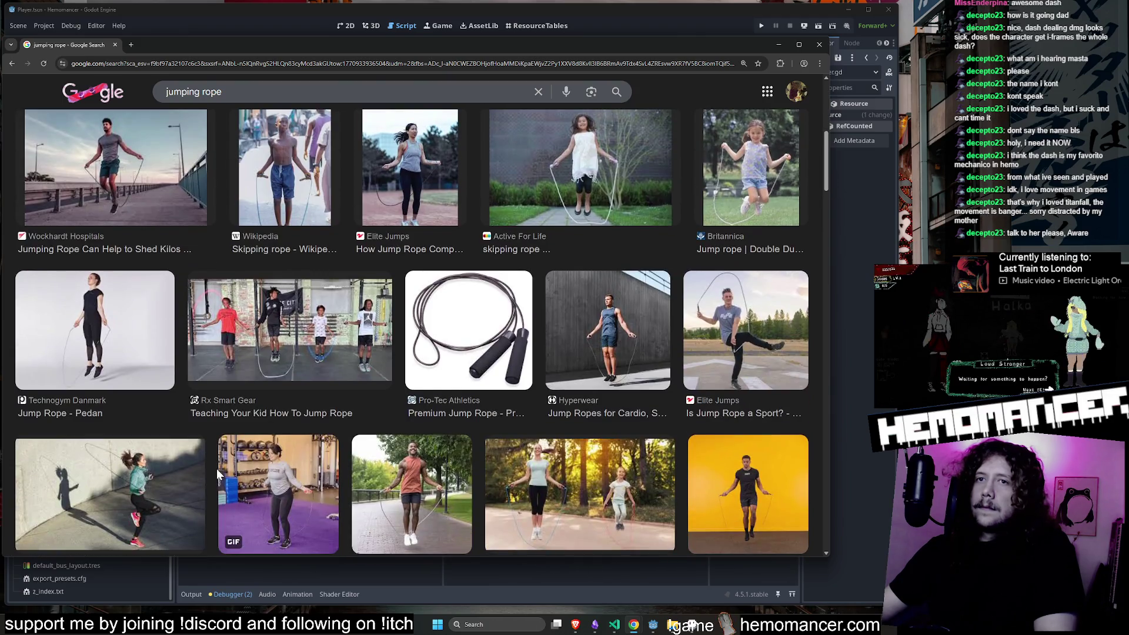
scroll(216, 470, "down", 3)
scroll(218, 469, "down", 3)
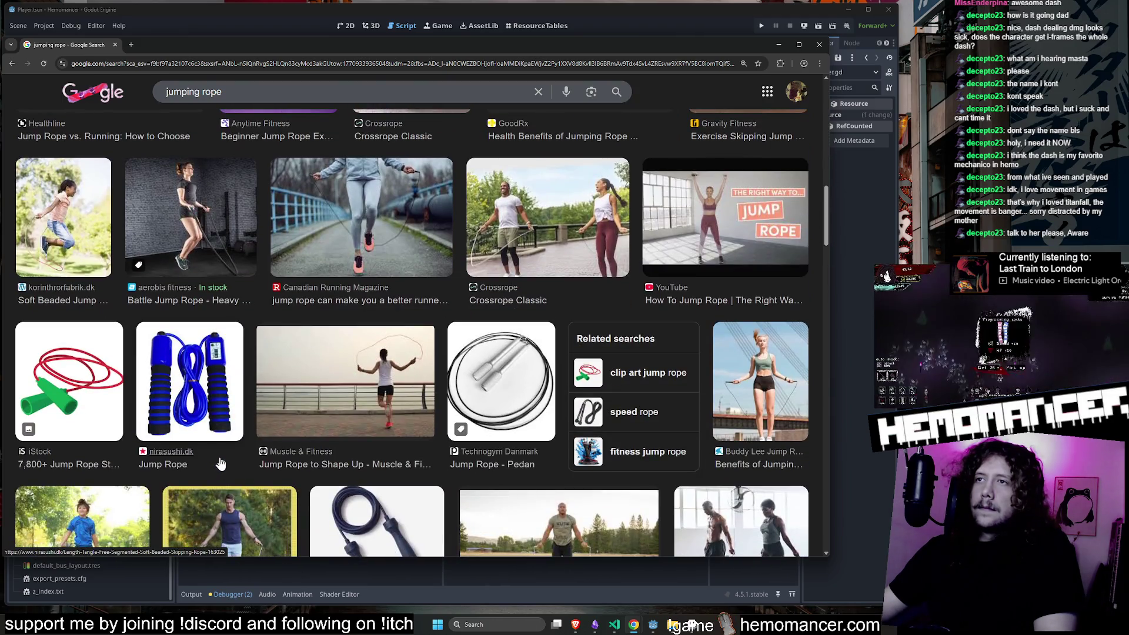
scroll(221, 460, "down", 1)
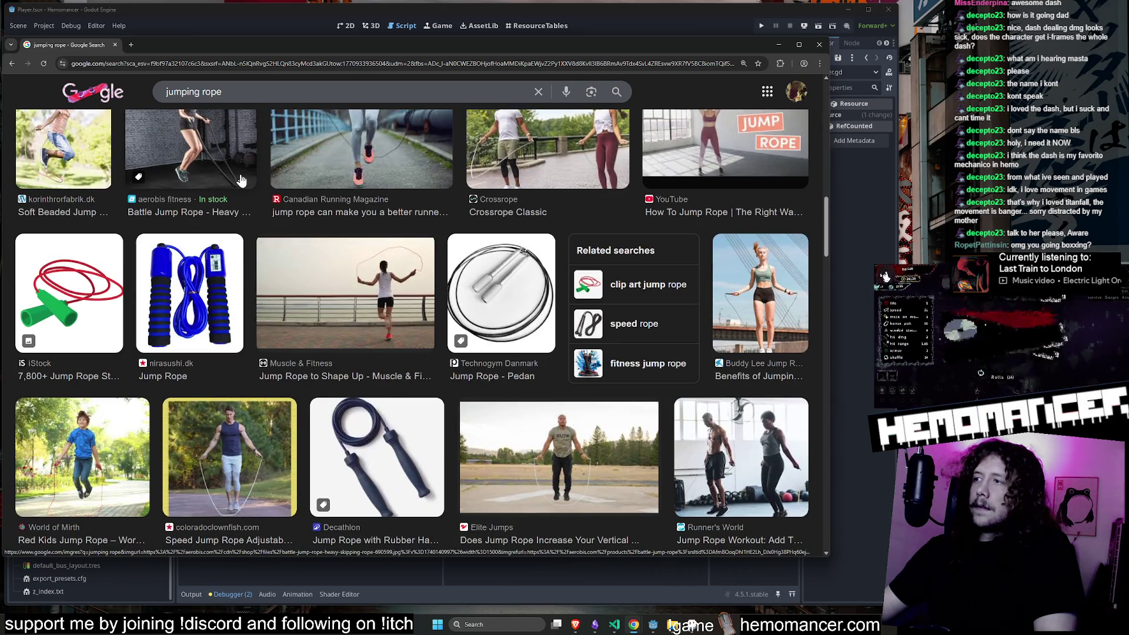
scroll(241, 180, "up", 3)
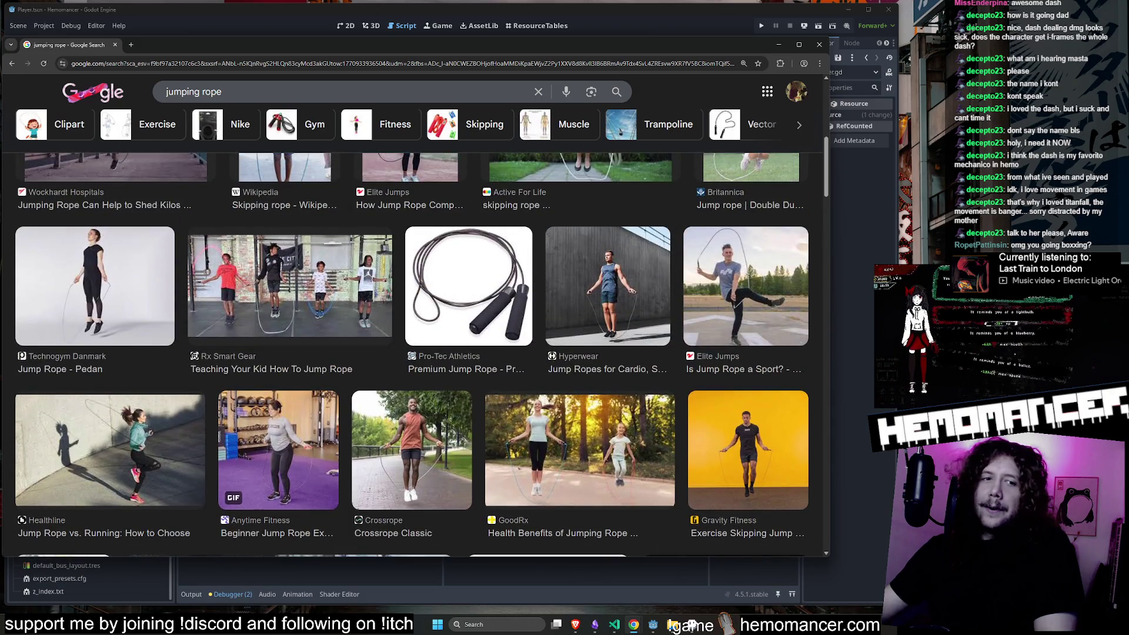
Minimize Chrome, glance at the spiked bracelet sprite in Aseprite, then run the game with F5.
key("alt+Tab")
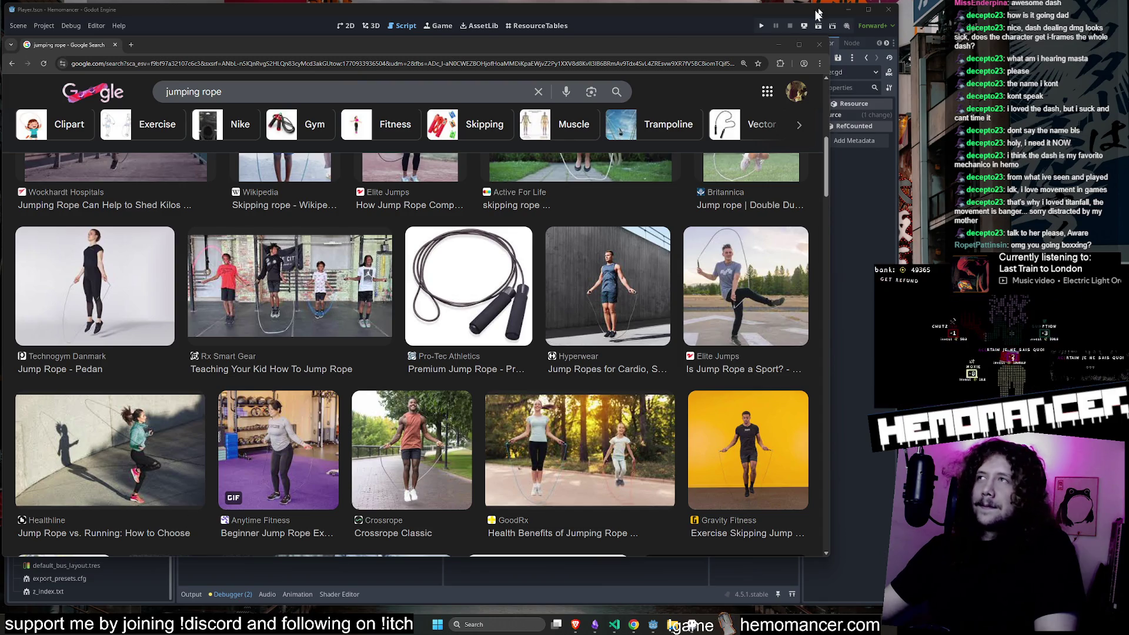
left_click(779, 44)
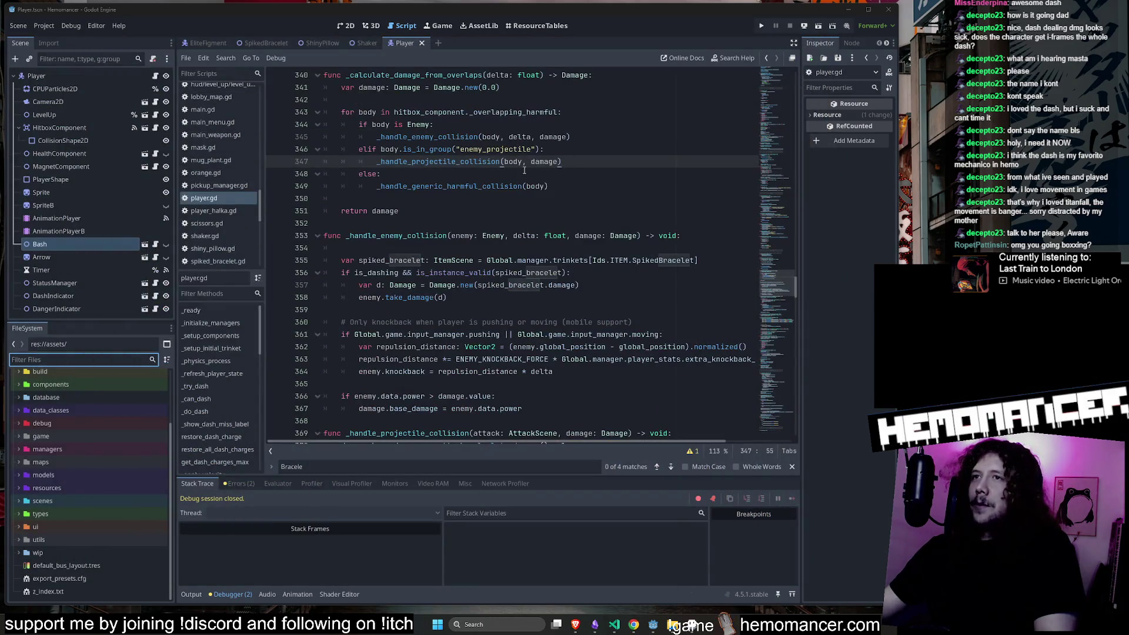
left_click(727, 625)
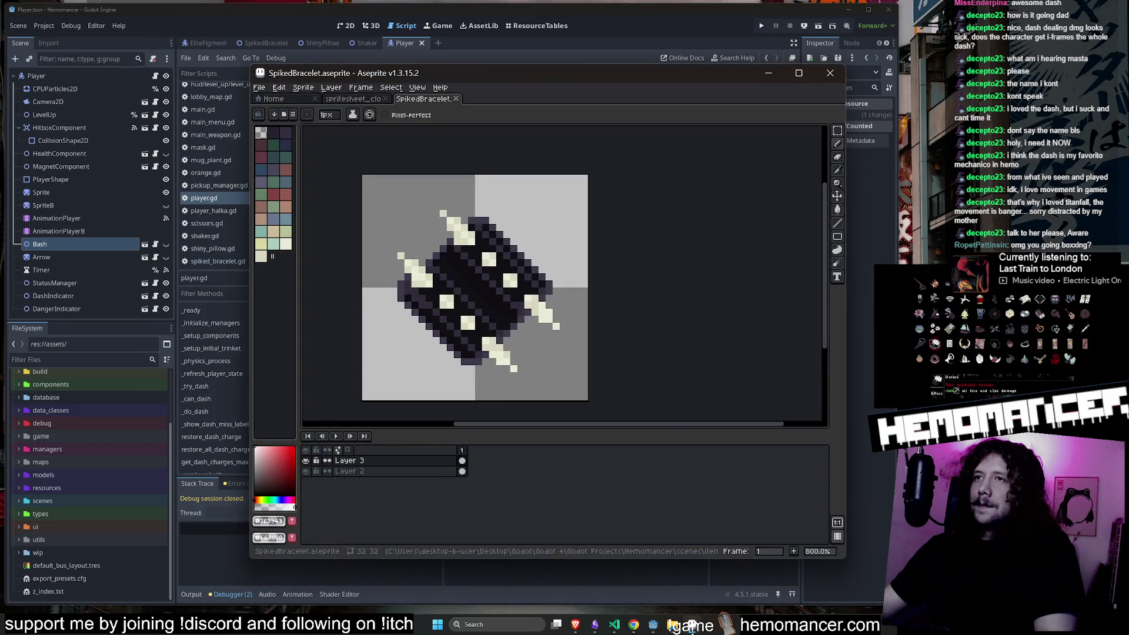
left_click(779, 75)
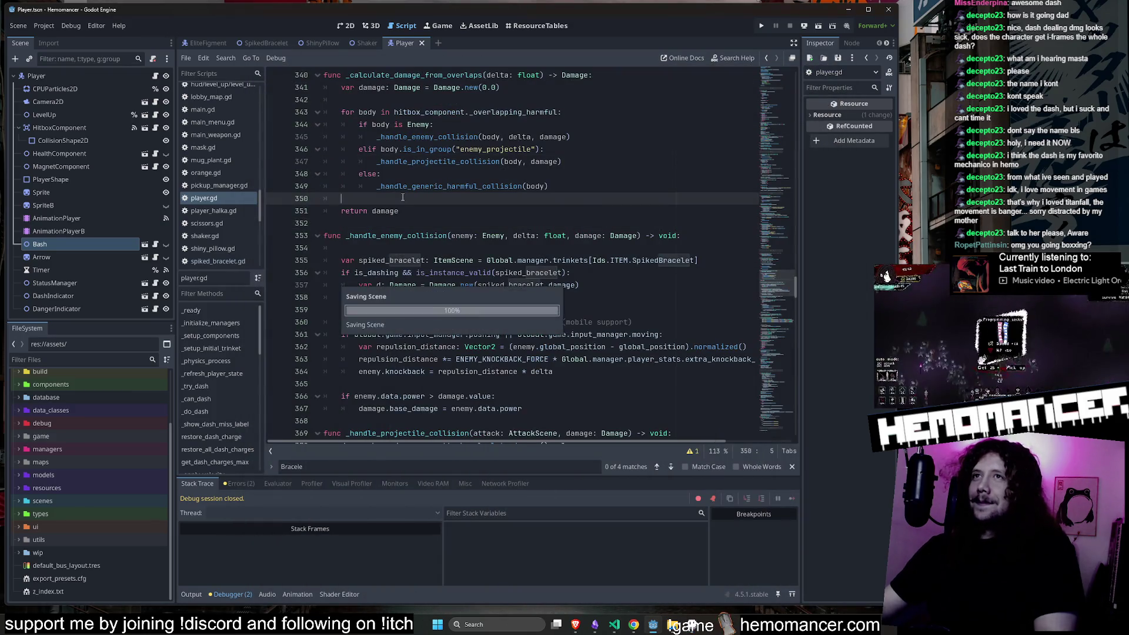
key("F5")
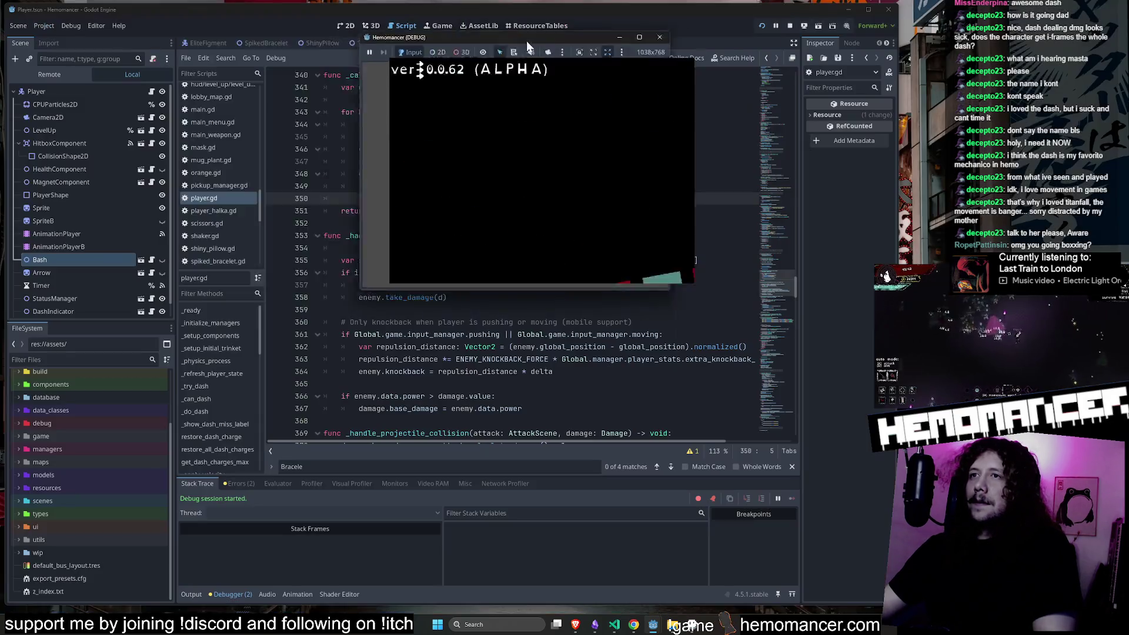
Move and enlarge the game window, view the item collection, then close the game.
left_click_drag(527, 40, 329, 34)
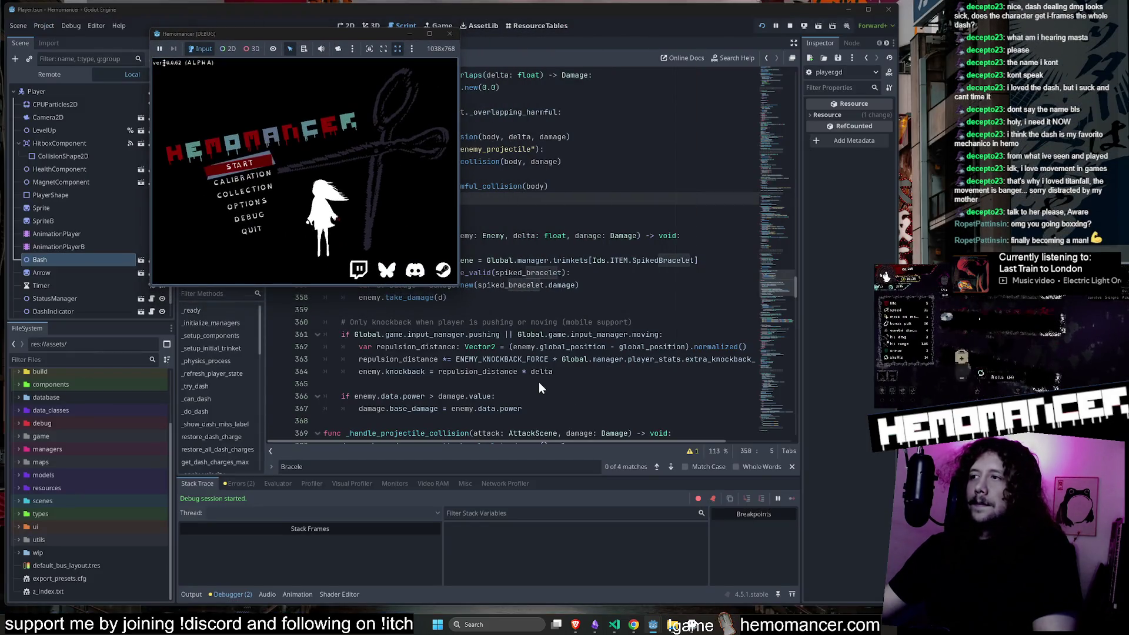
mouse_move(457, 285)
left_mouse_down()
mouse_move(473, 311)
mouse_move(860, 577)
left_mouse_up()
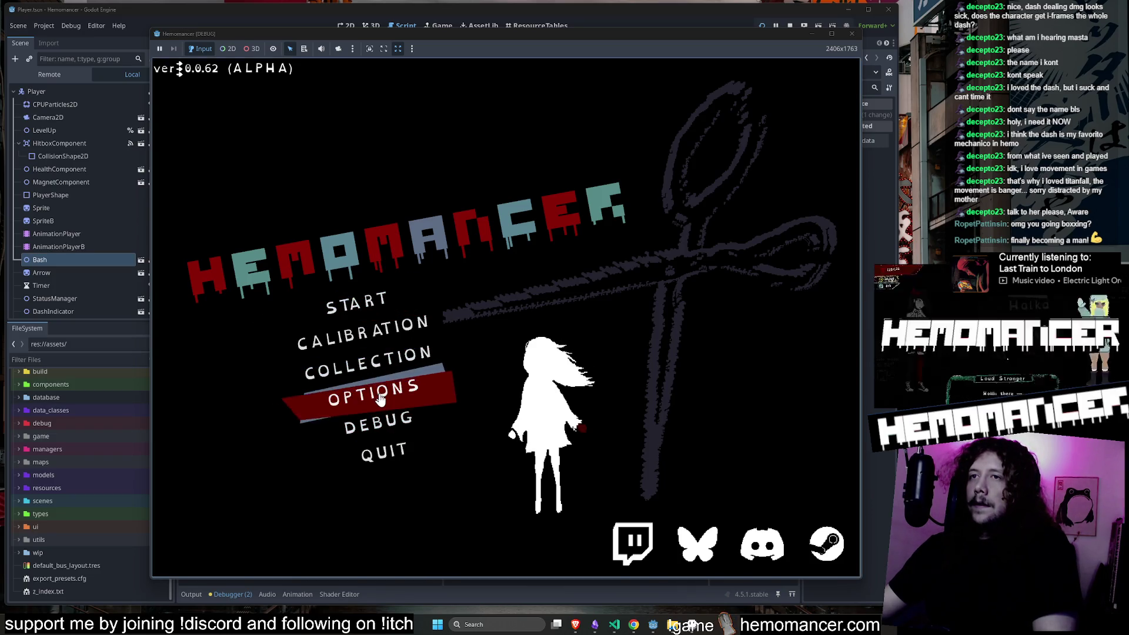
left_click(385, 370)
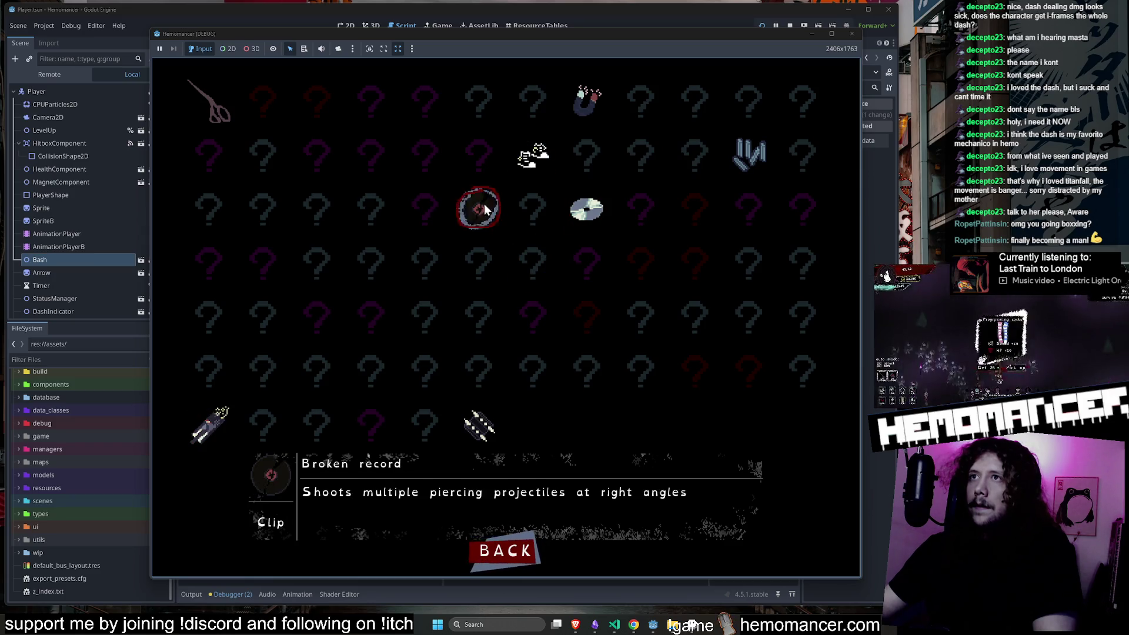
left_click(852, 35)
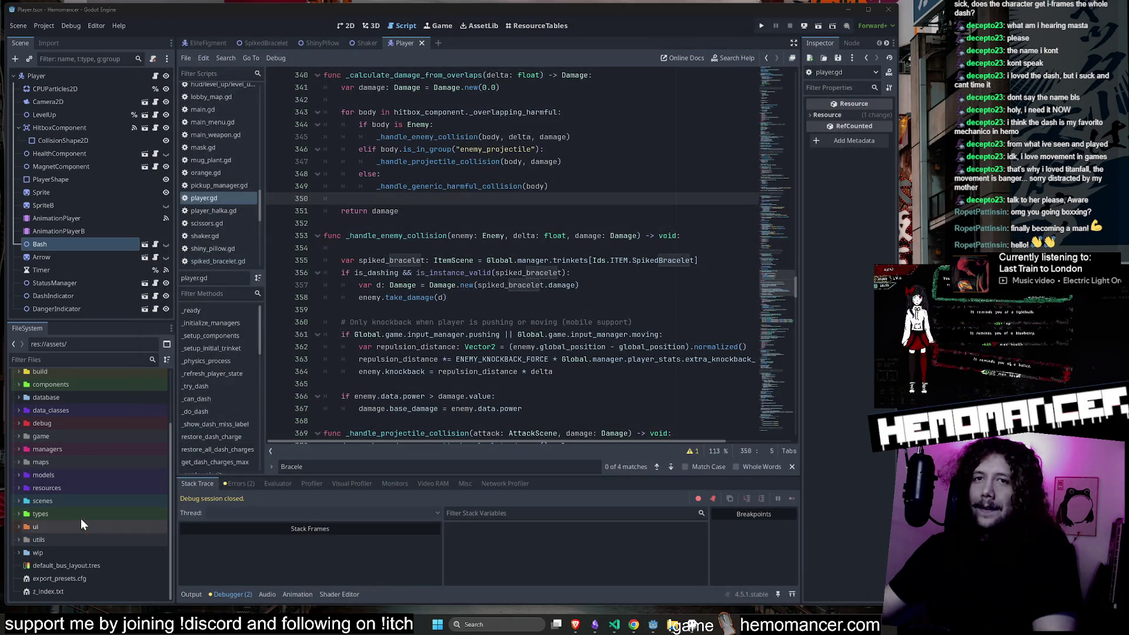
Hide Aseprite and expand the scenes folder in the FileSystem dock.
double_click(81, 499)
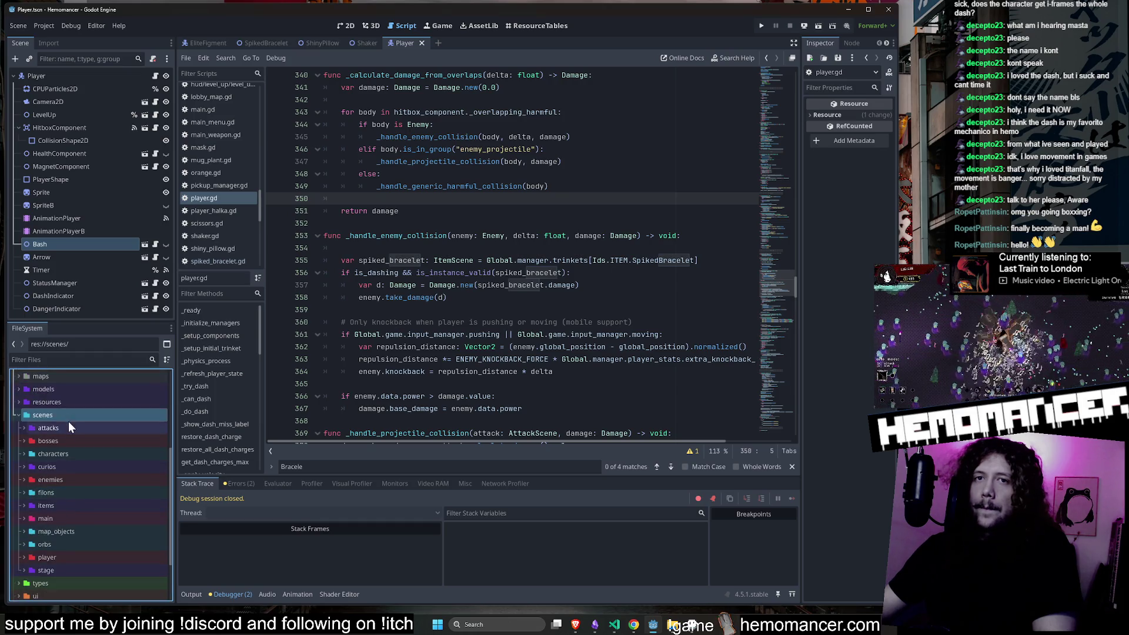
double_click(66, 413)
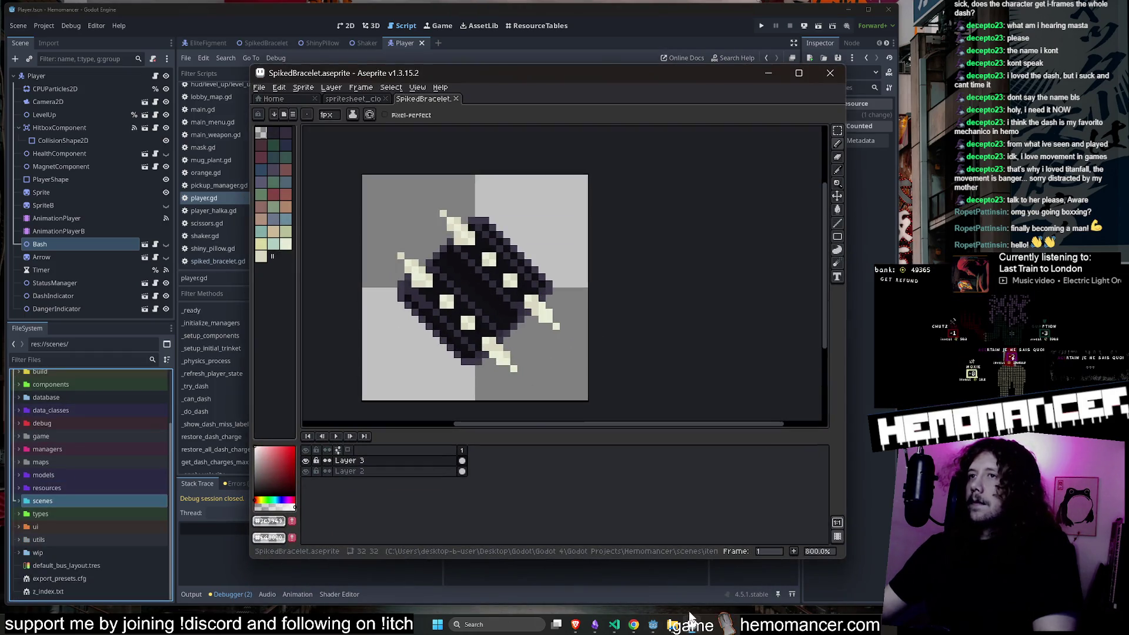
left_click(777, 69)
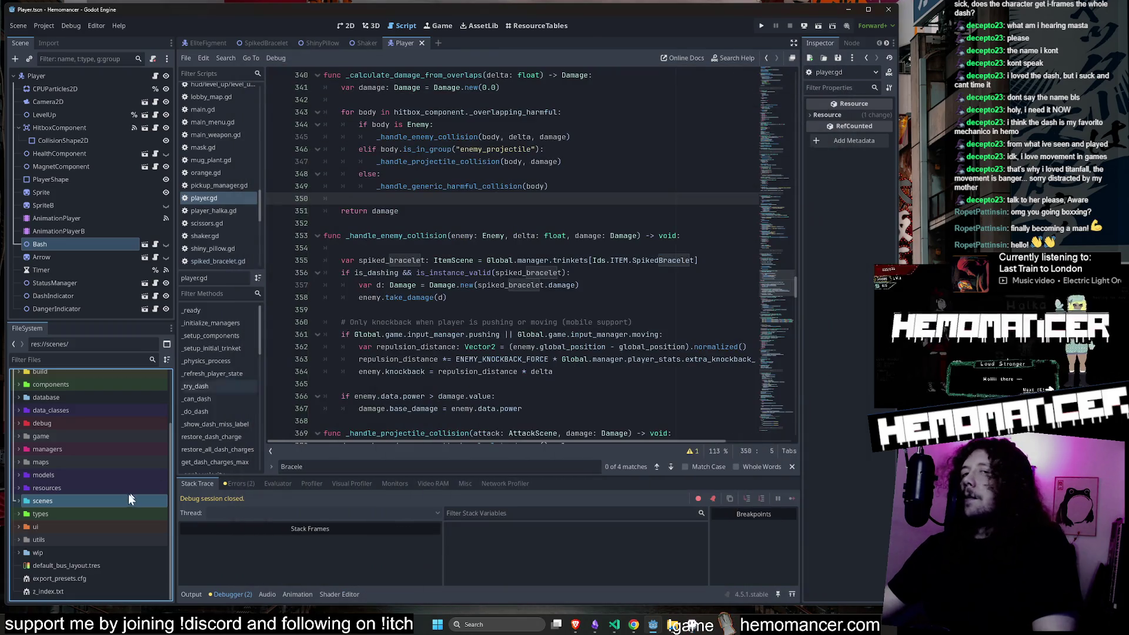
scroll(75, 423, "up", 3)
scroll(75, 428, "down", 3)
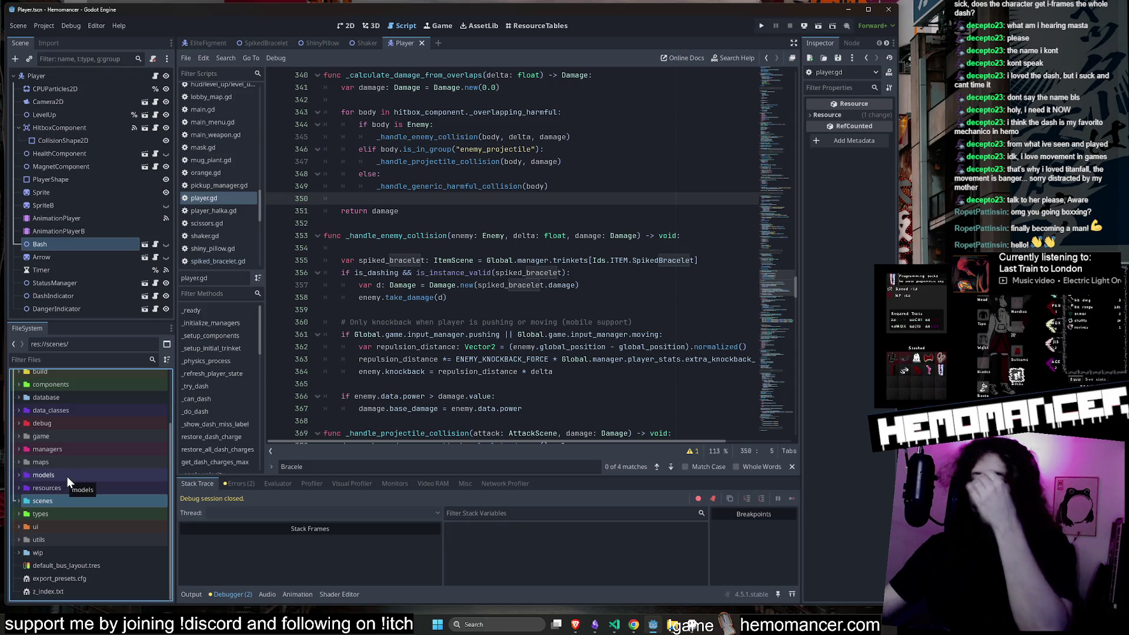
scroll(71, 477, "up", 1)
scroll(73, 473, "down", 2)
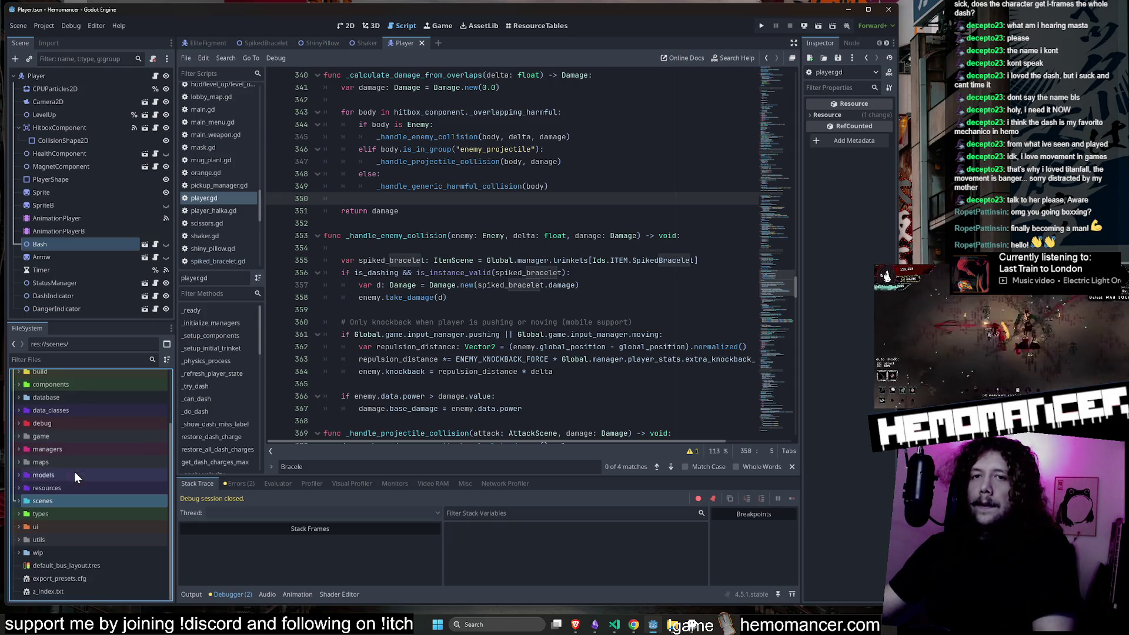
double_click(72, 491)
scroll(85, 479, "down", 5)
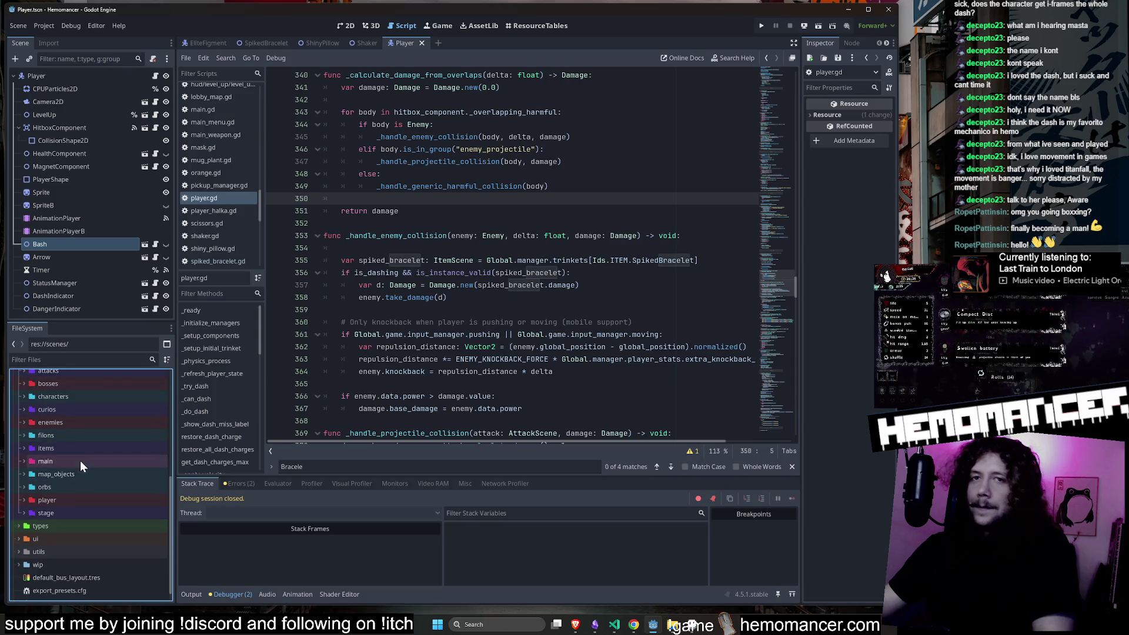
Expand scenes/items down to the buffs folder and bring up its context menu.
left_click(79, 452)
double_click(79, 447)
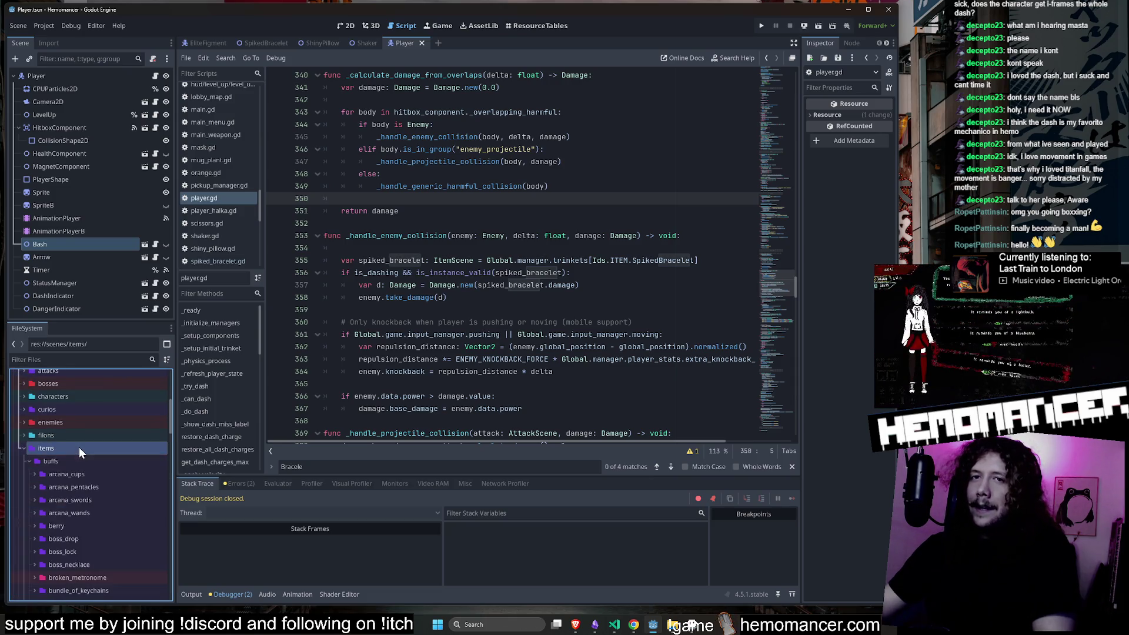
left_click(73, 461)
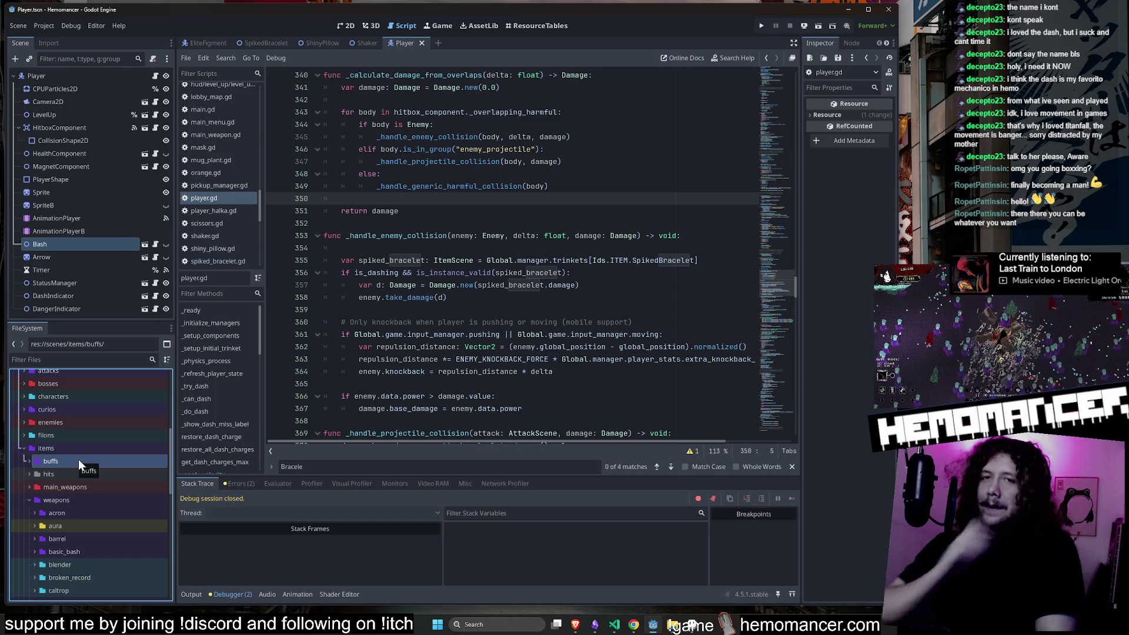
double_click(86, 497)
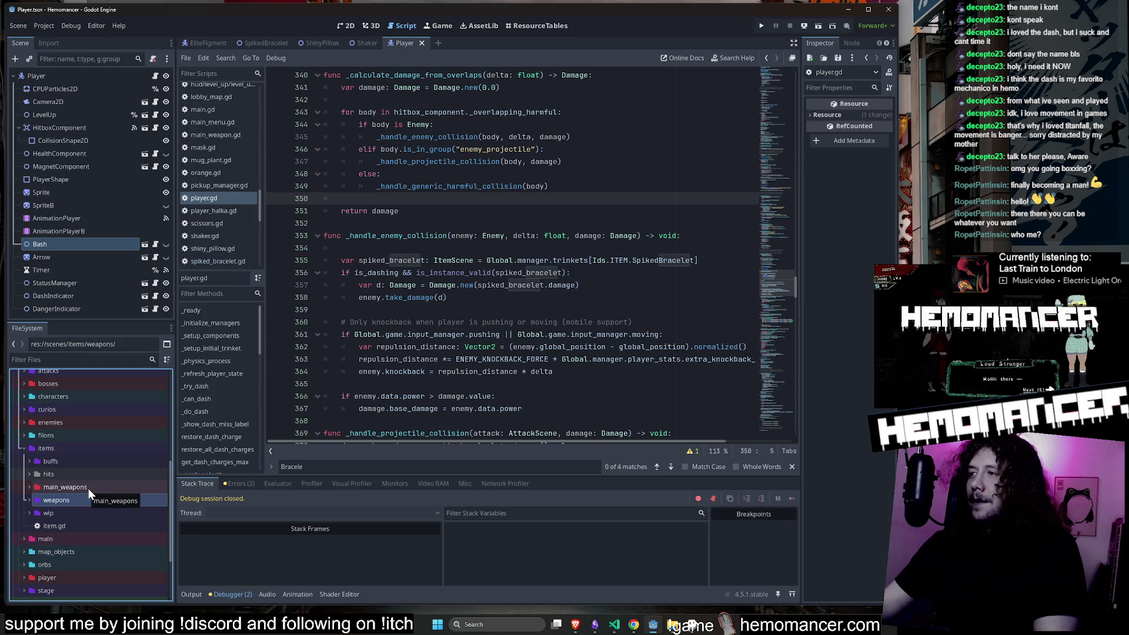
scroll(93, 483, "down", 2)
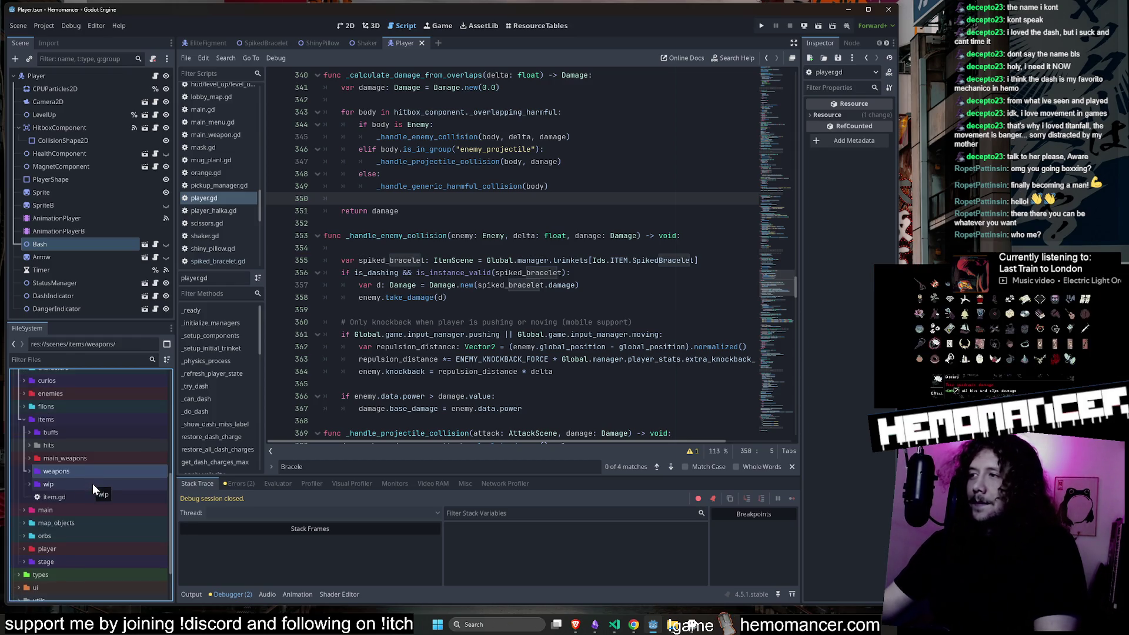
double_click(52, 432)
double_click(52, 432)
double_click(52, 423)
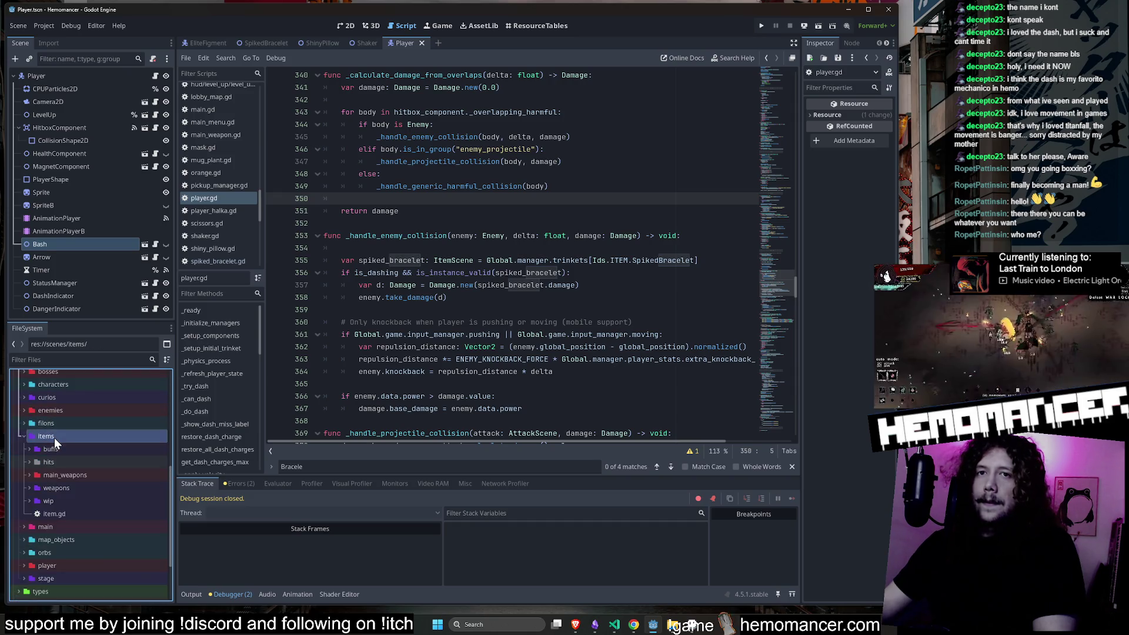
double_click(55, 437)
double_click(69, 451)
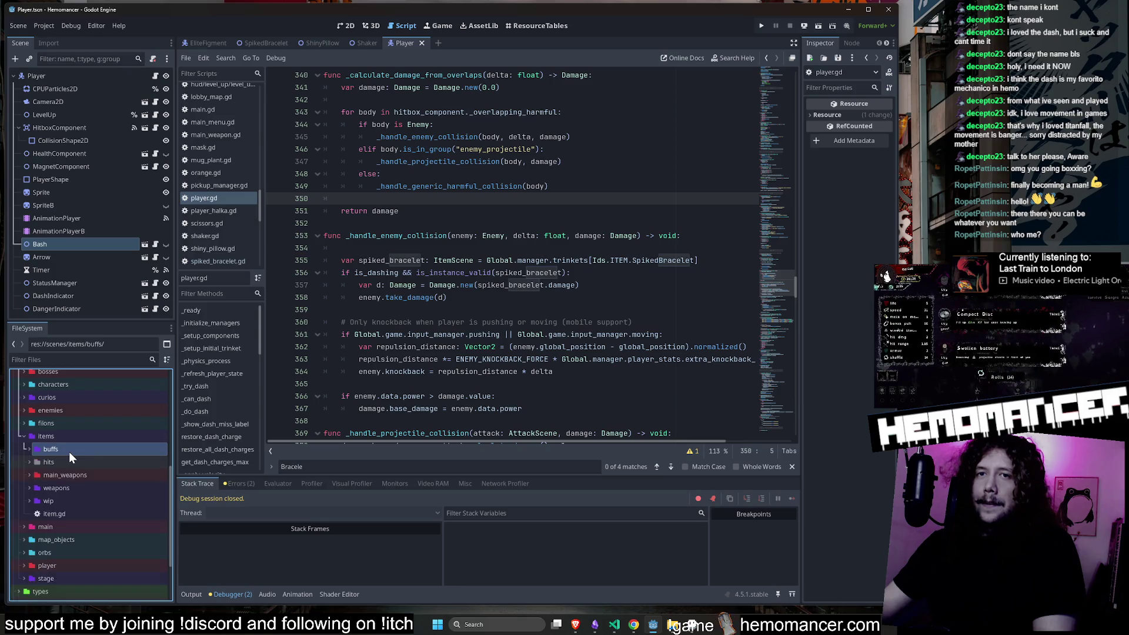
right_click(70, 451)
Create a new jumping_rope folder inside buffs.
mouse_move(150, 418)
left_click(230, 424)
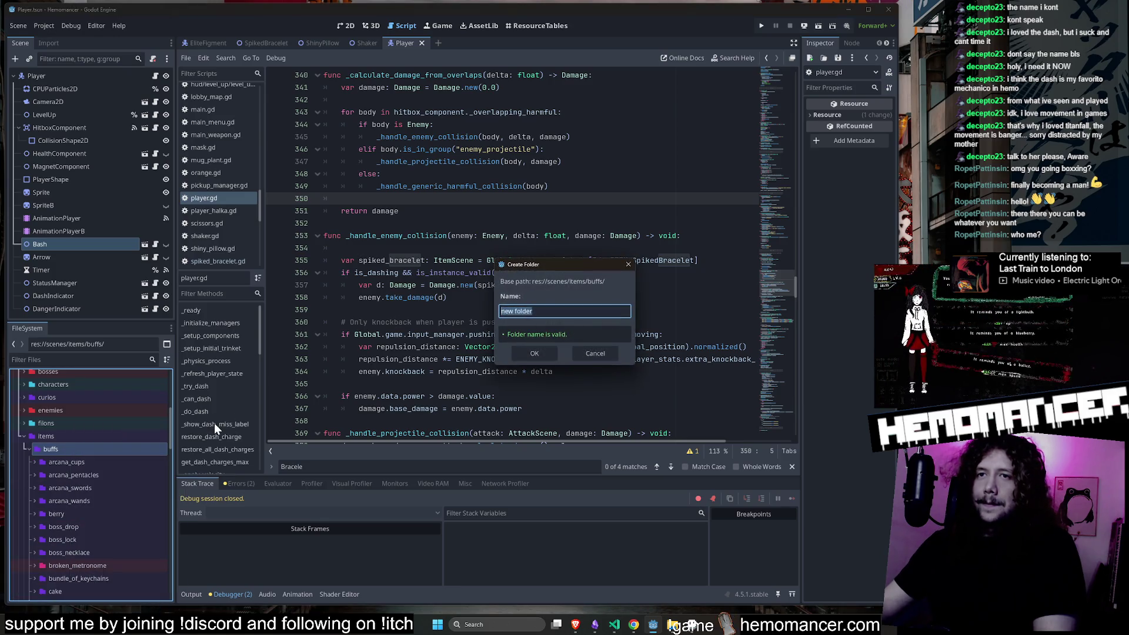
key("BackSpace")
type("jumping_rop")
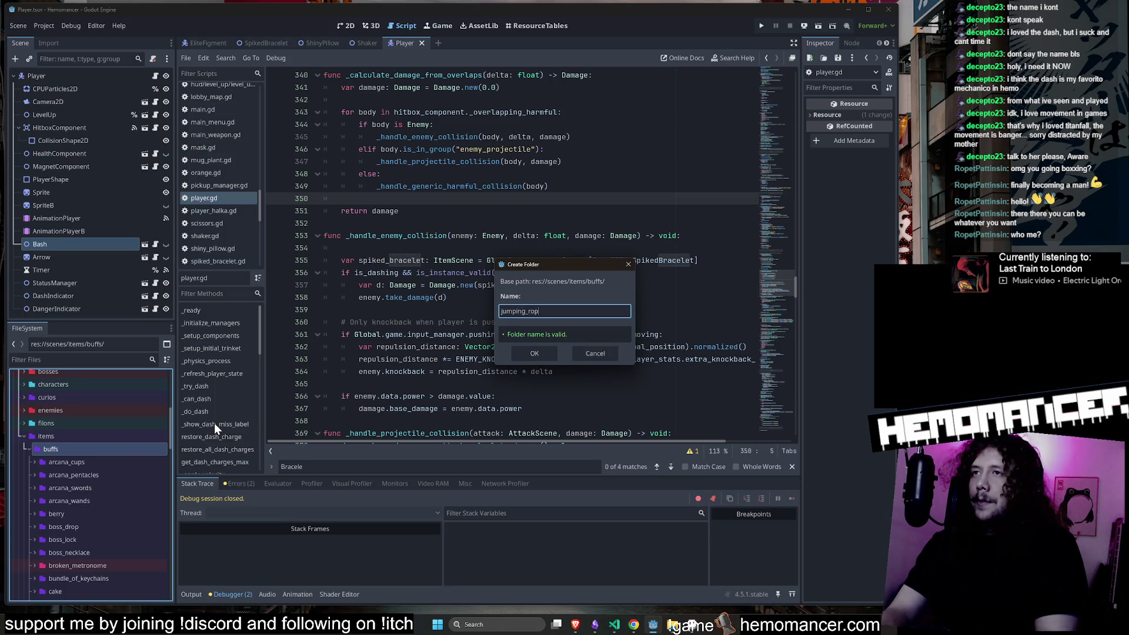
type("e")
key("Return")
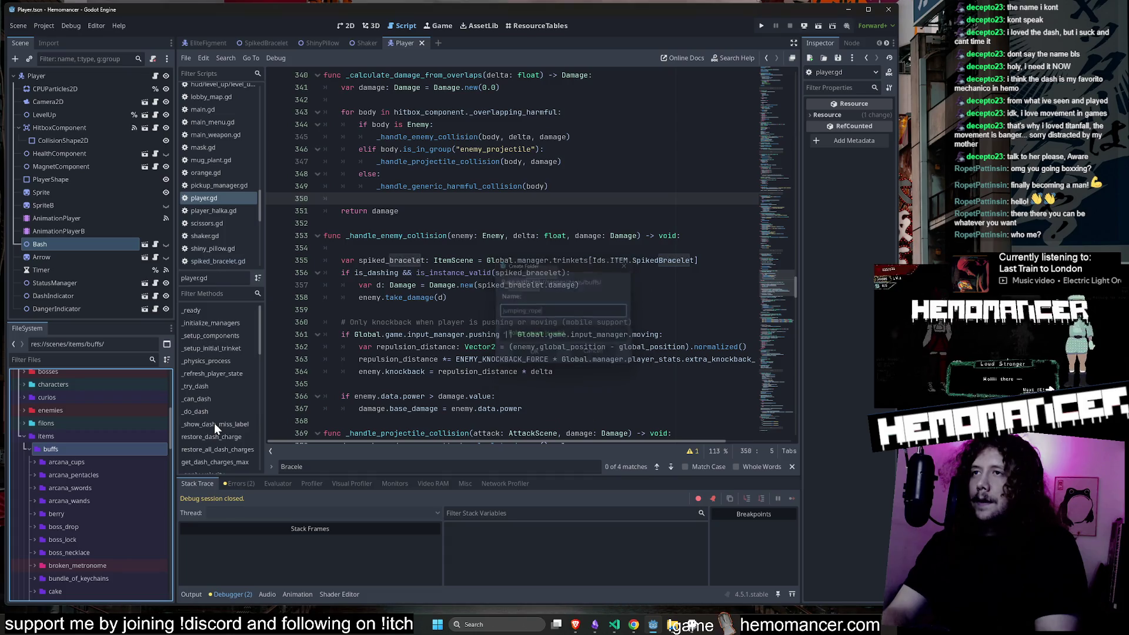
Collapse the shiny_pillow, spiked_bracelet and sunrise folders.
scroll(45, 538, "down", 5)
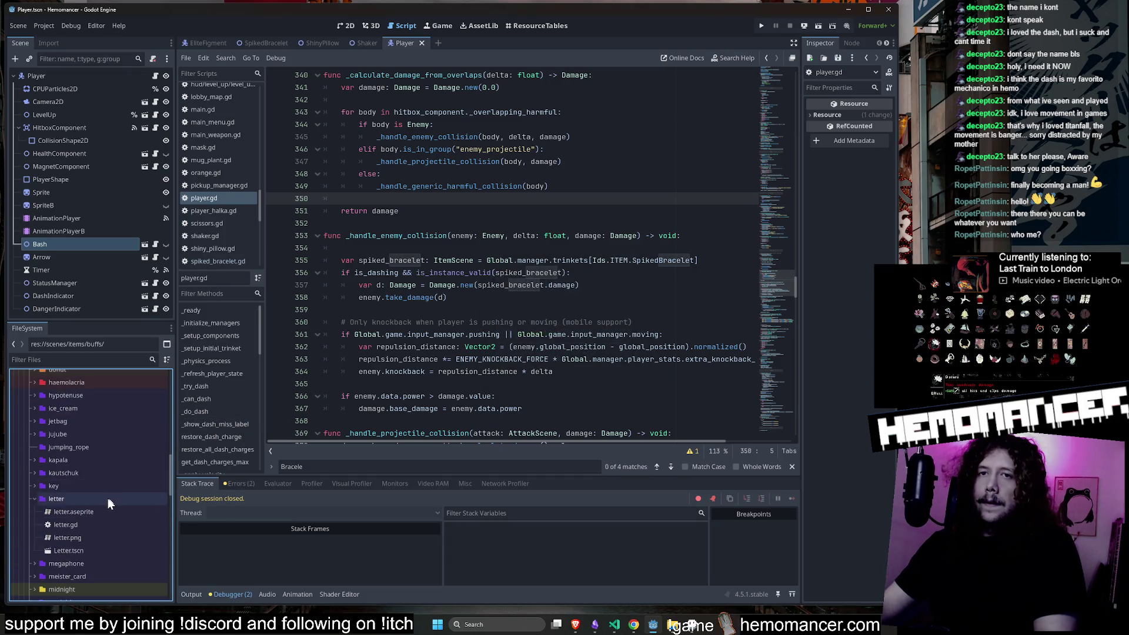
scroll(104, 493, "down", 5)
scroll(105, 493, "down", 3)
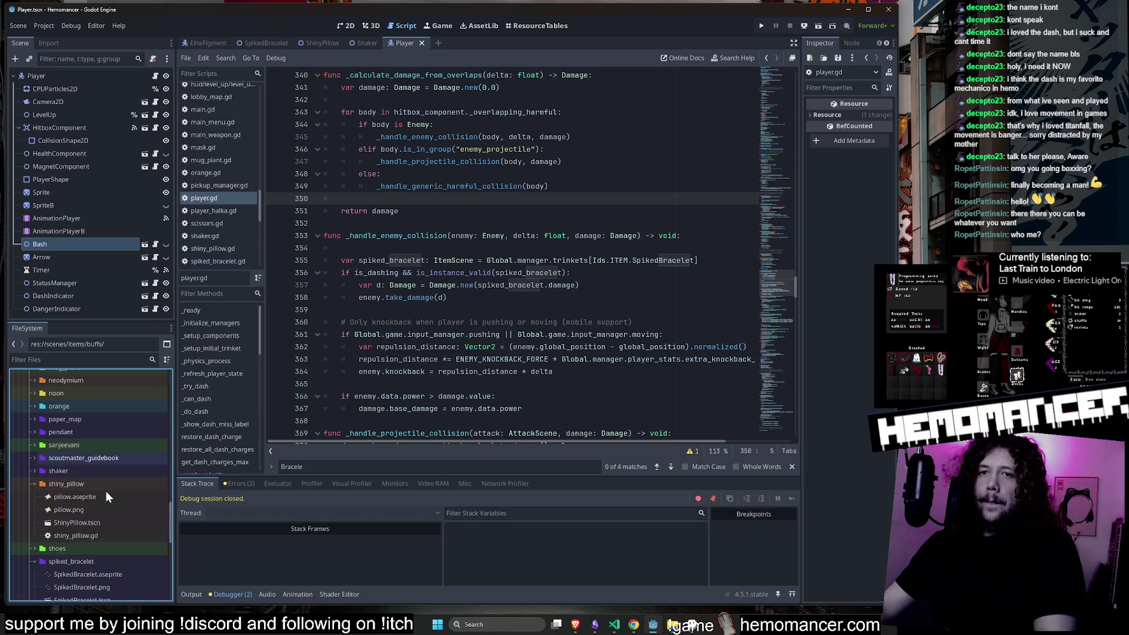
double_click(102, 485)
double_click(98, 507)
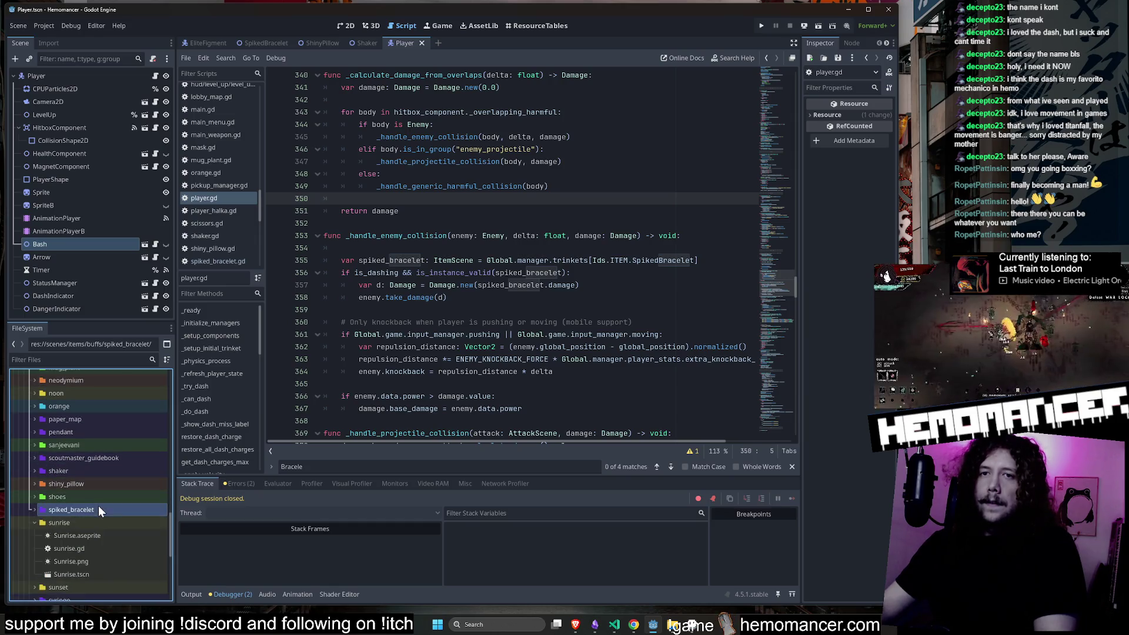
double_click(95, 523)
scroll(100, 500, "up", 8)
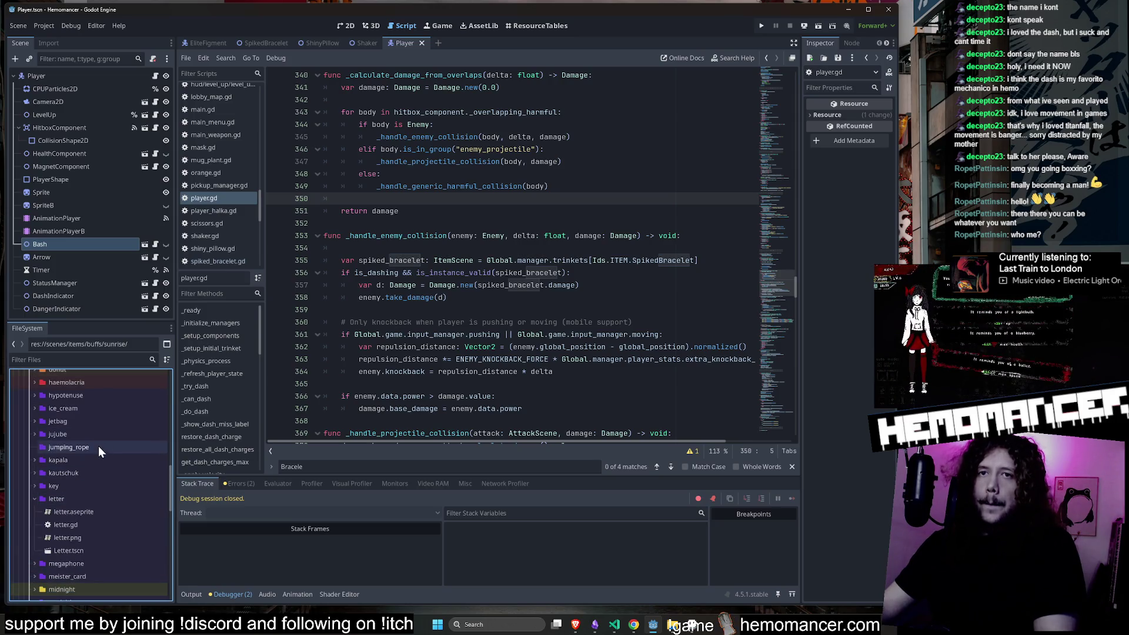
Duplicate jujube.aseprite in the jujube folder as jumping_rope.aseprite.
right_click(97, 445)
double_click(69, 436)
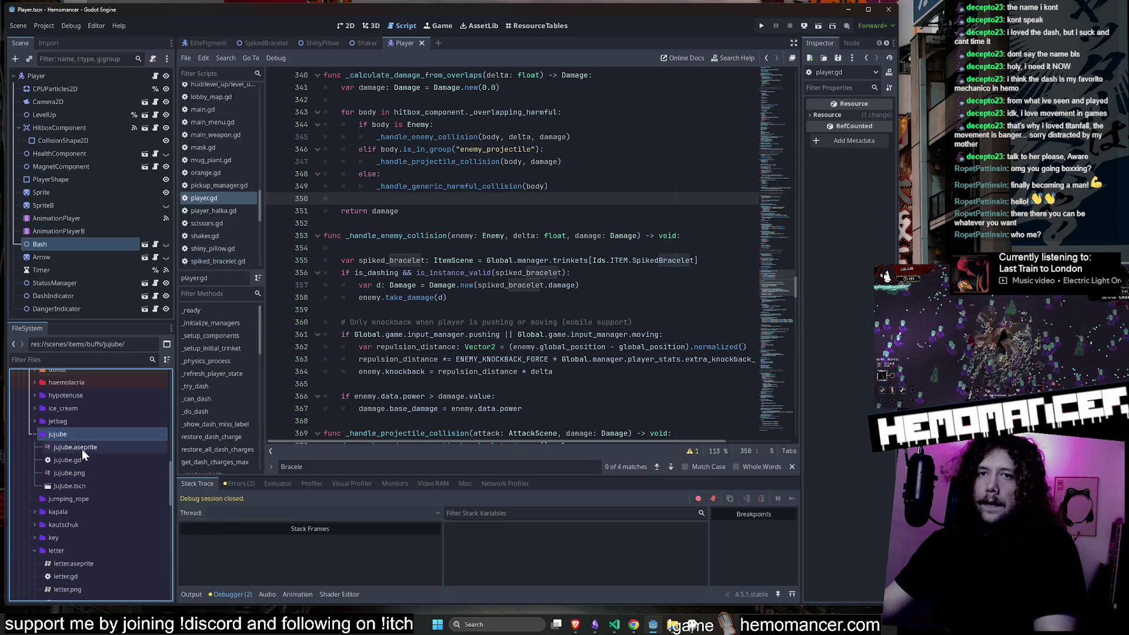
right_click(82, 448)
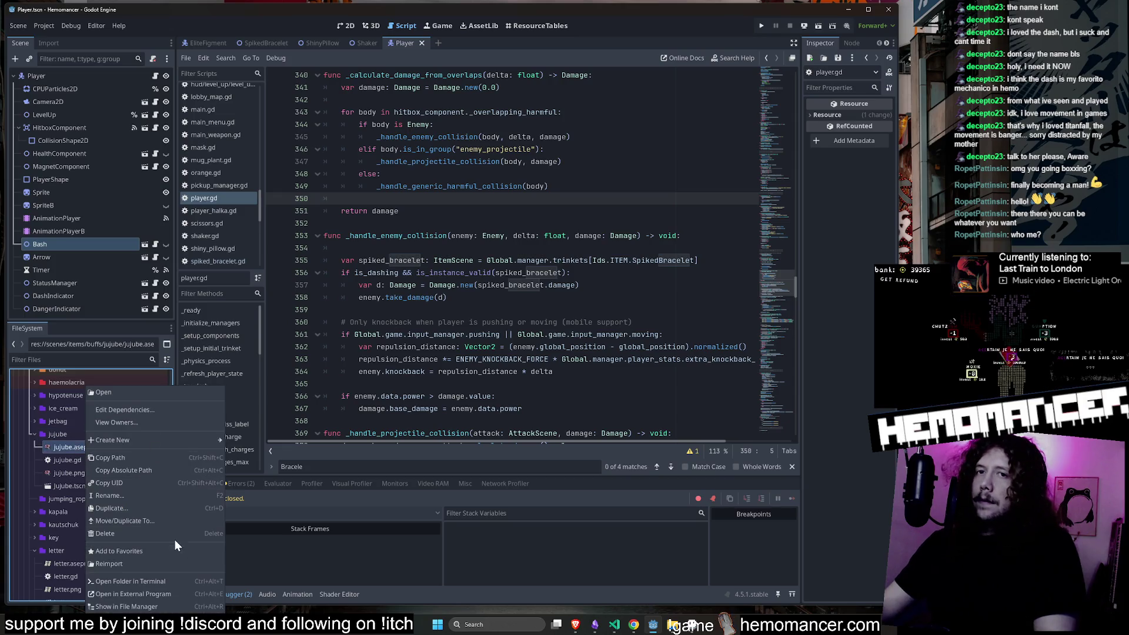
left_click(172, 510)
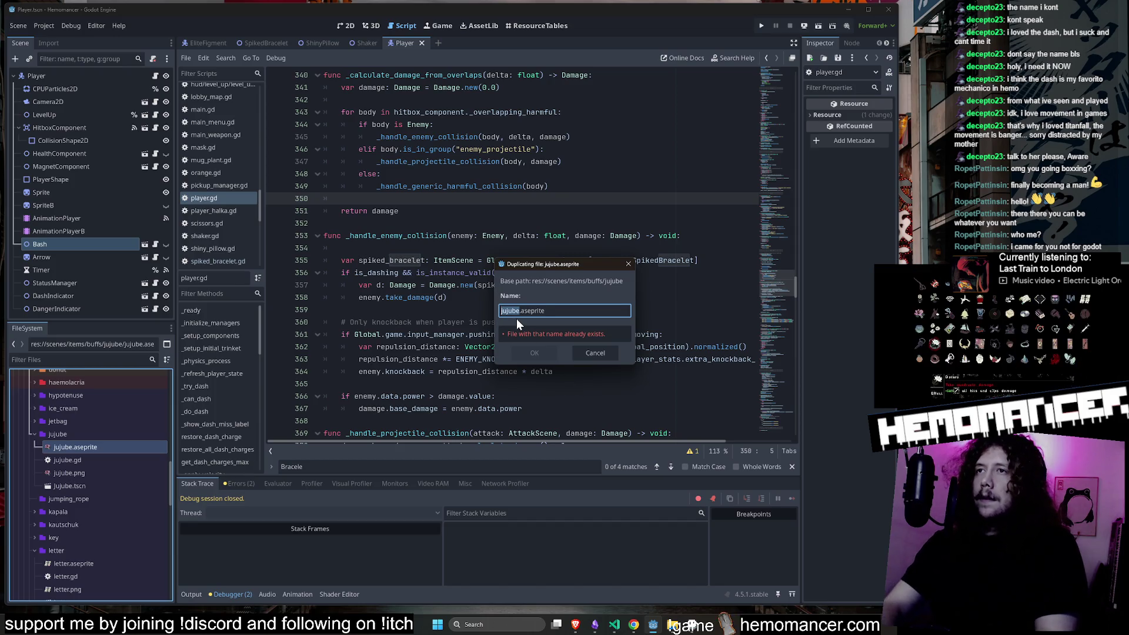
type("jumping_")
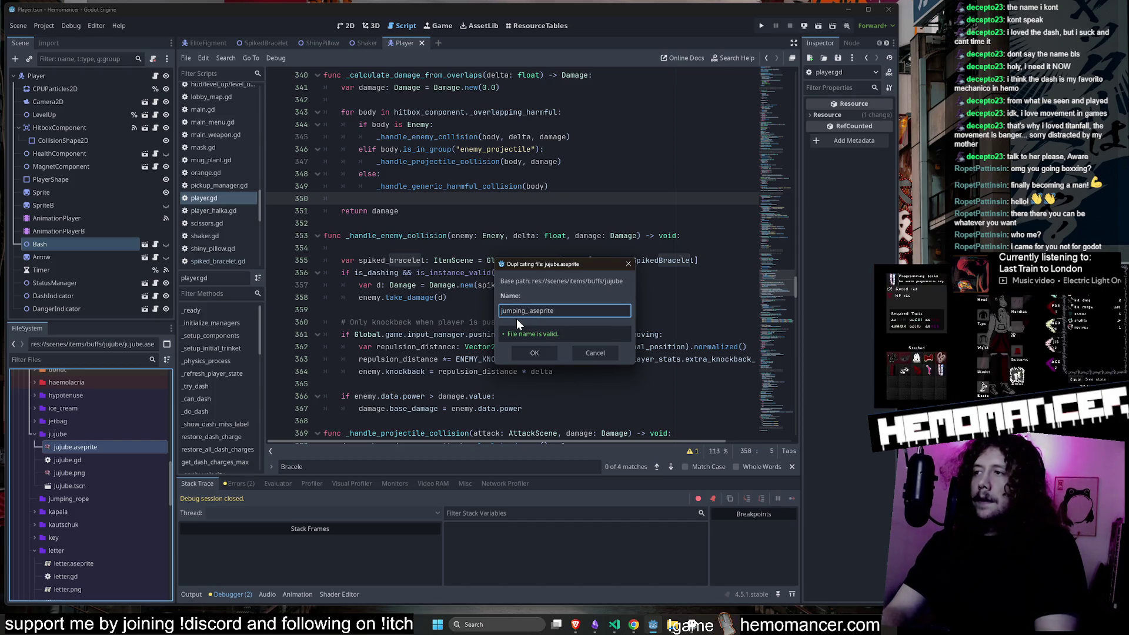
type("rope")
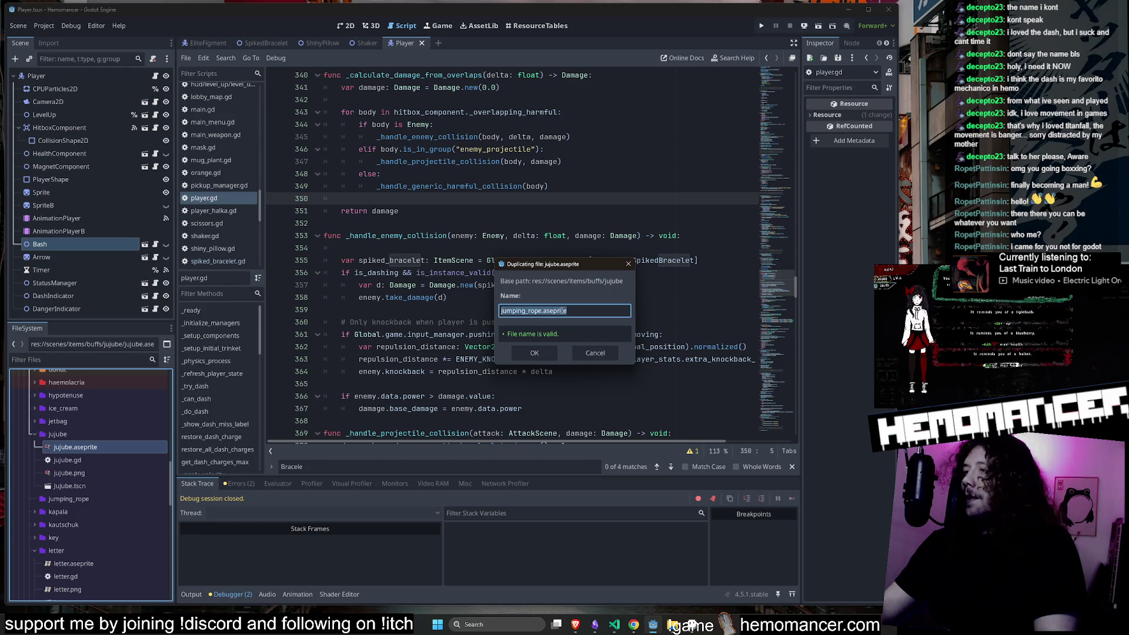
left_click(537, 351)
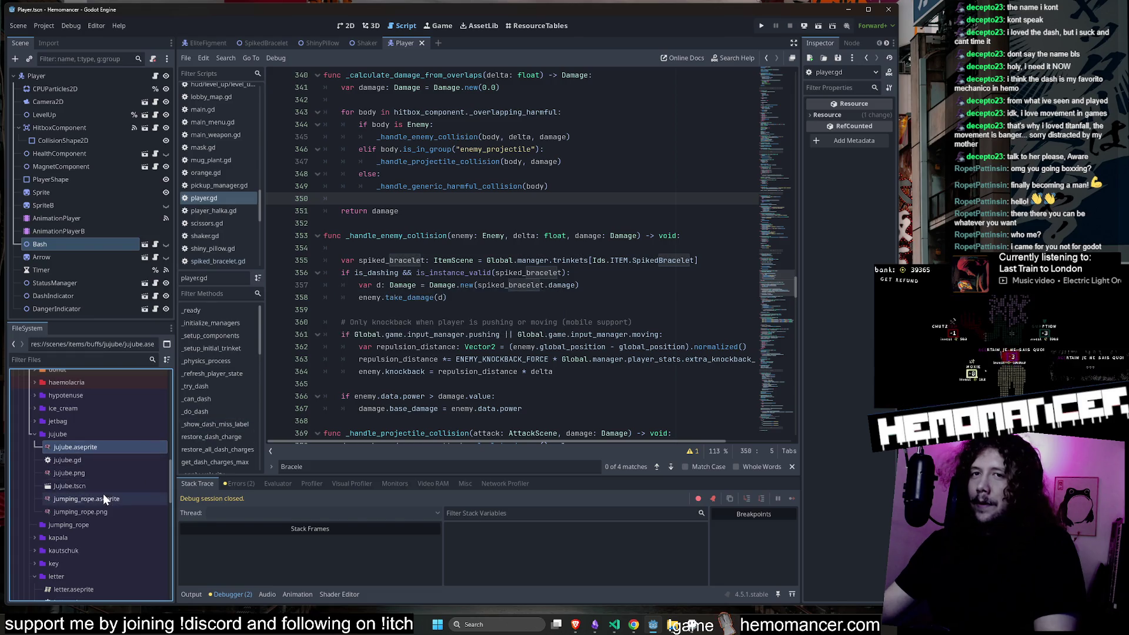
left_click(102, 499)
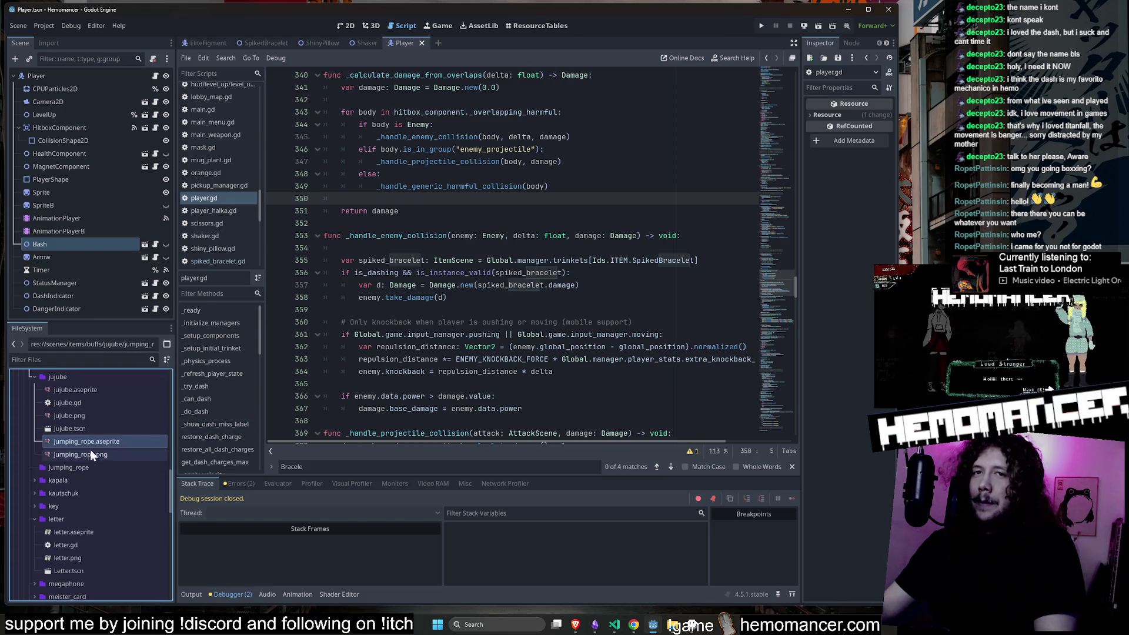
Move jumping_rope.aseprite into the jumping_rope folder and remove the leftover jujube/jumping_rope.png.
left_click_drag(97, 441, 76, 467)
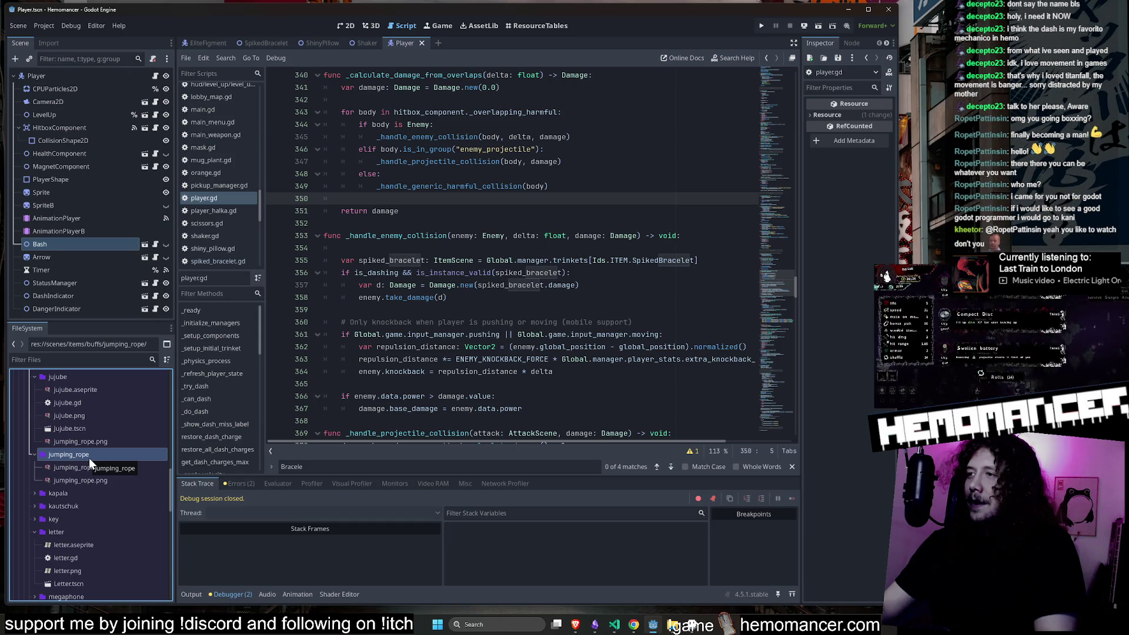
left_click(114, 441)
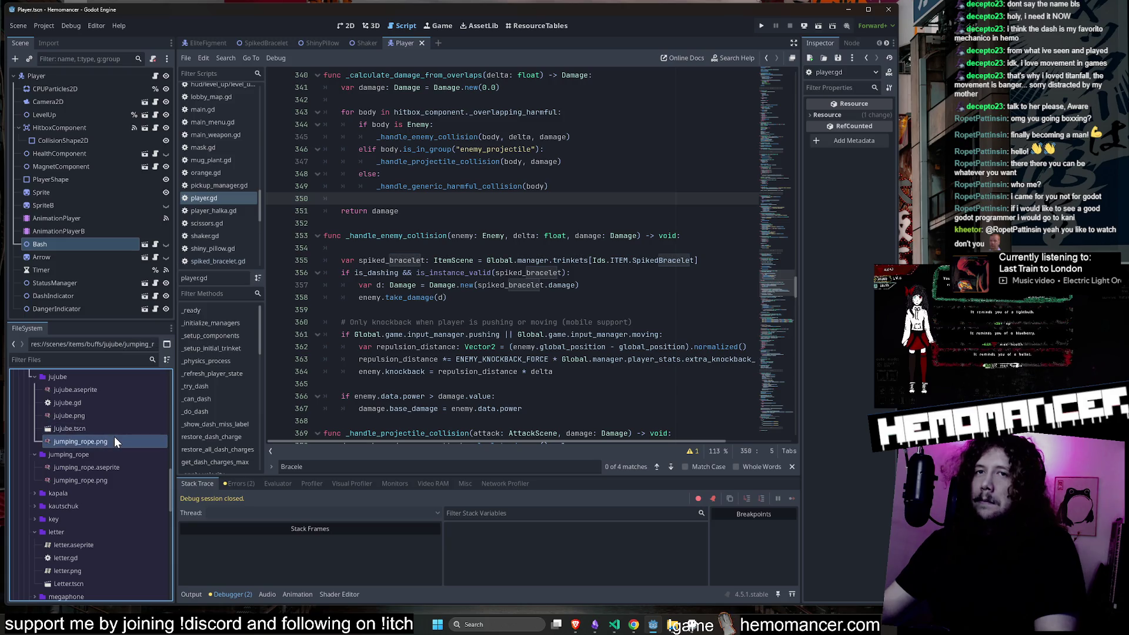
key("Delete")
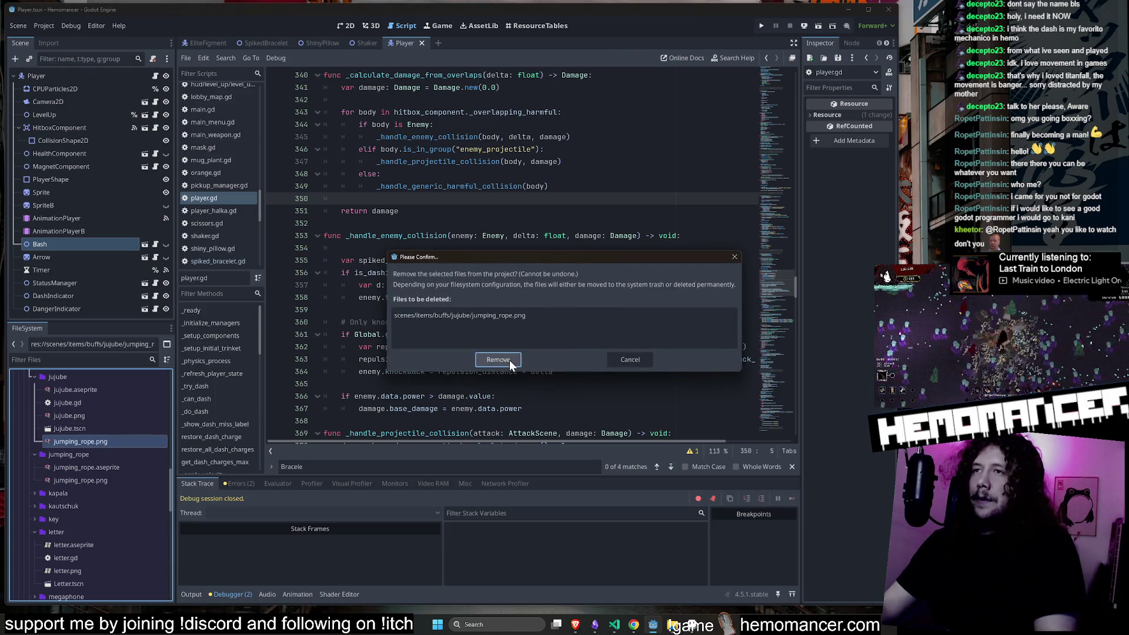
left_click(497, 360)
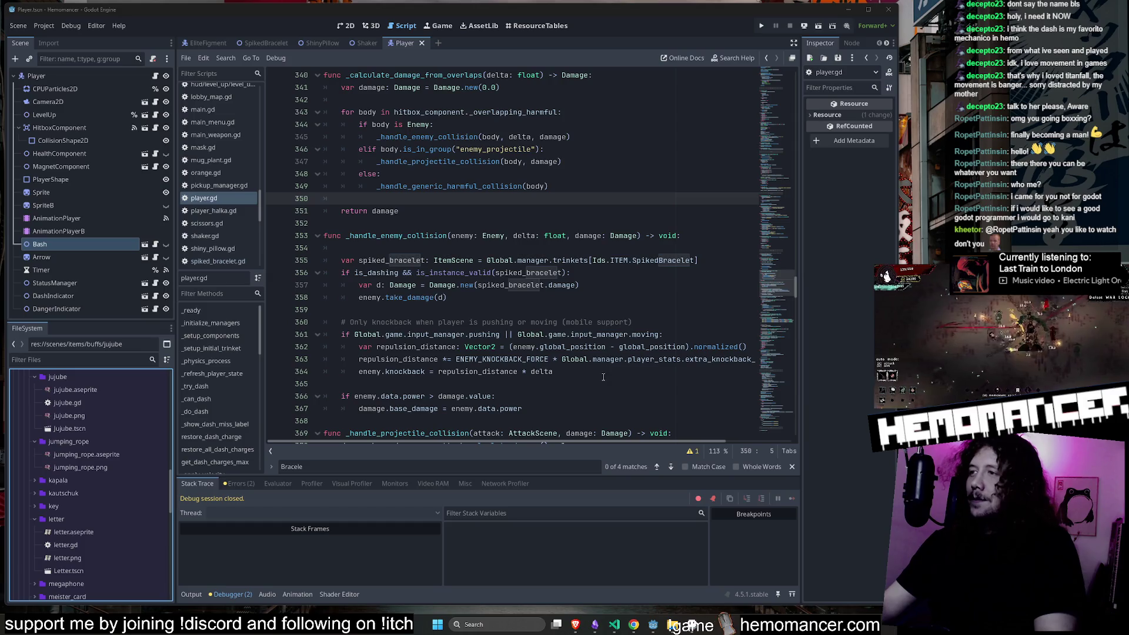
Select jumping_rope.aseprite in its new folder and bring up its file options.
left_click(115, 442)
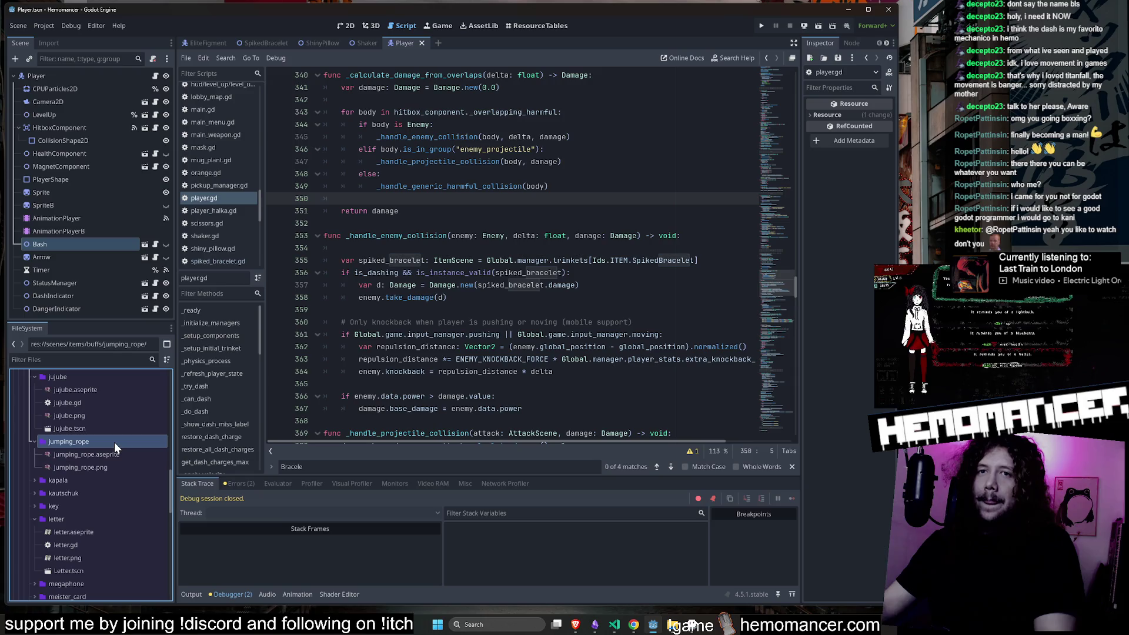
mouse_move(126, 458)
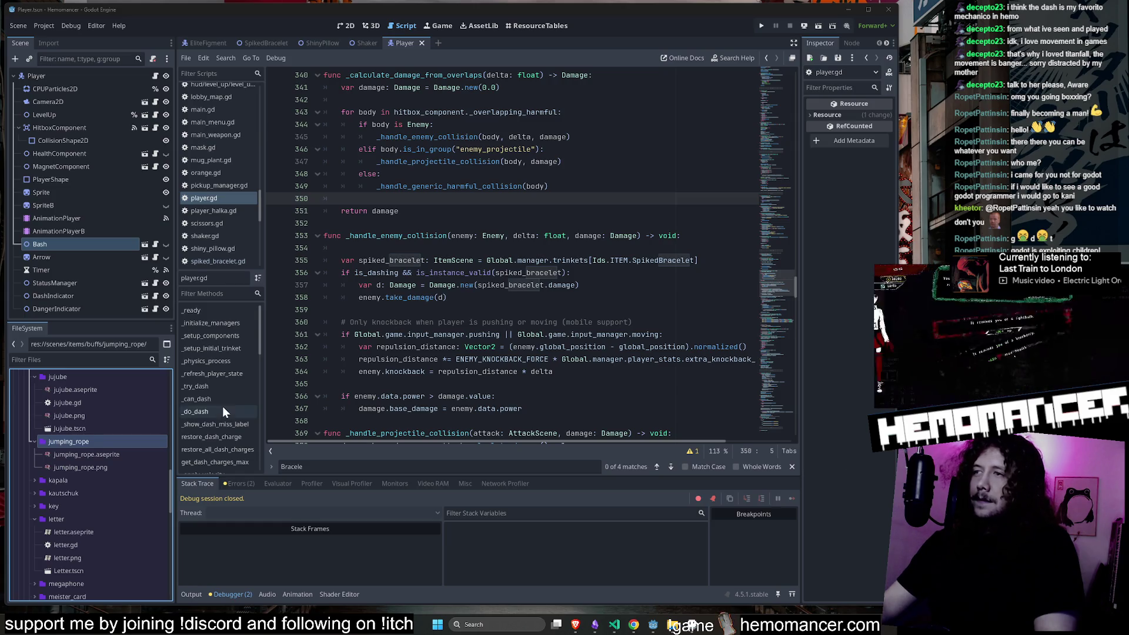
left_click(97, 455)
right_click(93, 454)
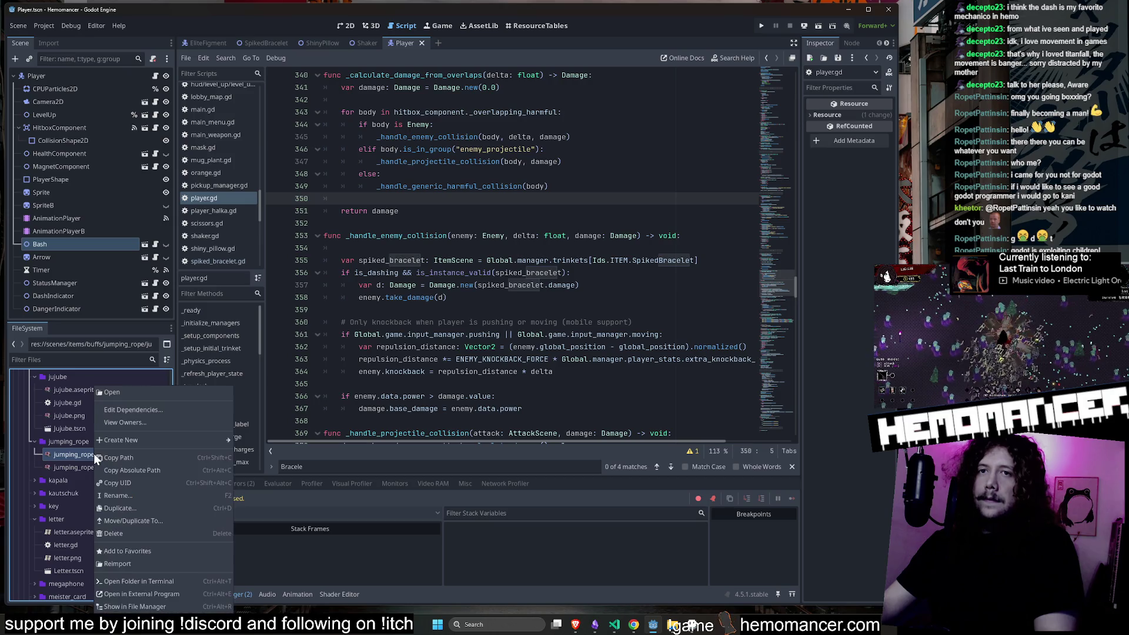
left_click(170, 592)
Open jumping_rope.aseprite in Aseprite and erase the copied flower from the canvas.
left_click(703, 628)
scroll(656, 264, "up", 5)
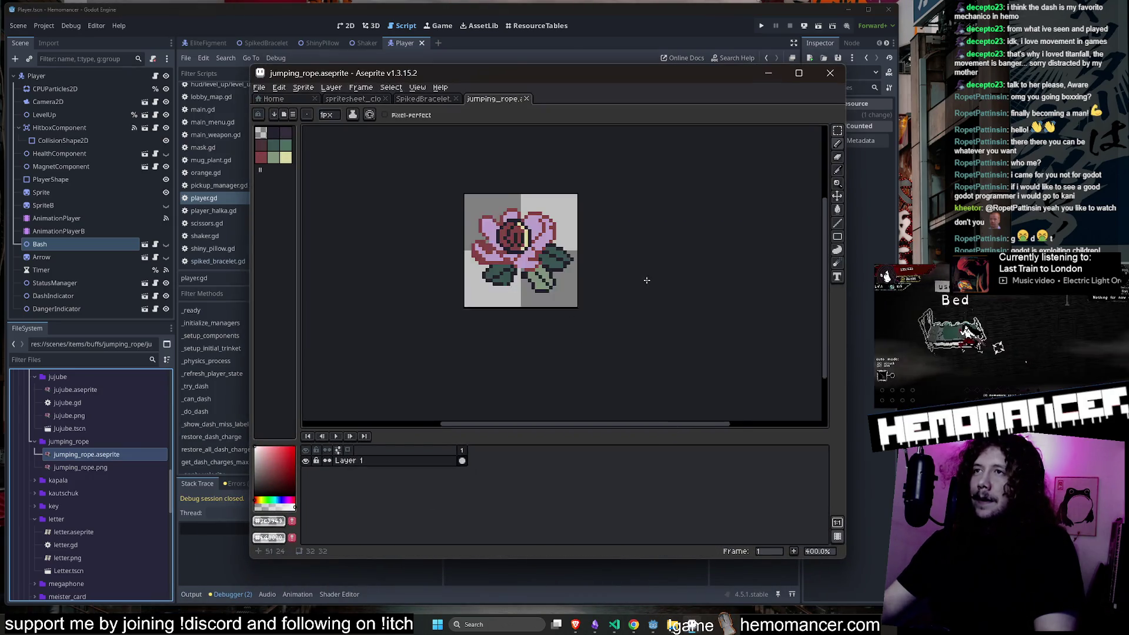
key("e")
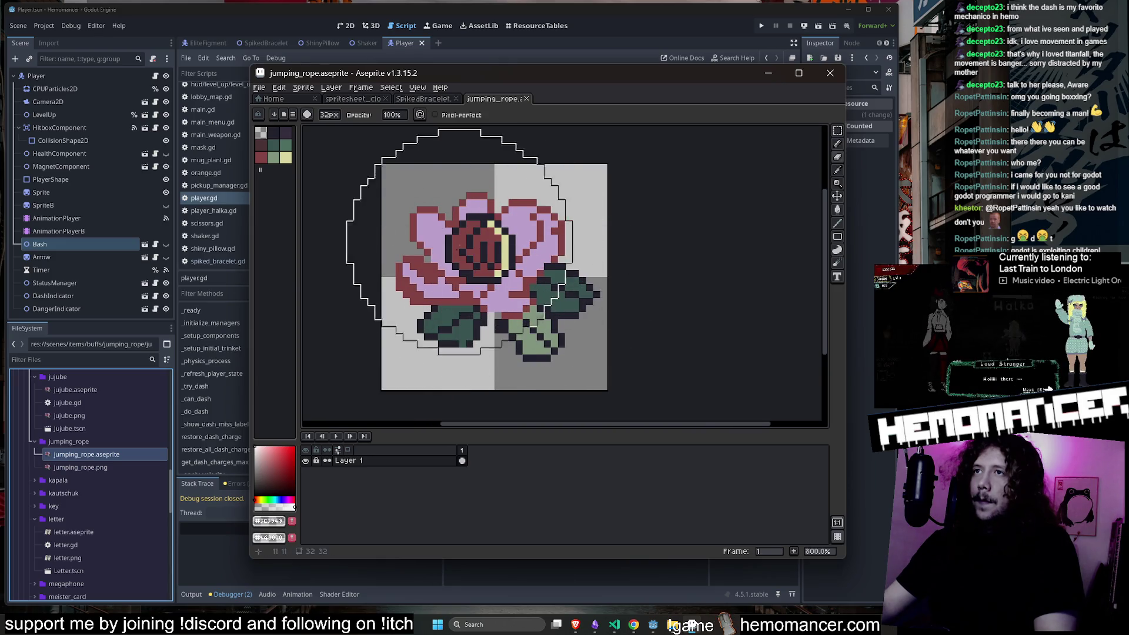
left_click_drag(485, 276, 497, 295)
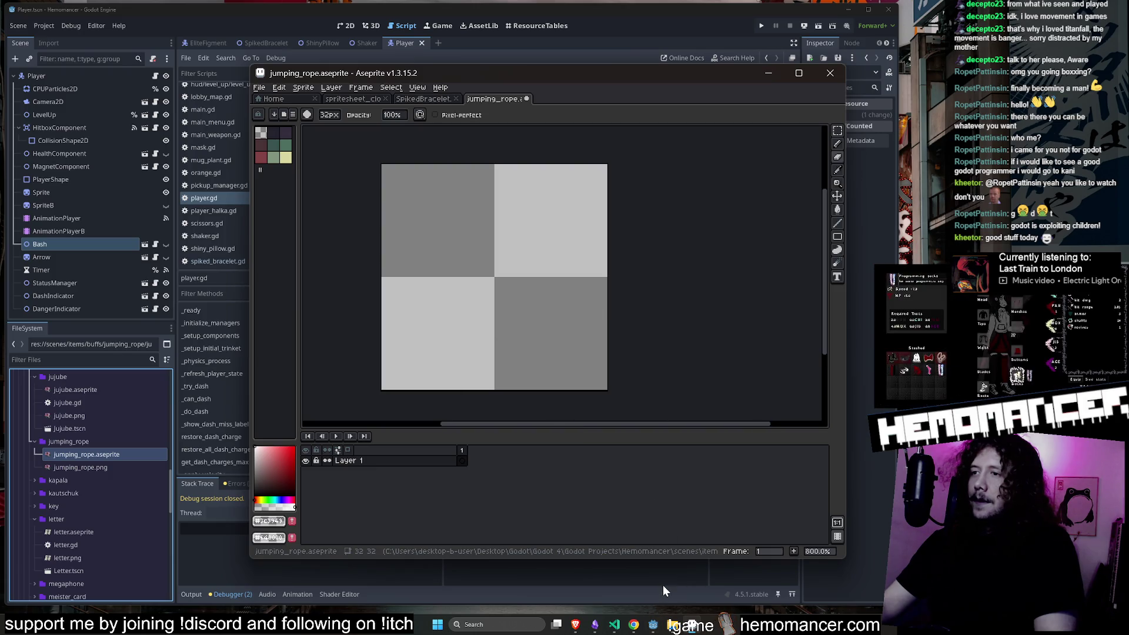
Narrow the Aseprite window, widen the palette area and trim the extra black swatches.
left_click_drag(846, 557, 811, 557)
left_click(422, 99)
left_click(493, 99)
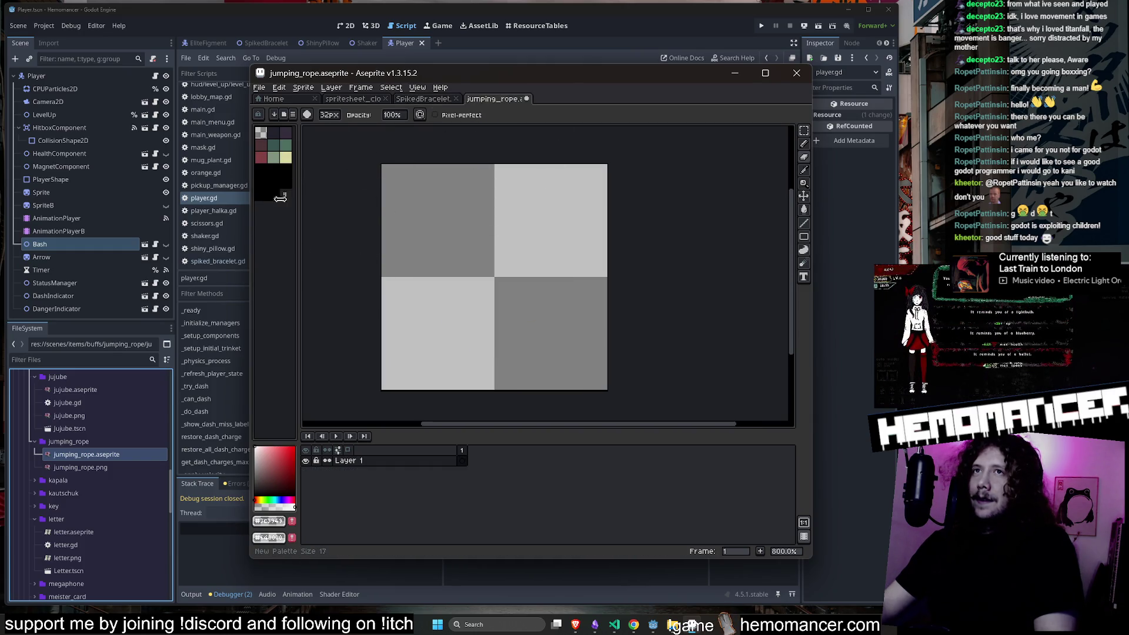
mouse_move(298, 212)
left_mouse_down()
mouse_move(417, 212)
mouse_move(339, 211)
left_mouse_up()
left_click_drag(298, 152, 292, 145)
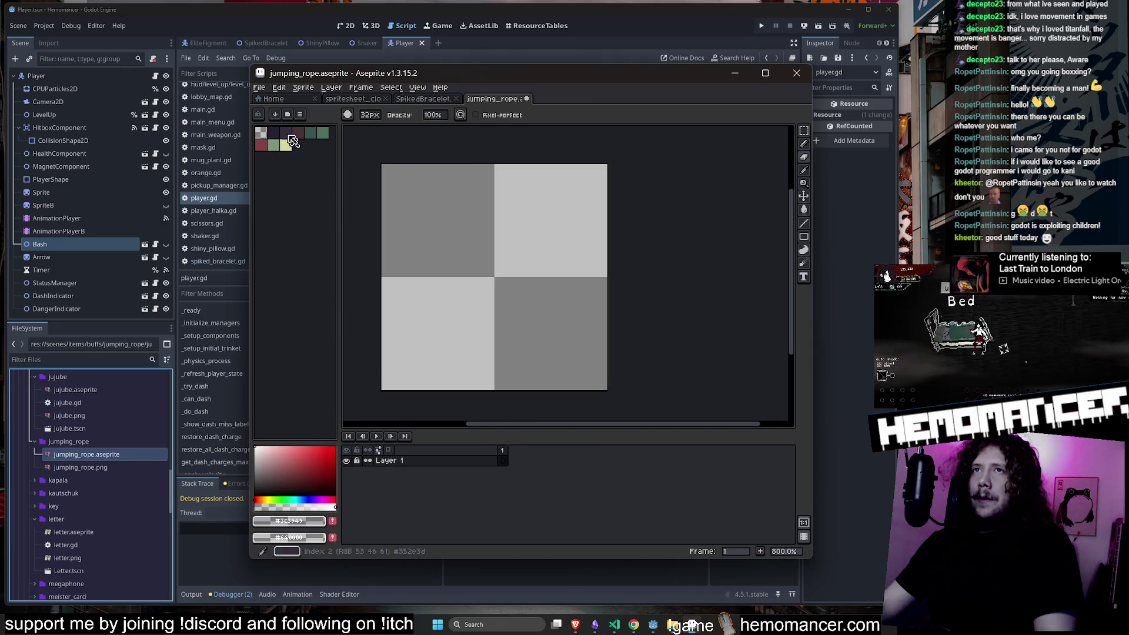
Load the hemomancer palette, pick its green swatch and switch to the pencil.
left_click(290, 115)
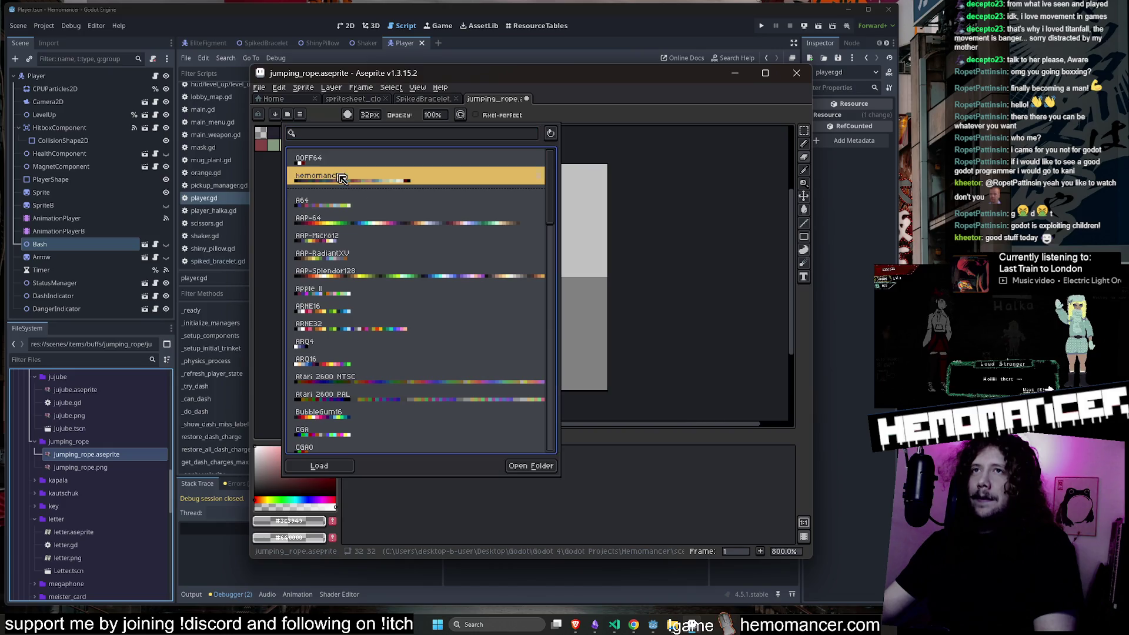
left_click(347, 465)
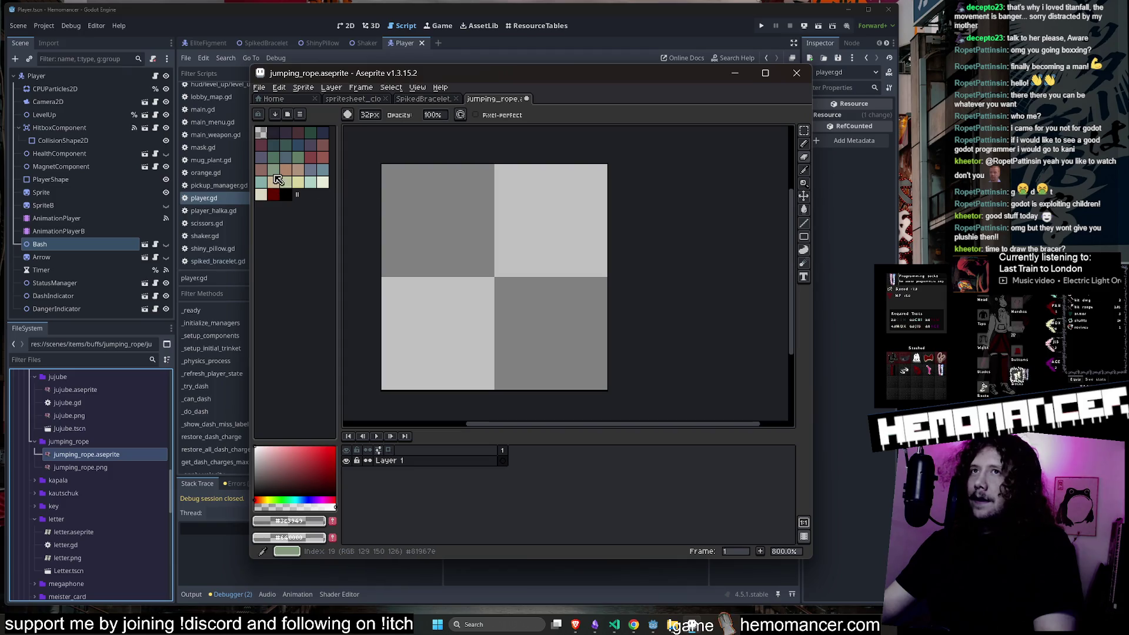
left_click(273, 170)
key("b")
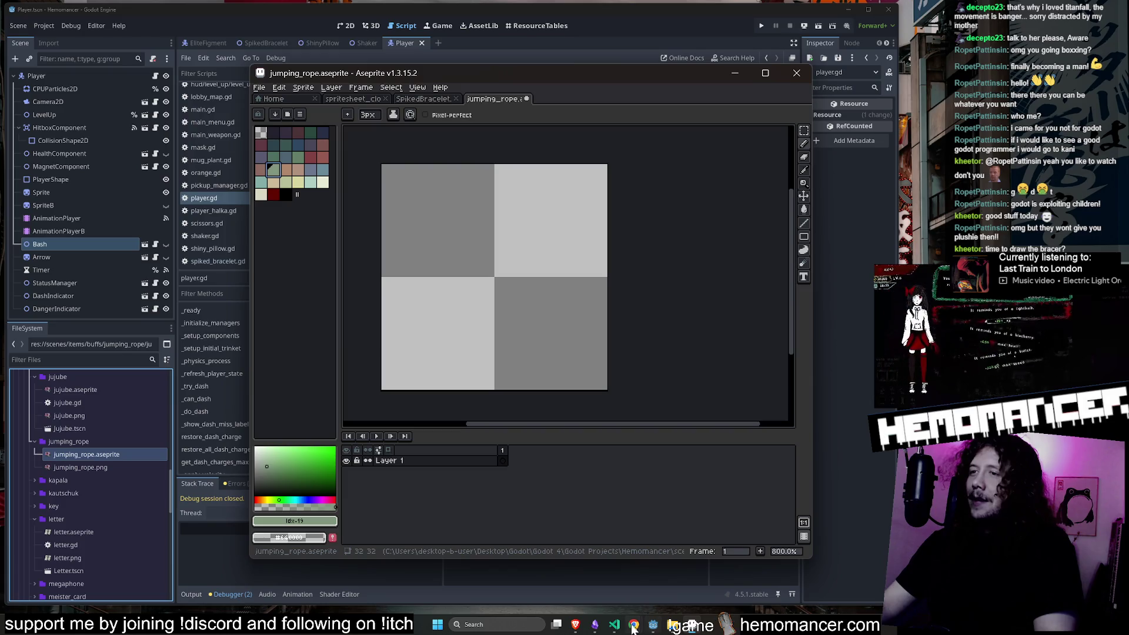
Bring up the jumping rope image search and browse the sponsored jump rope products.
mouse_move(635, 624)
left_click(741, 580)
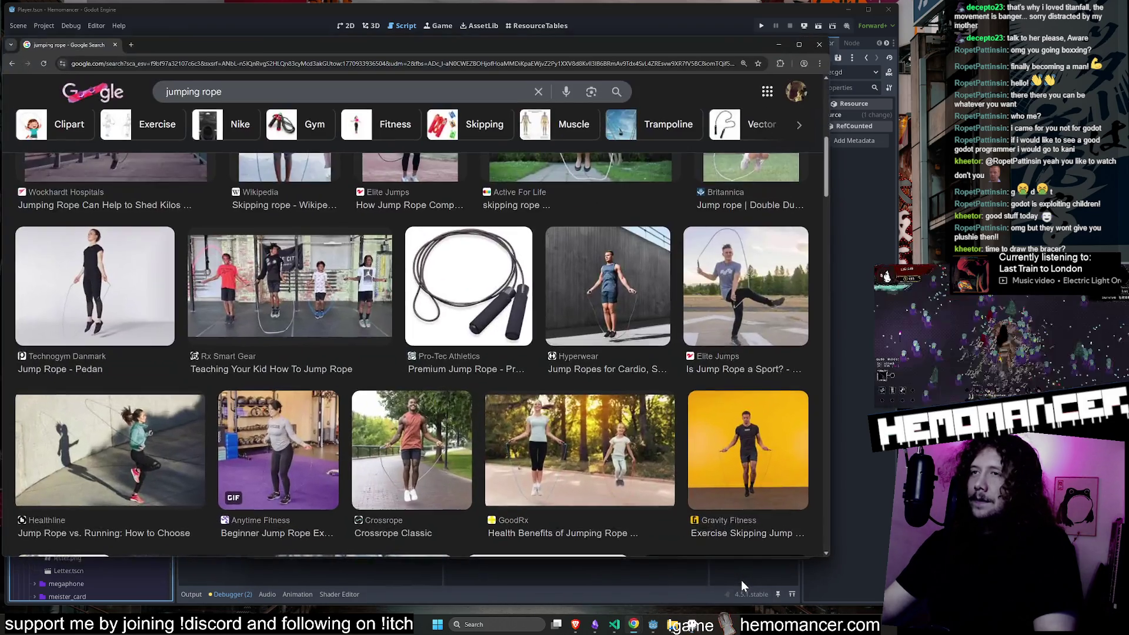
scroll(246, 326, "up", 5)
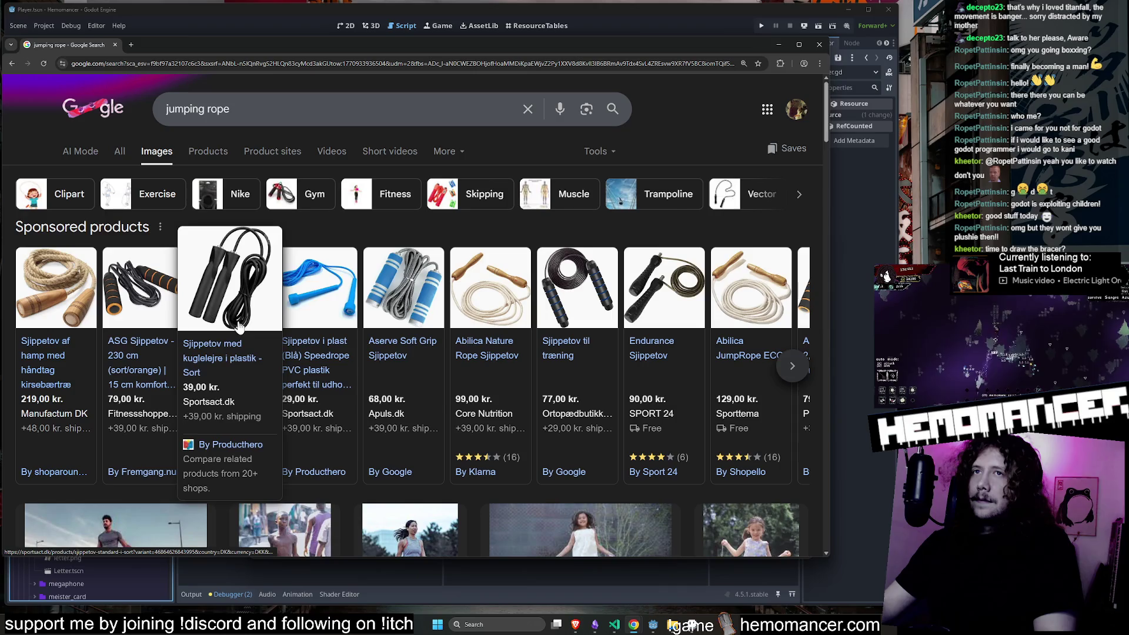
left_click(791, 367)
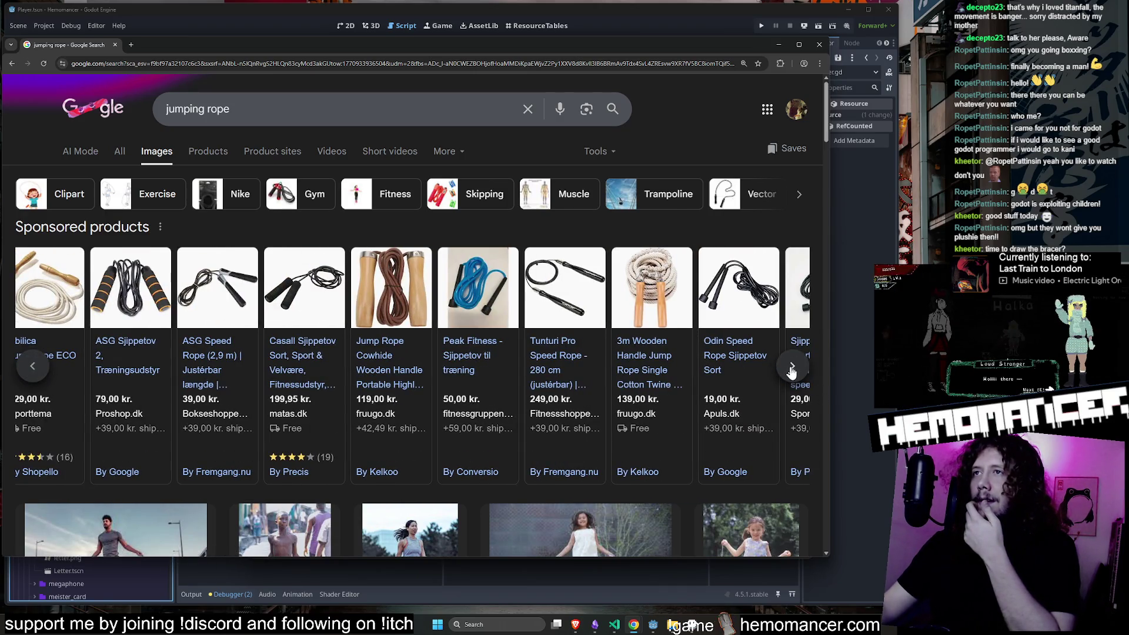
left_click(791, 367)
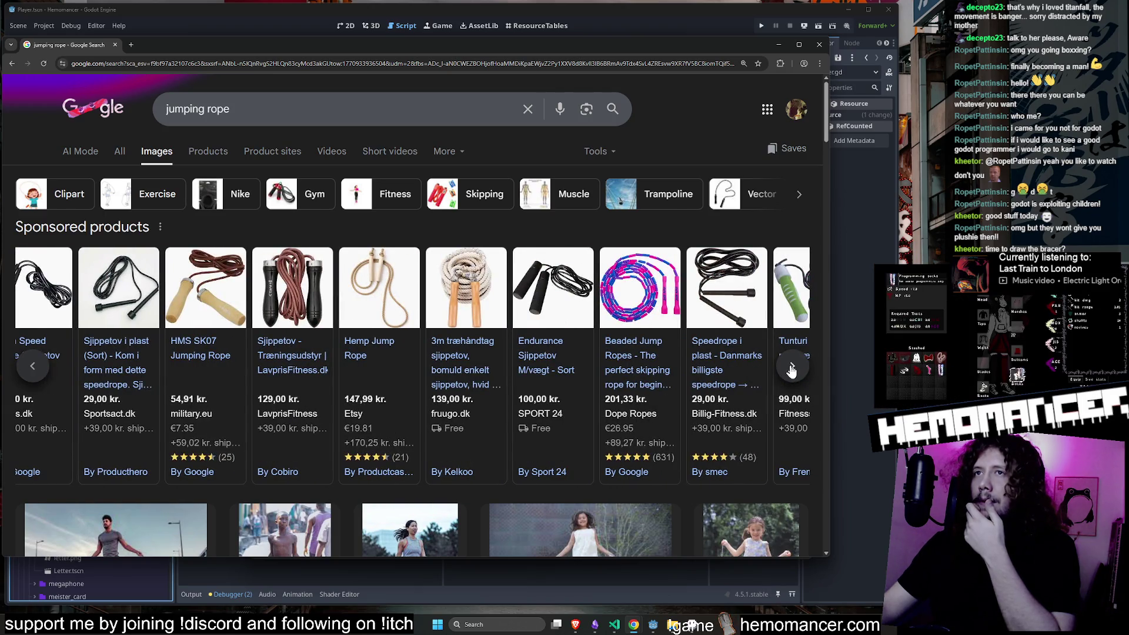
mouse_move(363, 303)
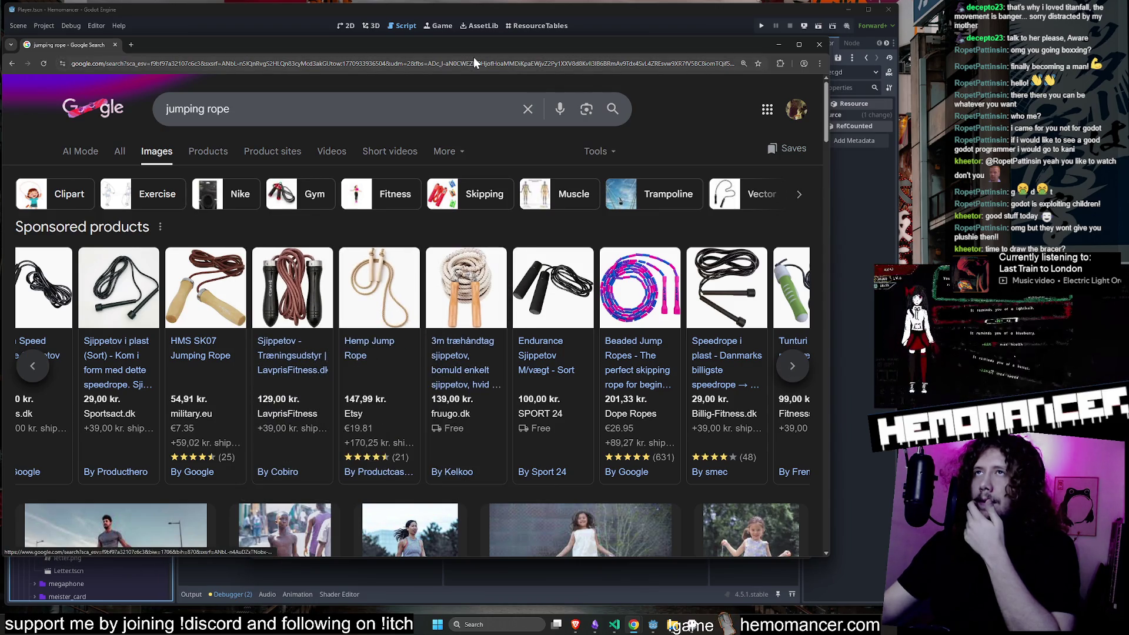
Copy the Hemp Jump Rope photo, minimize Chrome and start a new 355×355 sprite.
right_click(388, 288)
left_click(477, 432)
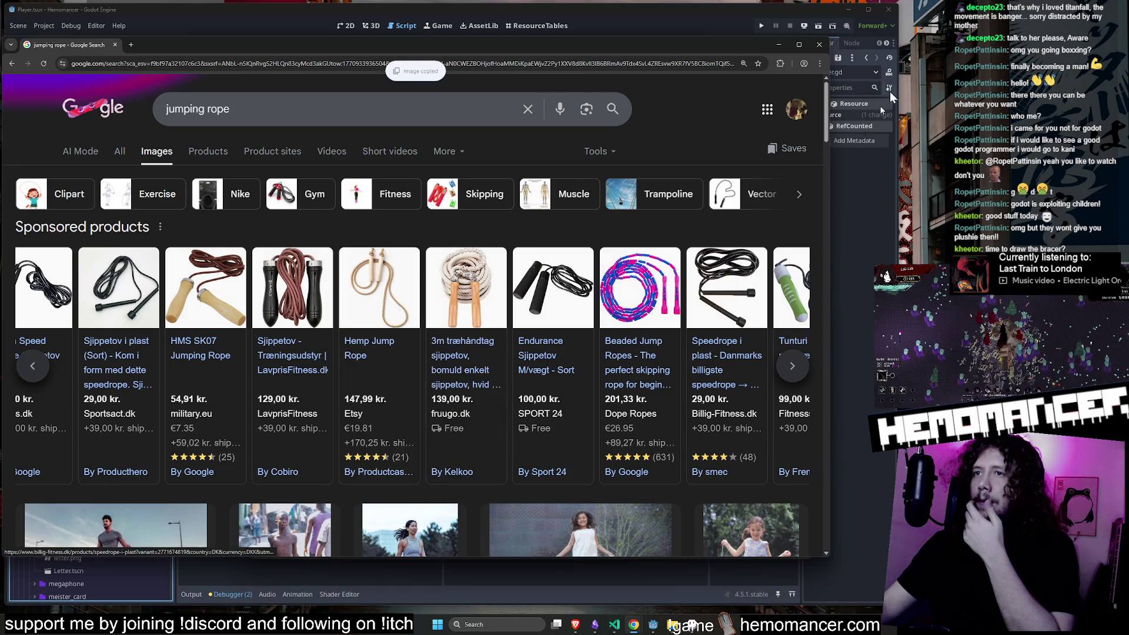
left_click(778, 44)
key("ctrl+n")
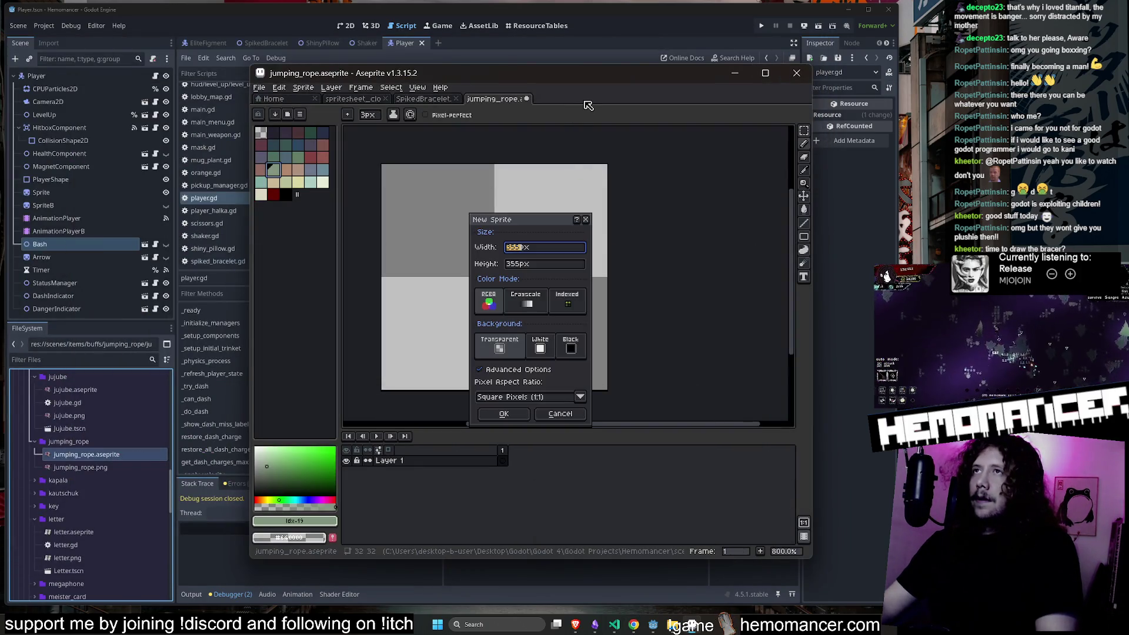
Create a sprite from the copied rope photo and dock it beside the canvas as reference.
left_click(509, 412)
key("ctrl+v")
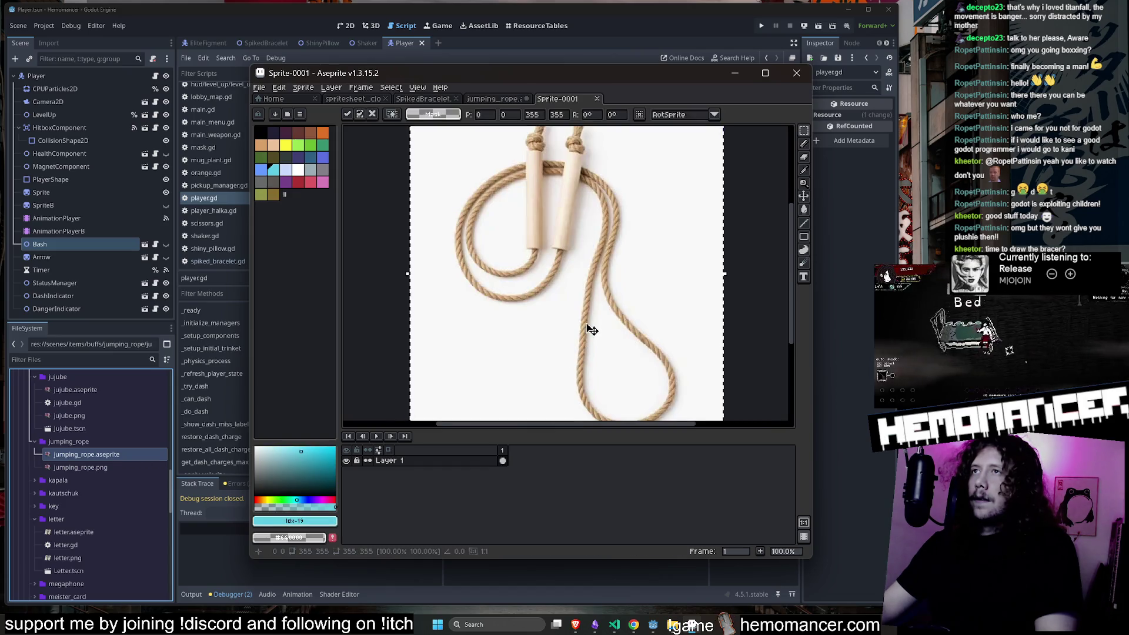
mouse_move(559, 101)
left_mouse_down()
mouse_move(783, 271)
mouse_move(734, 269)
left_mouse_up()
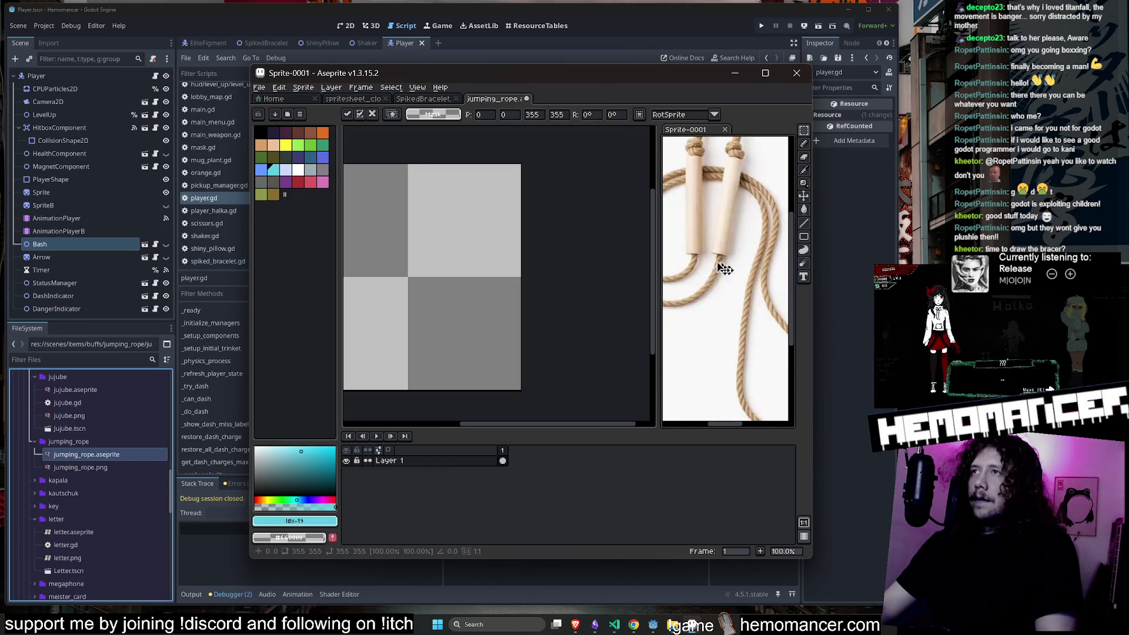
left_click_drag(657, 269, 579, 269)
scroll(653, 270, "down", 2)
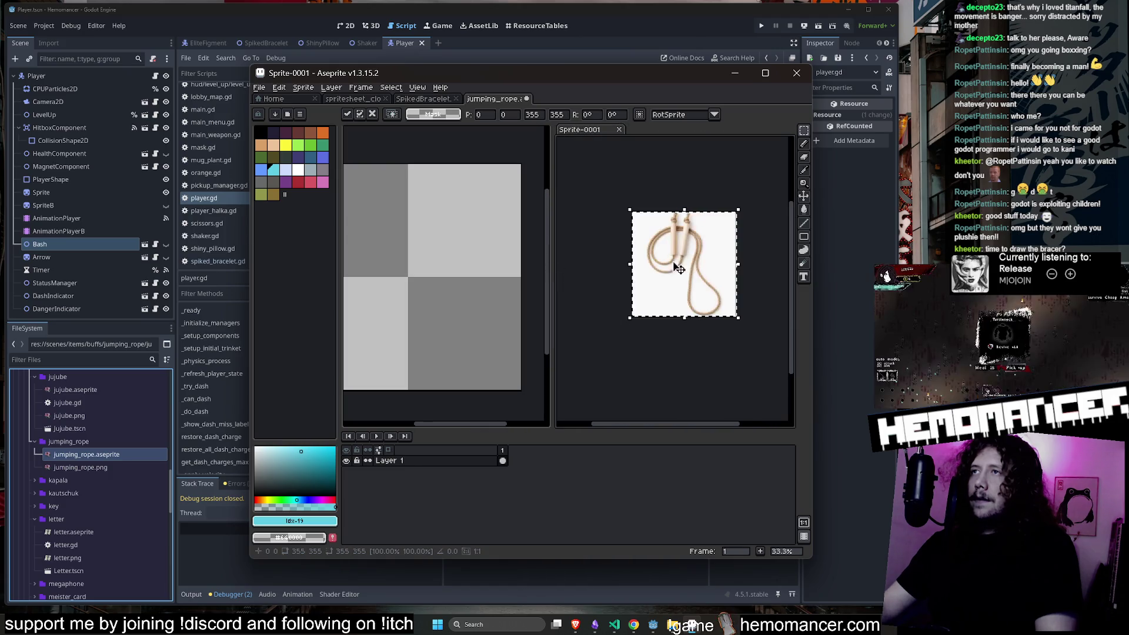
Return to the jumping_rope canvas, pick the pale yellow swatch and widen the Aseprite window.
left_click(482, 139)
mouse_move(418, 216)
left_mouse_down()
mouse_move(488, 211)
mouse_move(461, 212)
left_mouse_up()
left_click(299, 182)
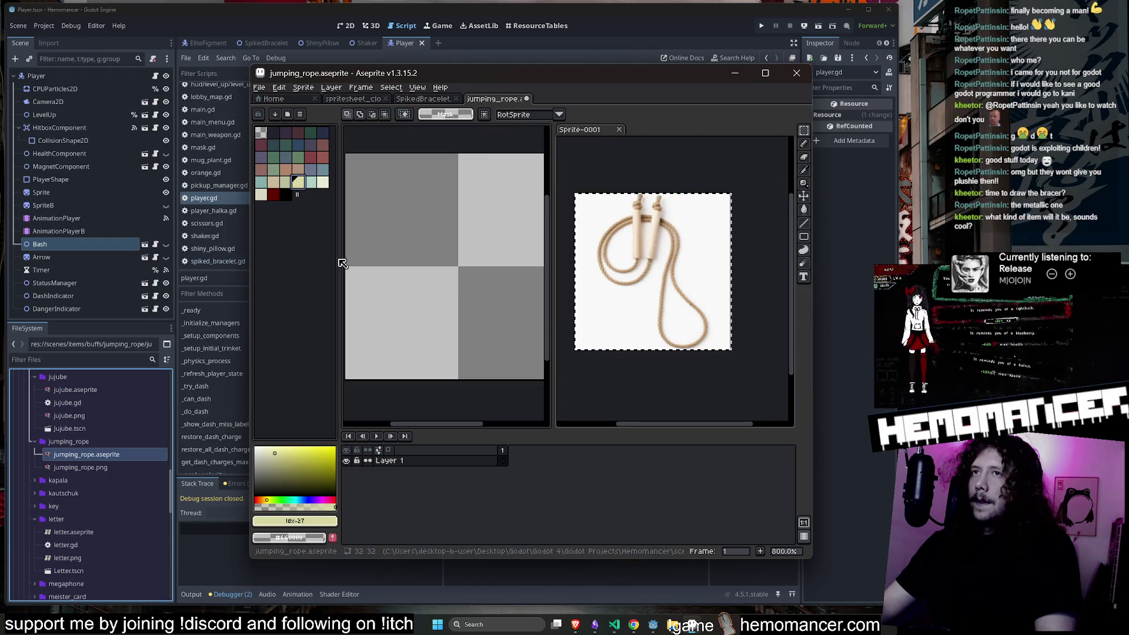
left_click_drag(337, 258, 328, 258)
left_click_drag(252, 258, 164, 258)
left_click(598, 17)
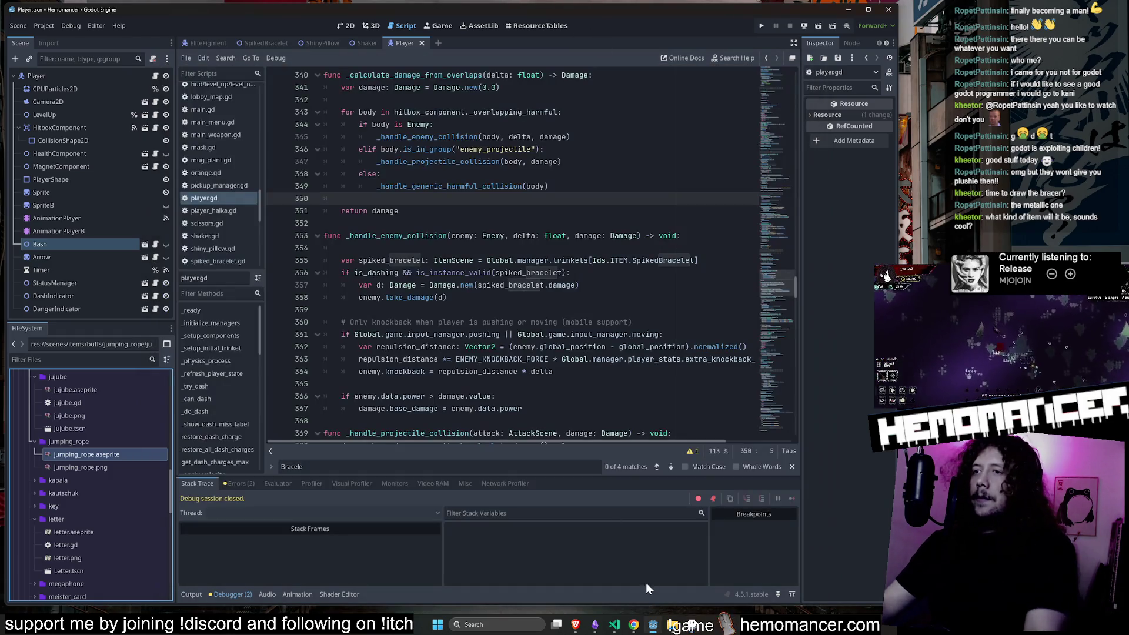
Filter the FileSystem for 'player' and open player_v5.aseprite in Aseprite.
left_click(697, 628)
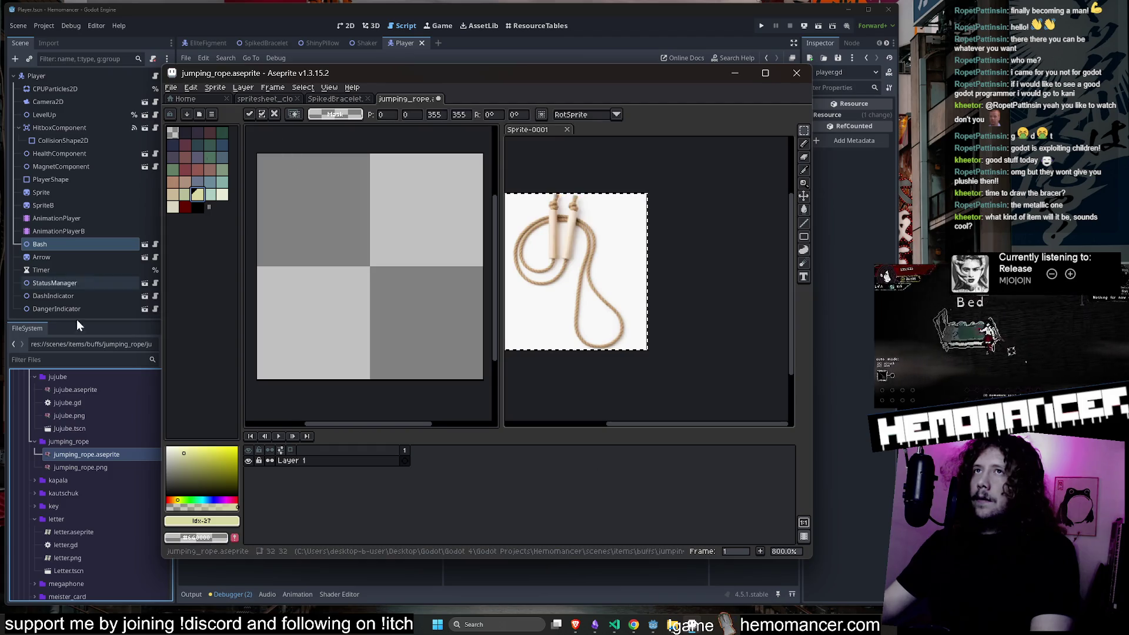
left_click(71, 359)
type("player")
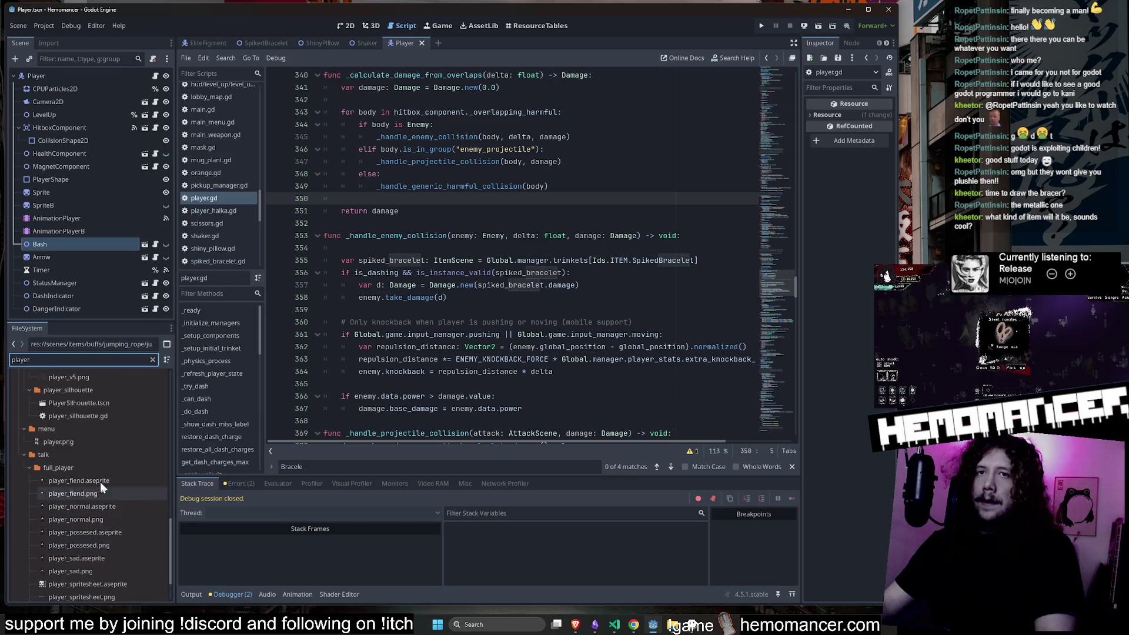
scroll(100, 432, "up", 5)
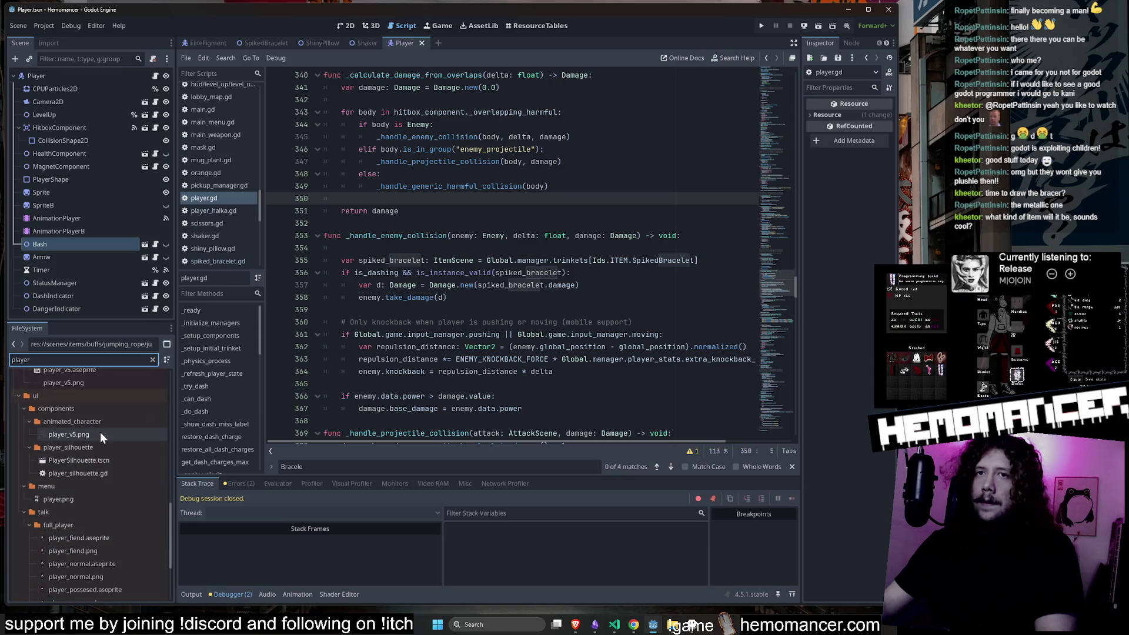
right_click(100, 427)
left_click(220, 596)
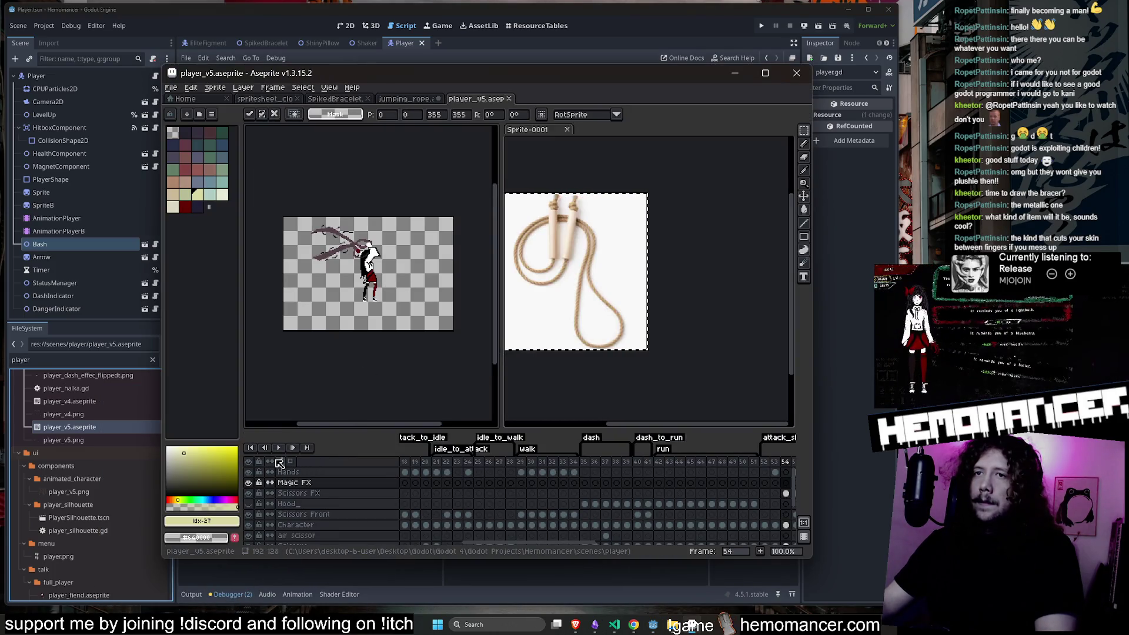
Play the player_v5 animation, then restart playback from frame 35.
left_click(279, 447)
scroll(343, 359, "up", 1)
left_click_drag(343, 359, 270, 396)
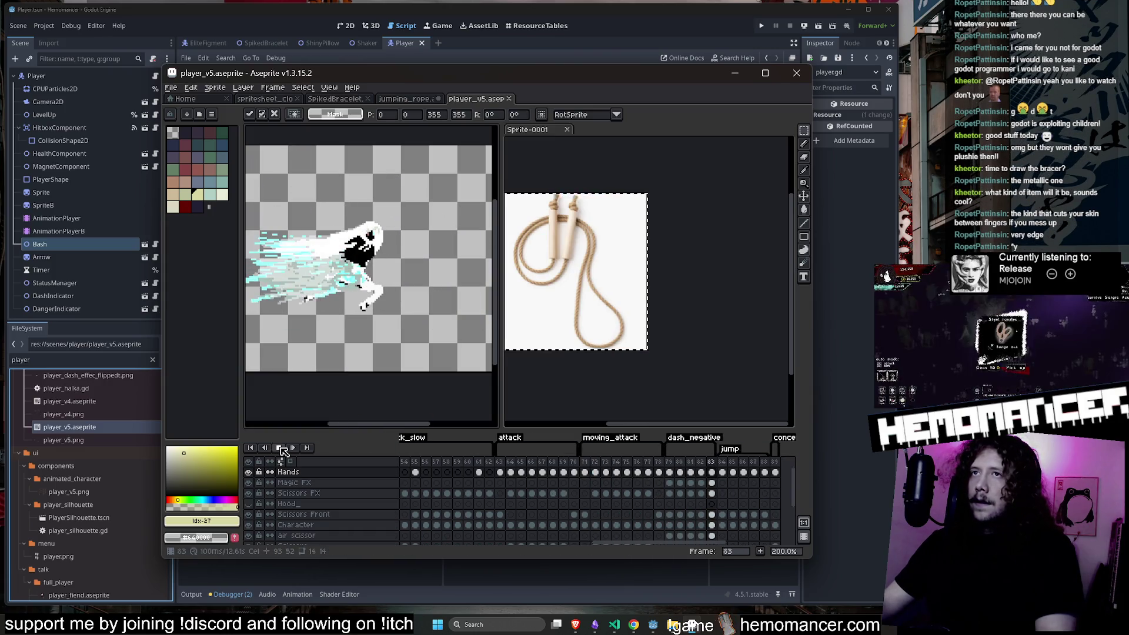
left_click(671, 483)
left_click_drag(664, 543, 526, 543)
left_click(566, 464)
left_click(277, 448)
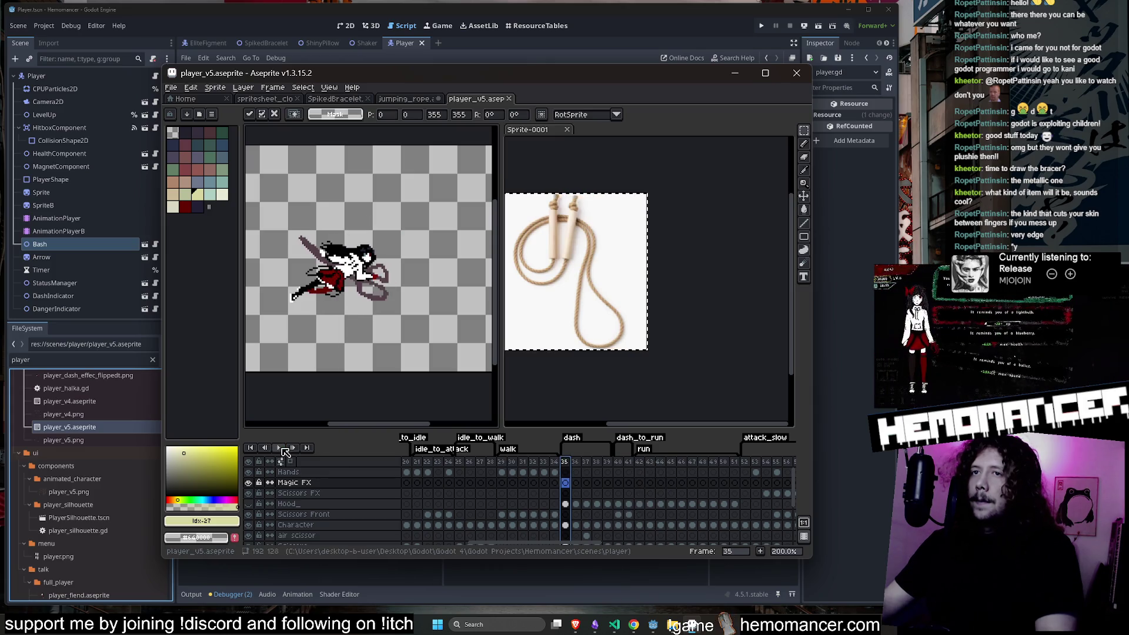
View the top hat on spritesheet_clothes and the SpikedBracelet sprite, then run the game with F5.
left_click(265, 99)
left_click_drag(450, 229, 424, 227)
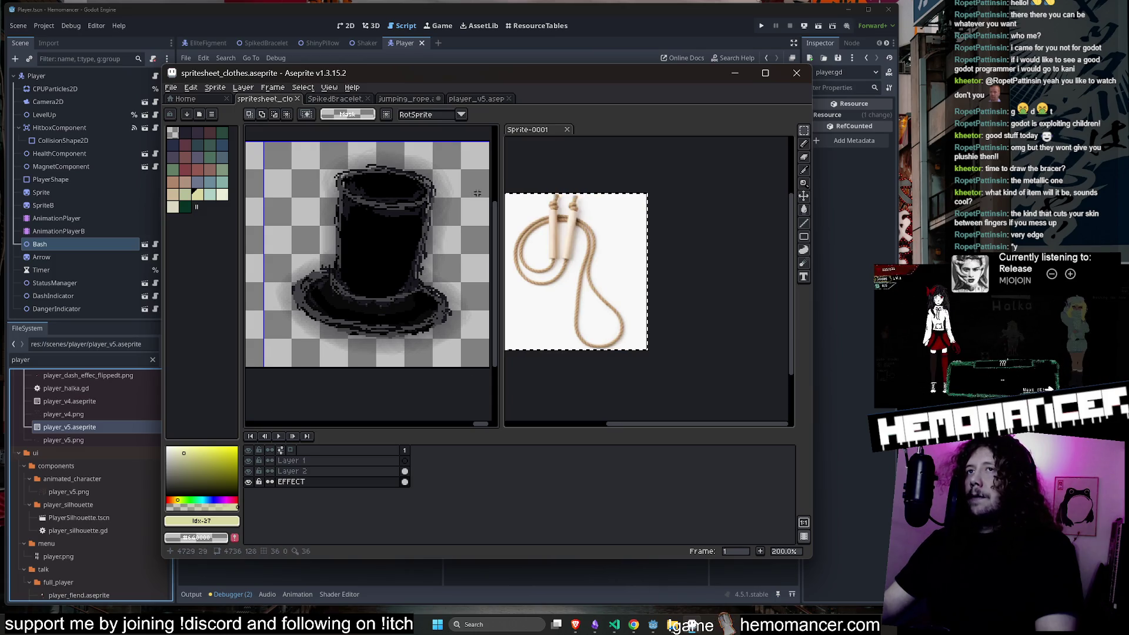
key("ctrl+Tab")
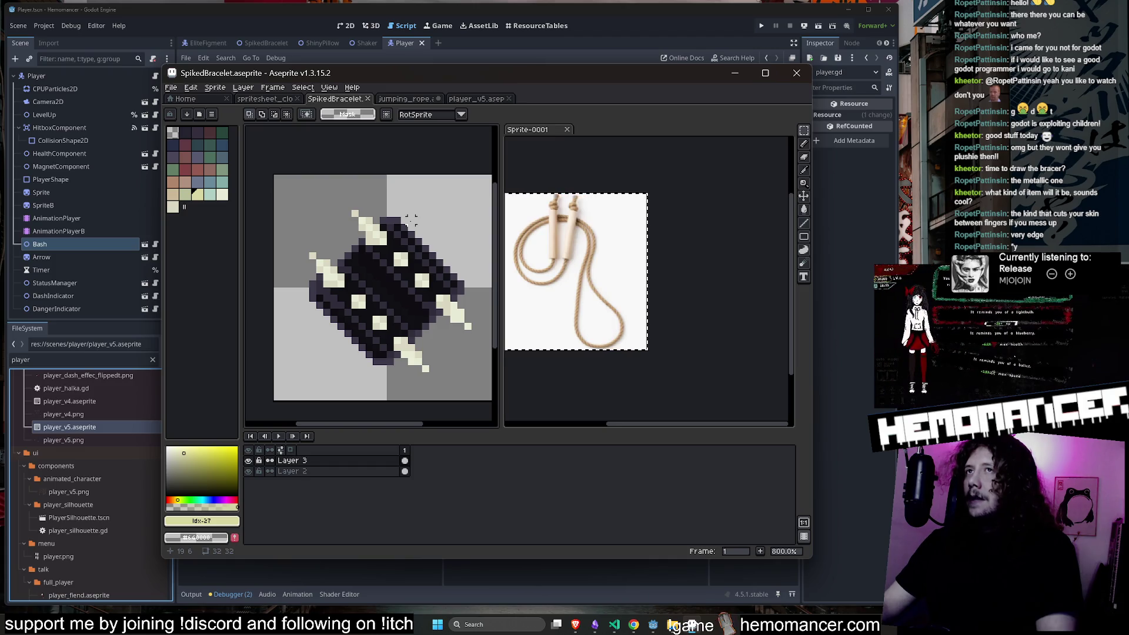
left_click(516, 34)
left_click(536, 223)
key("F5")
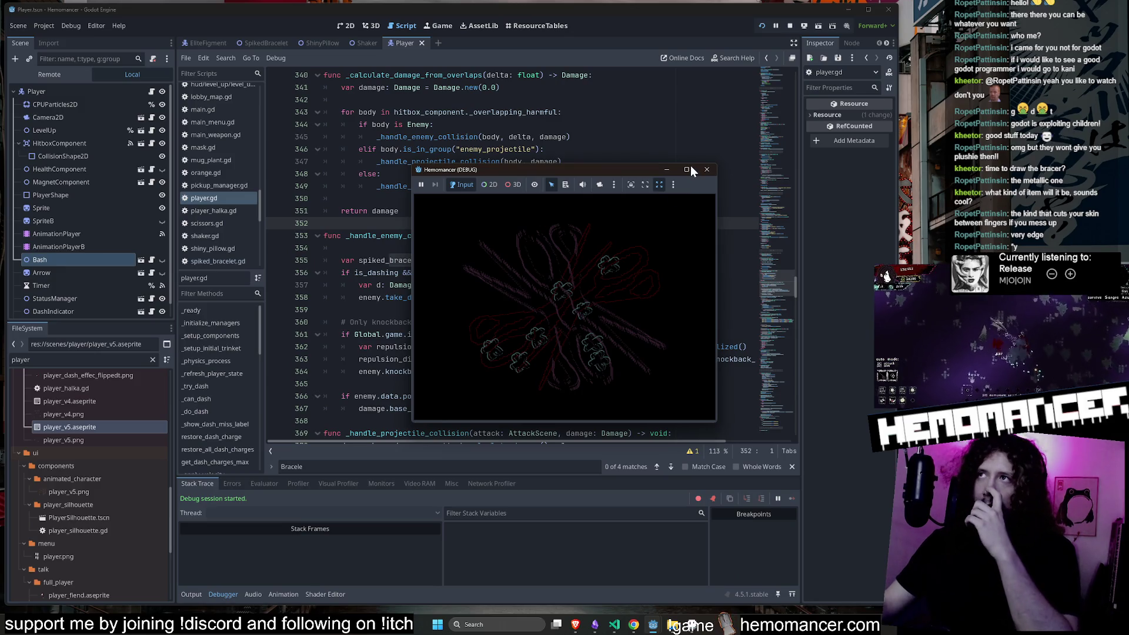
Maximize the game and check the item collection and debug screens from the main menu.
left_click(686, 169)
left_click(350, 450)
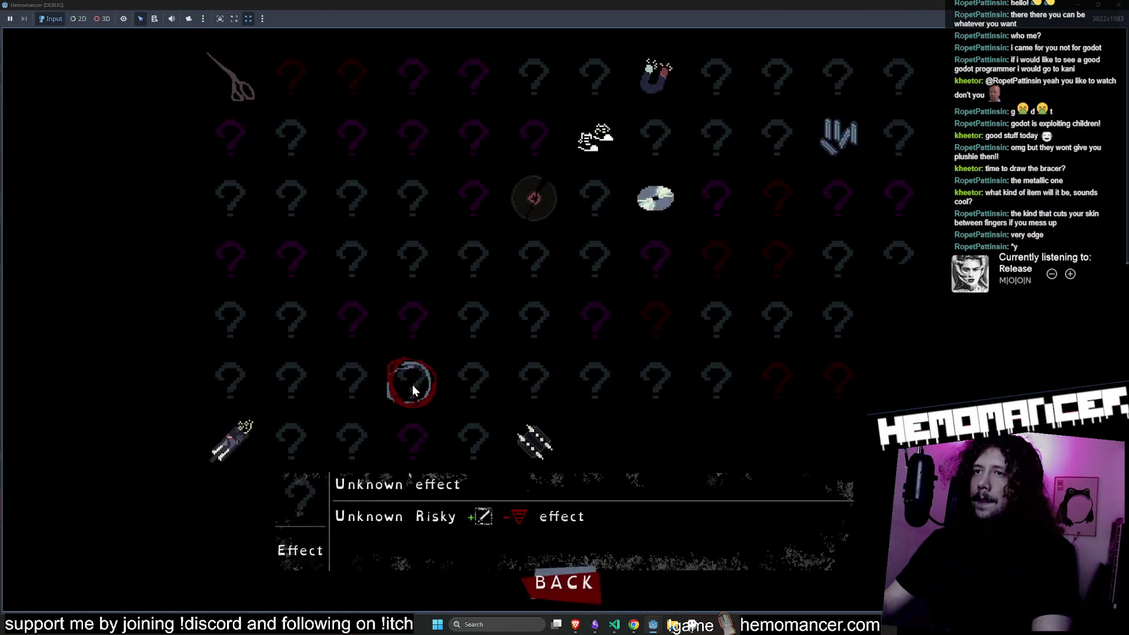
left_click(553, 579)
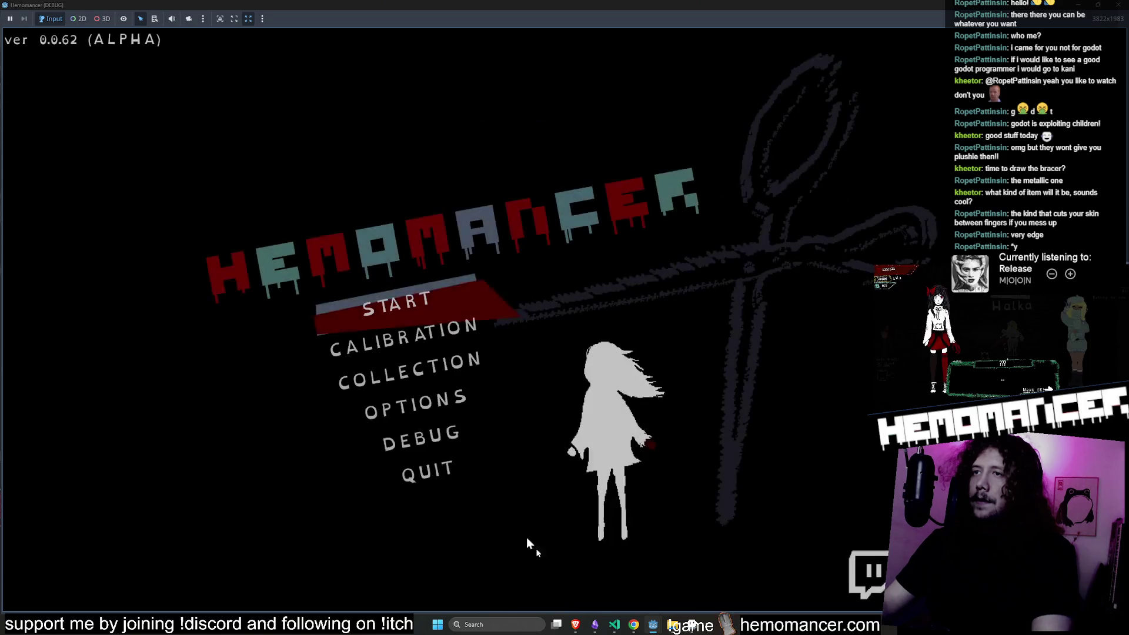
left_click(423, 442)
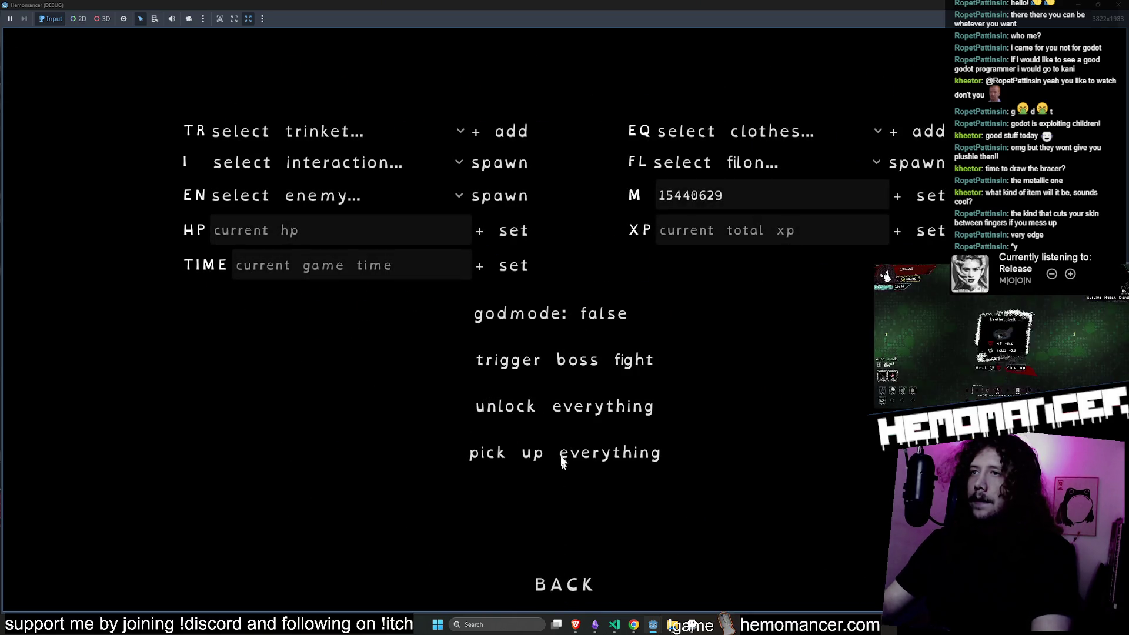
left_click(579, 584)
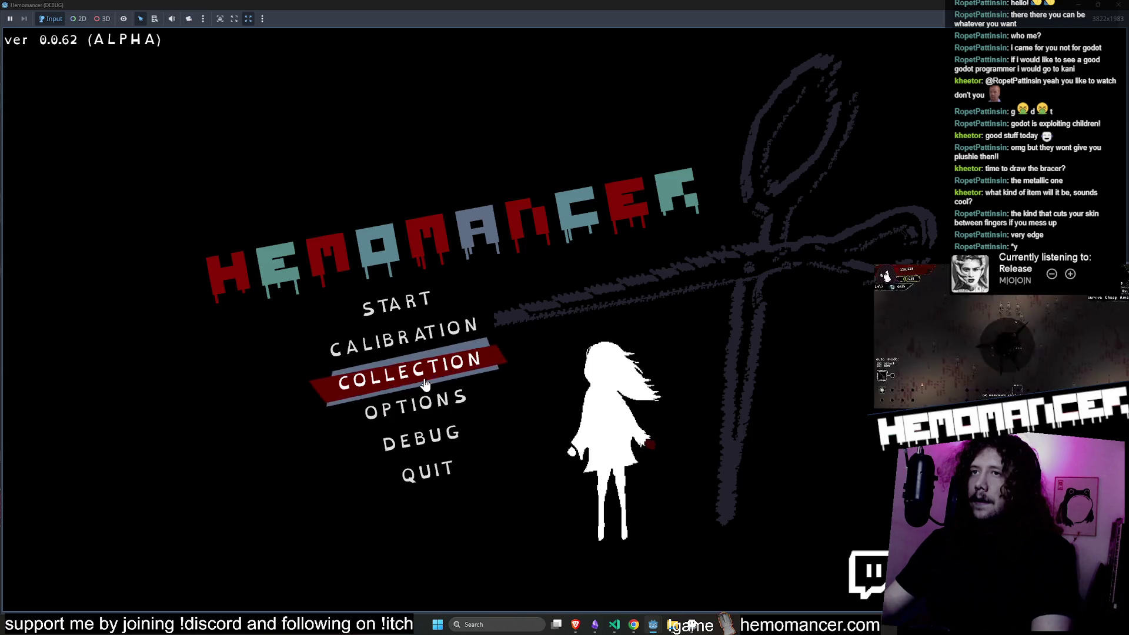
left_click(411, 374)
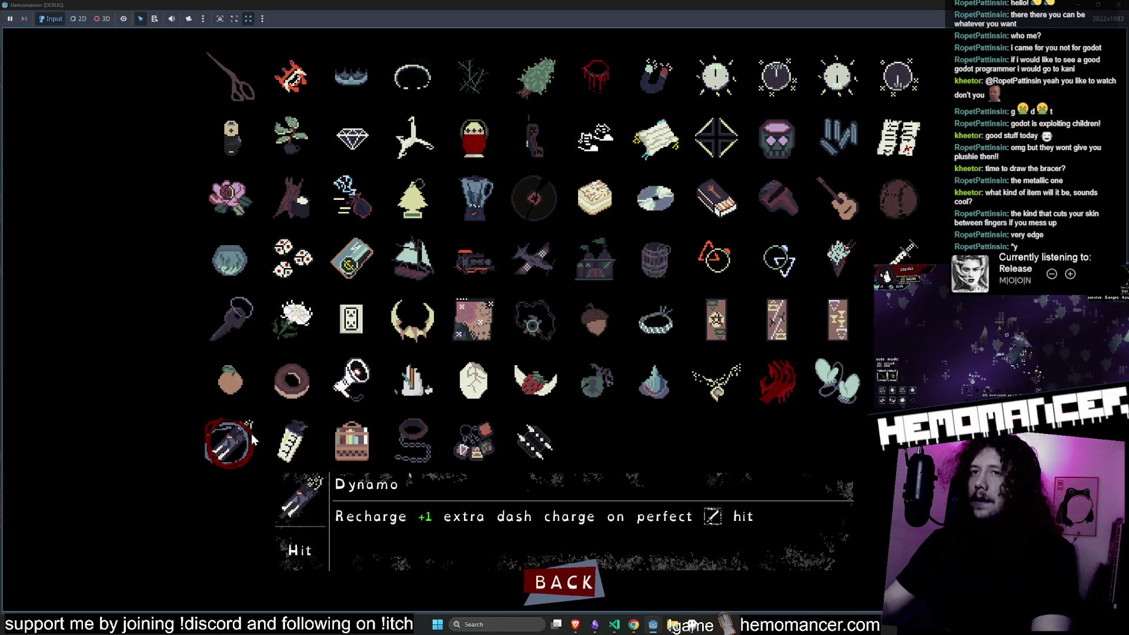
left_click(562, 582)
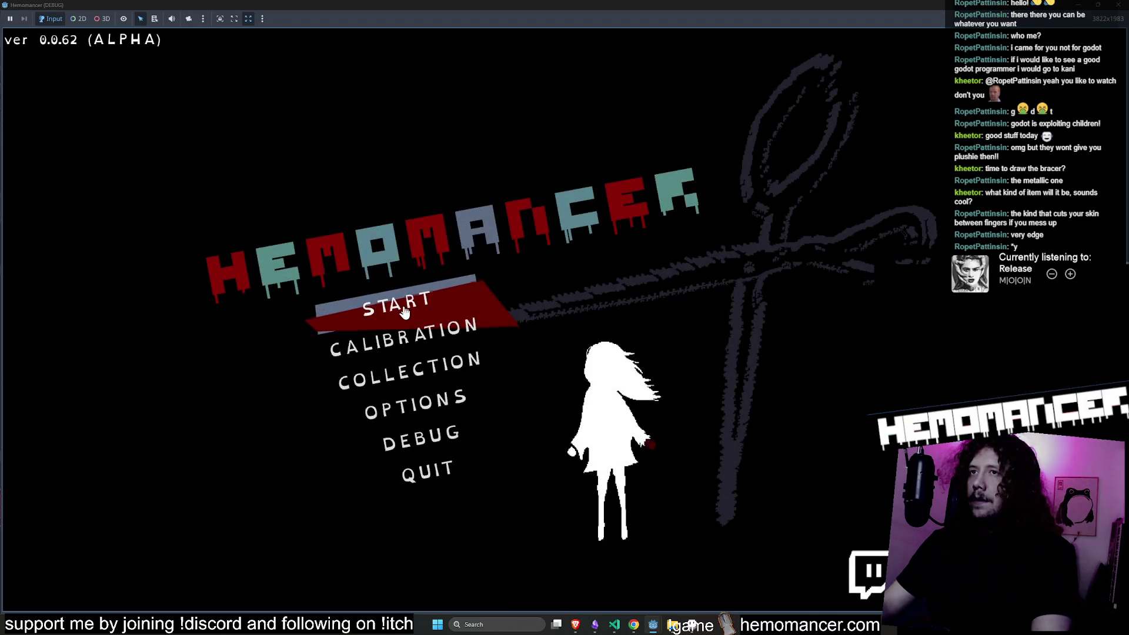
Start a new game, open the wardrobe's equipment screen, then quit and return to Aseprite.
left_click(447, 238)
key("w")
key("d")
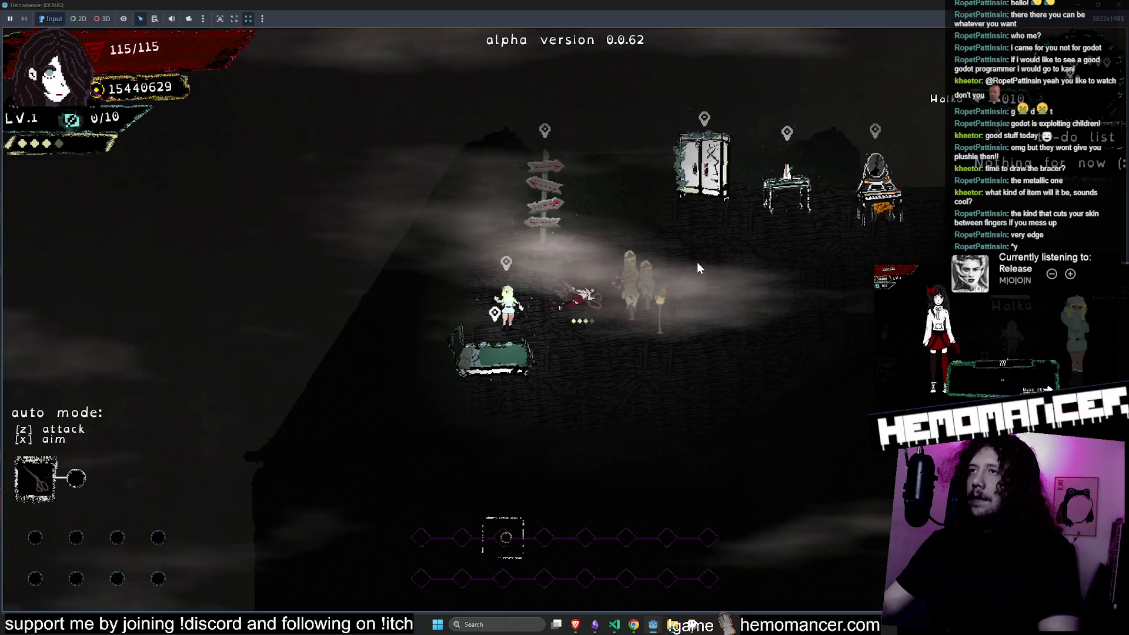
key("e")
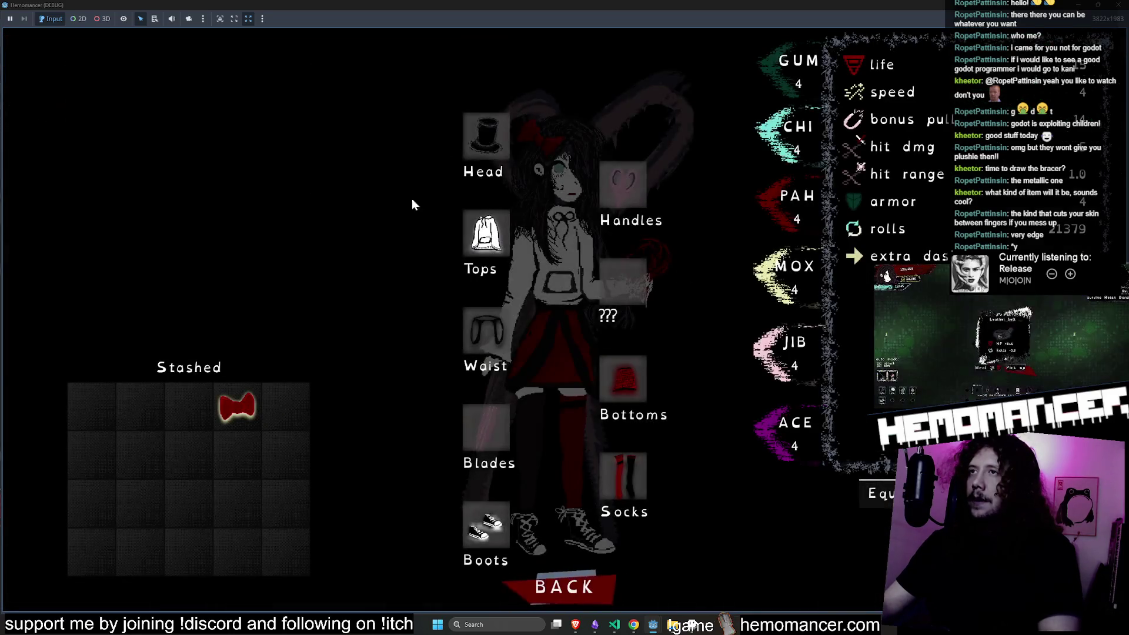
left_click(563, 586)
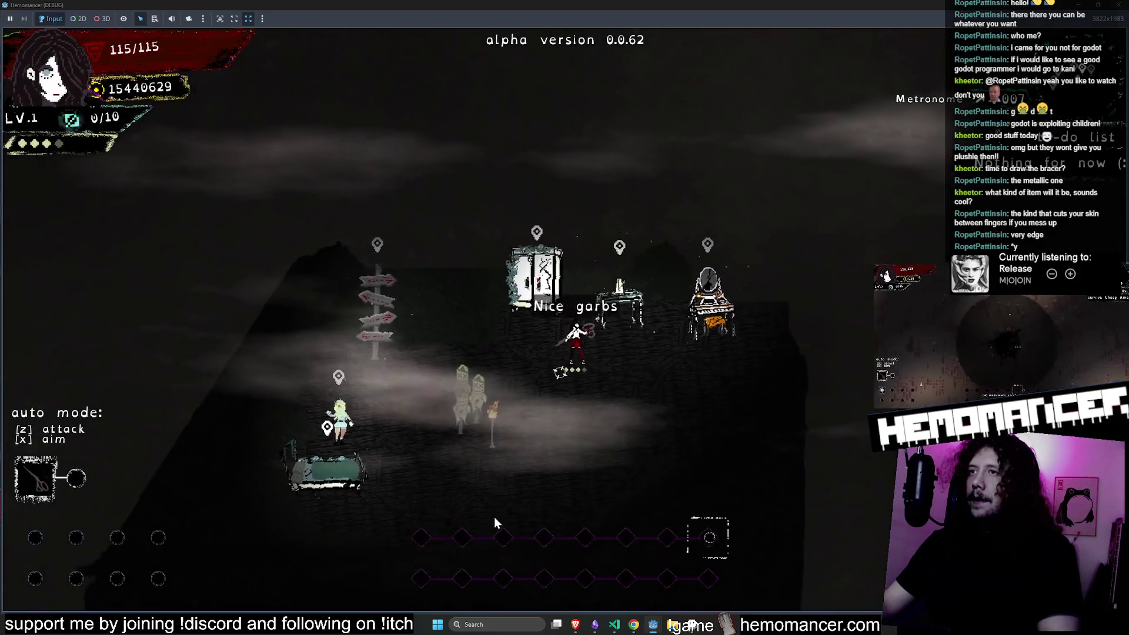
key("a")
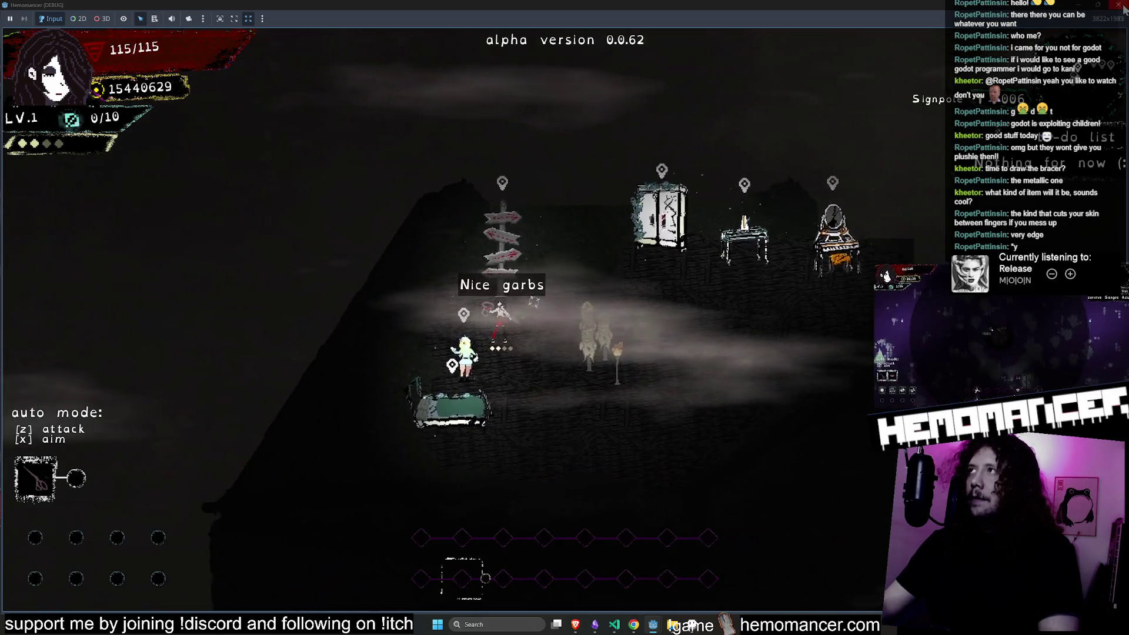
key("alt+F4")
left_click(700, 622)
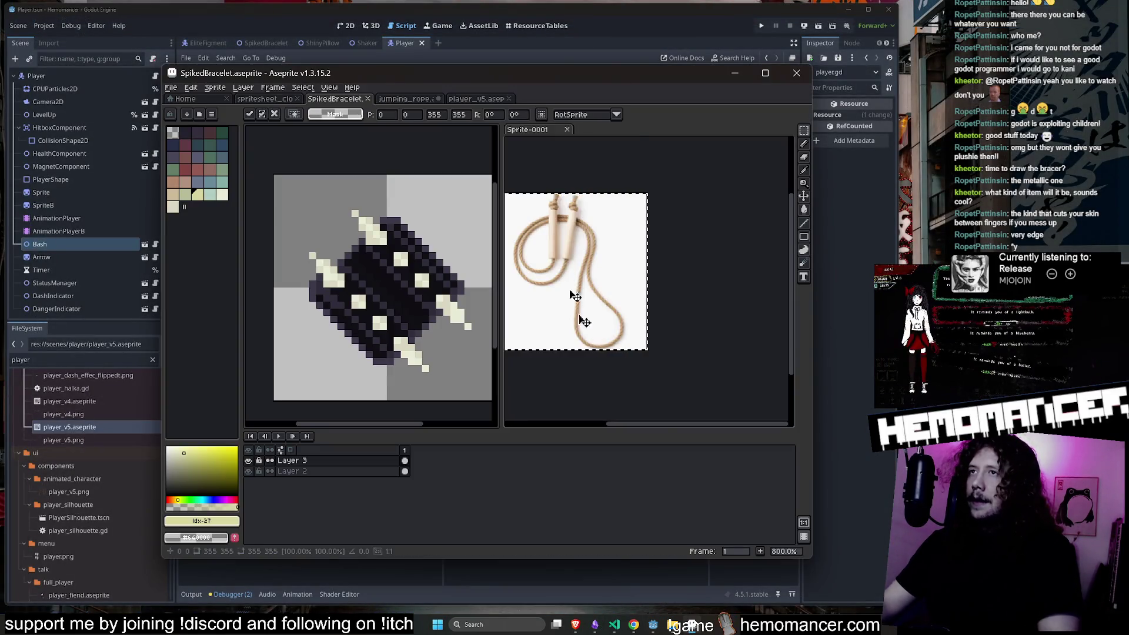
Switch to the jumping_rope sprite, take the pencil and pick the pale cream colour.
key("ctrl+Tab")
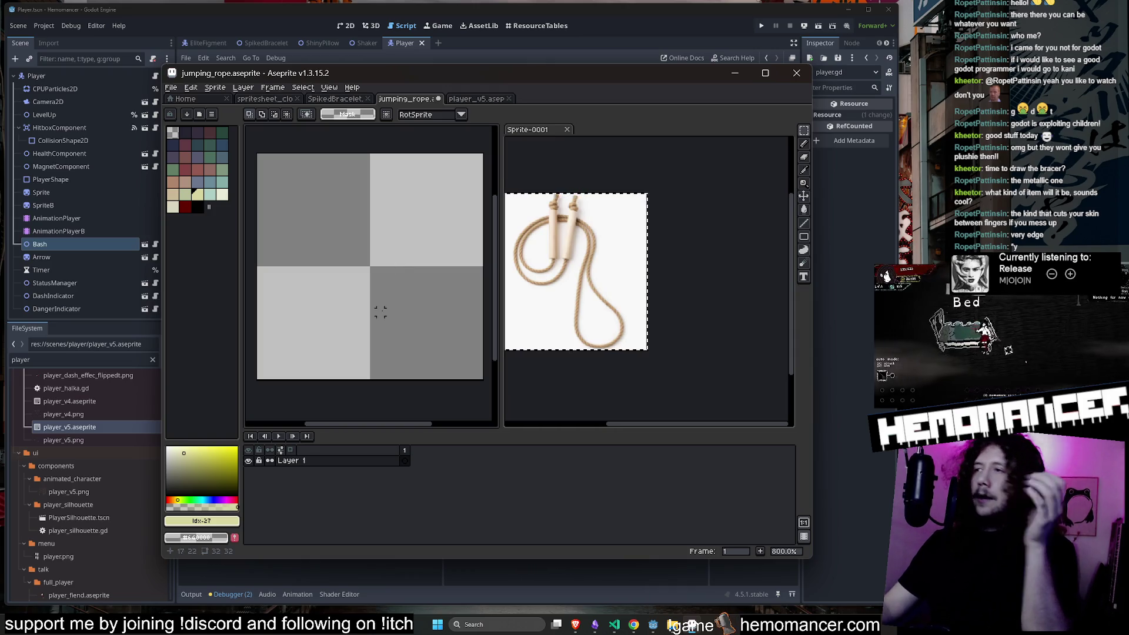
scroll(408, 282, "down", 1)
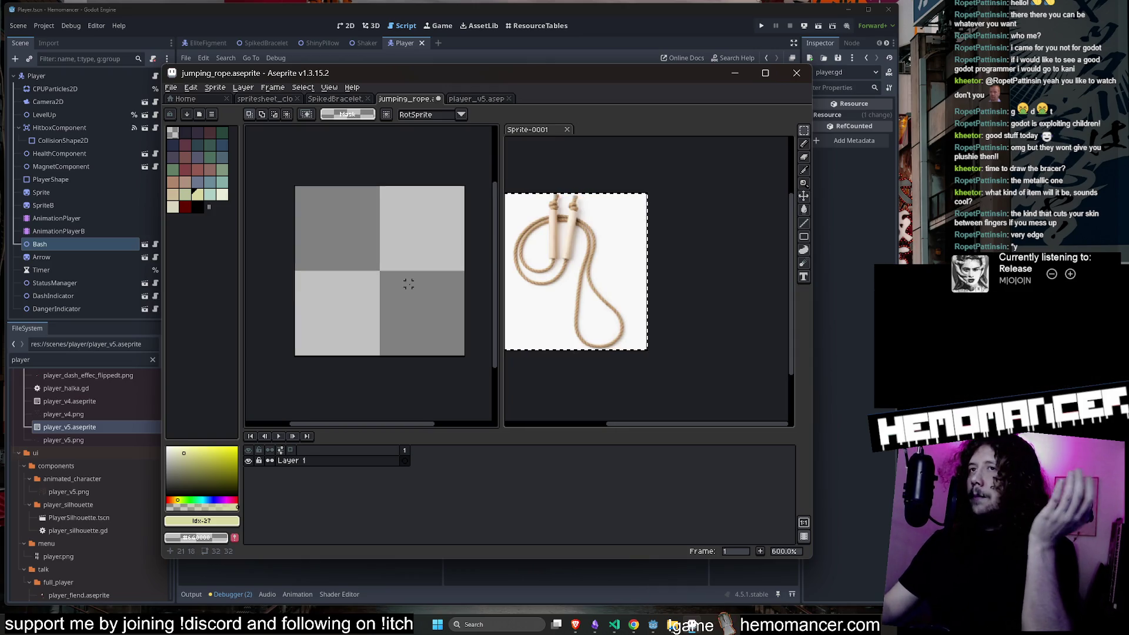
key("b")
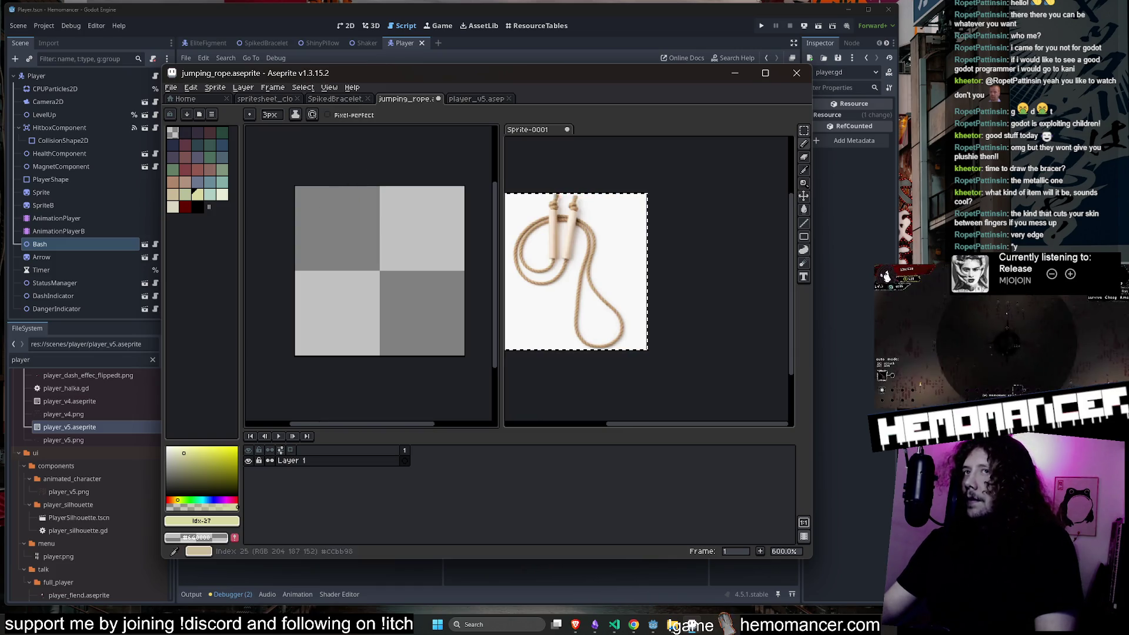
left_click(218, 193)
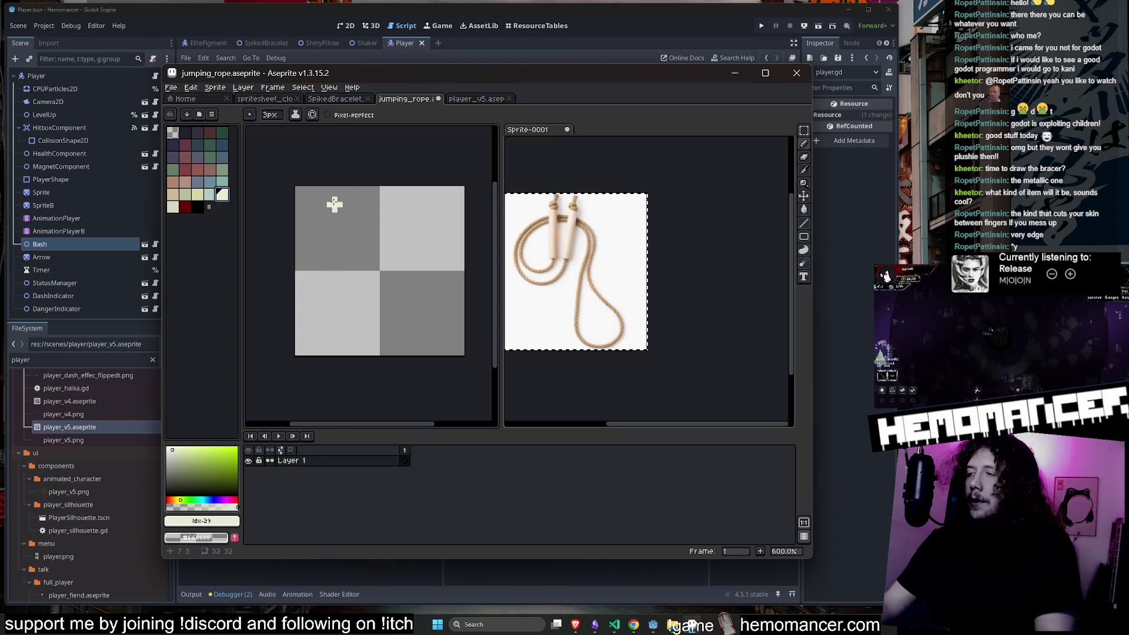
scroll(336, 205, "up", 1)
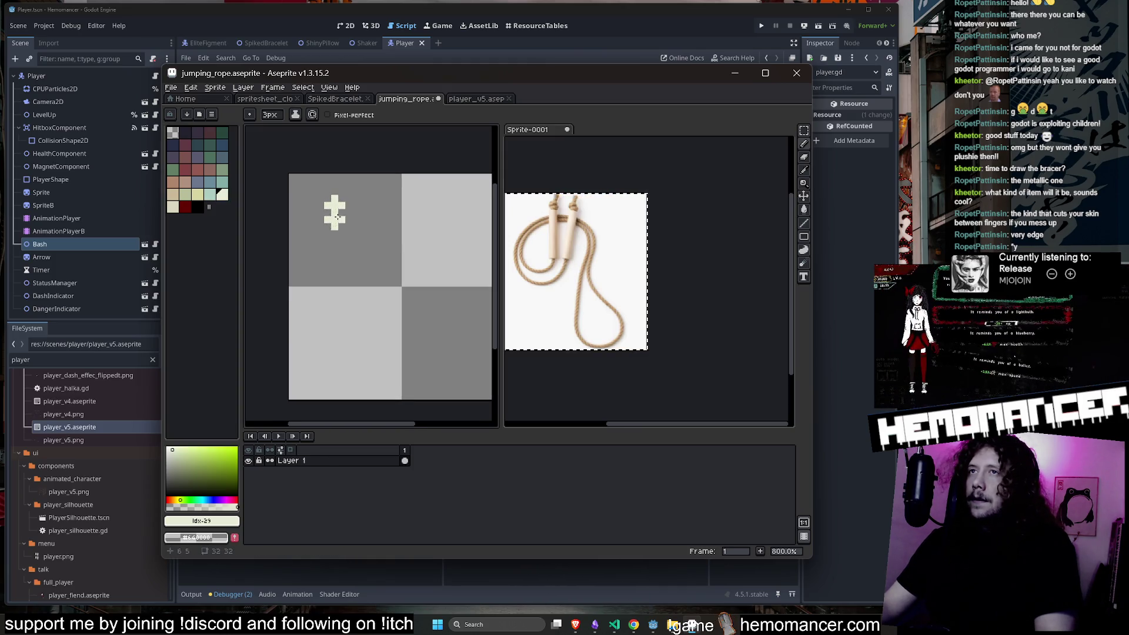
scroll(385, 226, "down", 2)
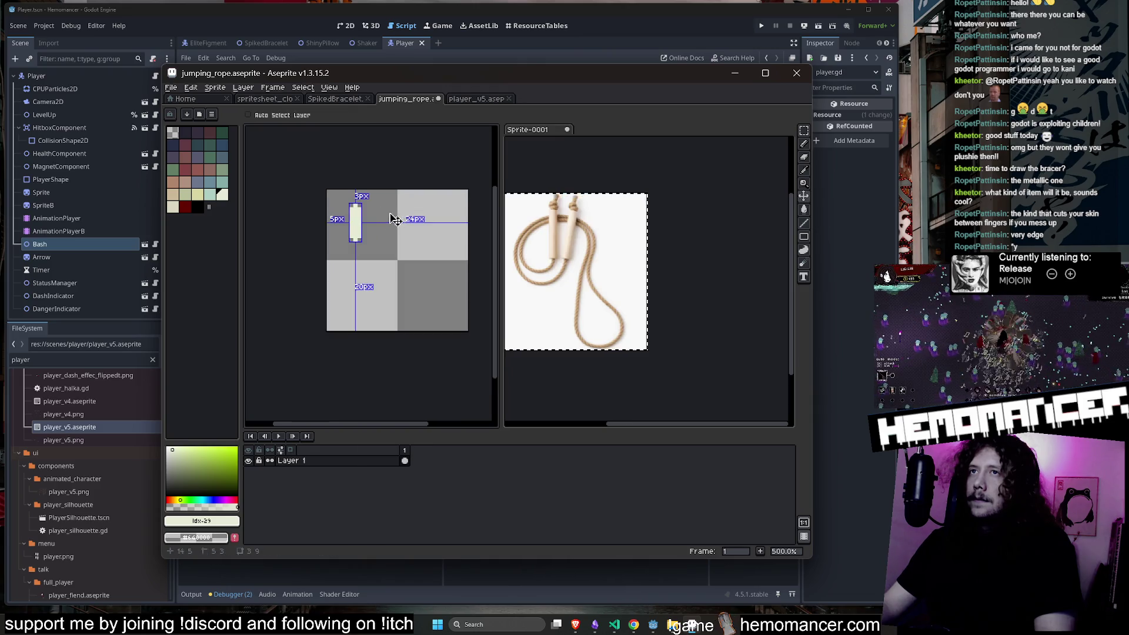
key("ctrl+z")
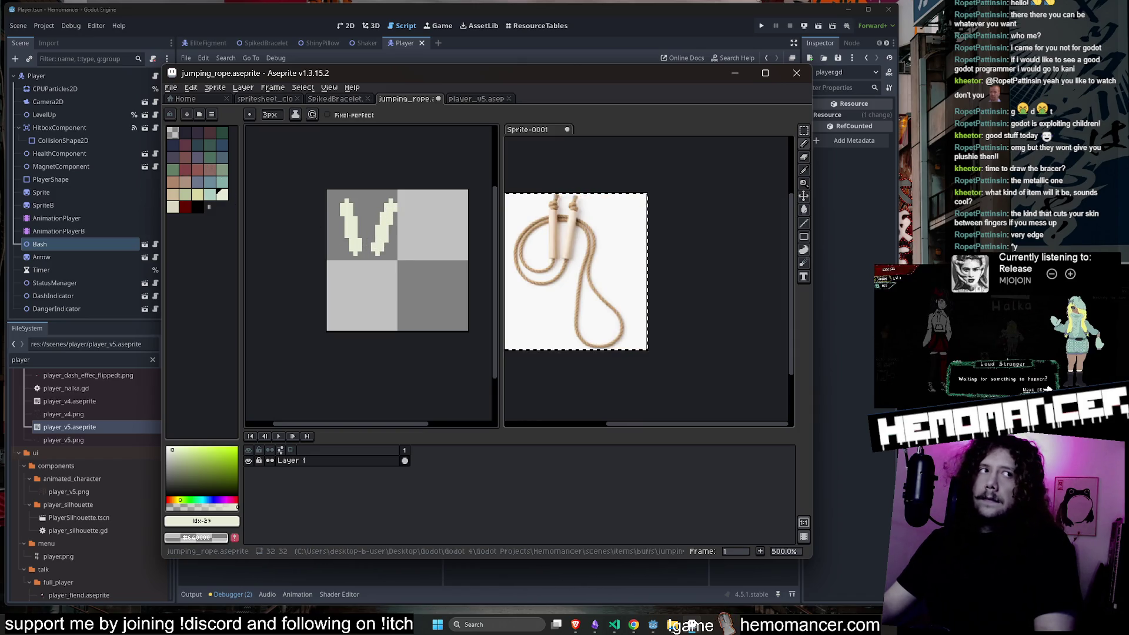
Finish the right handle's tip with a single cream pixel using a 1px brush.
left_click(198, 183)
left_click(197, 131)
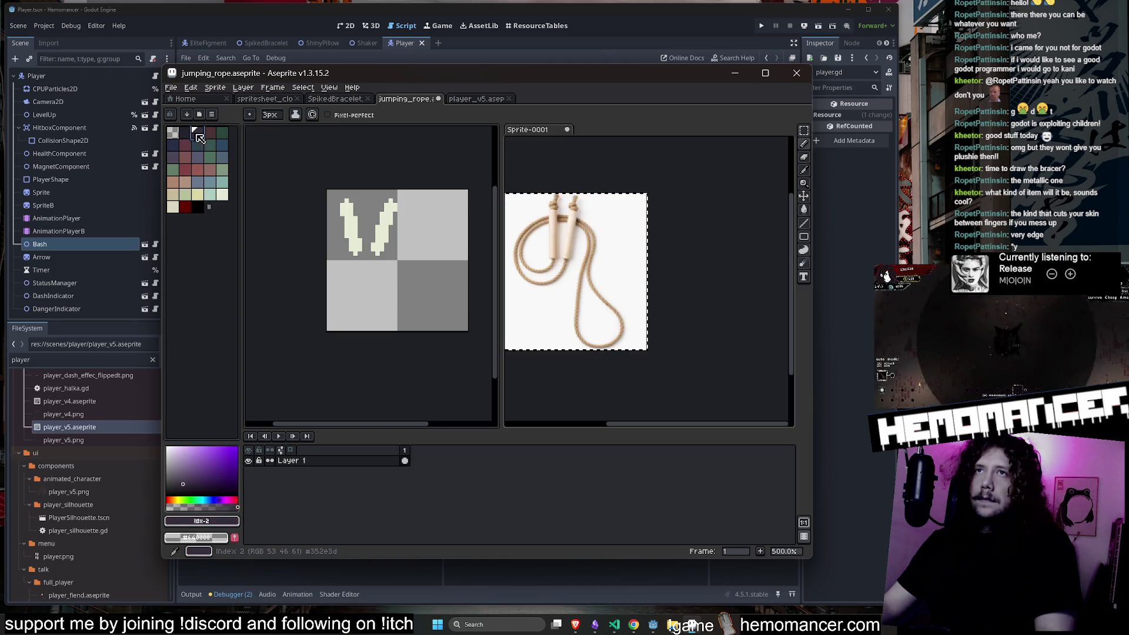
key("plus")
scroll(401, 214, "up", 3)
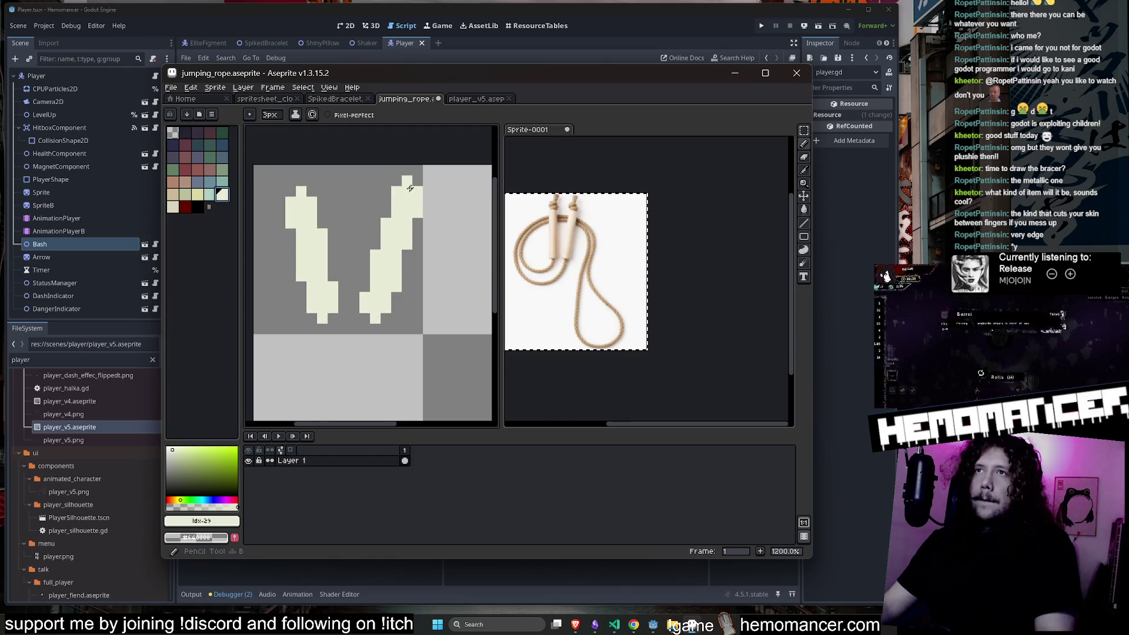
left_click(417, 190, "alt")
left_click(416, 189, "alt")
left_click(418, 188)
key("ctrl+z")
key("ctrl+d")
key("minus")
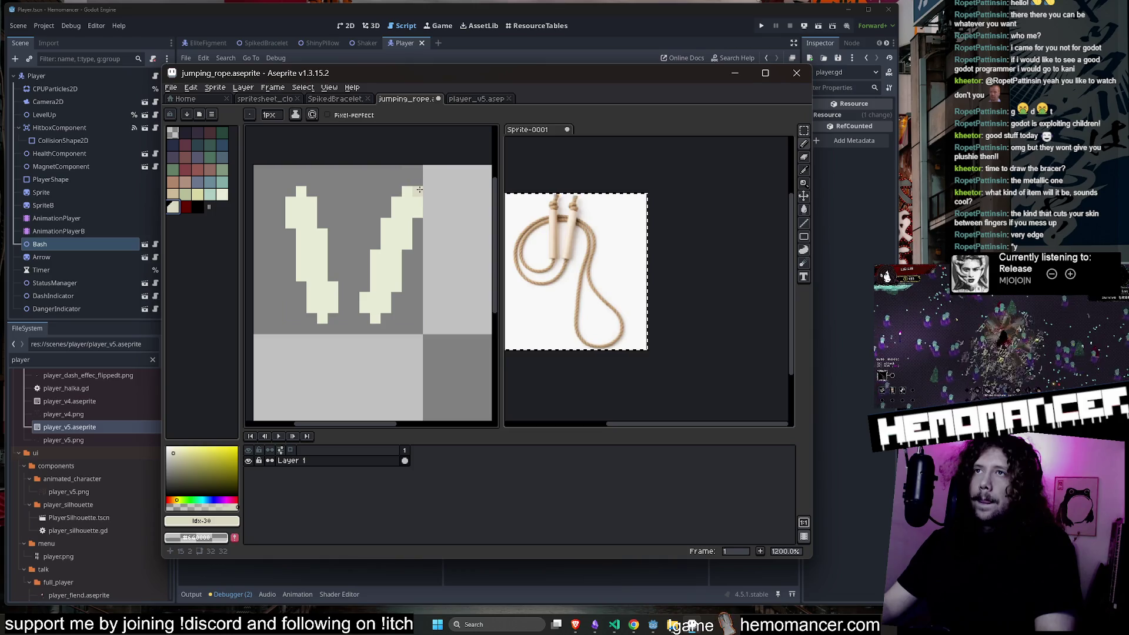
left_click(419, 188)
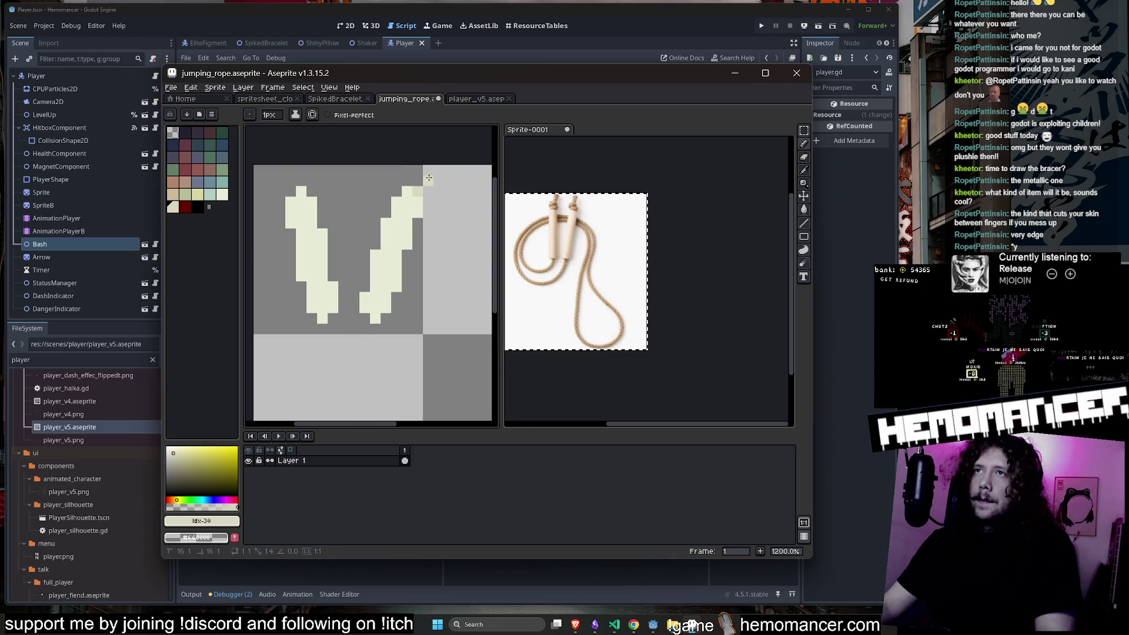
scroll(315, 195, "down", 3)
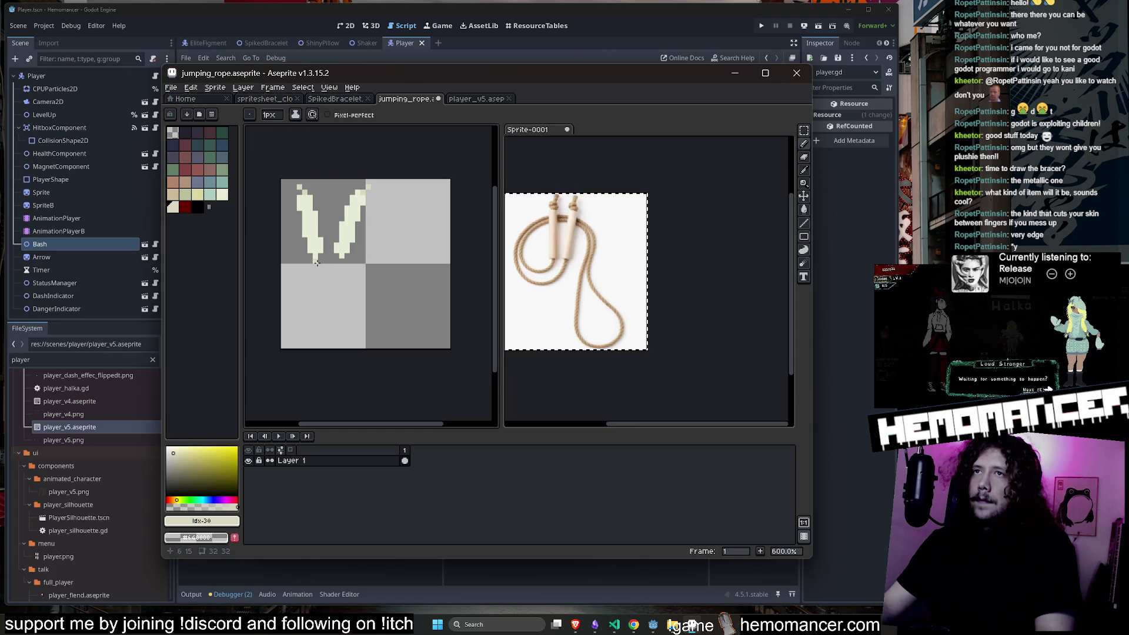
Shift both handles right and down, then move the right handle closer to the left.
key("ctrl+a")
left_click(401, 290, "ctrl")
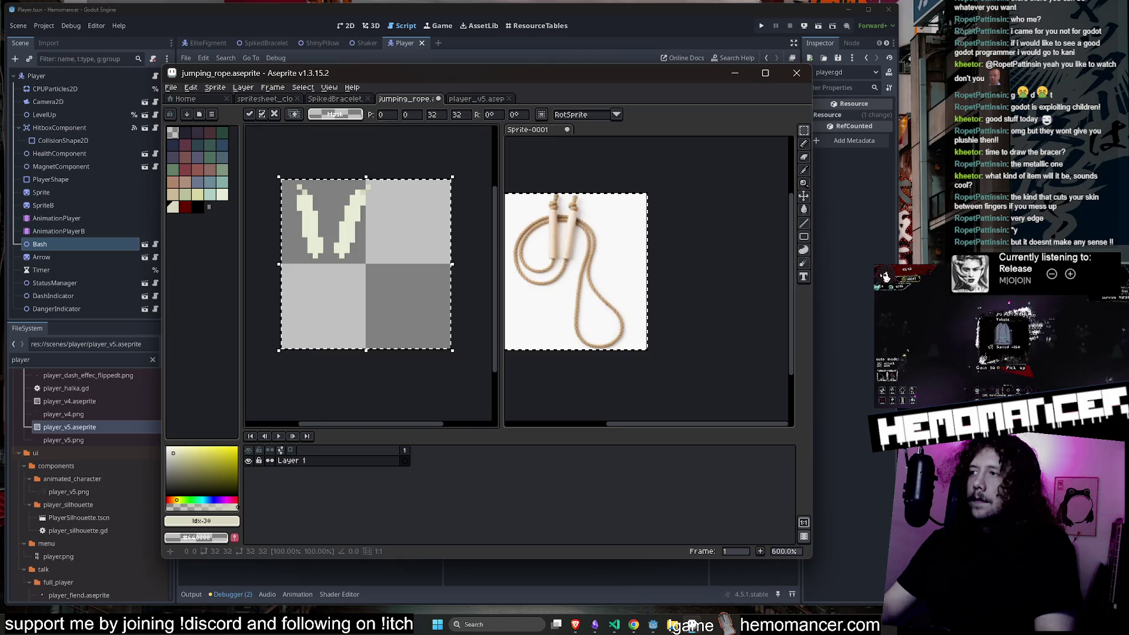
left_click_drag(402, 289, 423, 294)
key("Left")
key("Left")
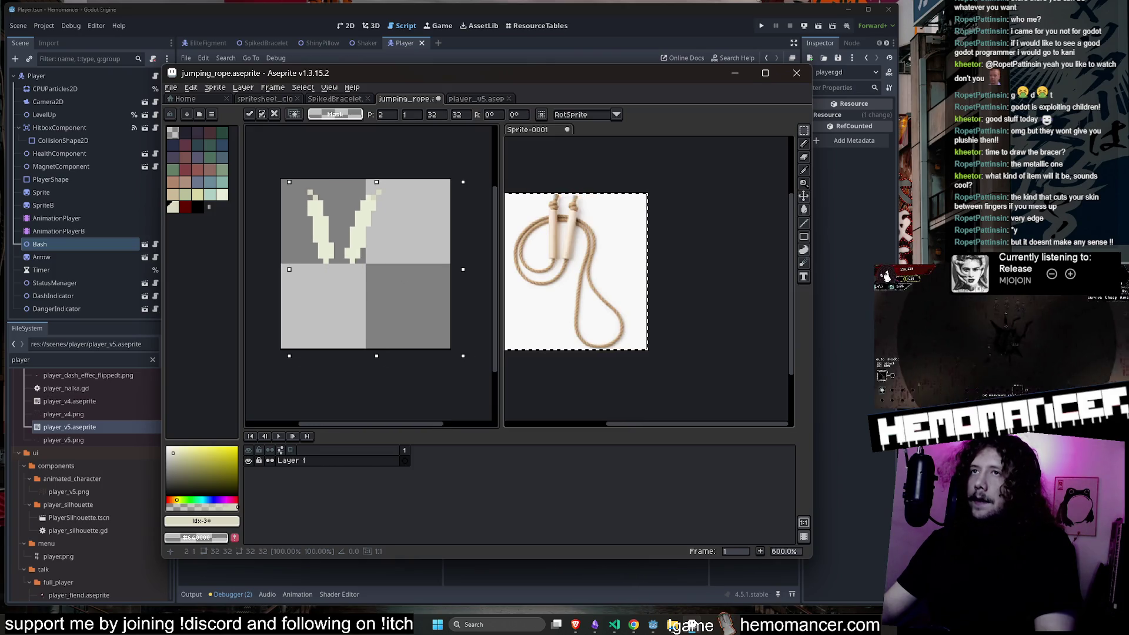
key("Return")
scroll(378, 208, "up", 1)
left_click_drag(383, 180, 330, 283)
key("Left")
key("Return")
Sample the cream colour, test and undo a rope line, then add Layer 2.
key("i")
left_click(300, 197)
key("b")
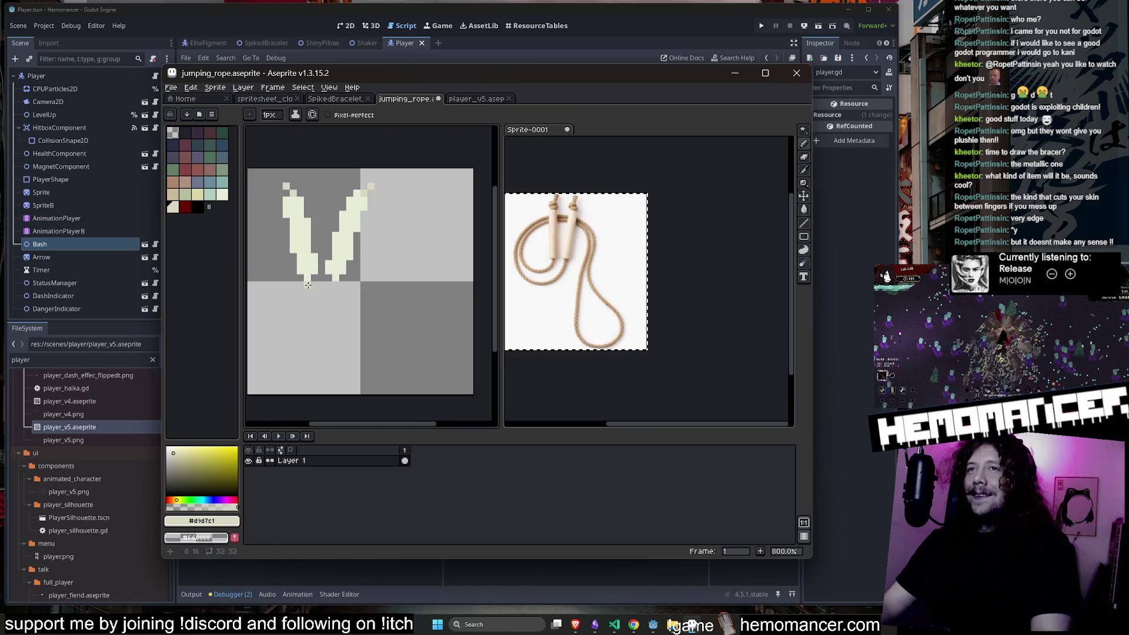
mouse_move(308, 286)
left_mouse_down()
mouse_move(280, 292)
mouse_move(262, 250)
left_mouse_up()
key("ctrl+z")
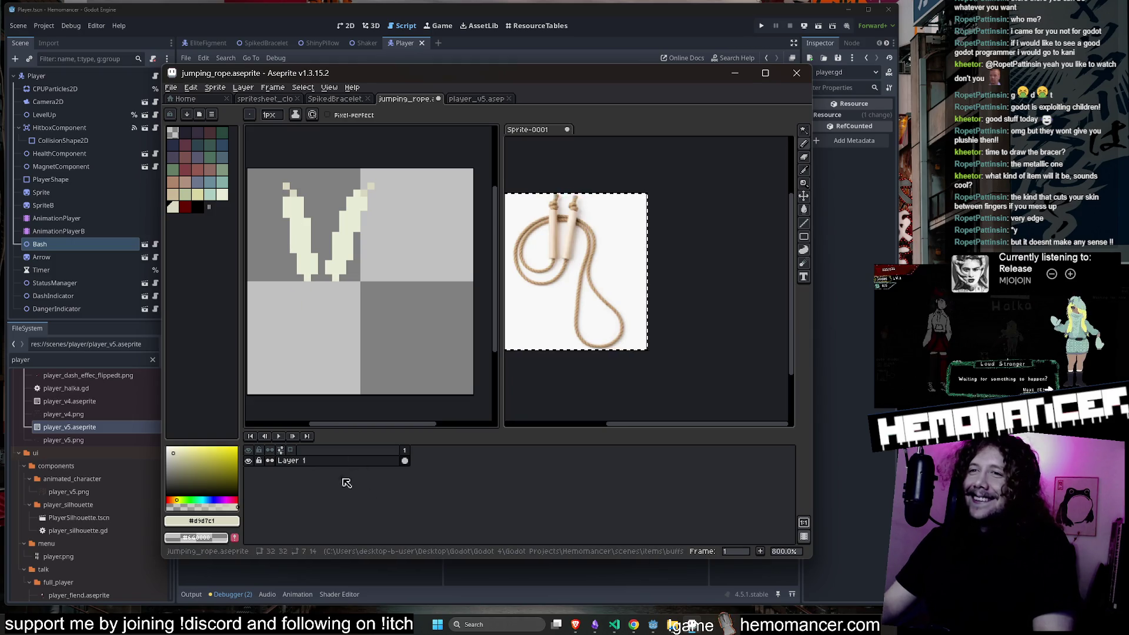
right_click(330, 461)
mouse_move(358, 477)
left_click(431, 478)
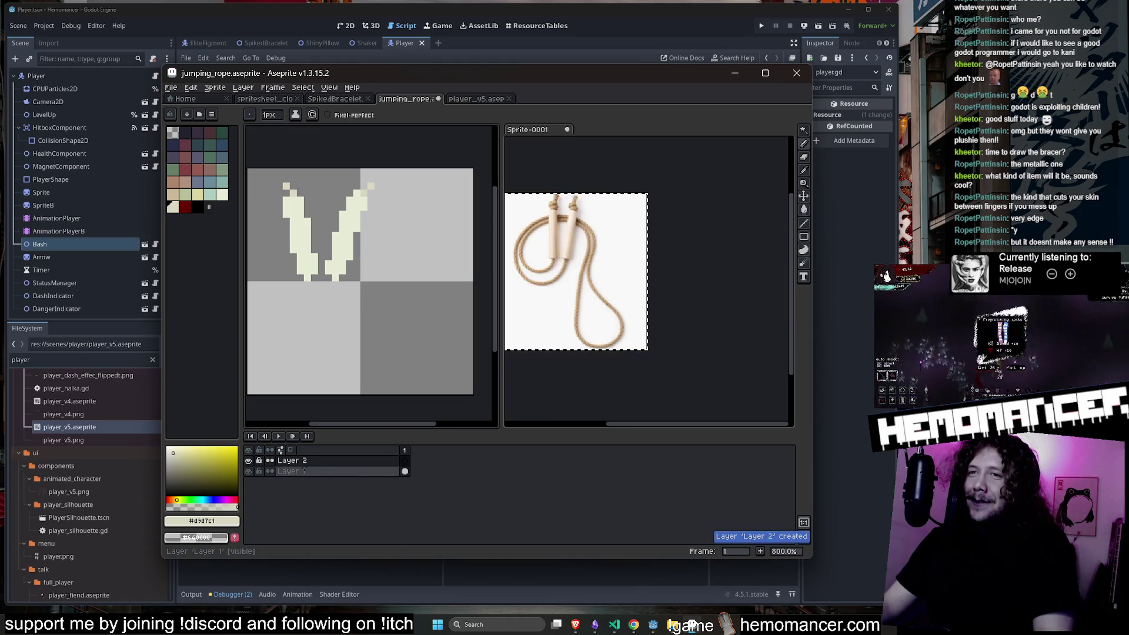
Move Layer 2 below Layer 1 and draw the first rope curve out from the handles.
left_click_drag(289, 463, 285, 481)
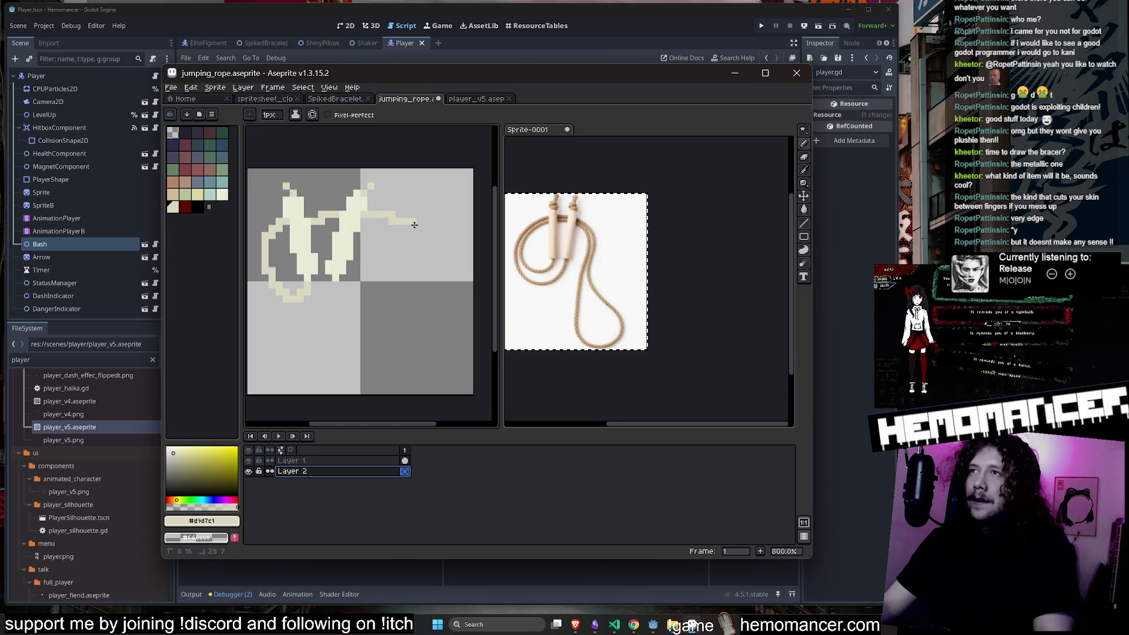
left_click_drag(441, 254, 457, 302)
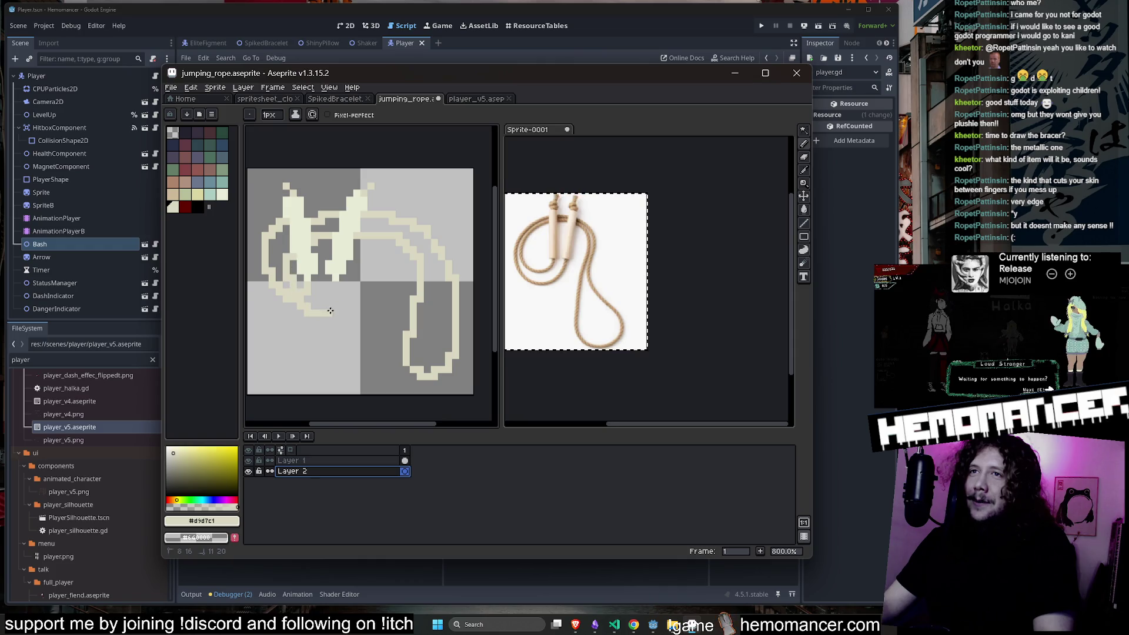
scroll(353, 294, "down", 4)
scroll(444, 308, "up", 2)
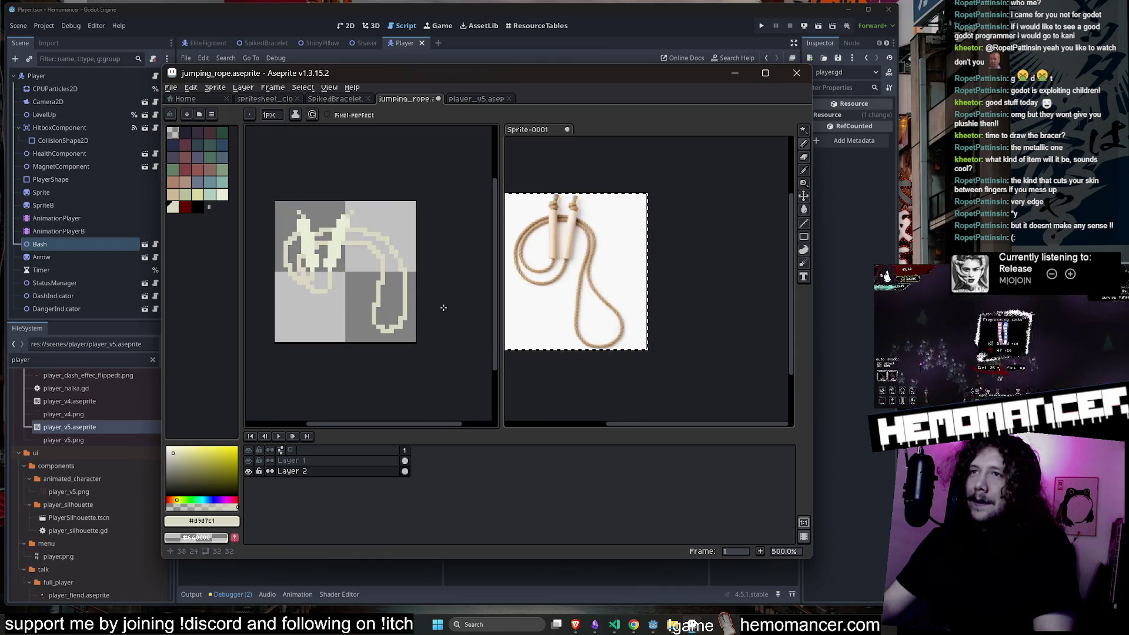
mouse_move(395, 383)
left_mouse_down()
mouse_move(377, 295)
mouse_move(362, 336)
mouse_move(406, 303)
mouse_move(317, 322)
left_mouse_up()
key("ctrl+z")
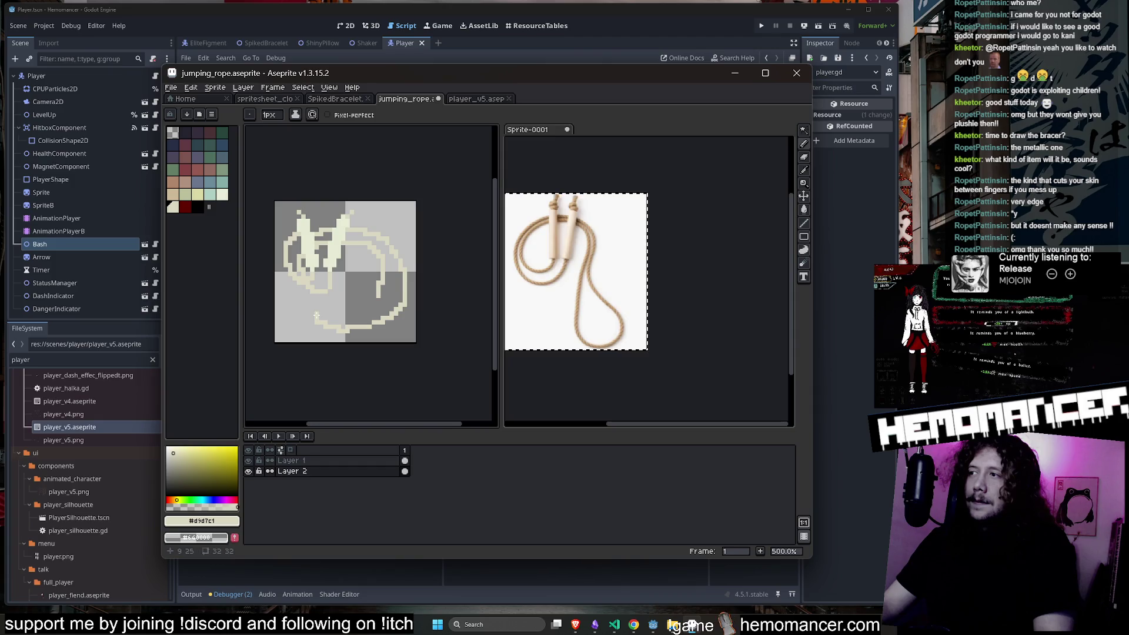
key("ctrl+z")
Rework the rope's bottom loop, adding a short segment down-left from the right handle.
mouse_move(376, 295)
left_mouse_down()
mouse_move(327, 316)
mouse_move(377, 337)
mouse_move(406, 320)
mouse_move(407, 297)
mouse_move(358, 327)
left_mouse_up()
key("ctrl+z")
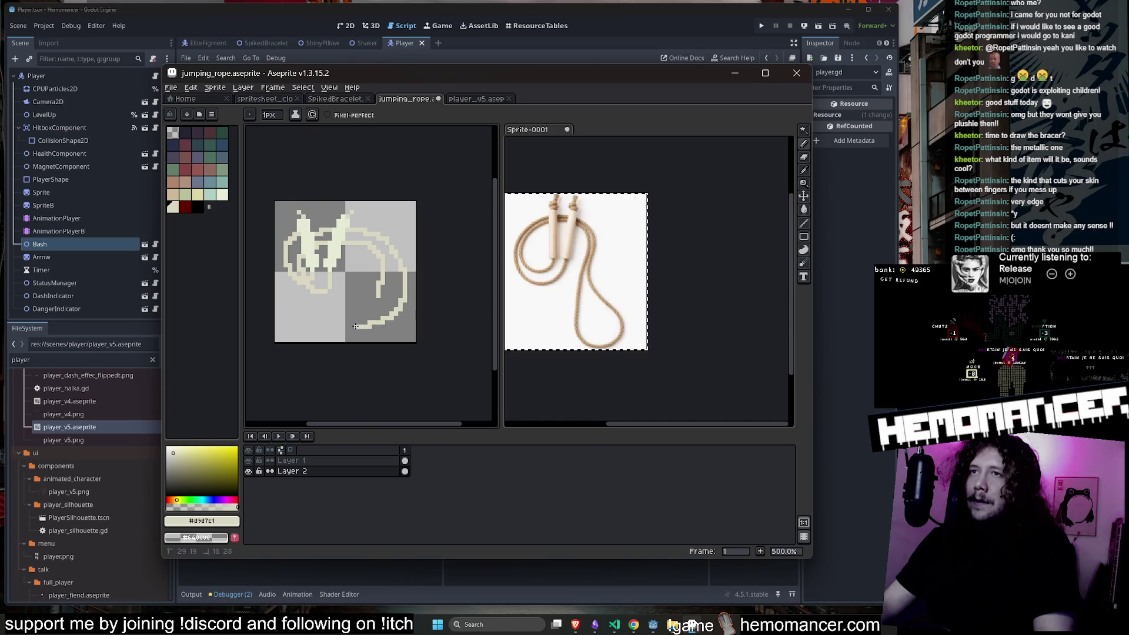
key("ctrl+z")
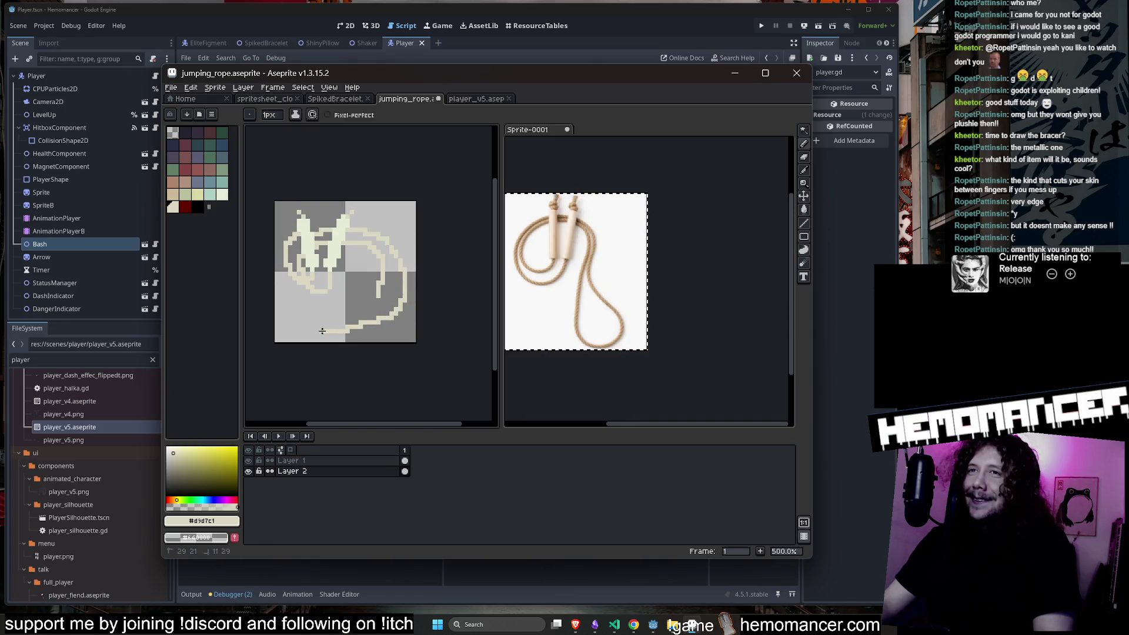
key("ctrl+z")
mouse_move(406, 291)
left_mouse_down()
mouse_move(387, 321)
mouse_move(324, 312)
mouse_move(388, 276)
left_mouse_up()
key("e")
scroll(366, 304, "down", 5)
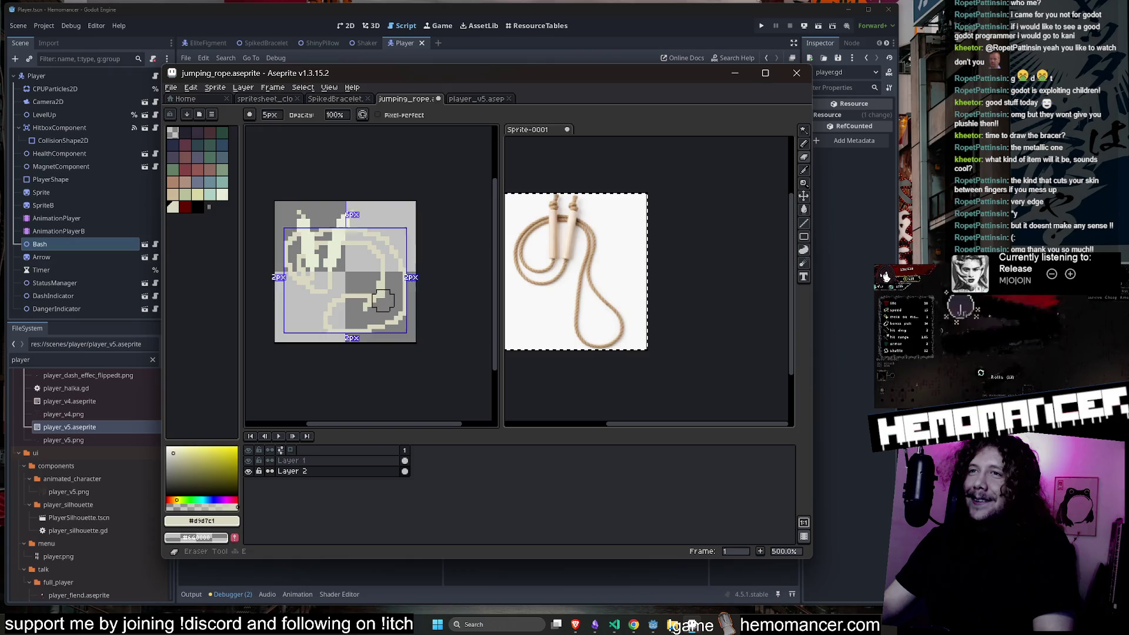
key("b")
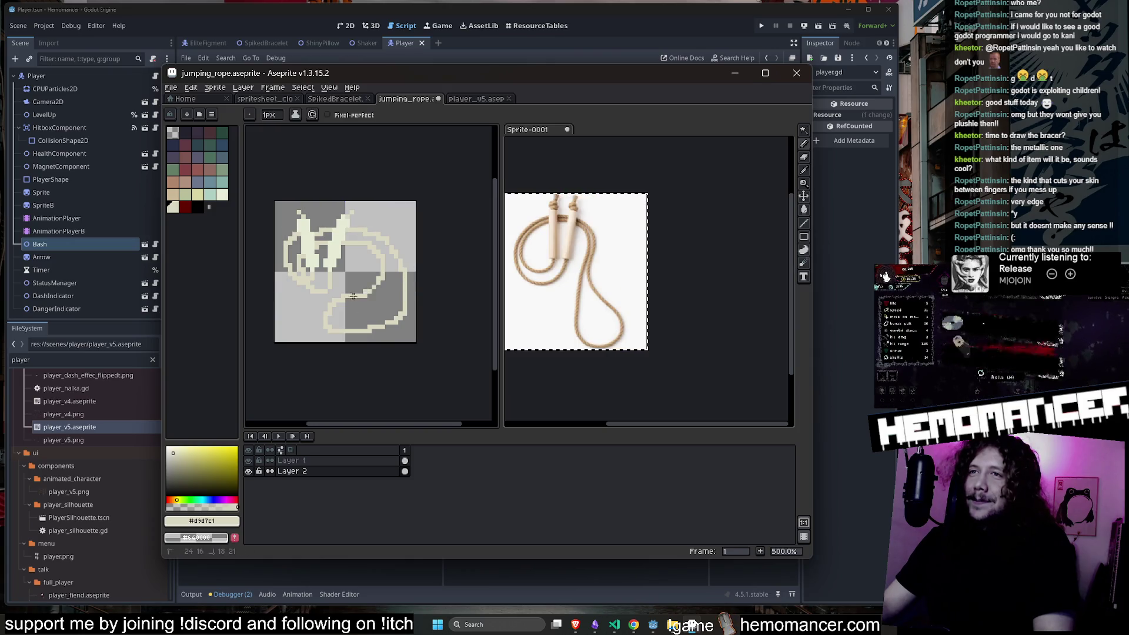
Zoom and pan the canvas to review the rope's loops.
scroll(415, 258, "down", 2)
scroll(406, 261, "up", 3)
left_click_drag(406, 261, 425, 250)
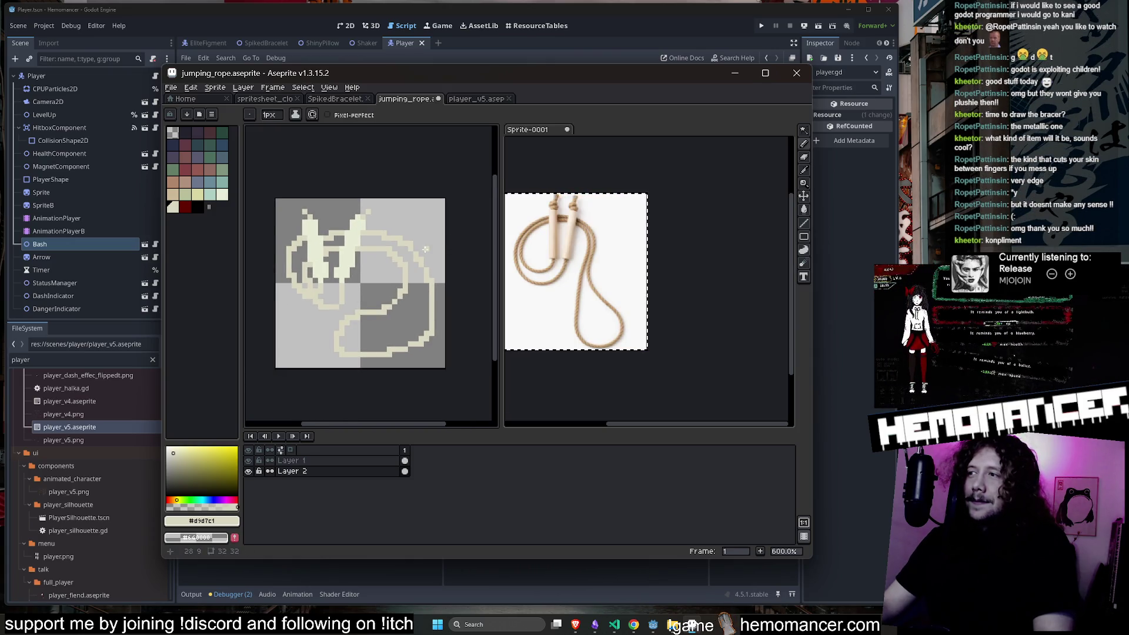
scroll(389, 248, "up", 1)
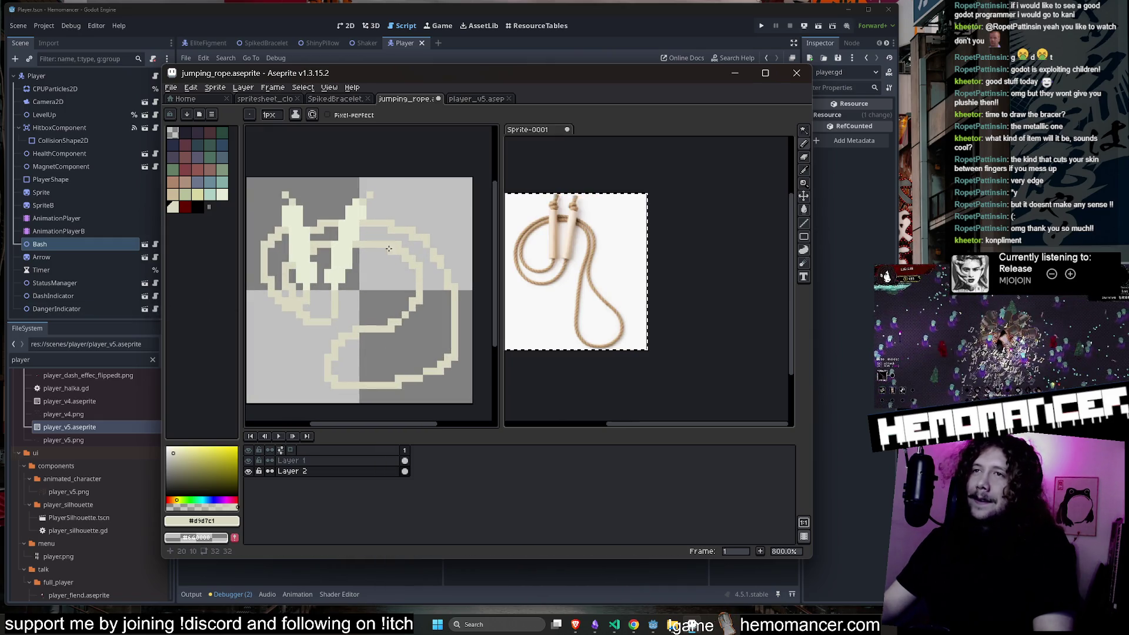
scroll(389, 248, "up", 1)
scroll(412, 185, "down", 1)
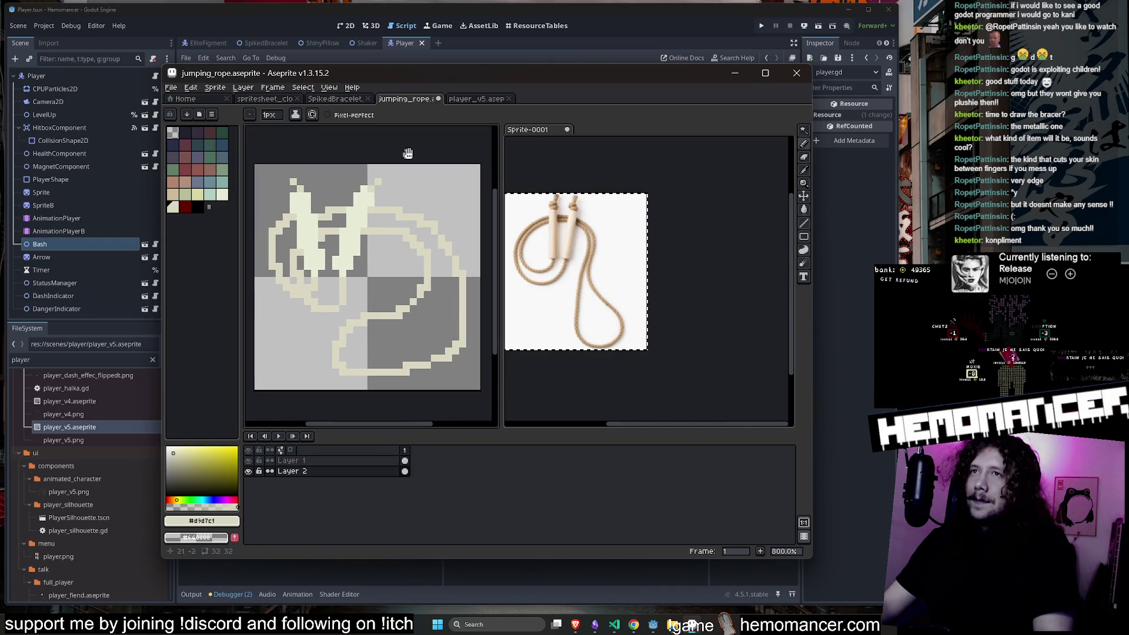
left_click_drag(412, 156, 403, 155)
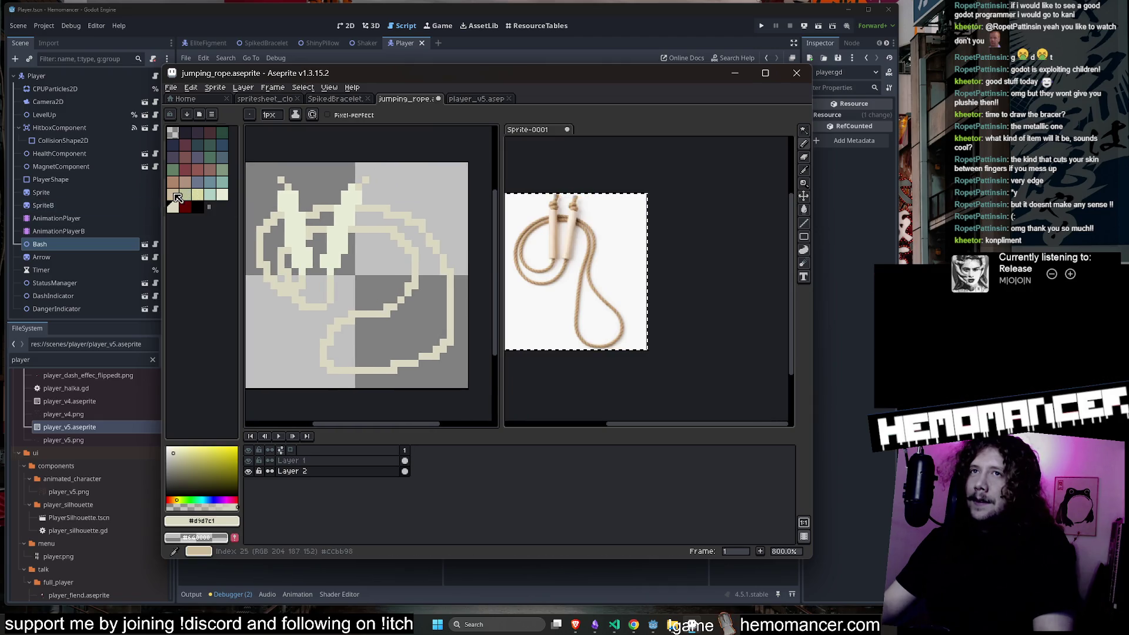
Redraw the rope's tan edges along its lower-left, left side, upper-right edge and lower-right curve.
left_click(175, 194)
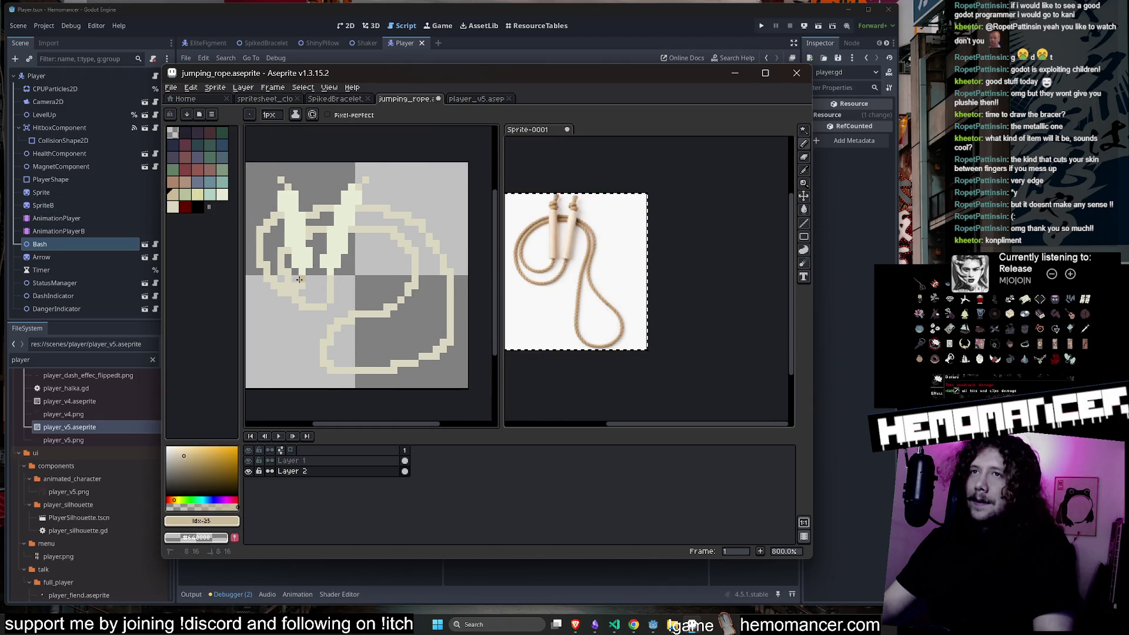
left_click_drag(267, 287, 301, 283)
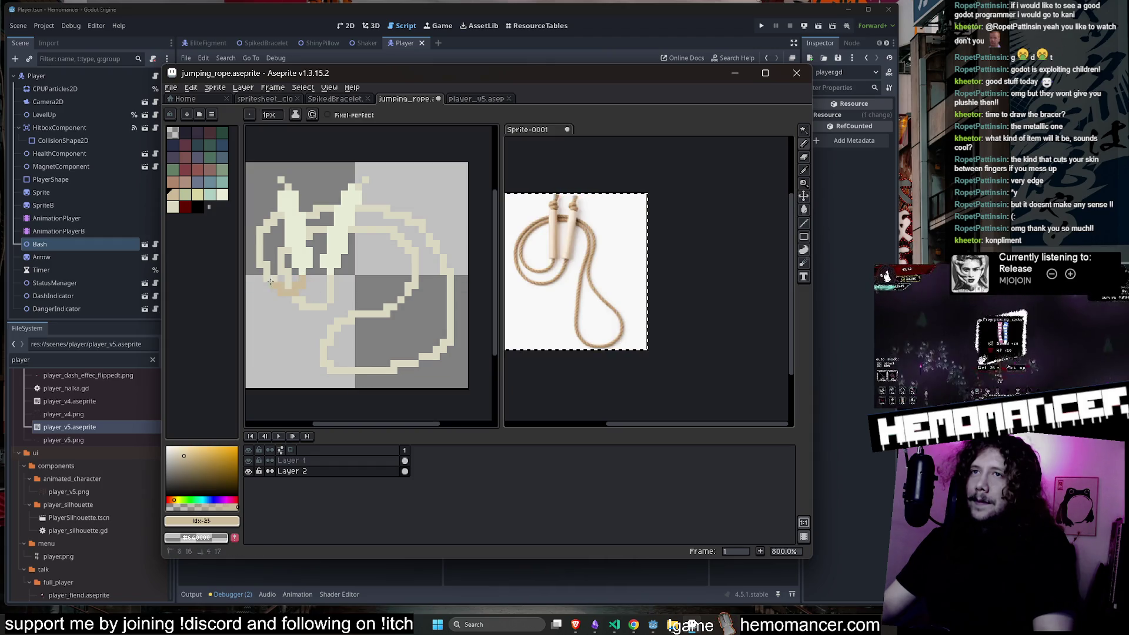
mouse_move(281, 216)
left_mouse_down()
mouse_move(260, 244)
mouse_move(276, 291)
mouse_move(305, 276)
left_mouse_up()
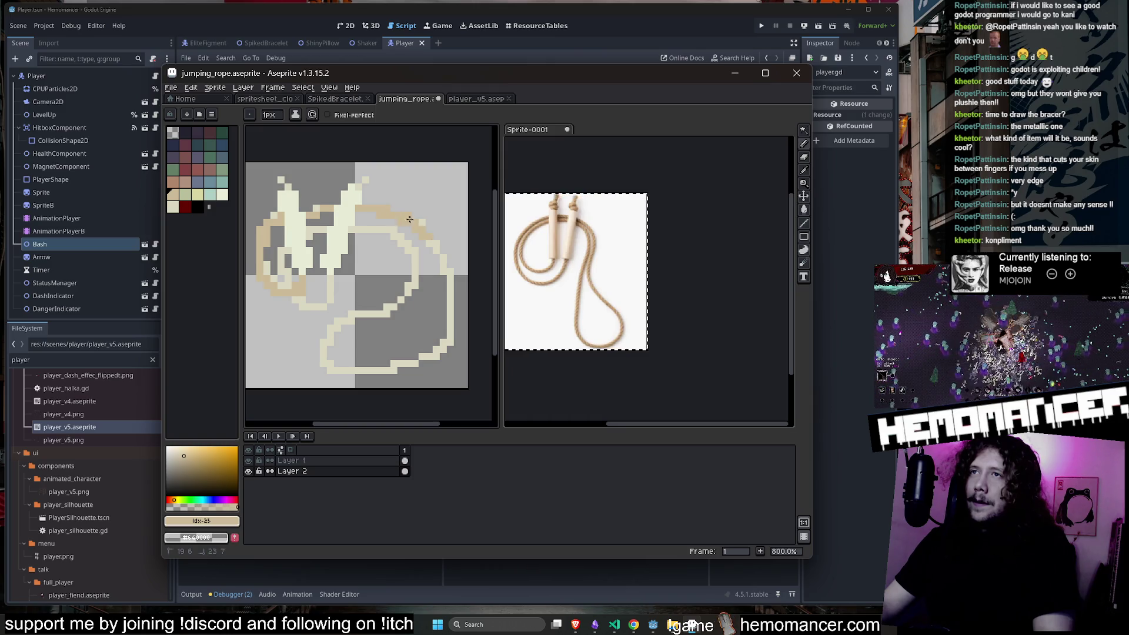
left_click_drag(406, 218, 439, 253)
left_click_drag(449, 320, 418, 364)
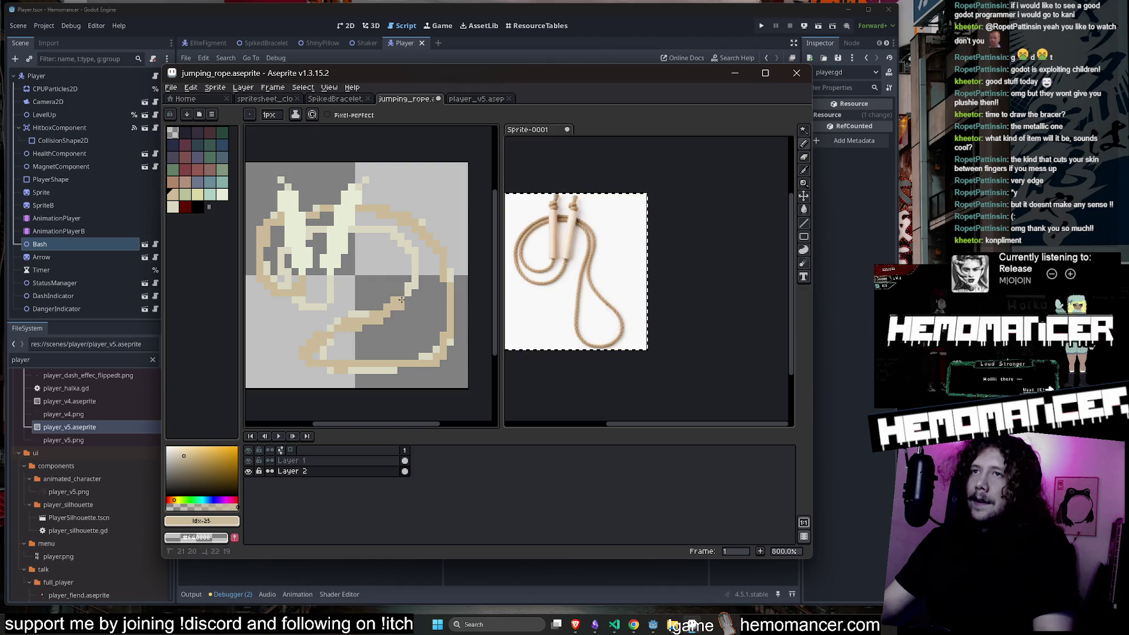
Sample the handles' cream colour with the Eyedropper and open the foreground colour editor.
scroll(413, 272, "down", 4)
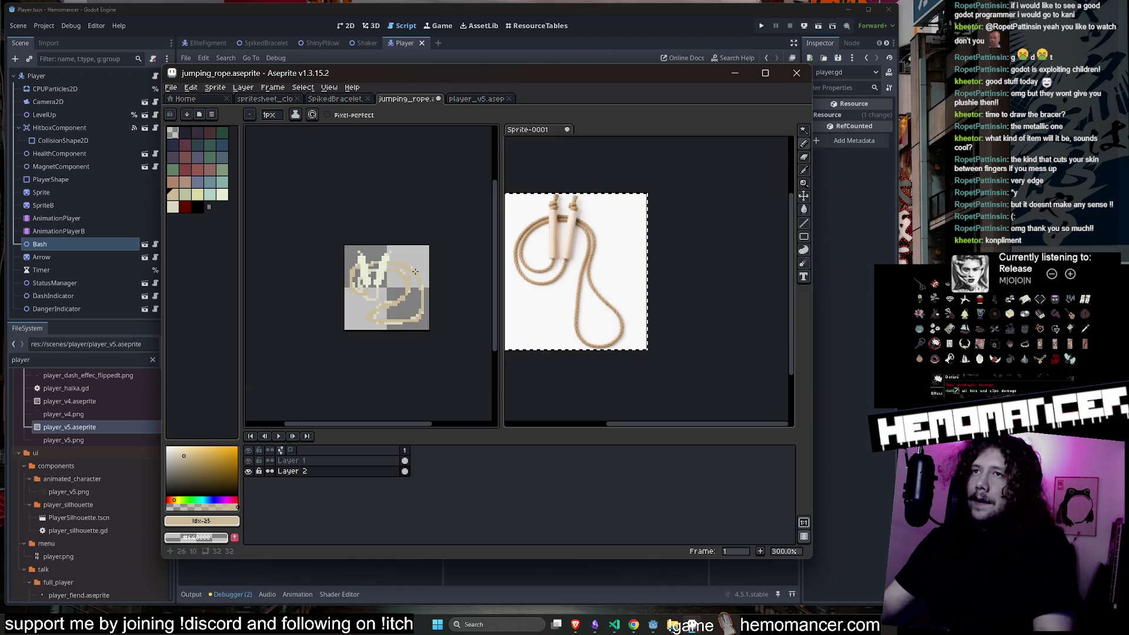
scroll(400, 301, "up", 3)
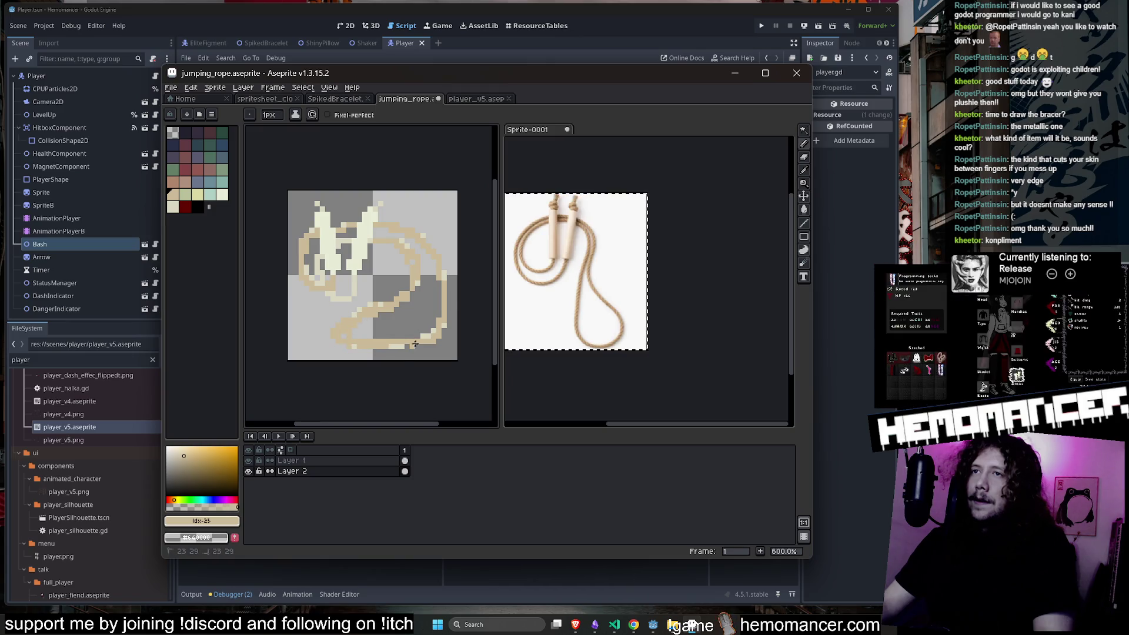
scroll(375, 229, "up", 2)
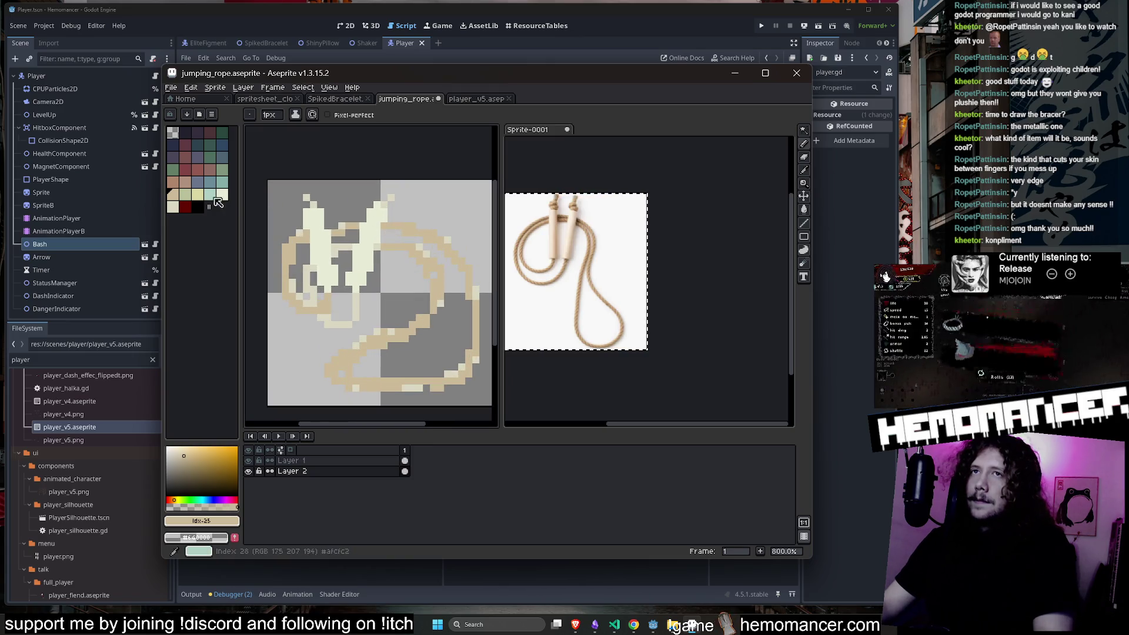
left_click(198, 195)
scroll(358, 283, "up", 1)
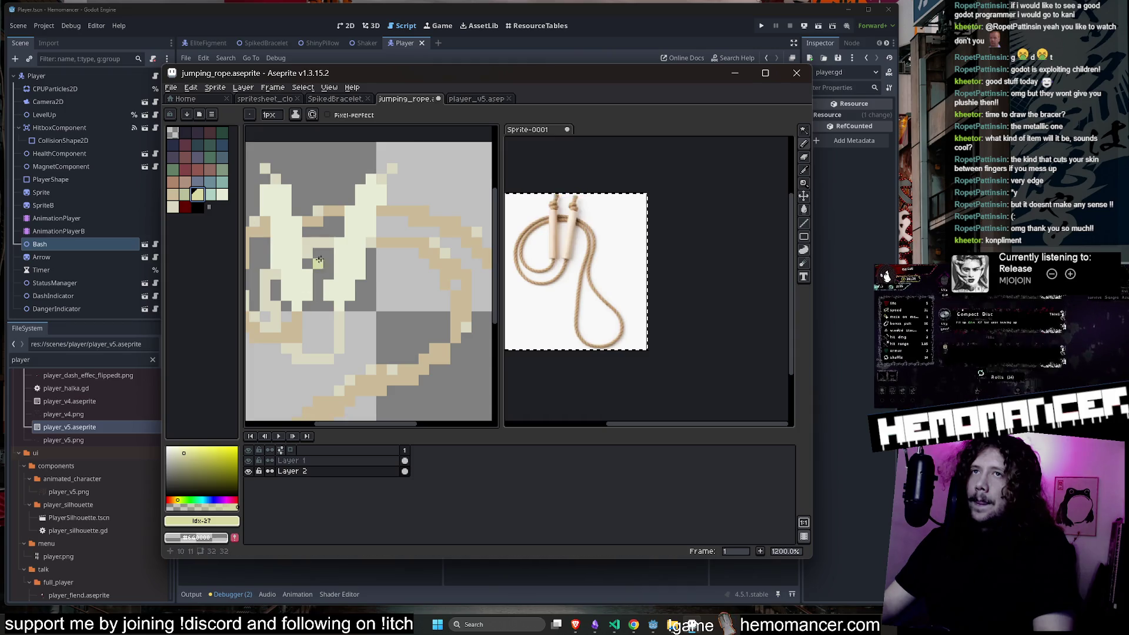
key("i")
left_click(356, 255)
key("b")
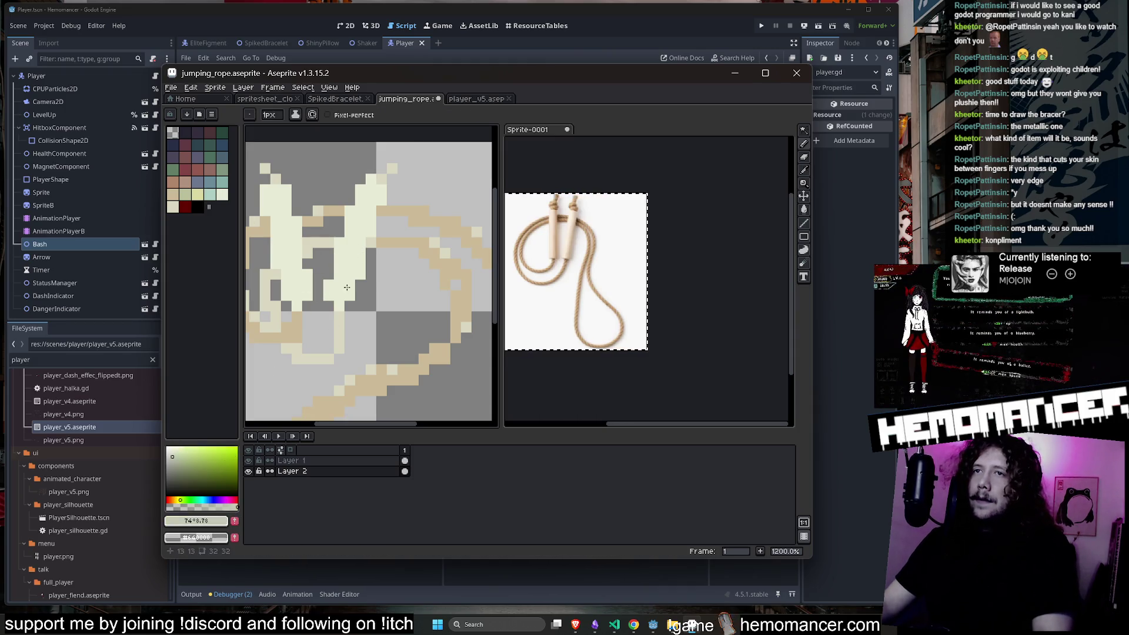
left_click(196, 522)
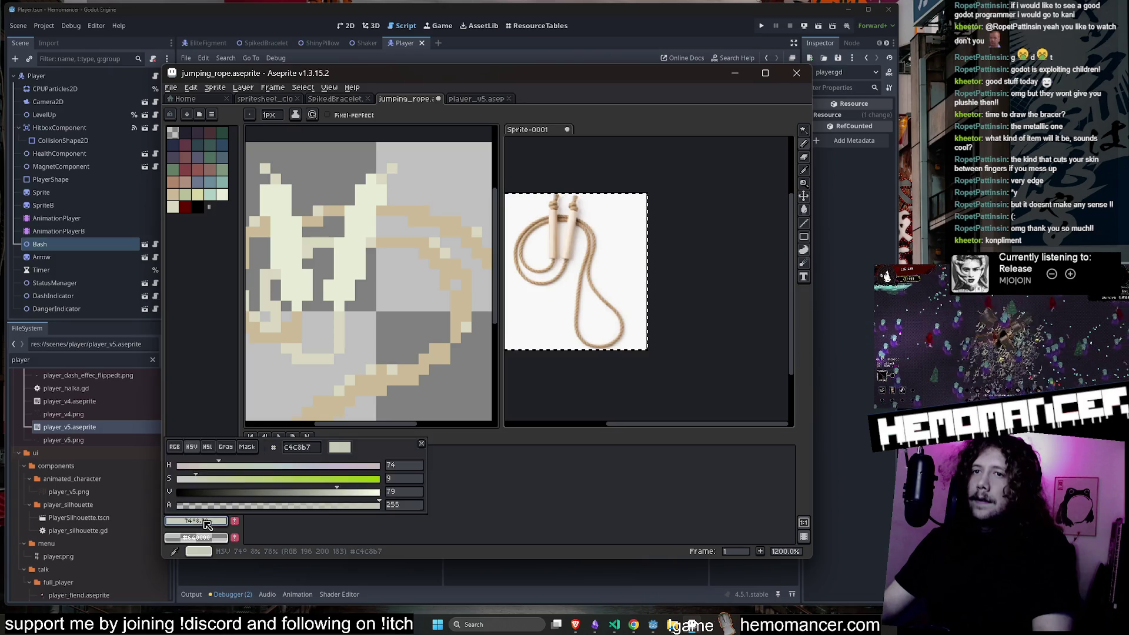
Darken the cream to value 68 and shade the handles with a 3px brush.
left_click_drag(333, 496, 315, 496)
left_click(314, 234)
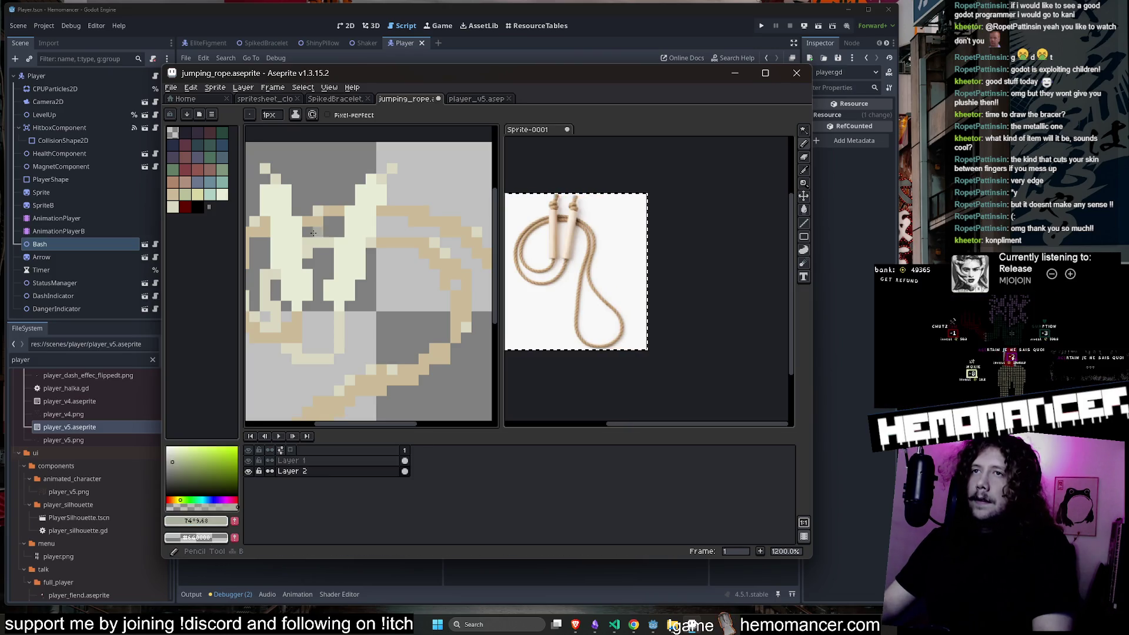
key("plus")
key("plus")
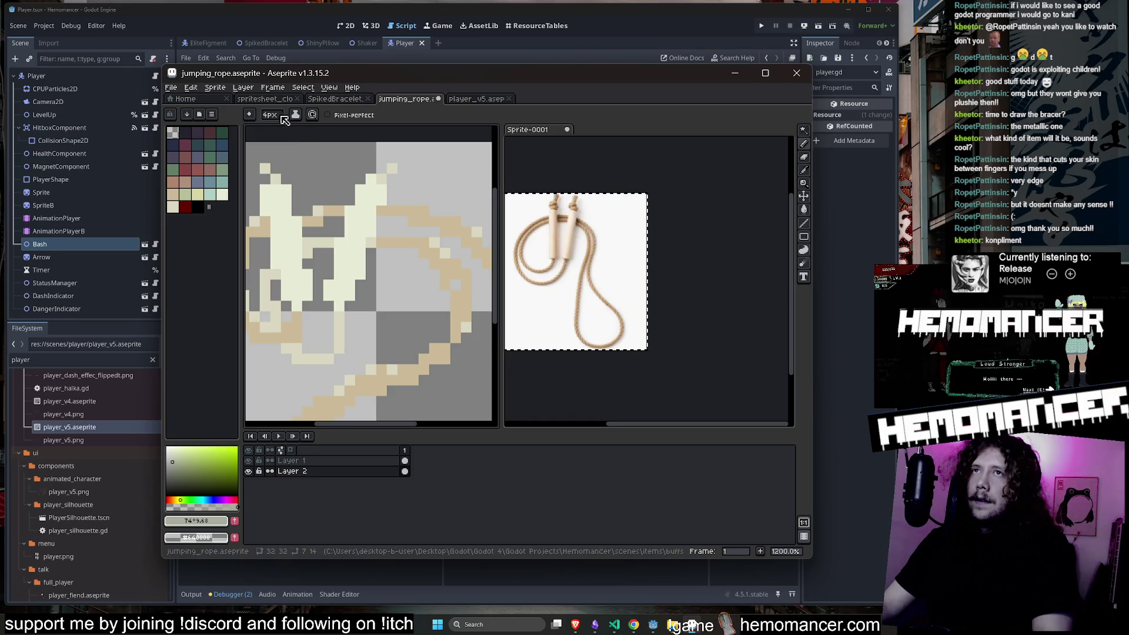
left_click(199, 522)
key("minus")
left_click_drag(311, 230, 320, 268)
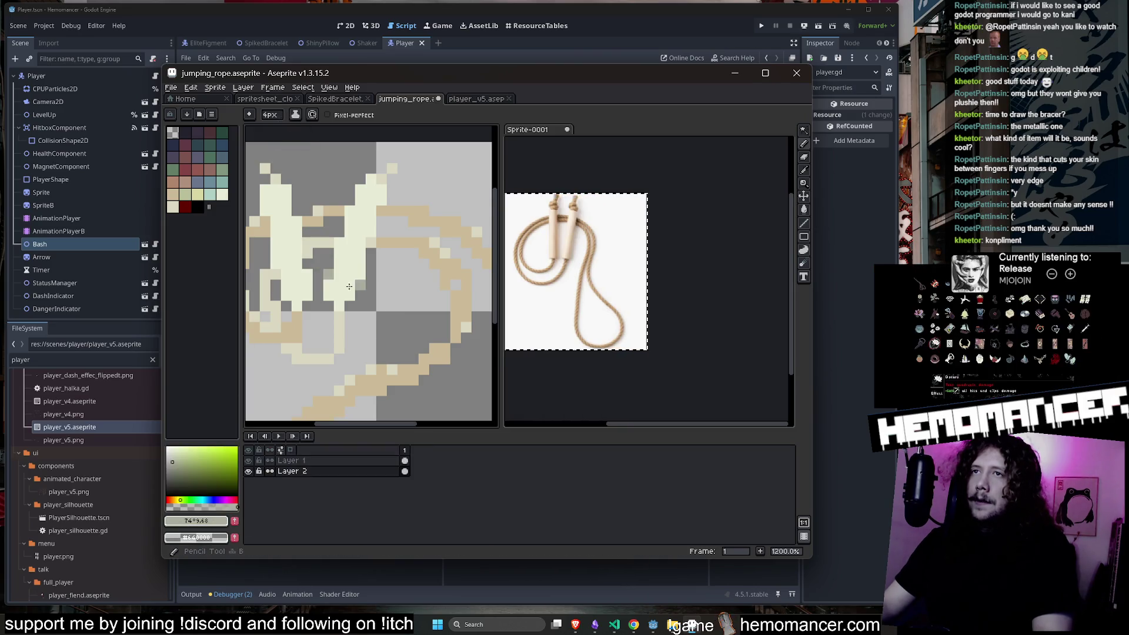
Try grey-green strokes near the handles, undoing the stray pixels.
left_click(199, 521)
left_click(449, 504)
key("b")
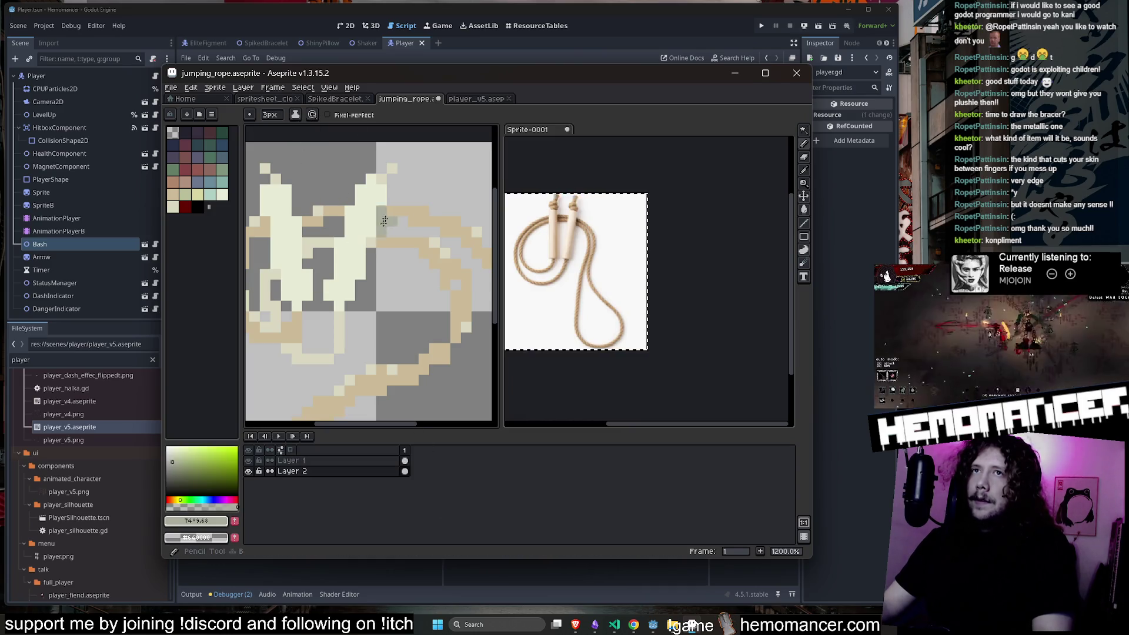
left_click_drag(424, 169, 435, 177)
key("ctrl+z")
left_click(367, 240, "alt")
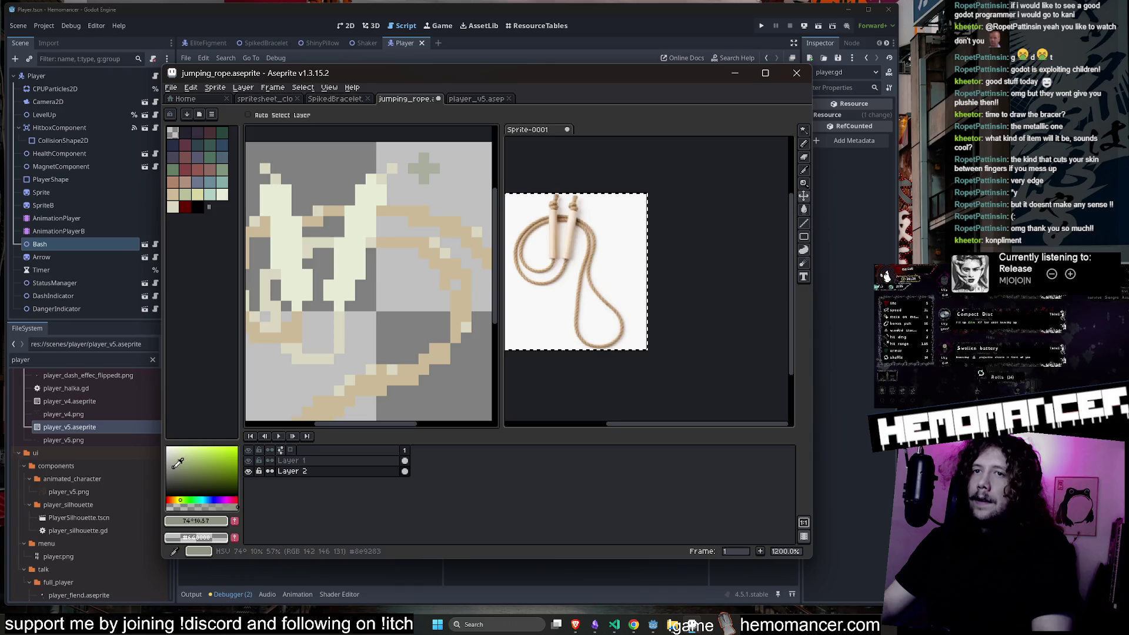
left_click(367, 239)
key("ctrl+z")
key("ctrl+z")
key("ctrl+z")
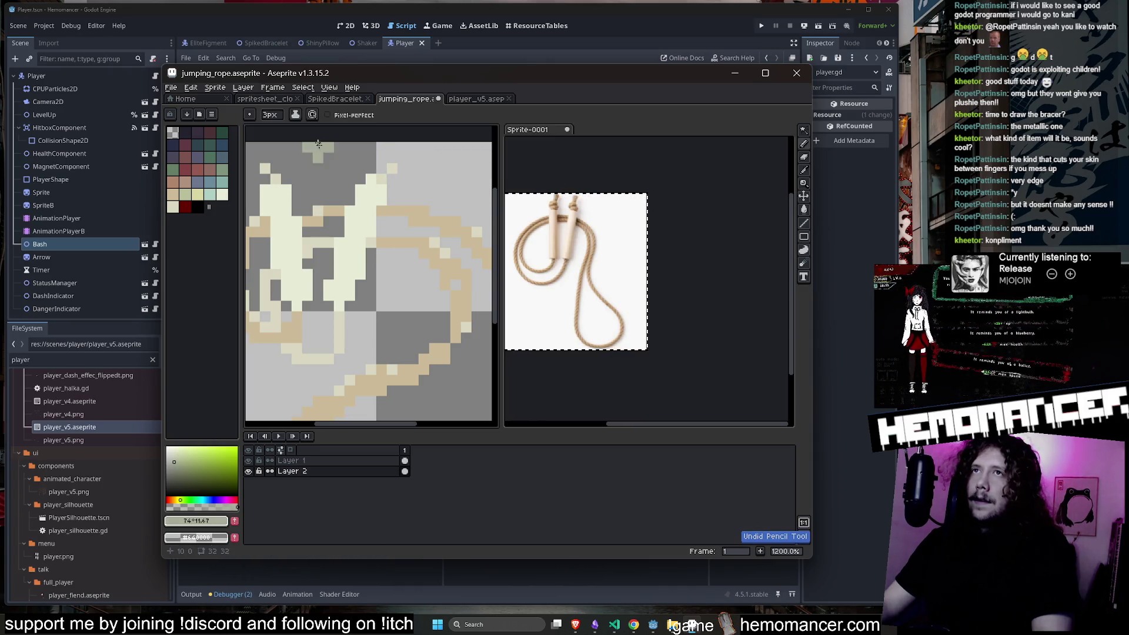
Shrink the brush to 1px and switch drawing to Layer 1 with the Pencil.
key("minus")
key("minus")
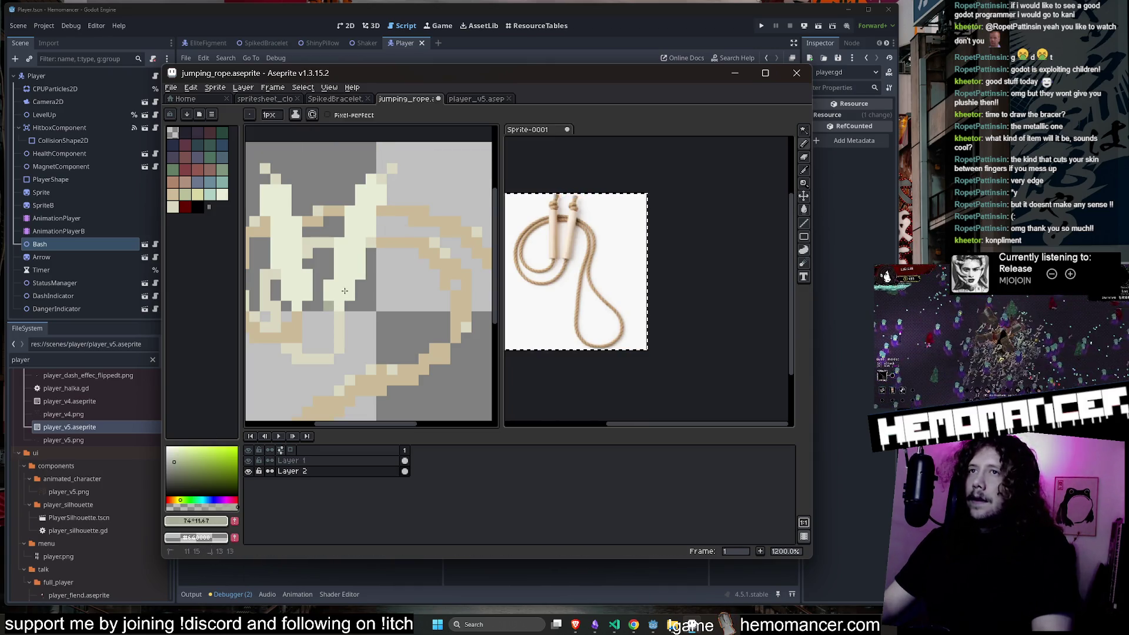
key("alt+Up")
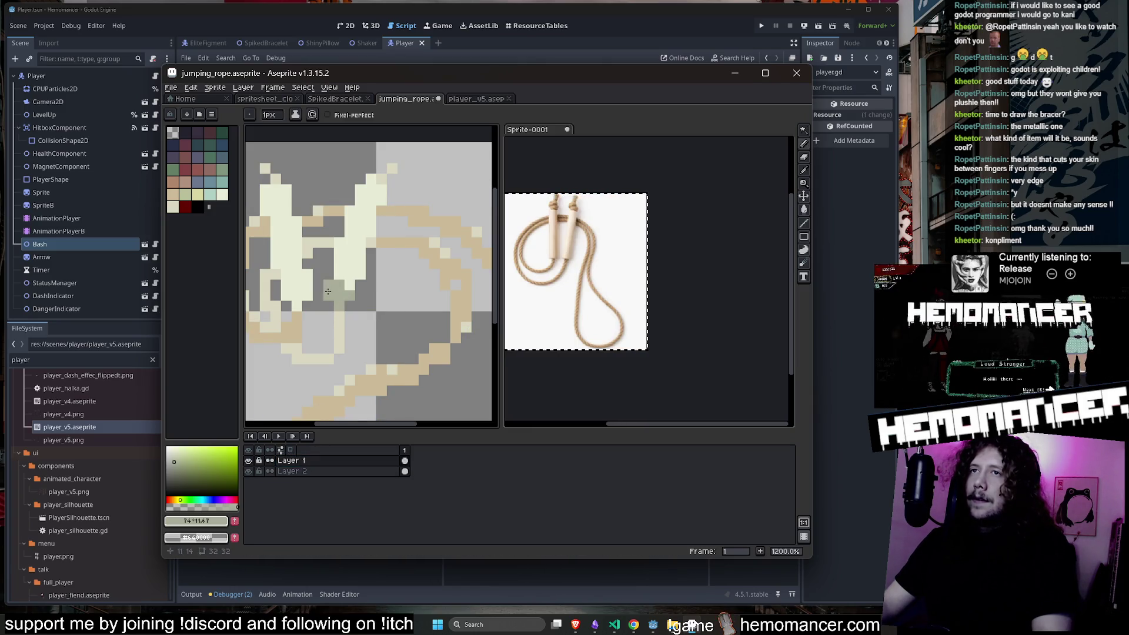
scroll(342, 295, "down", 2)
scroll(359, 303, "up", 3)
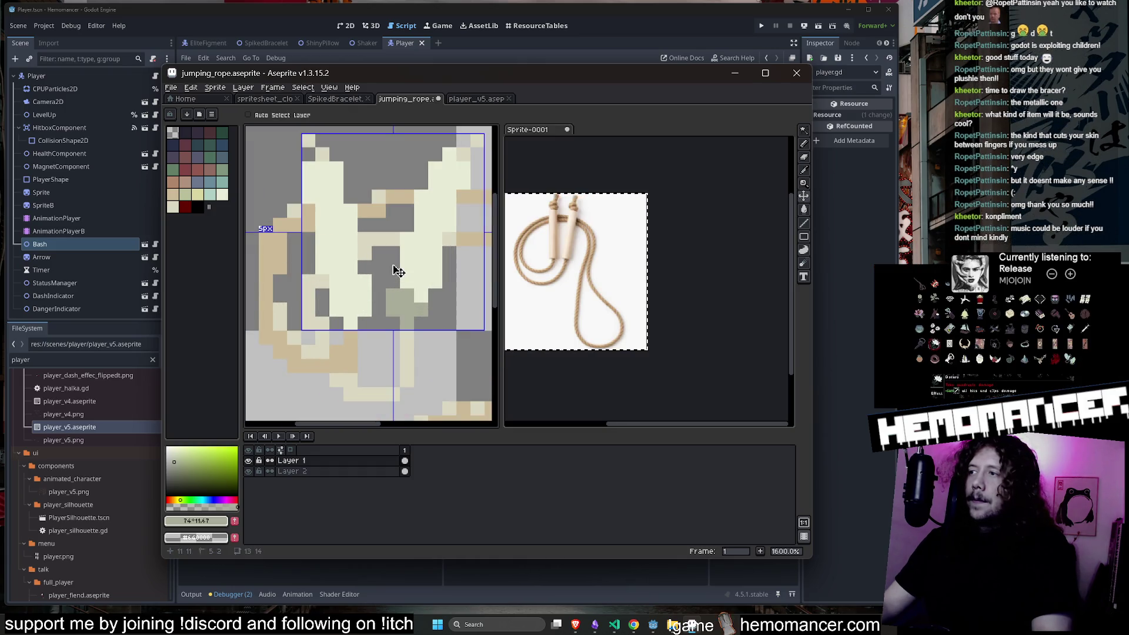
key("b")
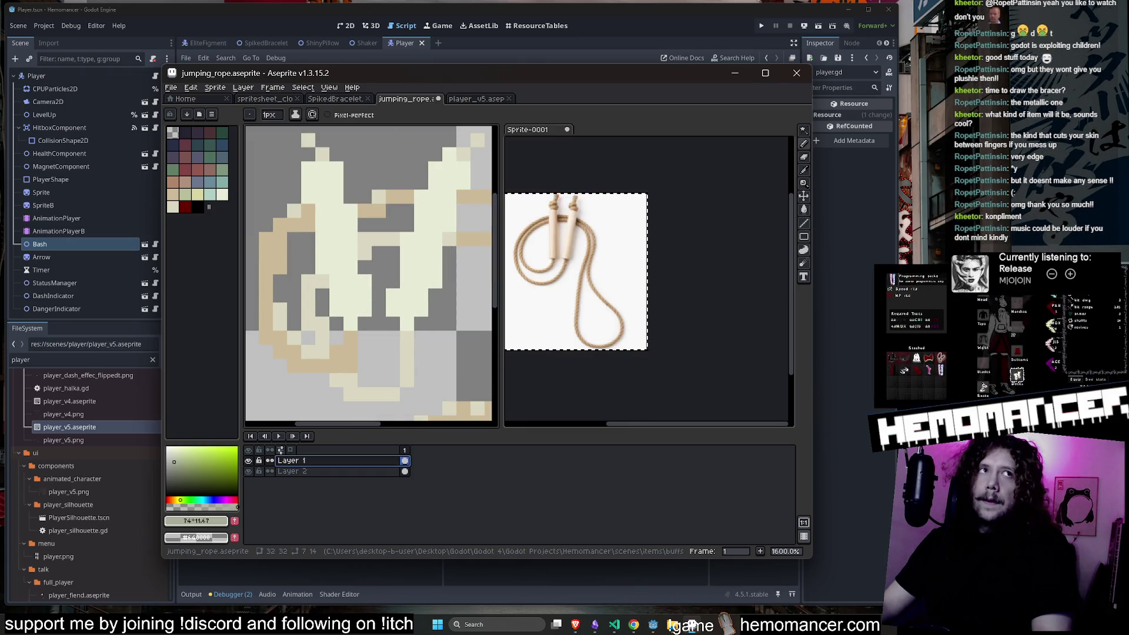
Focus the Sprite-0001 reference photo pane so it becomes the active sprite.
key("alt+Tab")
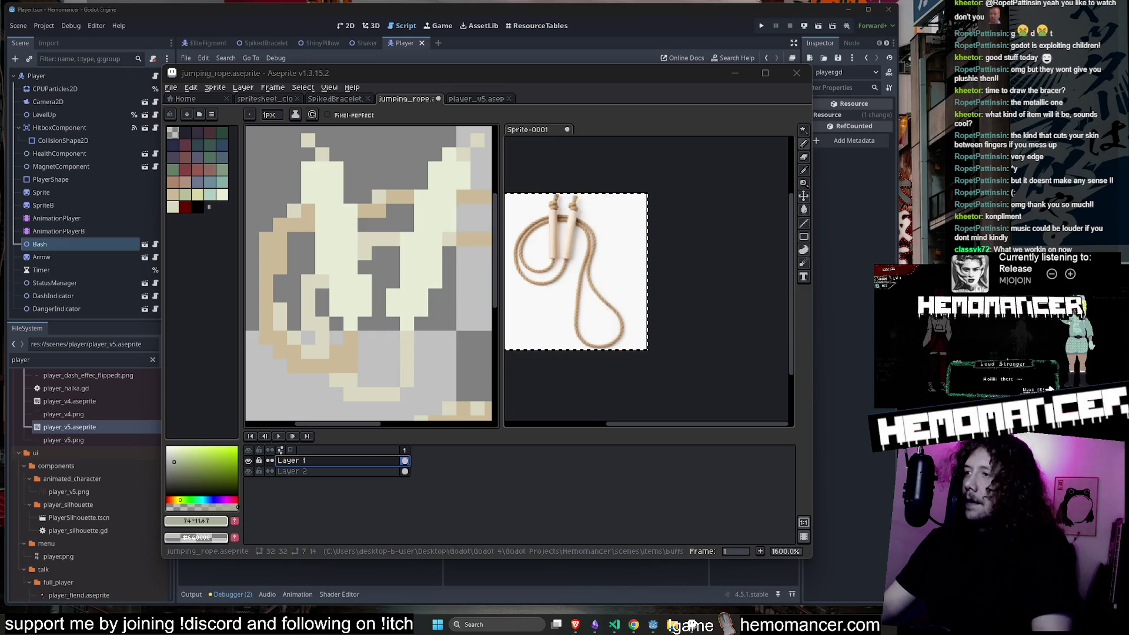
left_click(670, 388)
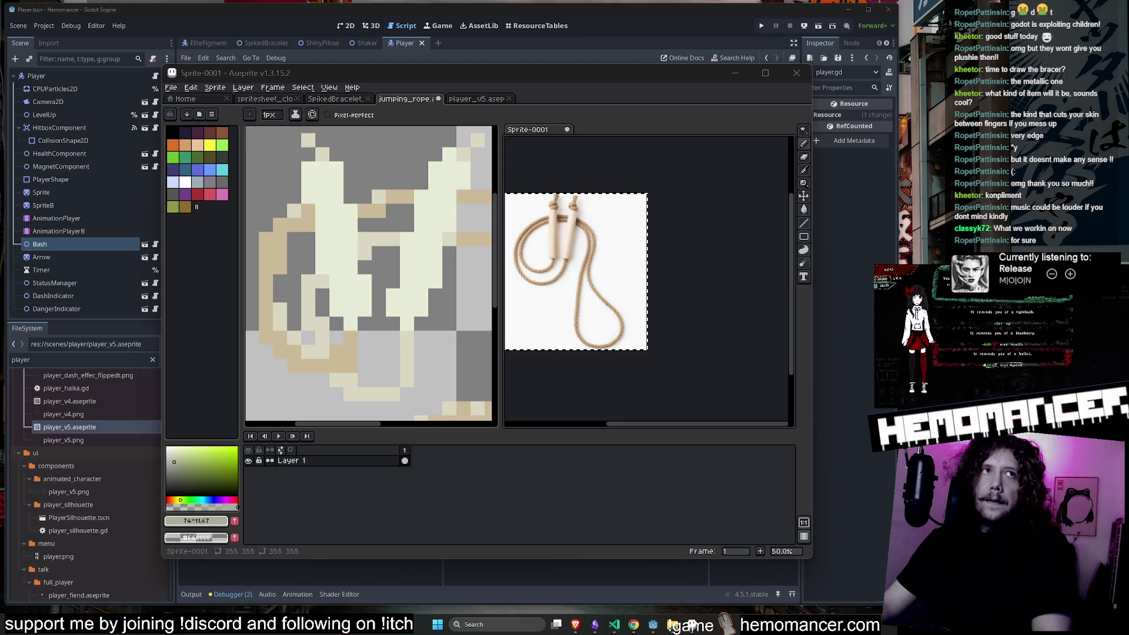
Switch back and forth between the jumping_rope sprite and the Sprite-0001 reference.
scroll(391, 252, "down", 3)
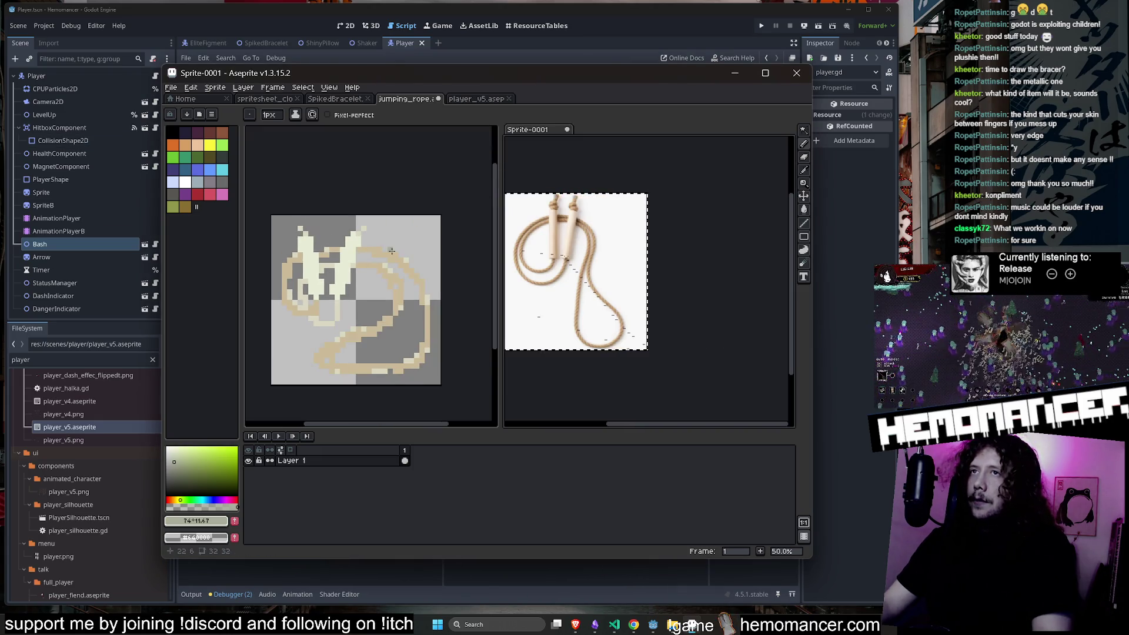
left_click(400, 170)
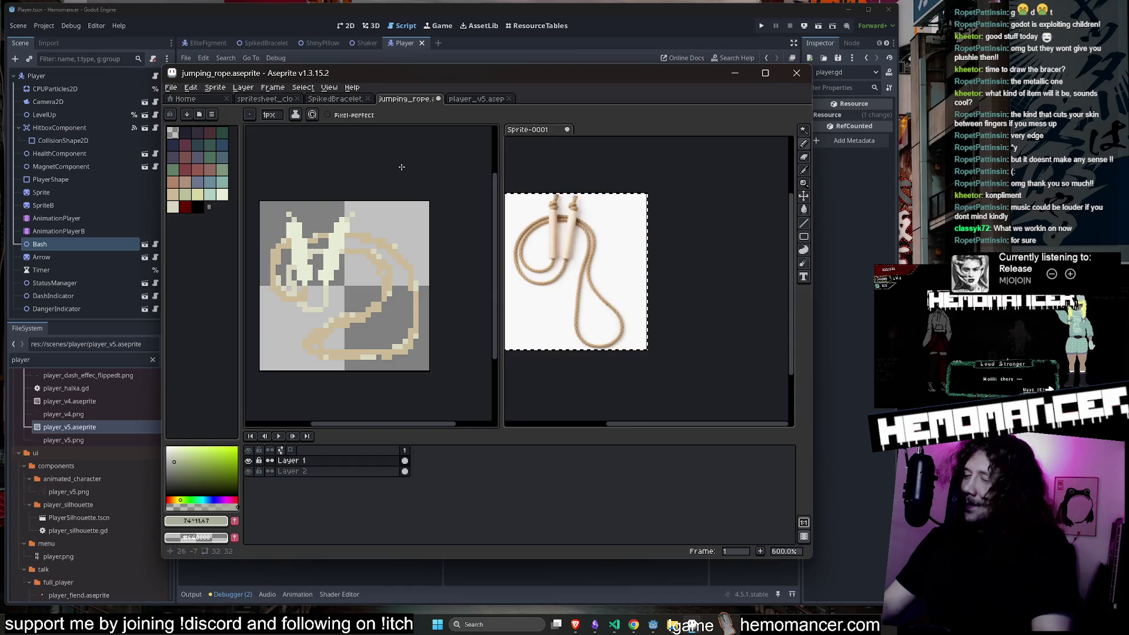
left_click(594, 168)
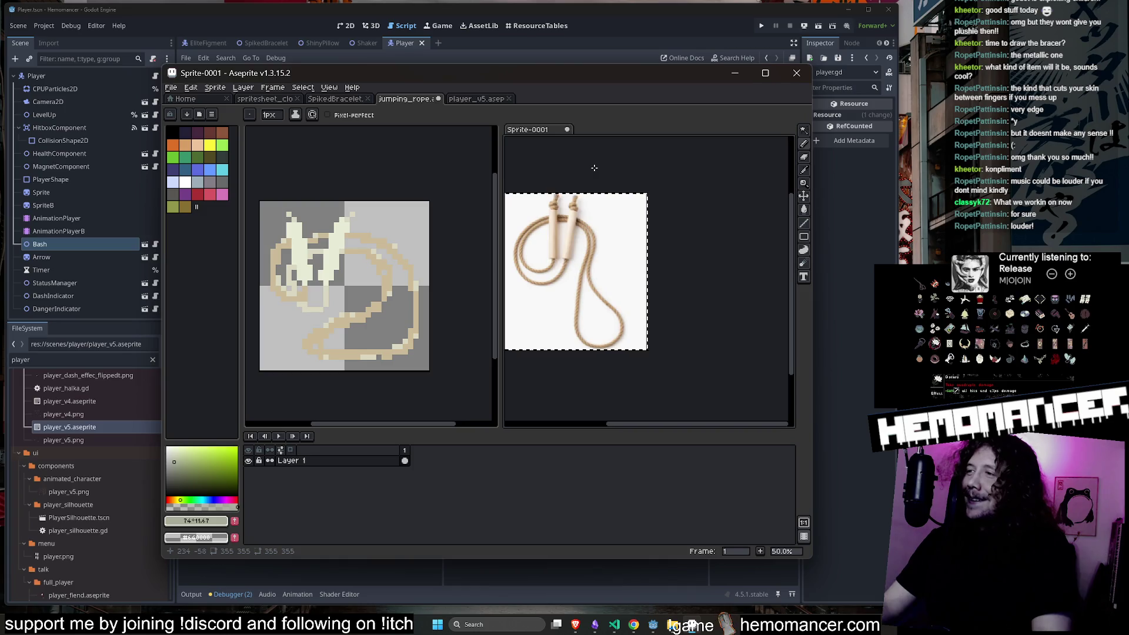
left_click(404, 182)
scroll(417, 303, "up", 1)
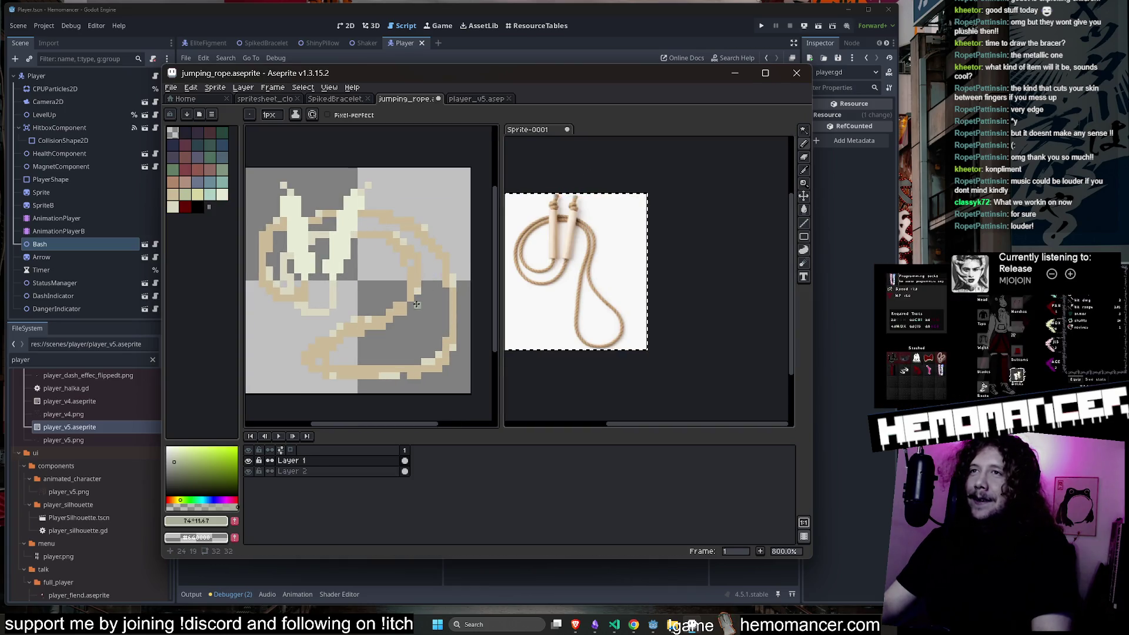
scroll(335, 283, "up", 1)
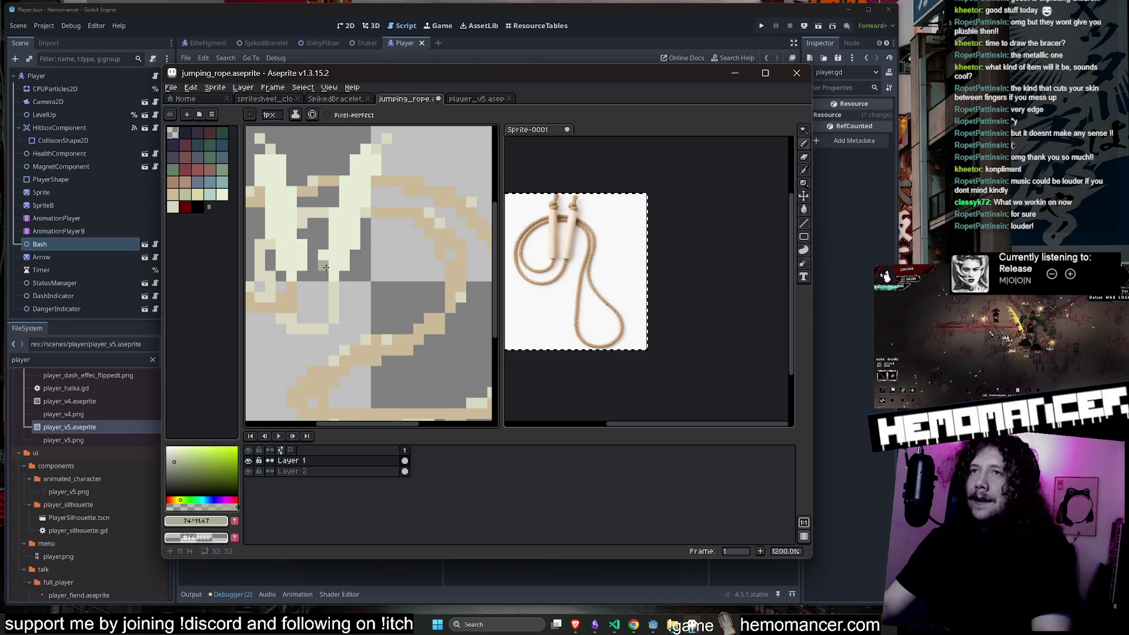
scroll(339, 267, "down", 4)
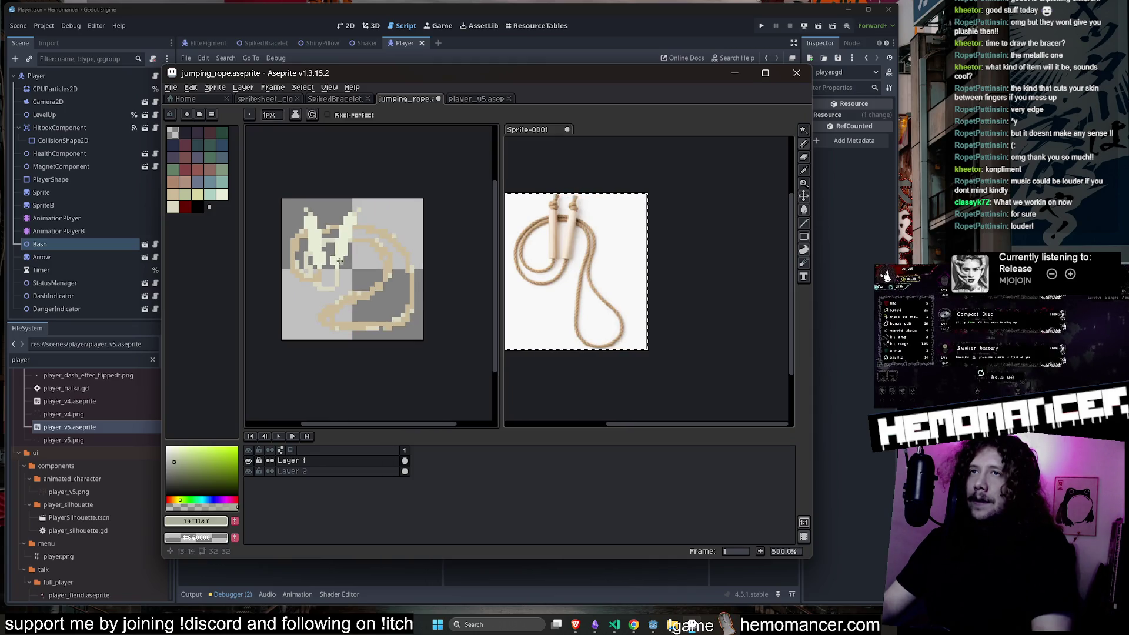
Widen and recentre the rope sprite's pane, save jumping_rope.aseprite, and close Aseprite.
left_click(765, 214)
left_click_drag(501, 277, 559, 276)
left_click_drag(696, 196, 770, 196)
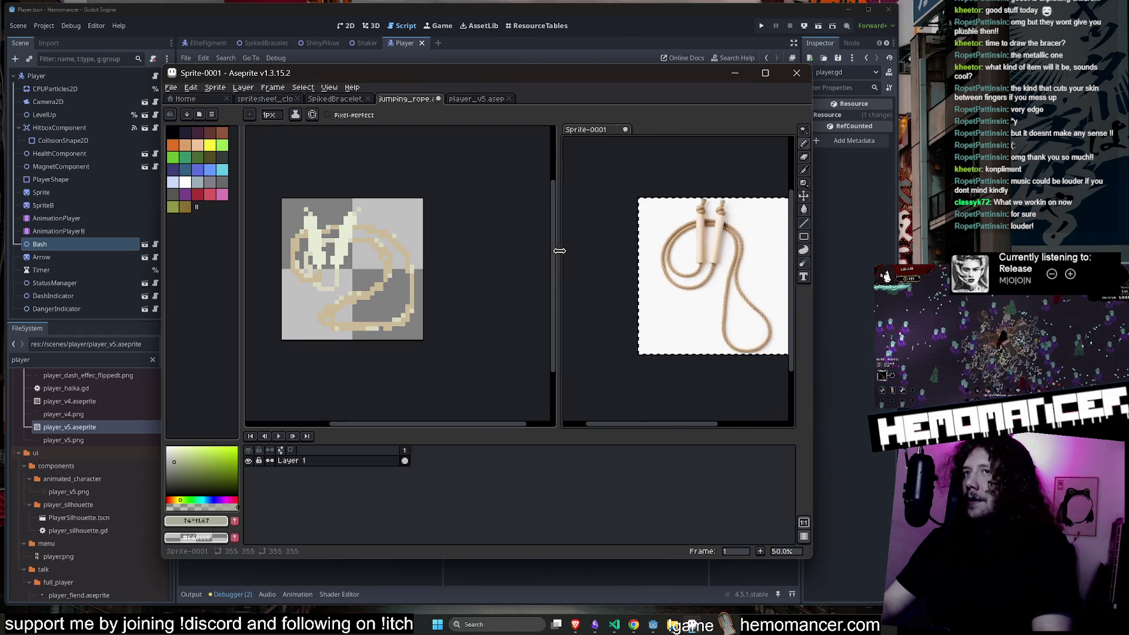
left_click_drag(560, 253, 624, 253)
left_click(457, 254)
left_click_drag(457, 254, 522, 250)
key("ctrl+s")
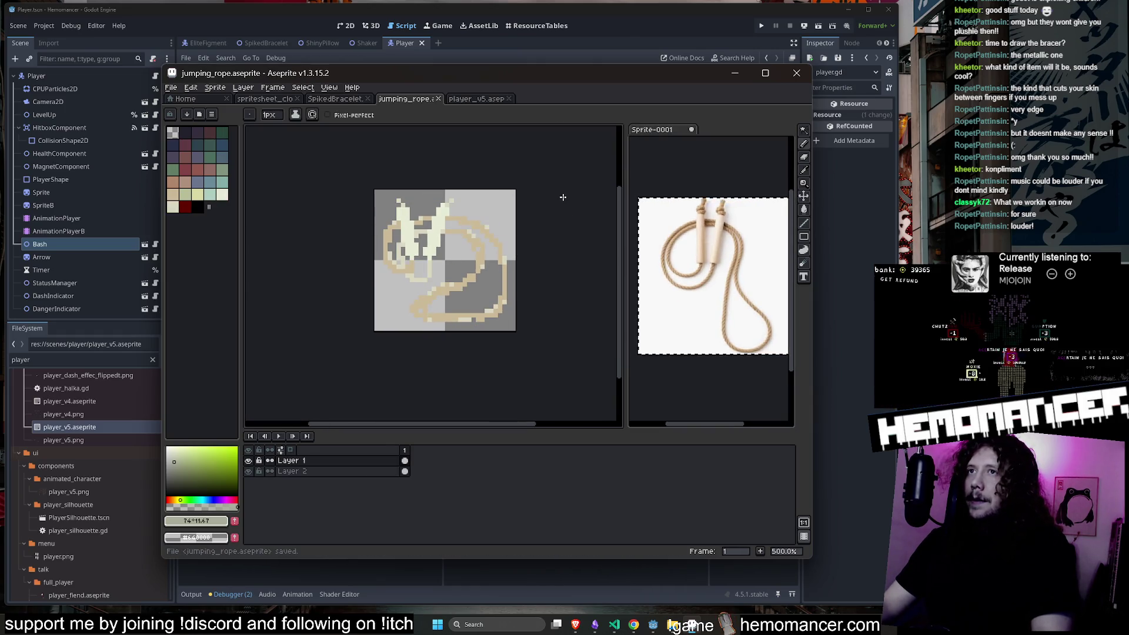
left_click(796, 72)
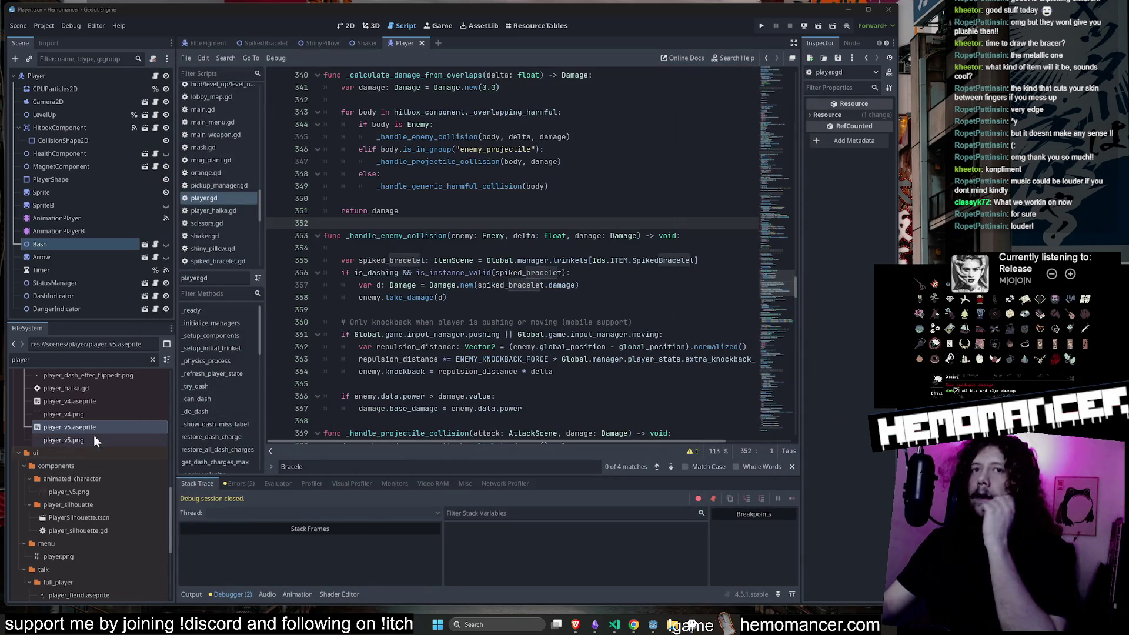
Clear the player filter in FileSystem and expand and select the jumping_rope folder.
scroll(100, 429, "up", 6)
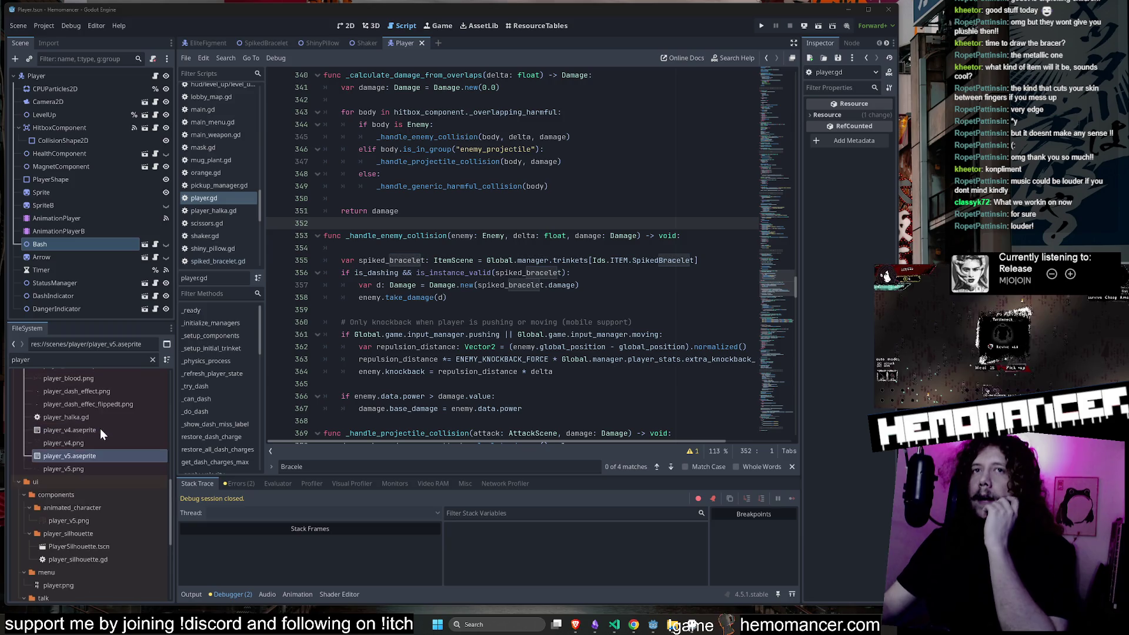
left_click(152, 359)
left_click(28, 393)
scroll(47, 426, "up", 10)
scroll(27, 411, "down", 5)
scroll(27, 411, "down", 10)
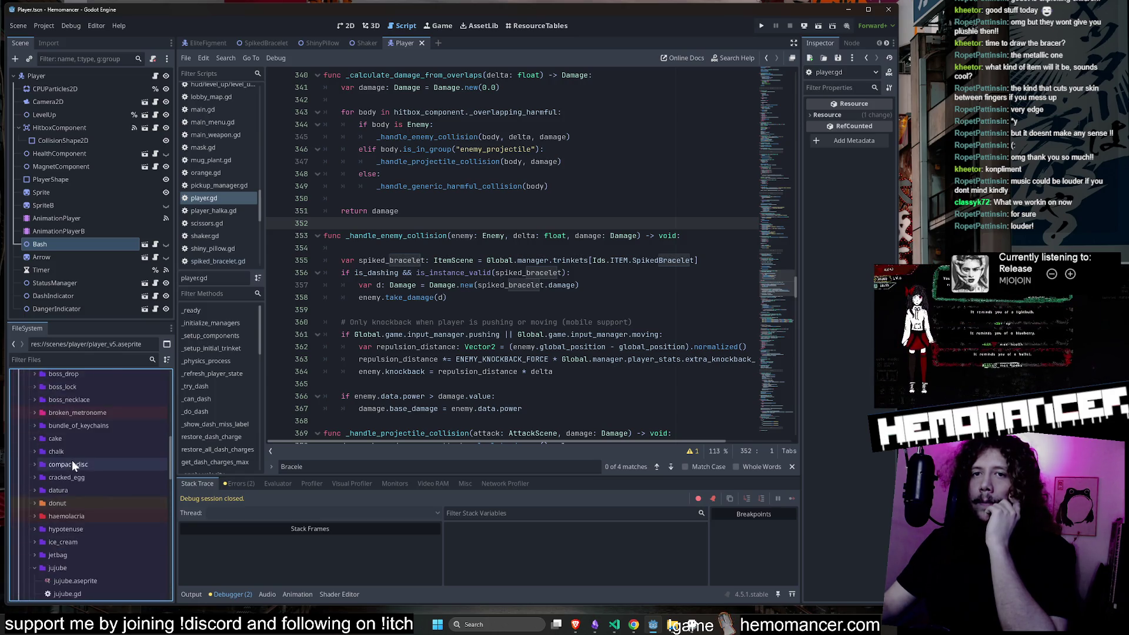
left_click(33, 439)
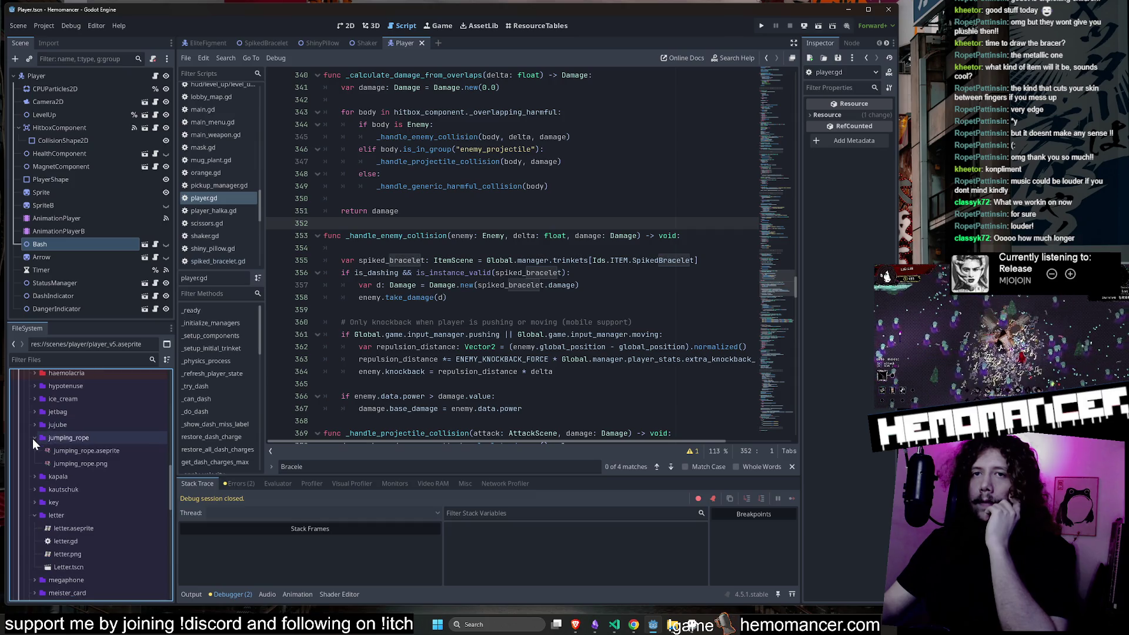
left_click(69, 442)
Create a new scene named JumpingRope inside the jumping_rope folder.
right_click(70, 442)
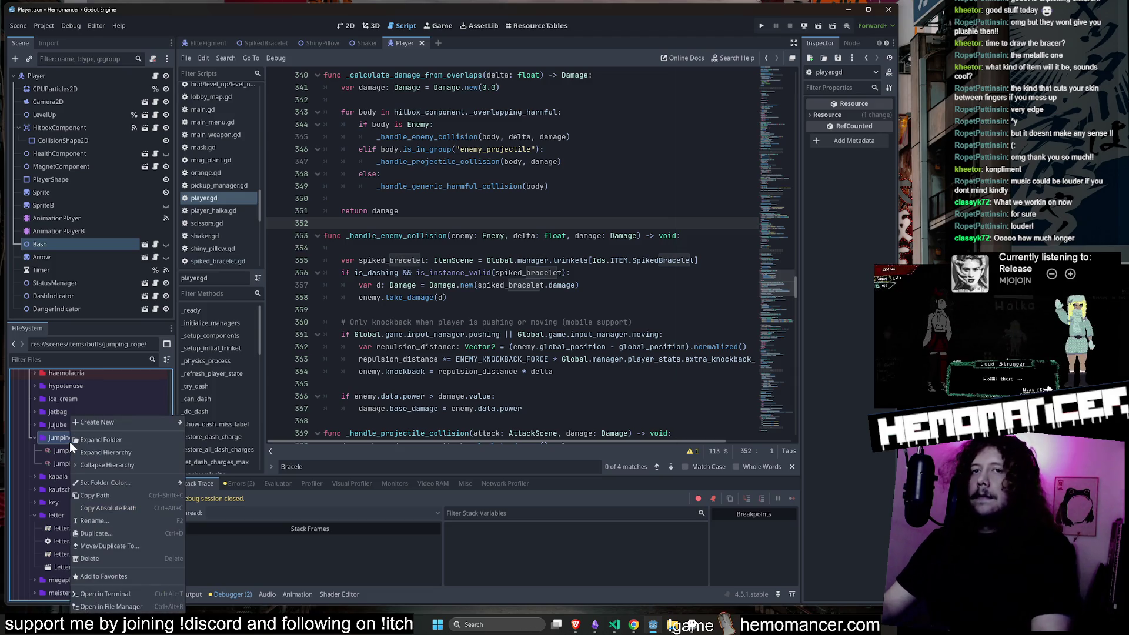
mouse_move(163, 419)
left_click(215, 432)
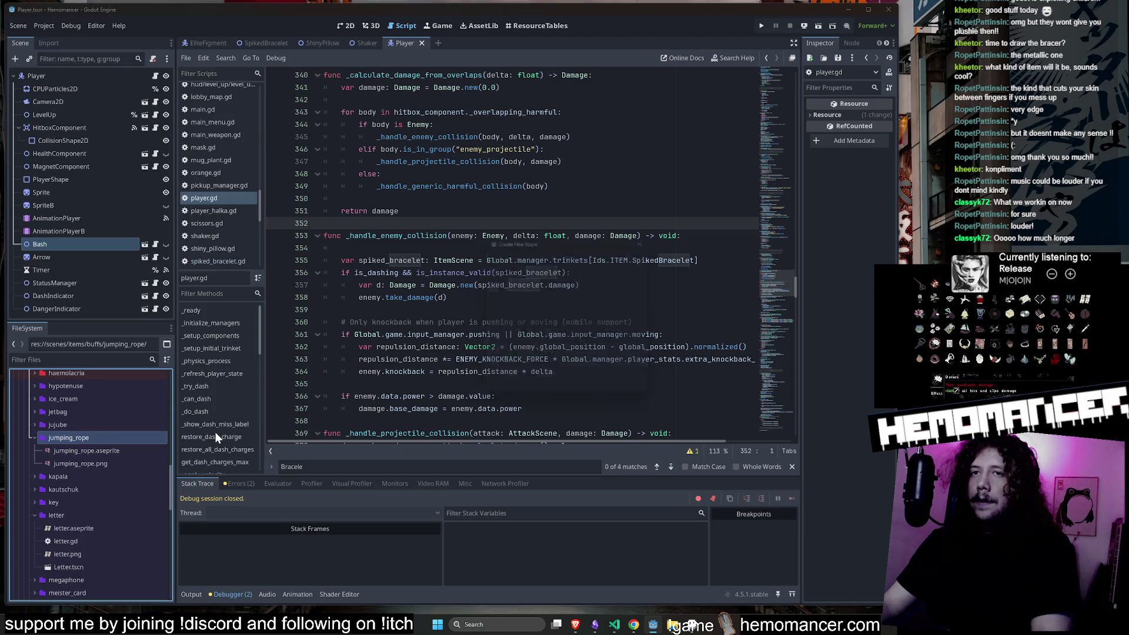
type("Ju")
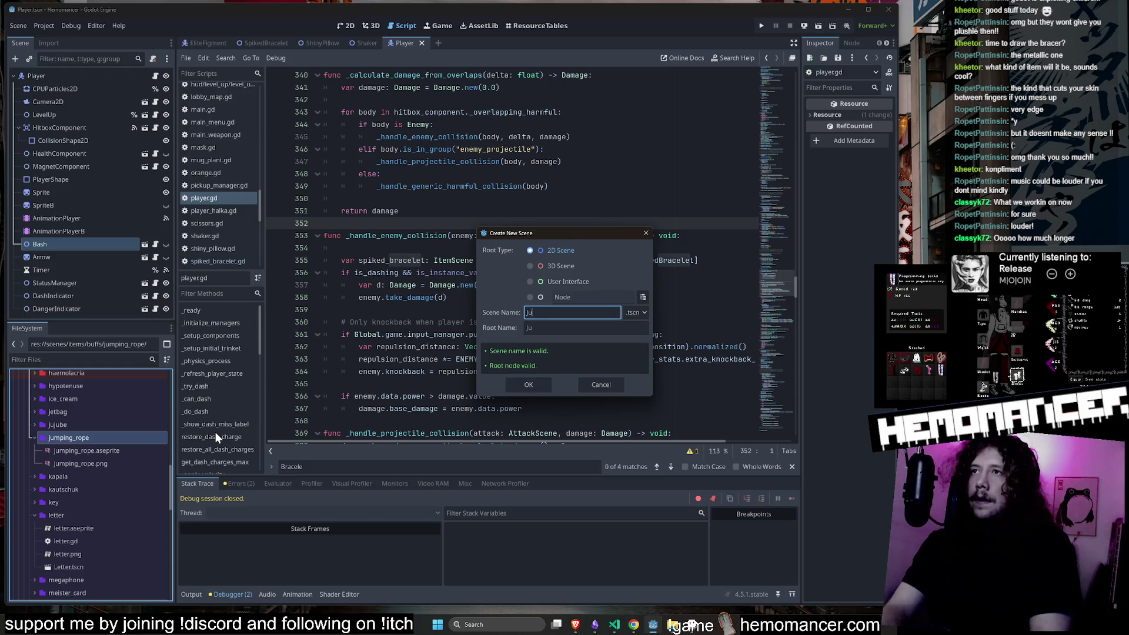
type("mpingRope")
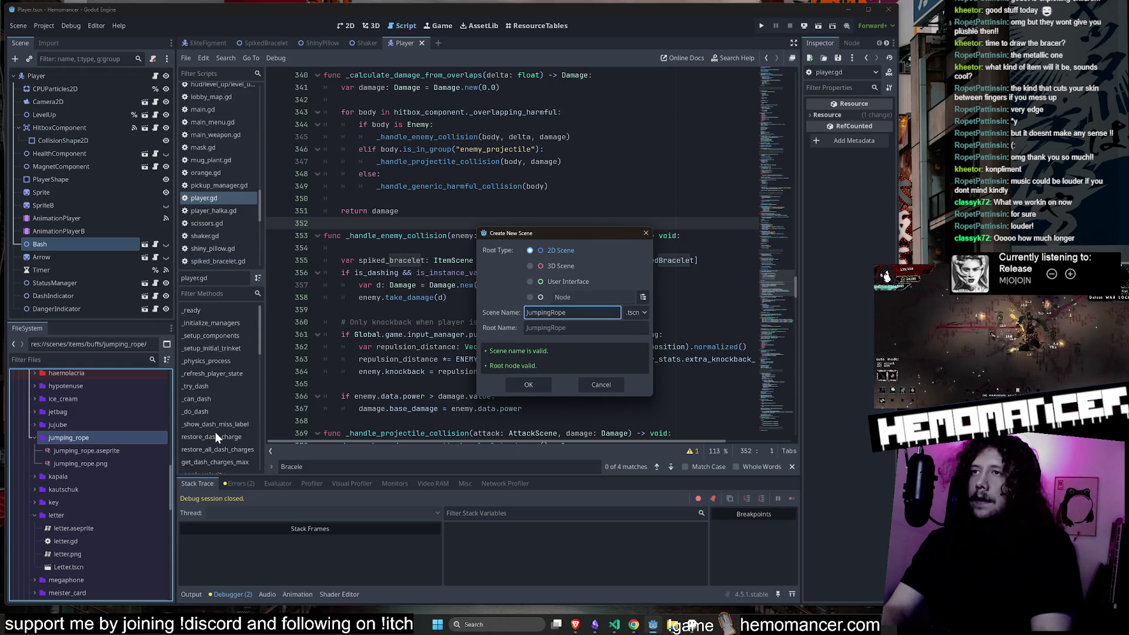
key("Return")
left_click(108, 454)
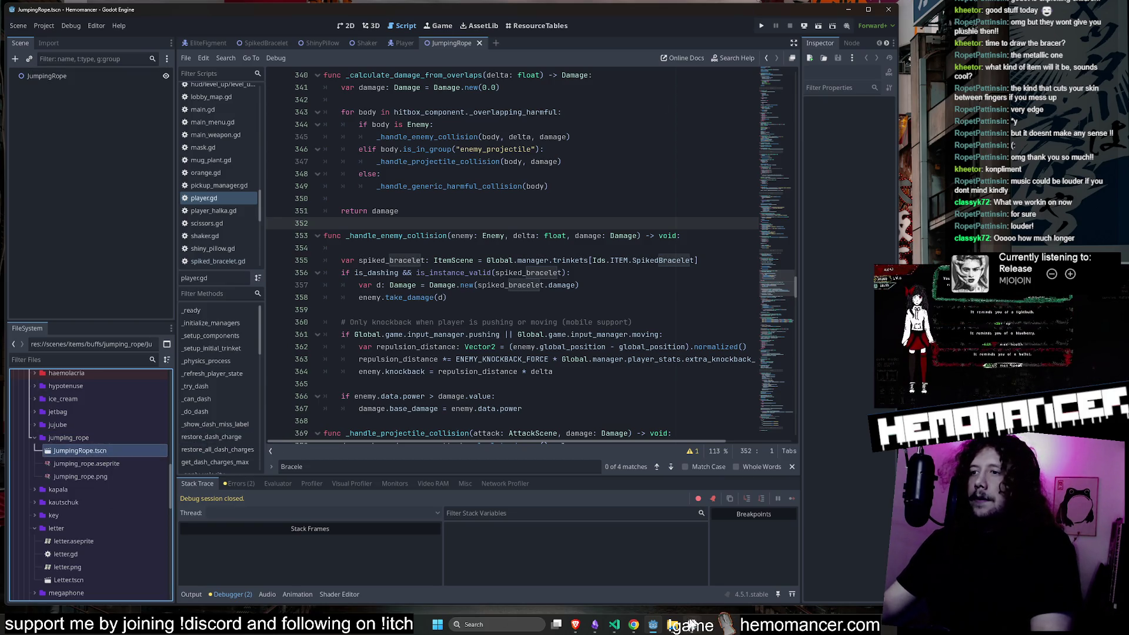
Run the Hemomancer project with F5.
left_click(693, 623)
key("ctrl+shift+Tab")
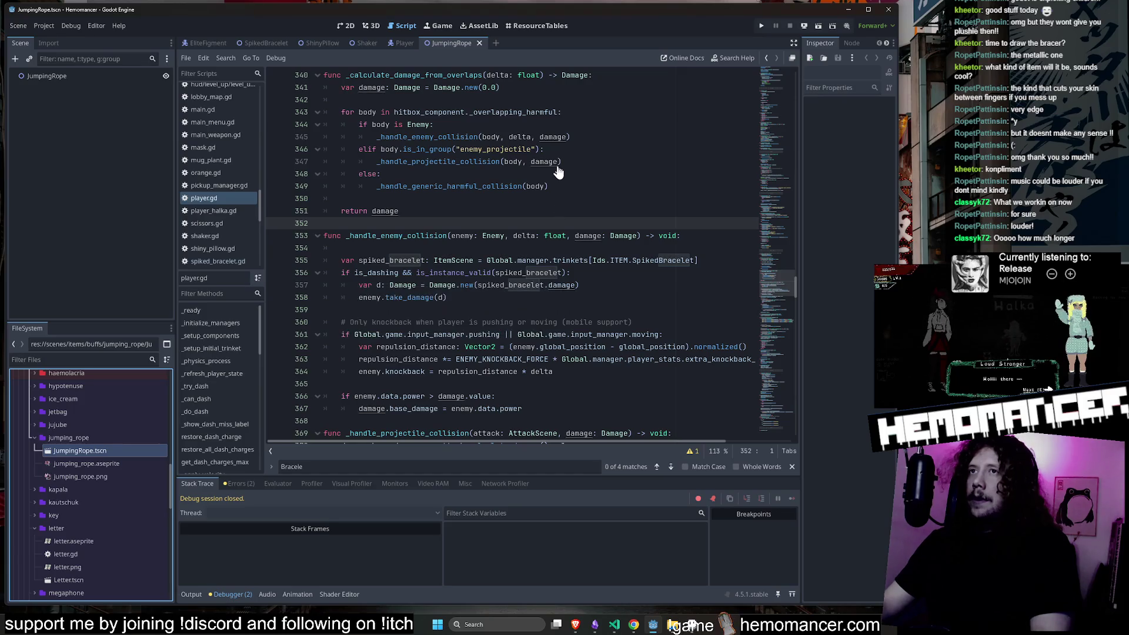
key("F5")
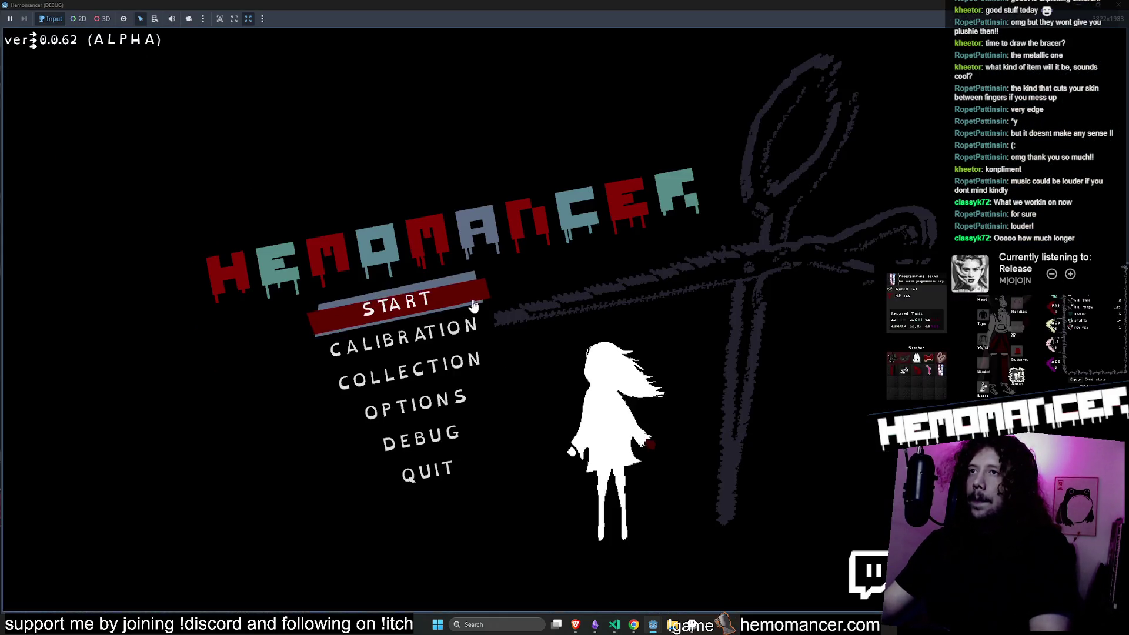
Start the level and browse the debug panel's interaction and trinket choices without changes.
left_click(474, 306)
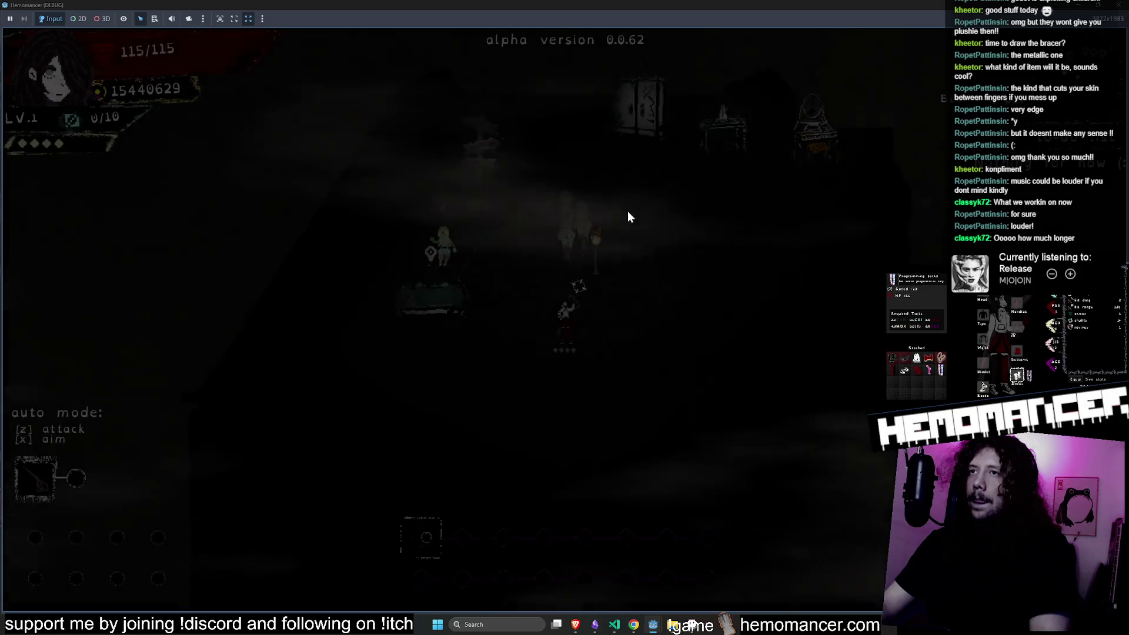
key("Escape")
left_click(429, 447)
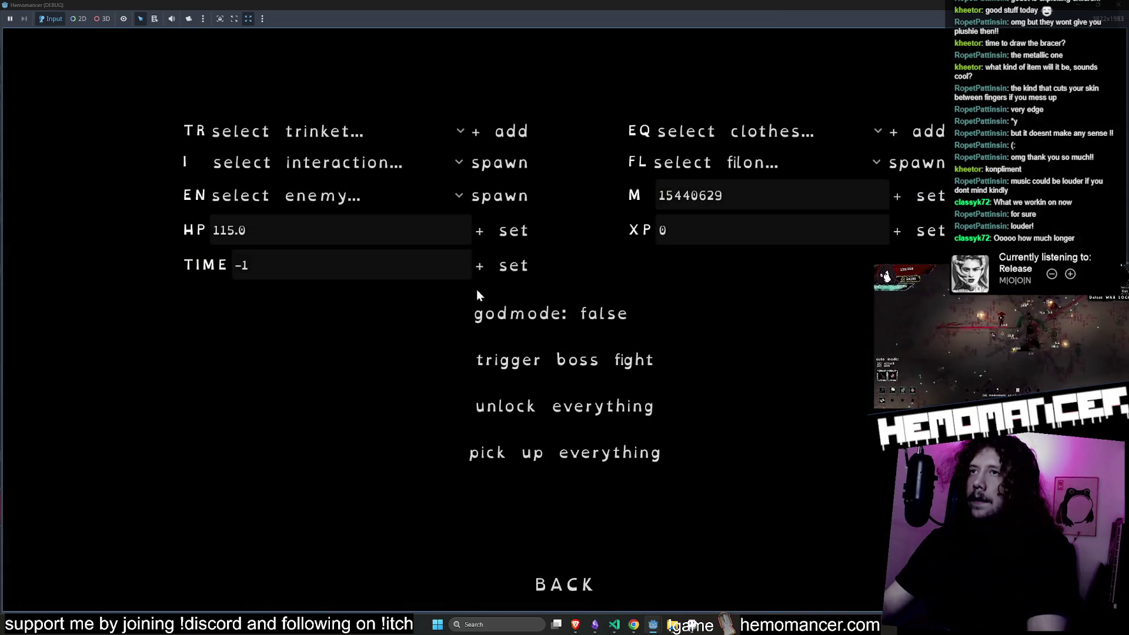
left_click(444, 169)
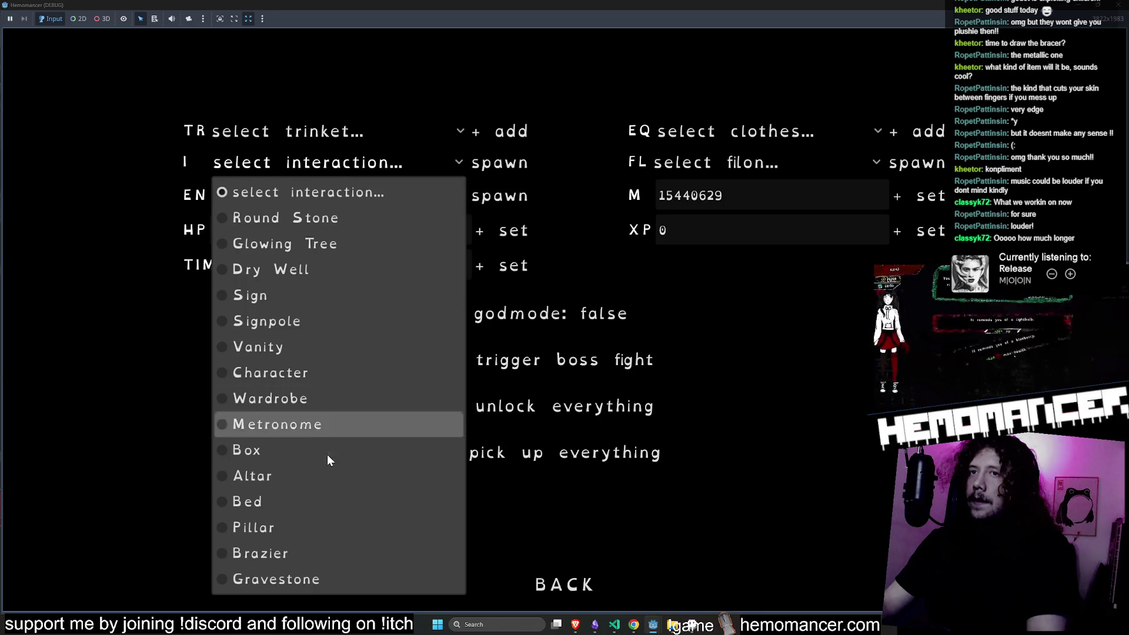
left_click(327, 129)
left_click(566, 587)
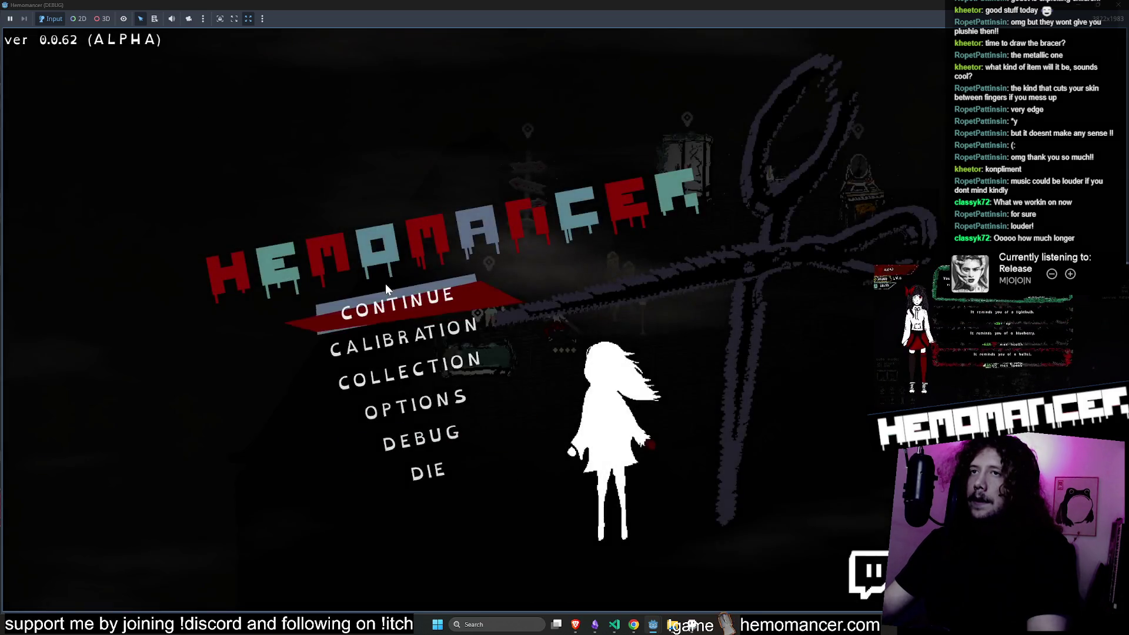
left_click(405, 306)
Give the player the Spiked Bracelet trinket from the debug panel and resume play.
key("d")
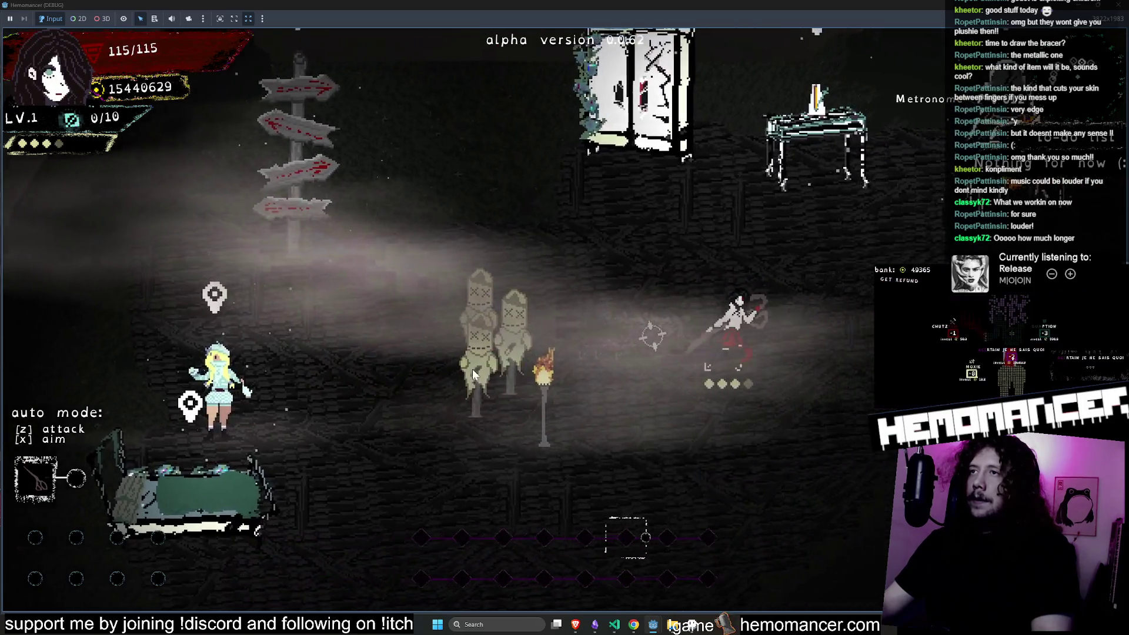
key("a")
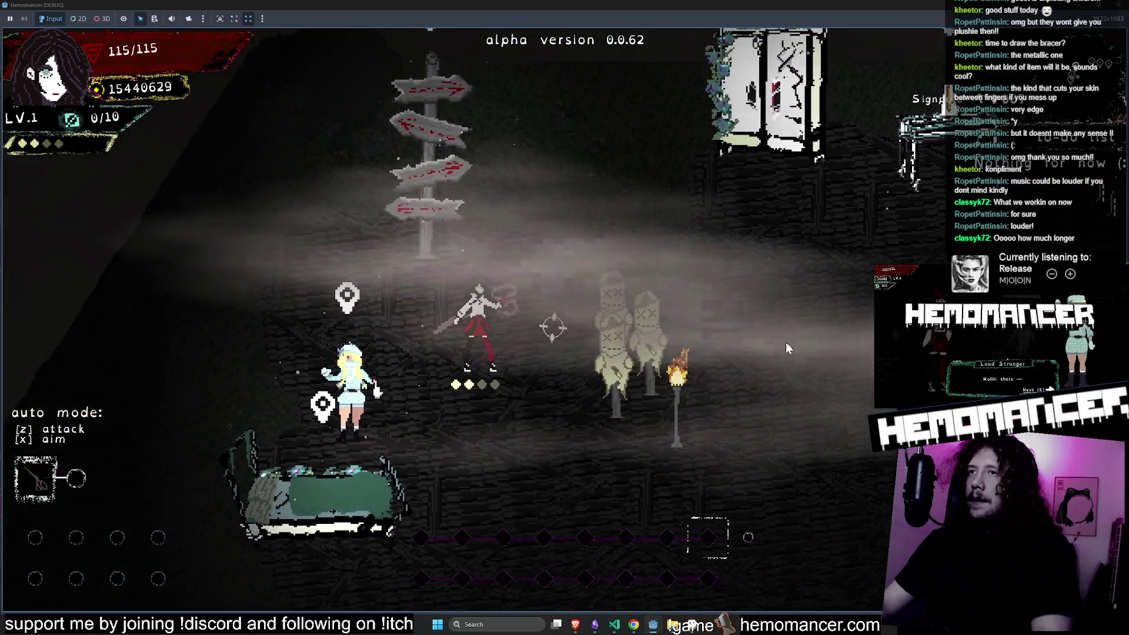
key("Escape")
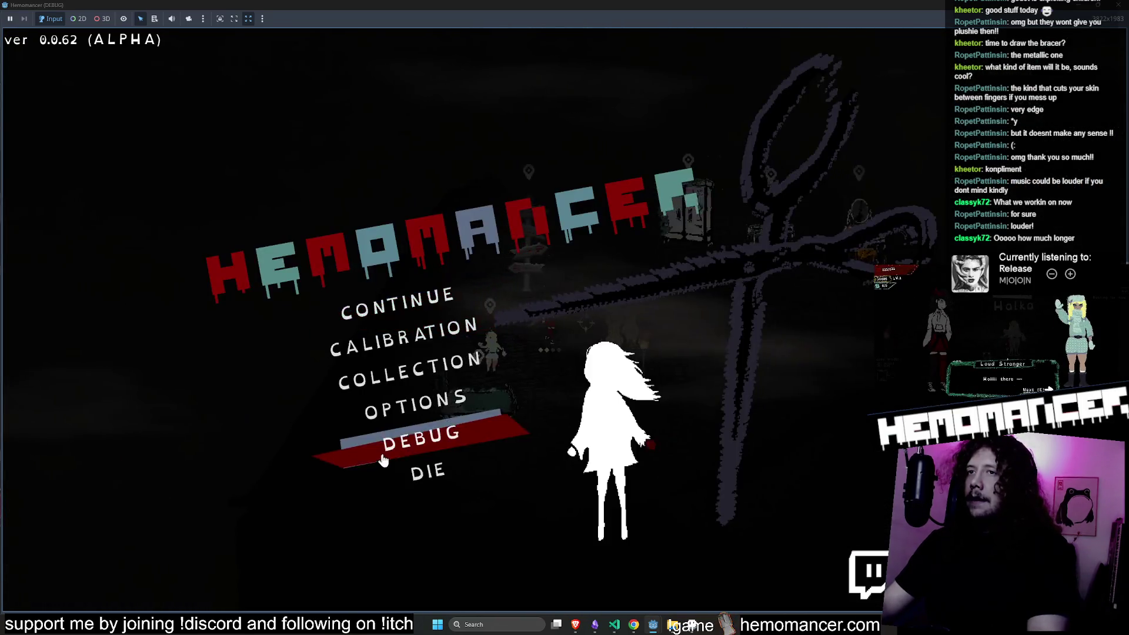
left_click(412, 444)
left_click(305, 133)
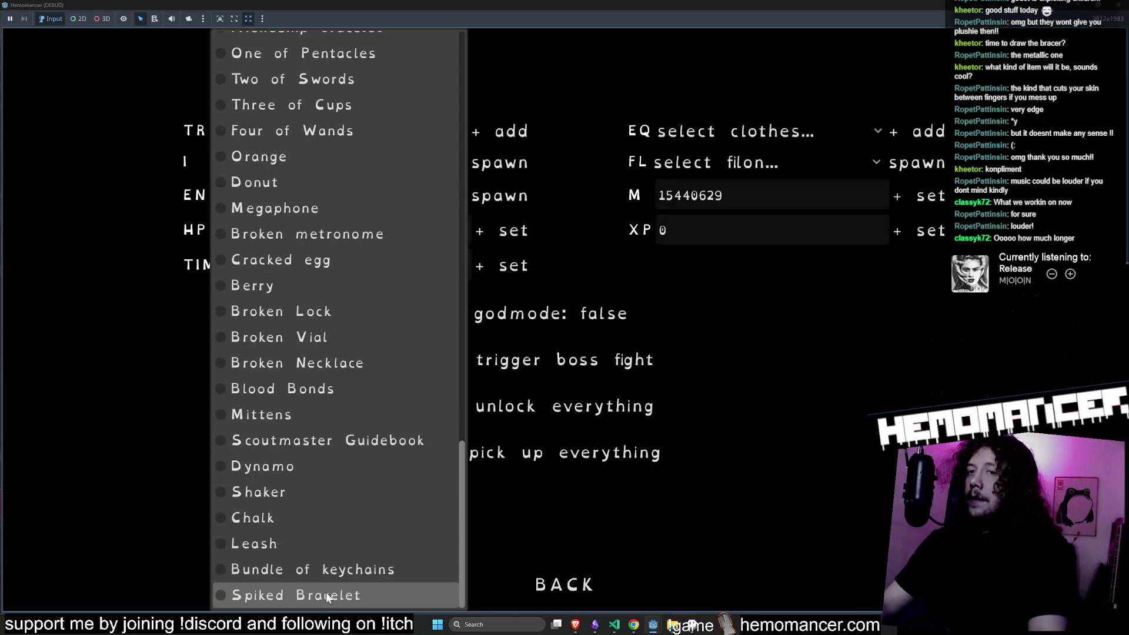
left_click(326, 593)
left_click(563, 588)
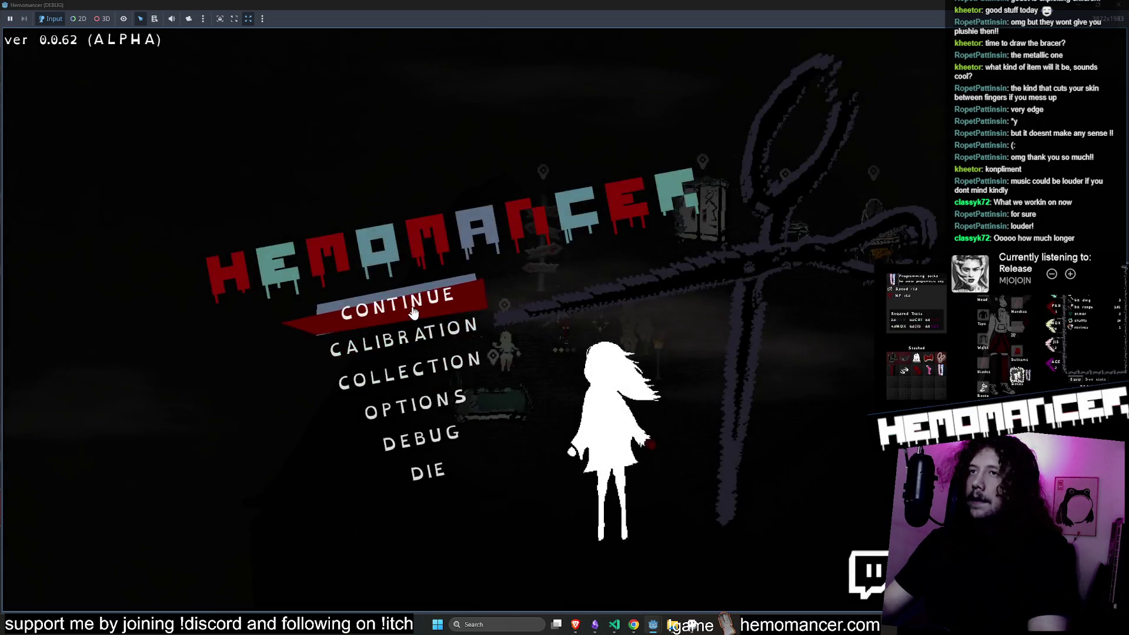
key("Escape")
Walk the character around the room to the signpost and travel to the next area.
key("d")
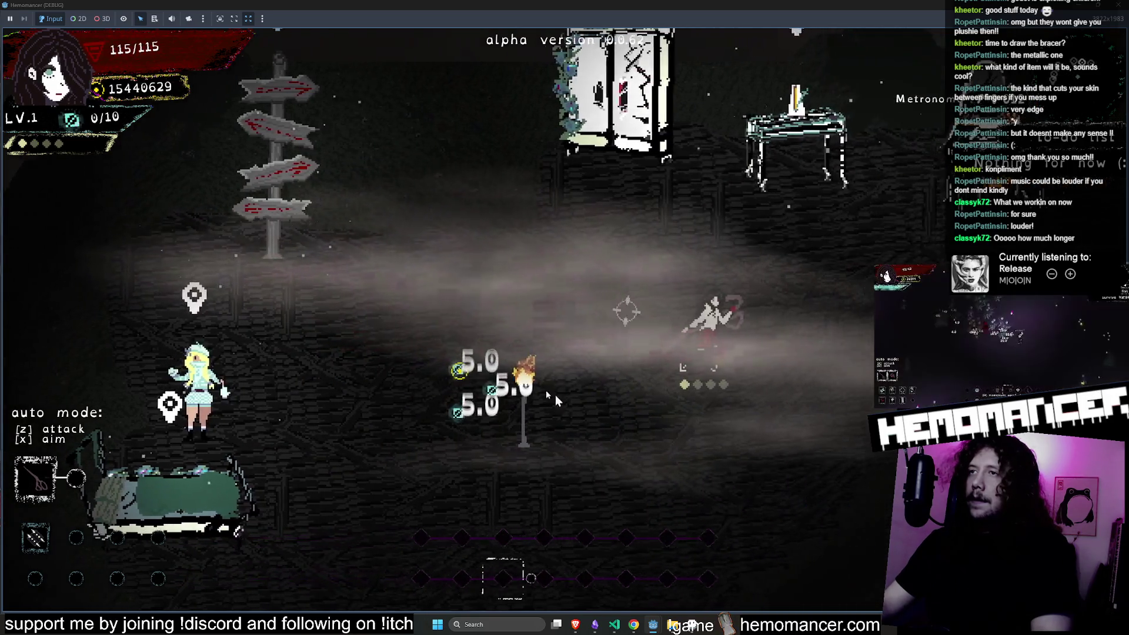
key("a")
key("w")
key("s")
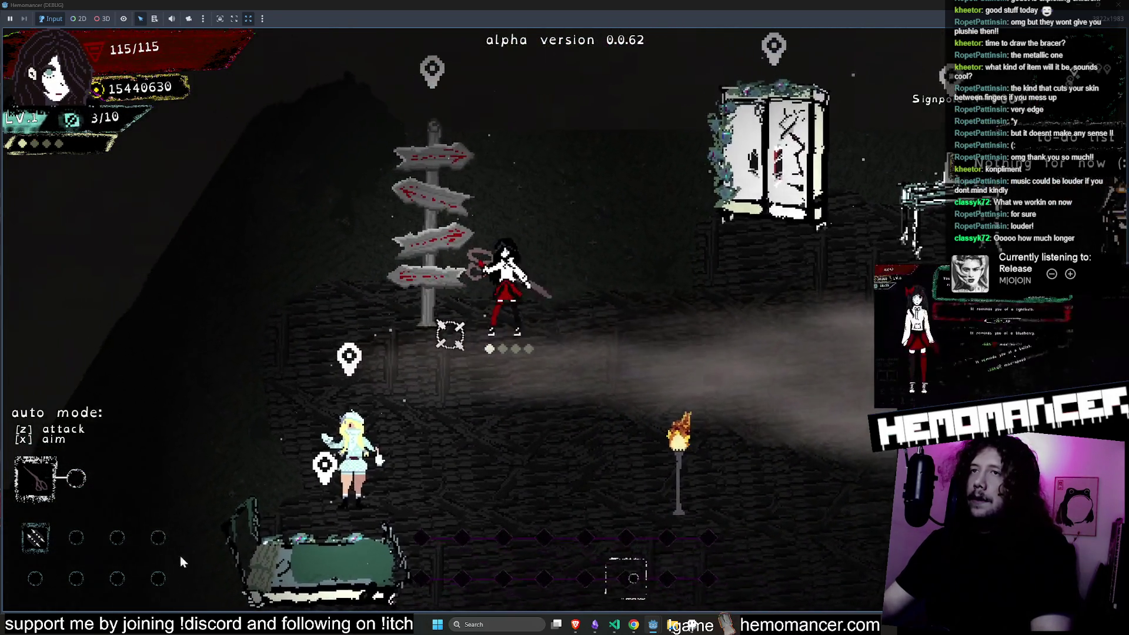
key("d")
key("w")
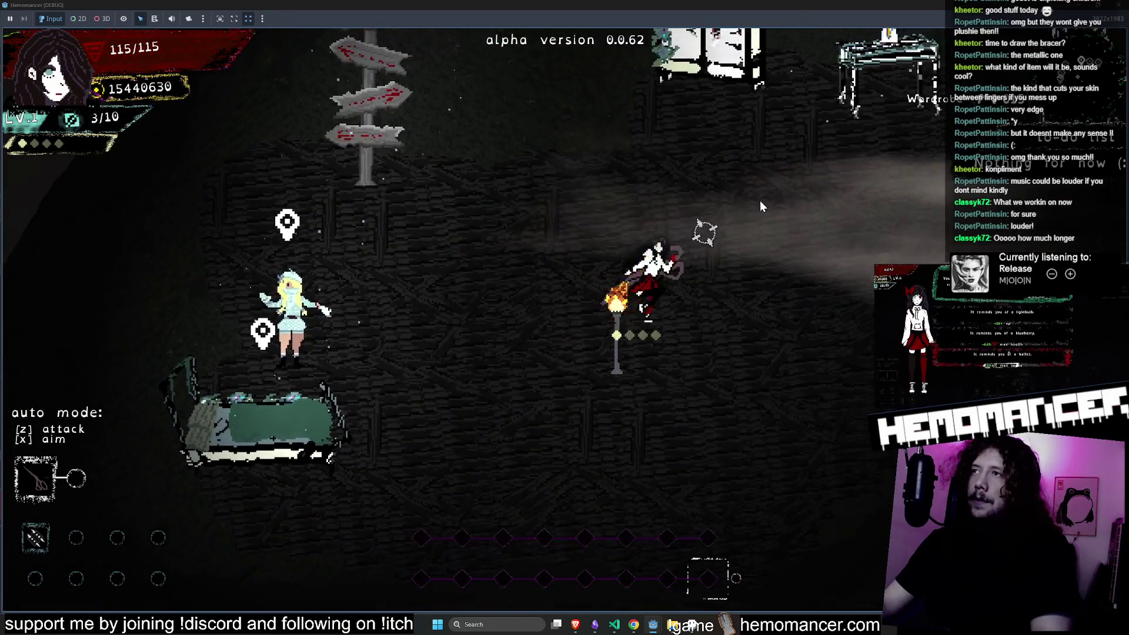
key("a")
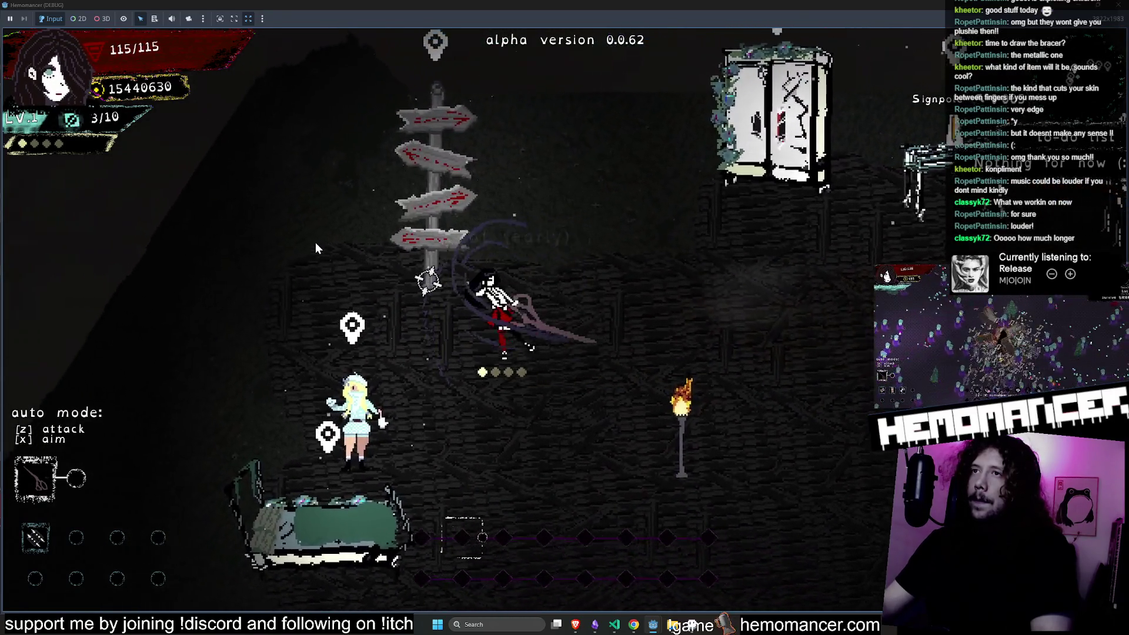
key("w")
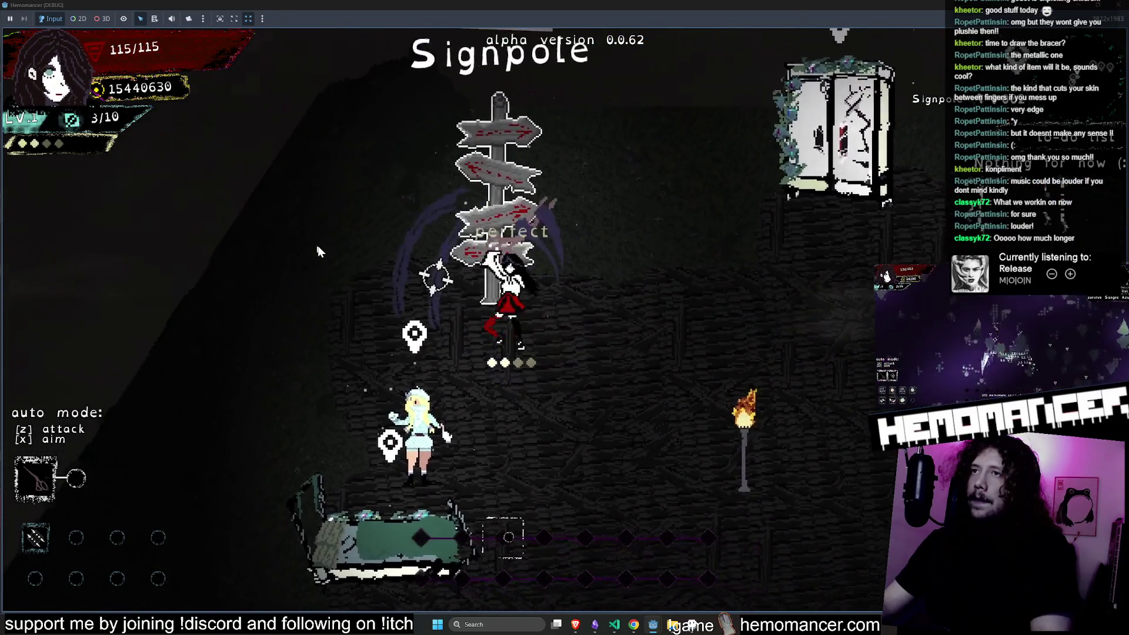
key("e")
left_click(559, 391)
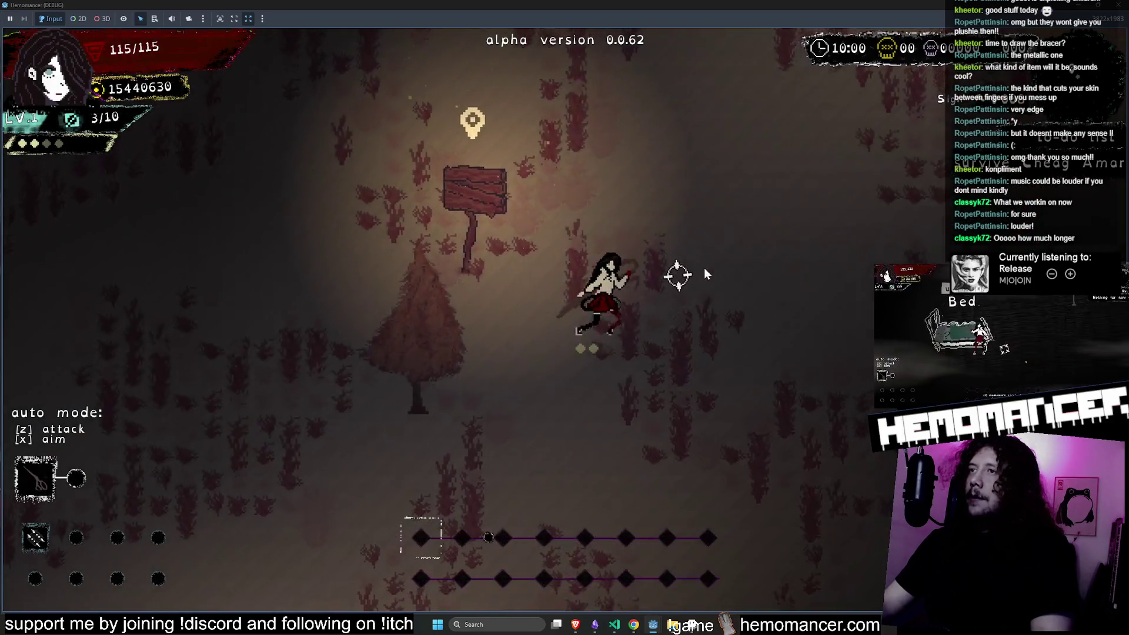
Walk up through the field toward the enemies, then stop the game and return to the editor.
key("w")
key("d")
key("w")
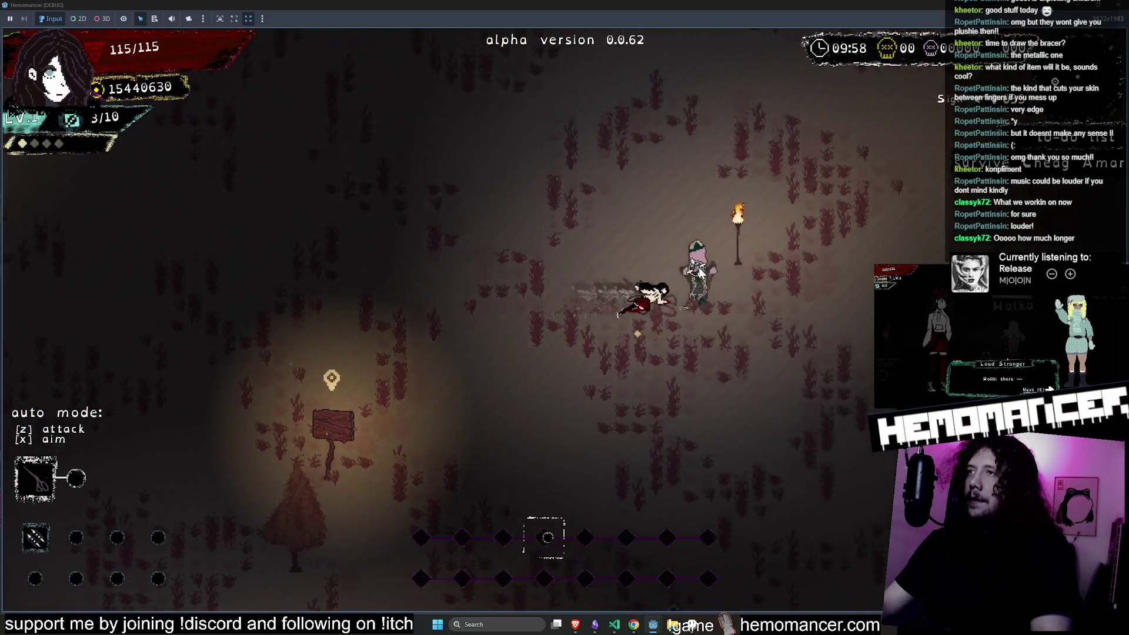
key("d")
key("s")
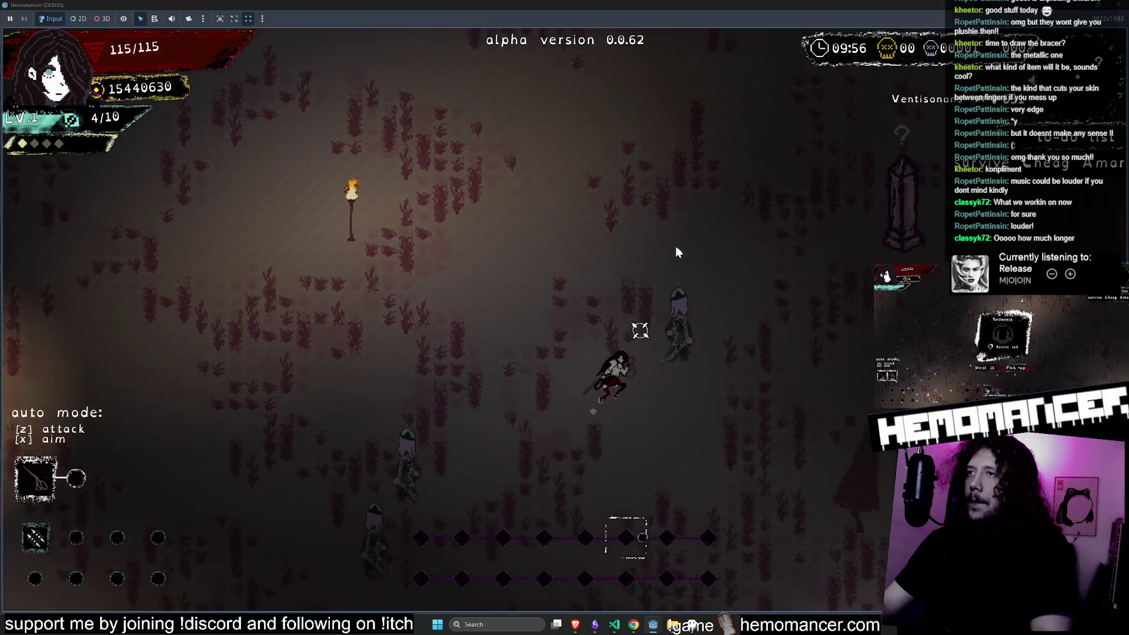
key("w")
key("w")
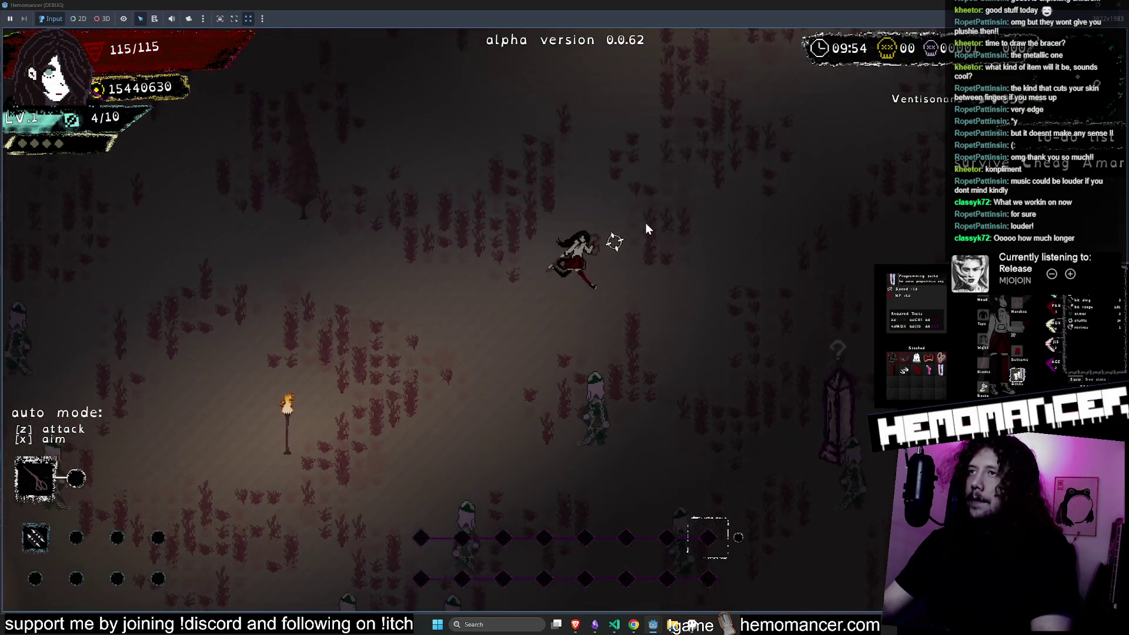
key("d")
key("d")
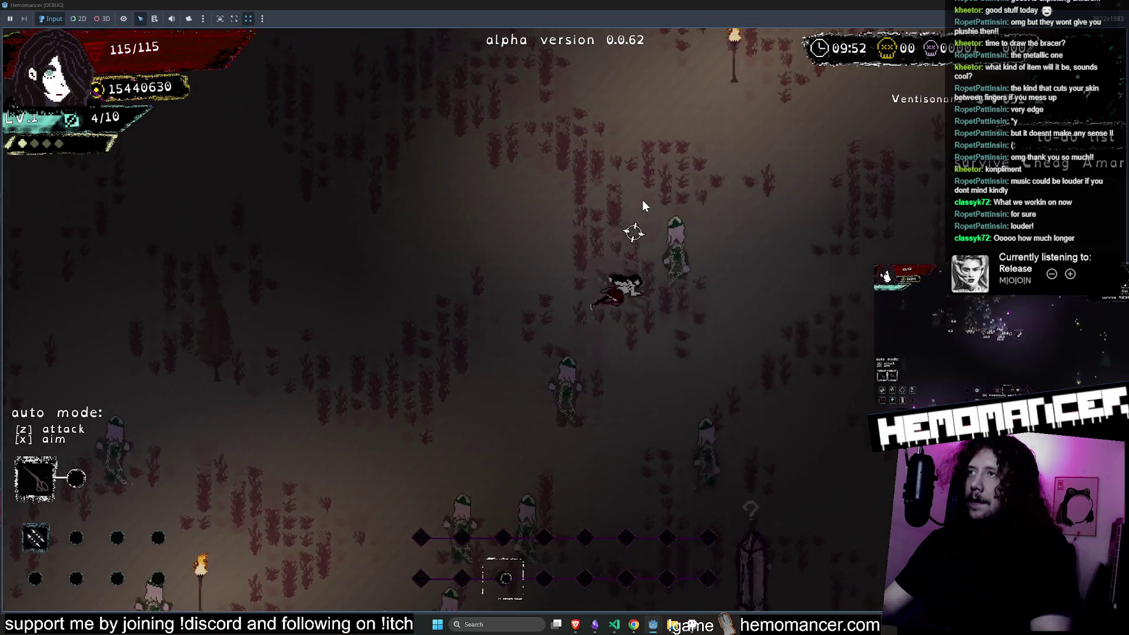
key("Escape")
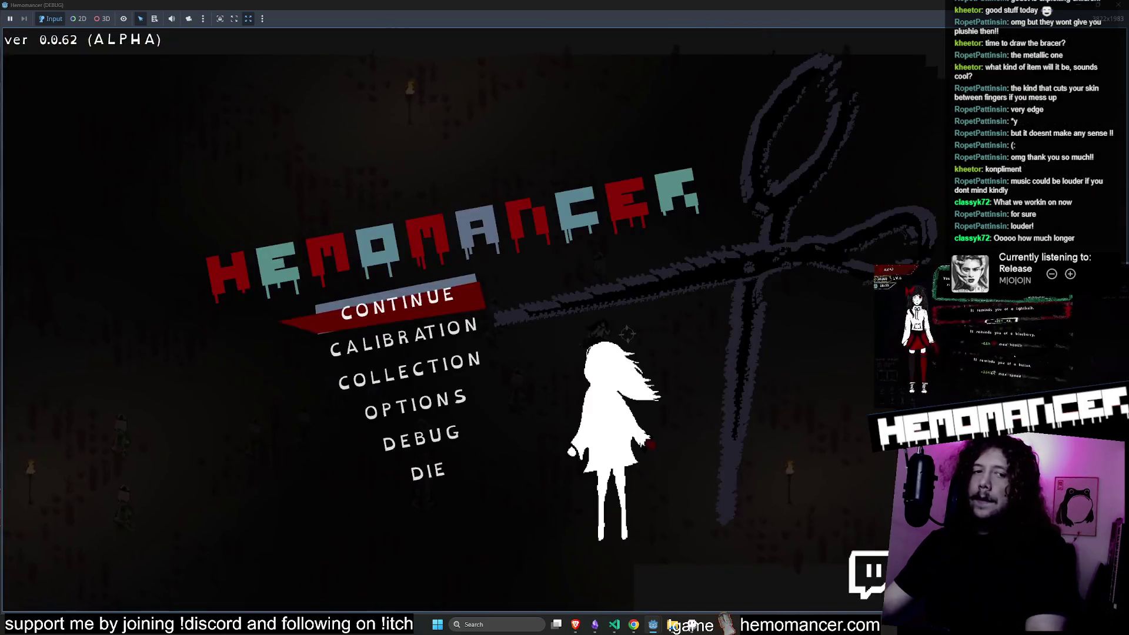
key("F8")
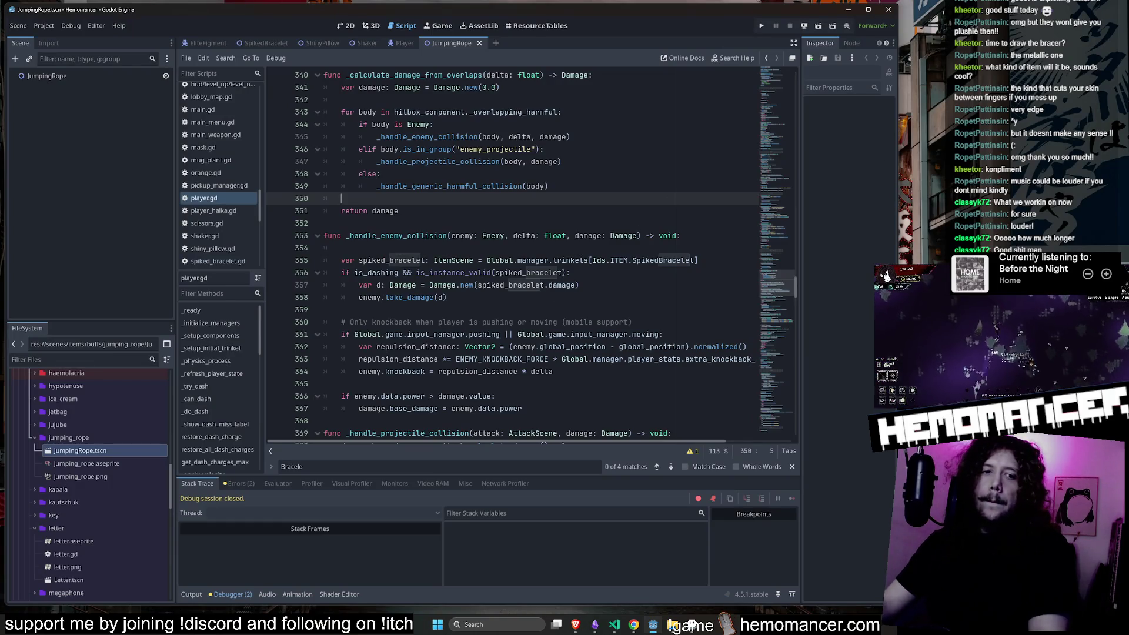
Compare the jumping_rope sprite against the player and SpikedBracelet sprites, then return to it.
left_click(699, 628)
left_click(406, 99)
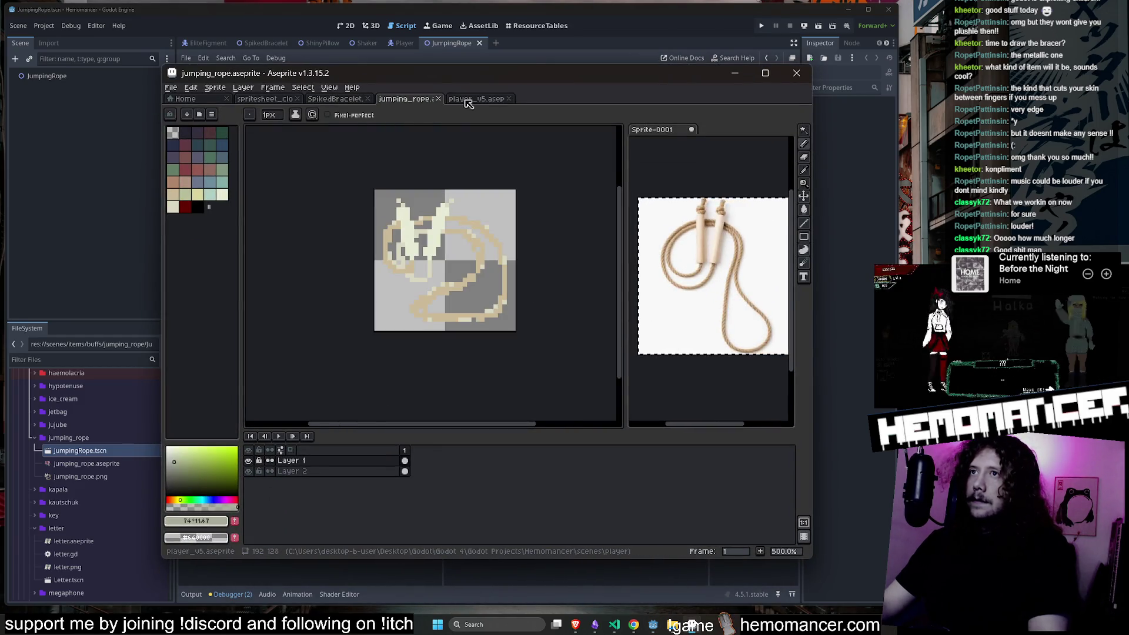
left_click(469, 100)
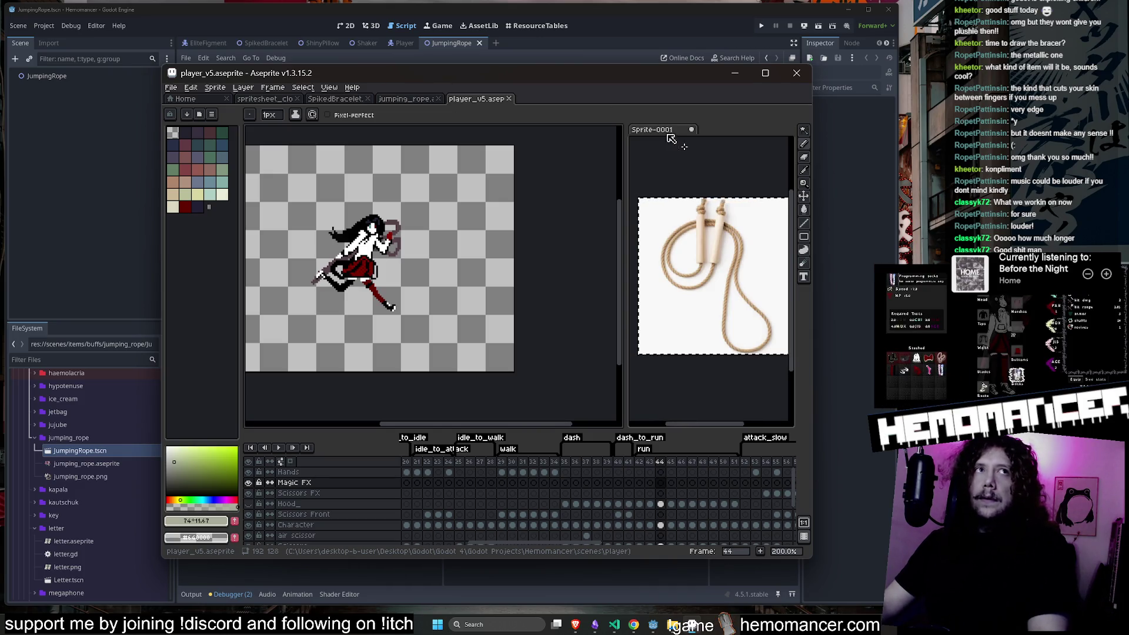
left_click(406, 99)
left_click(335, 99)
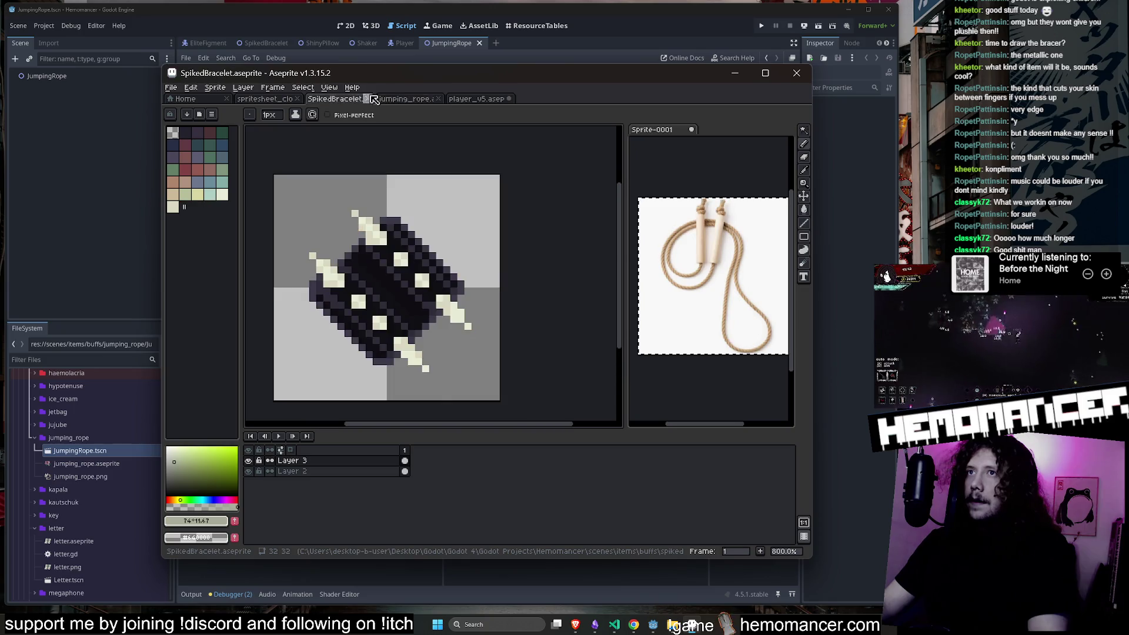
left_click(406, 99)
left_click(663, 175)
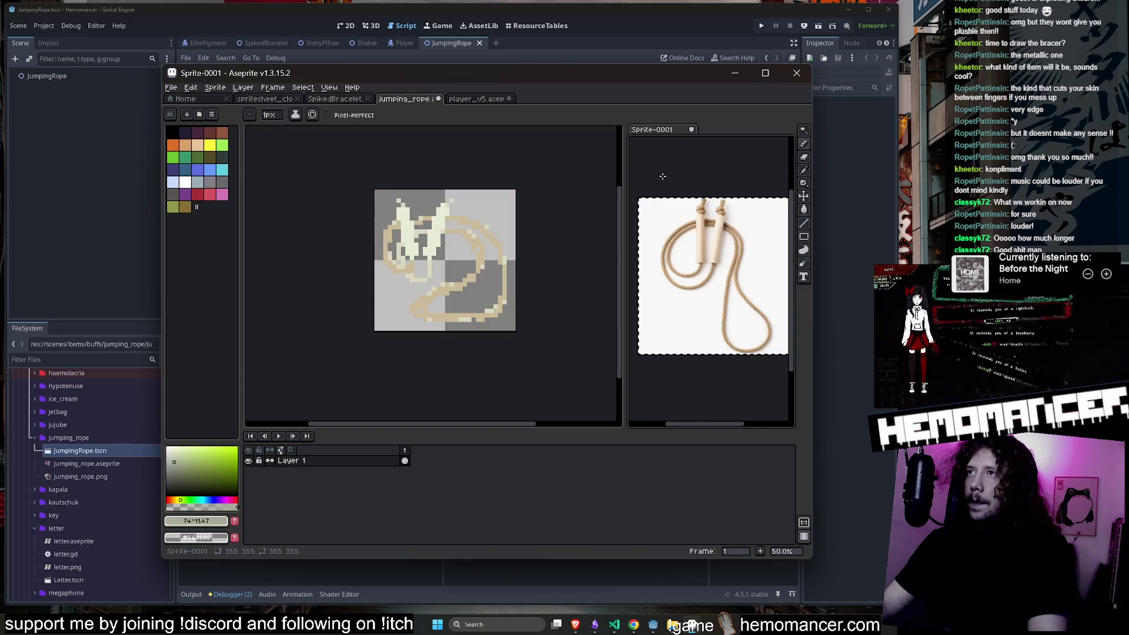
left_click(529, 162)
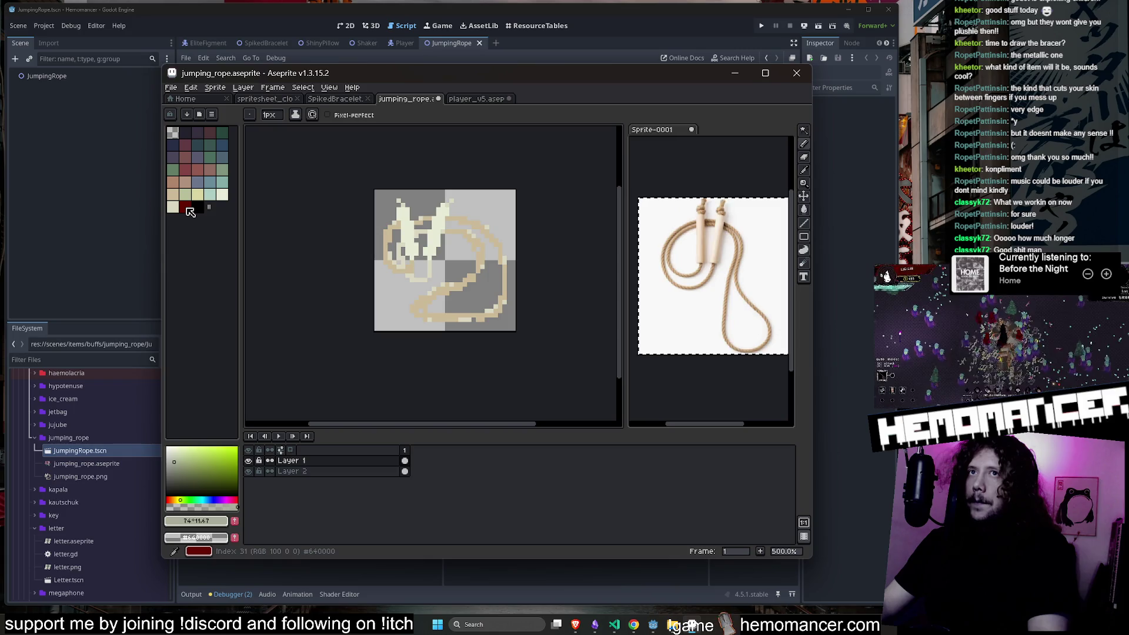
Recentre the rope on the canvas and pick its tan colour.
scroll(408, 297, "up", 1)
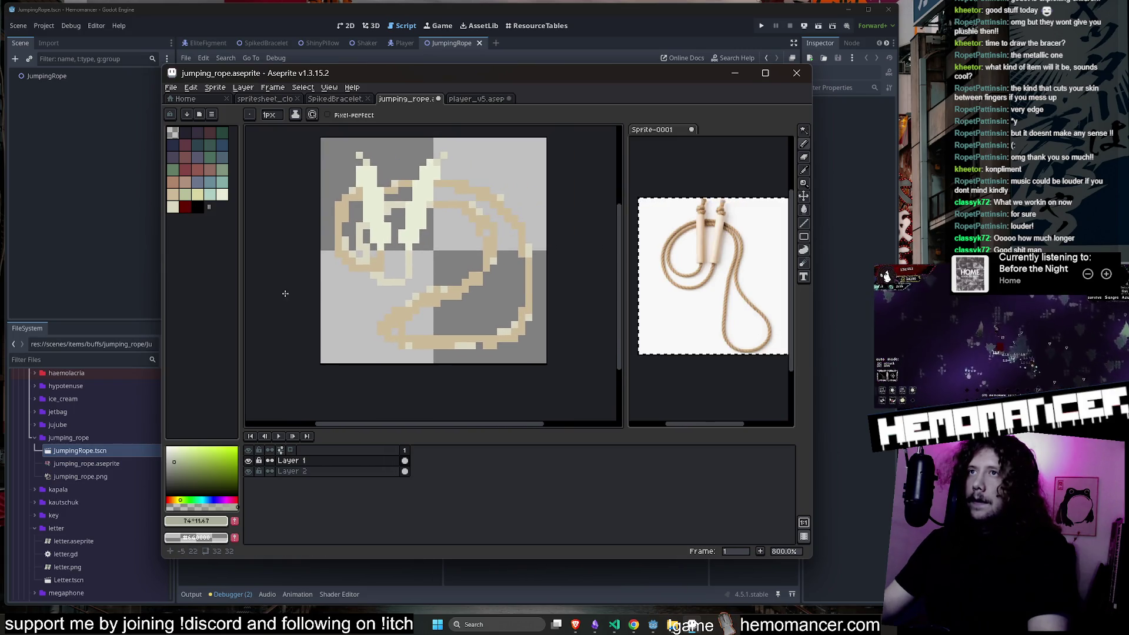
left_click_drag(303, 237, 303, 252)
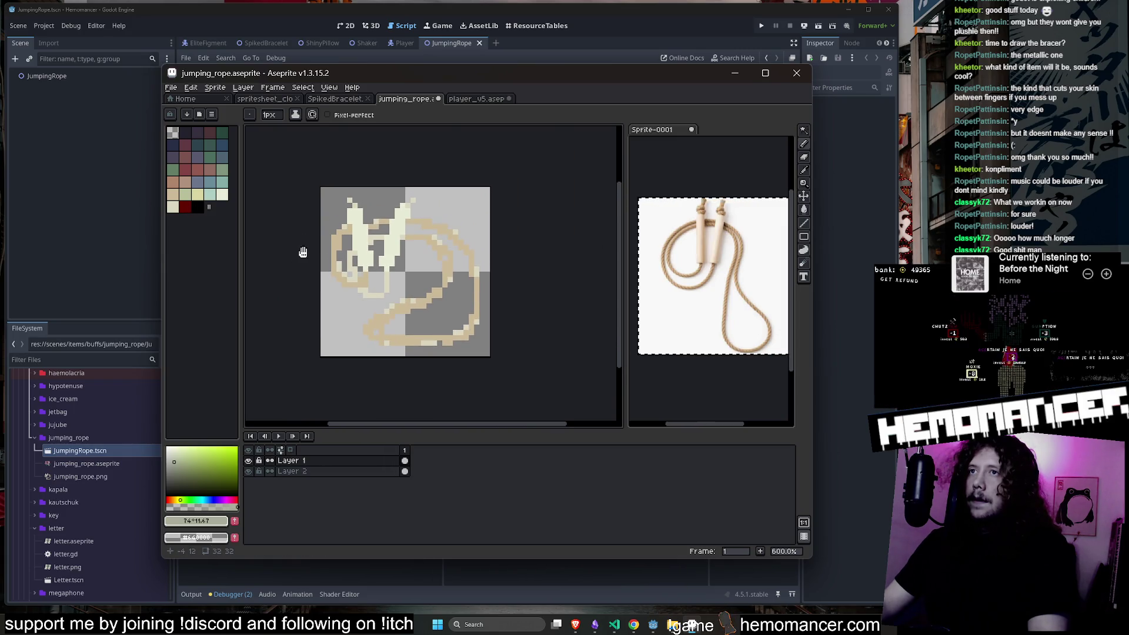
scroll(456, 296, "up", 1)
left_click(446, 299, "alt")
scroll(446, 300, "up", 2)
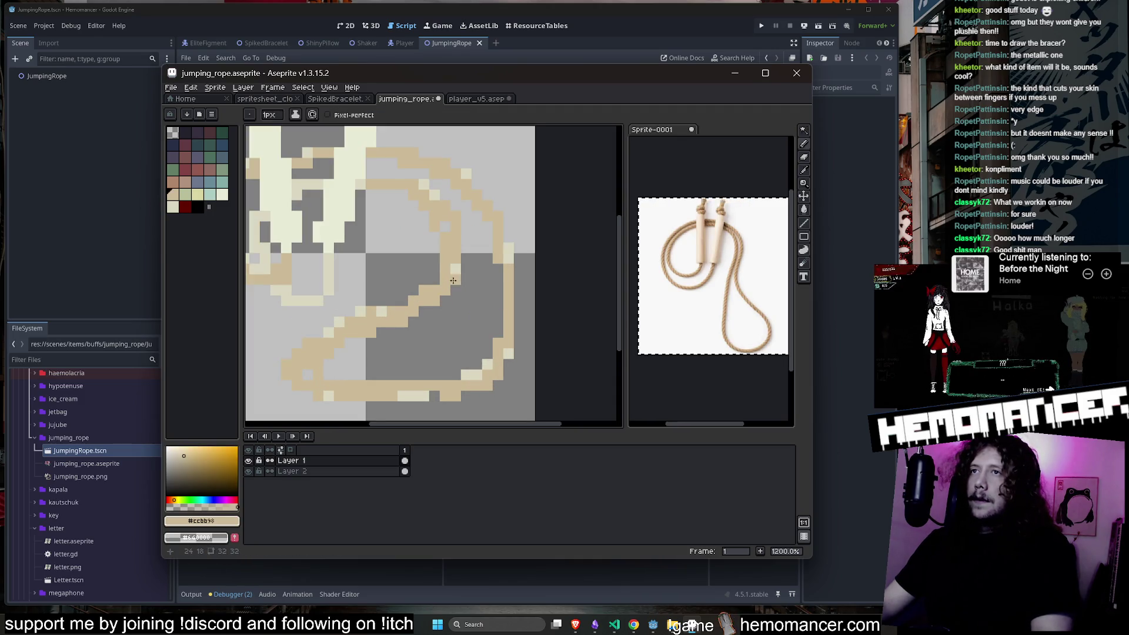
Hide Layer 1, make Layer 2 active, save the sprite, and minimize Aseprite.
left_click(252, 461)
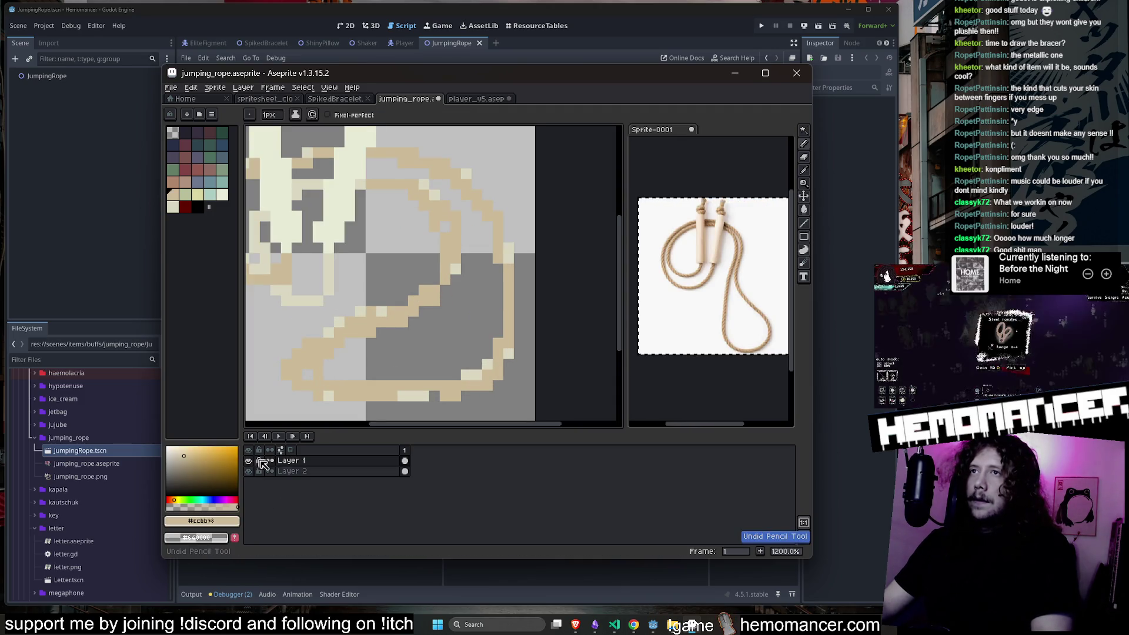
left_click(282, 471)
key("ctrl+s")
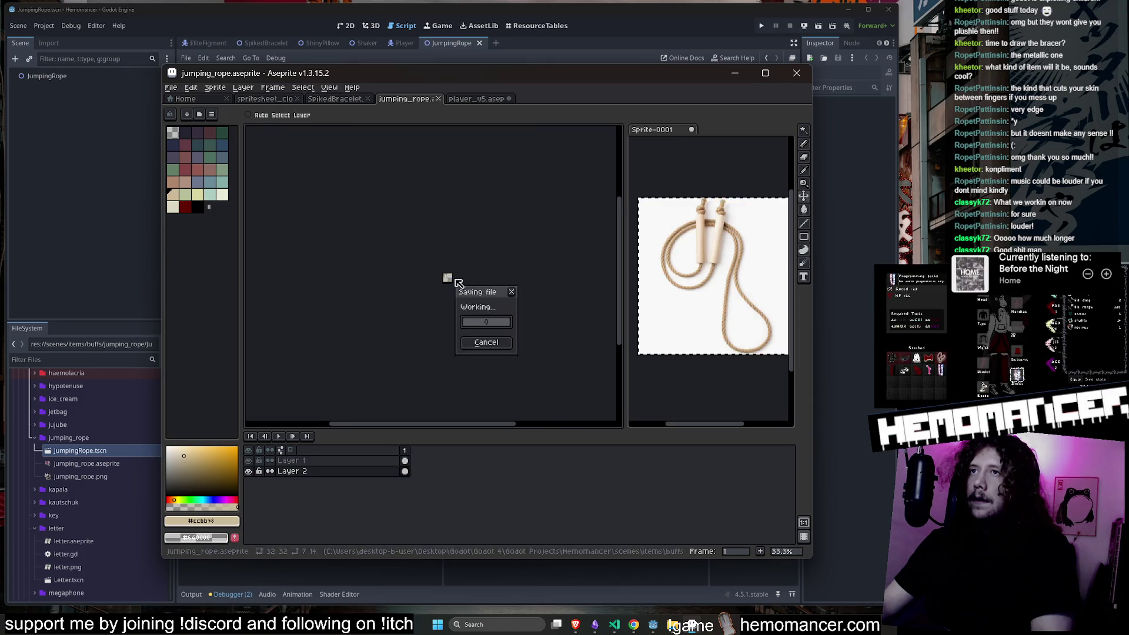
scroll(449, 282, "down", 4)
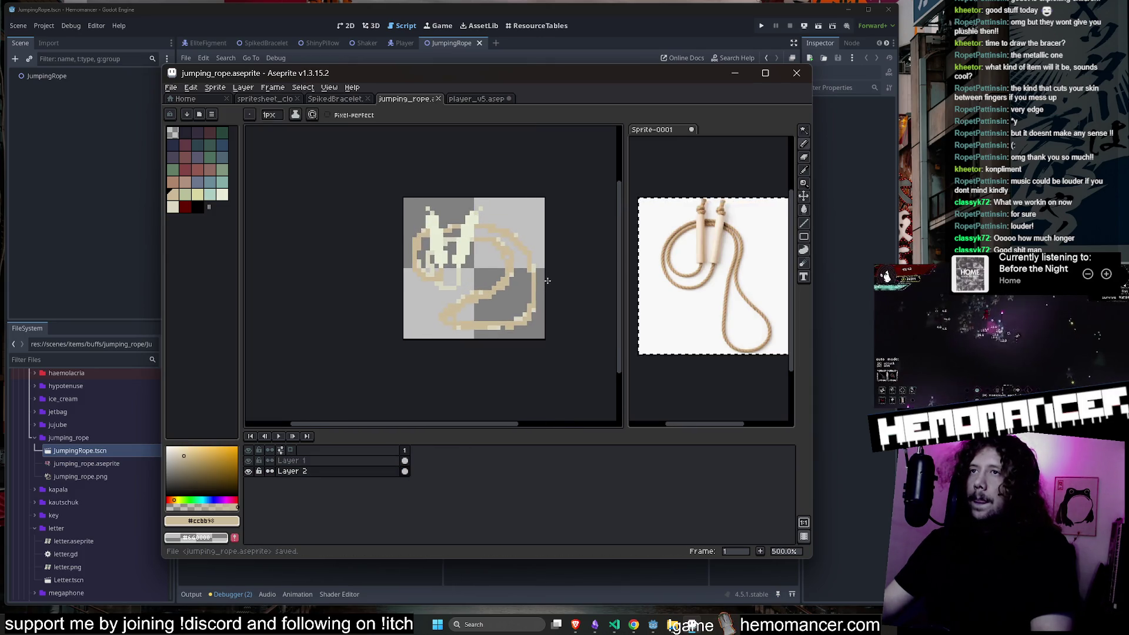
scroll(507, 287, "up", 2)
key("ctrl+s")
key("ctrl+s")
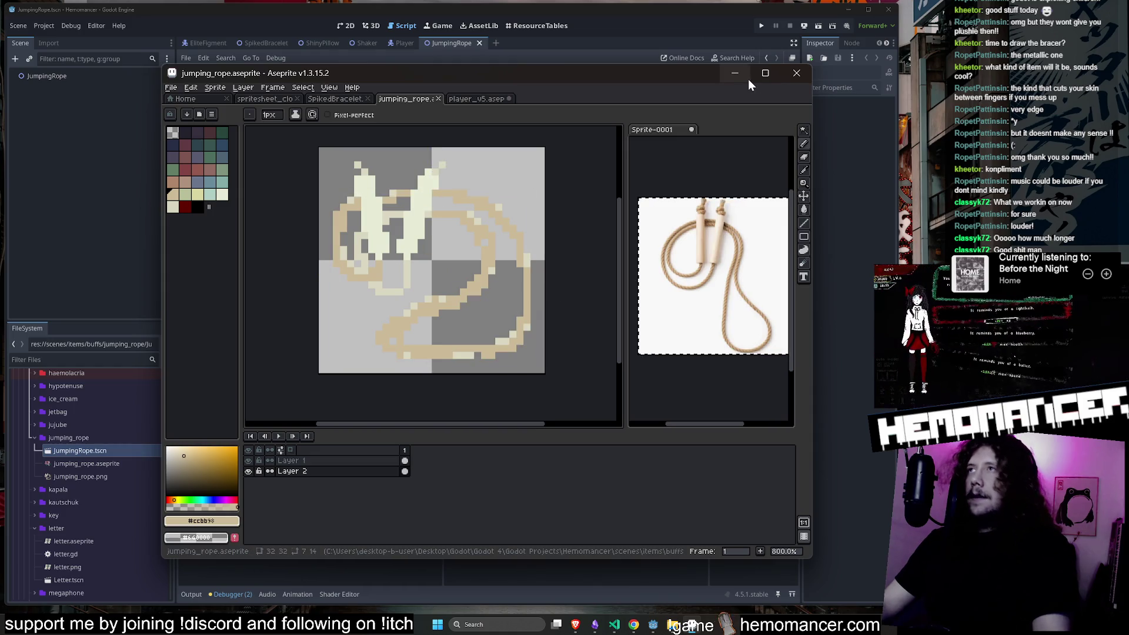
left_click(744, 77)
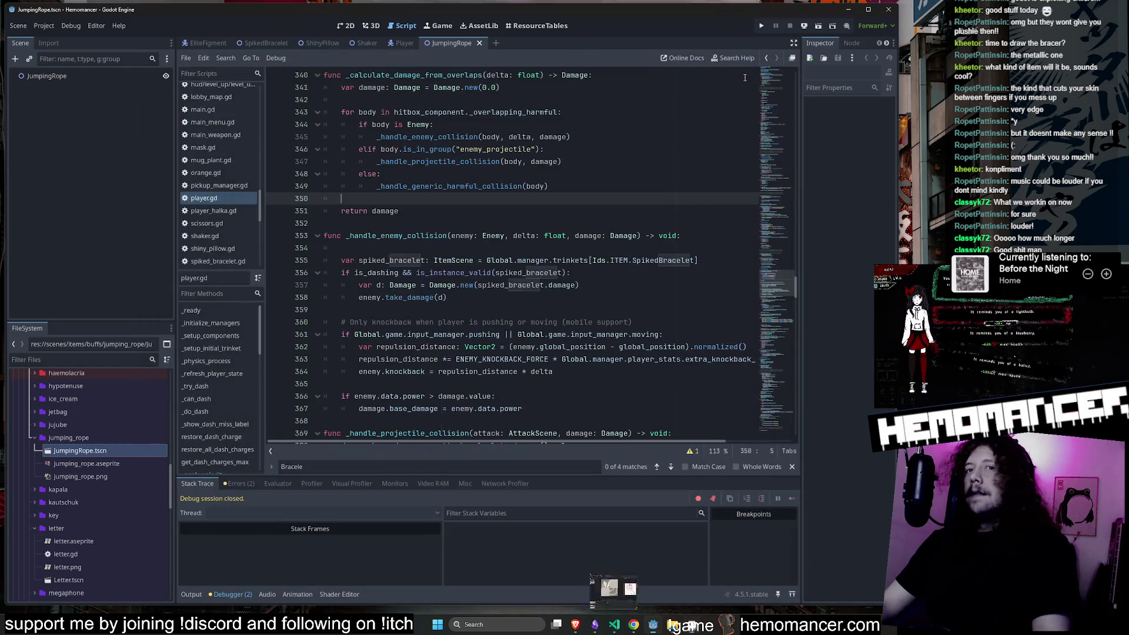
Create jumping_rope.gd in the jumping_rope folder and open it for editing.
right_click(94, 441)
mouse_move(145, 424)
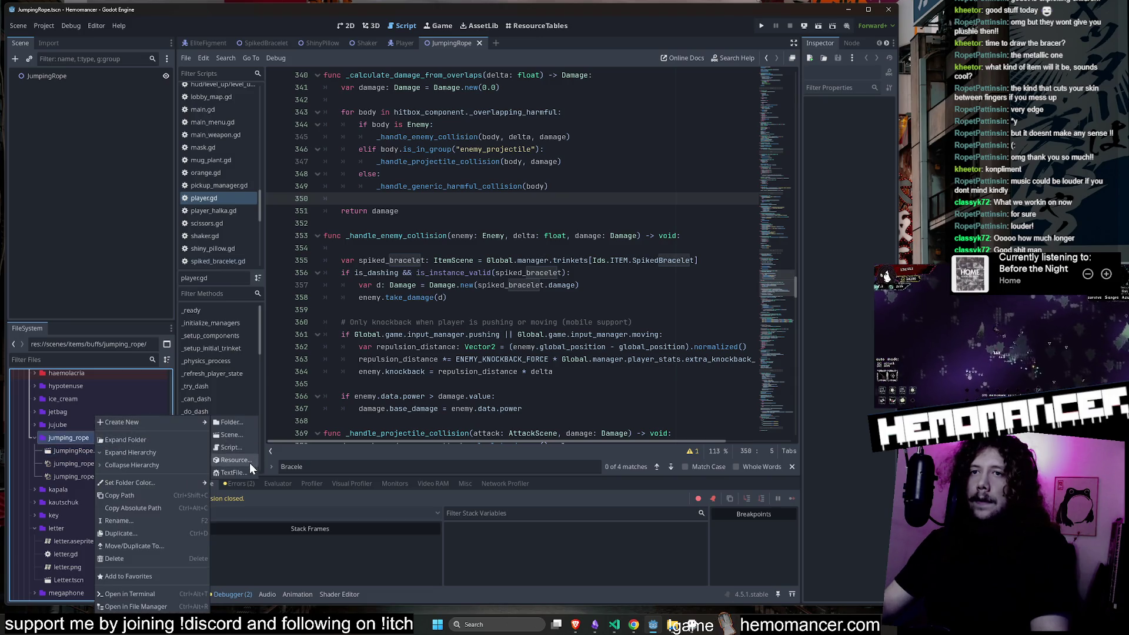
left_click(246, 444)
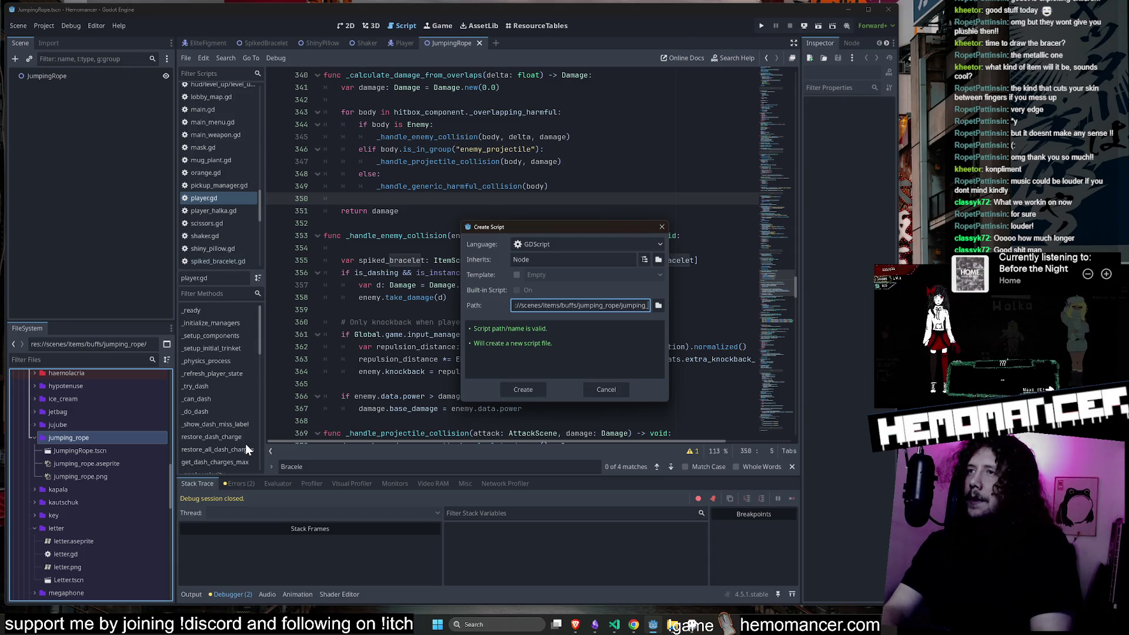
key("Return")
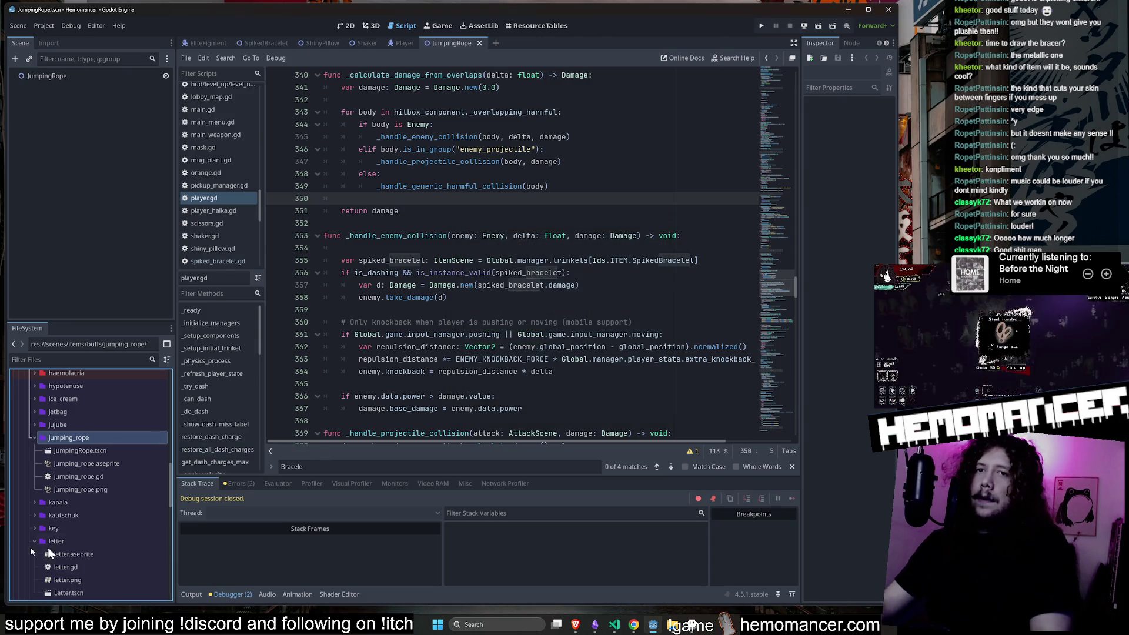
double_click(100, 476)
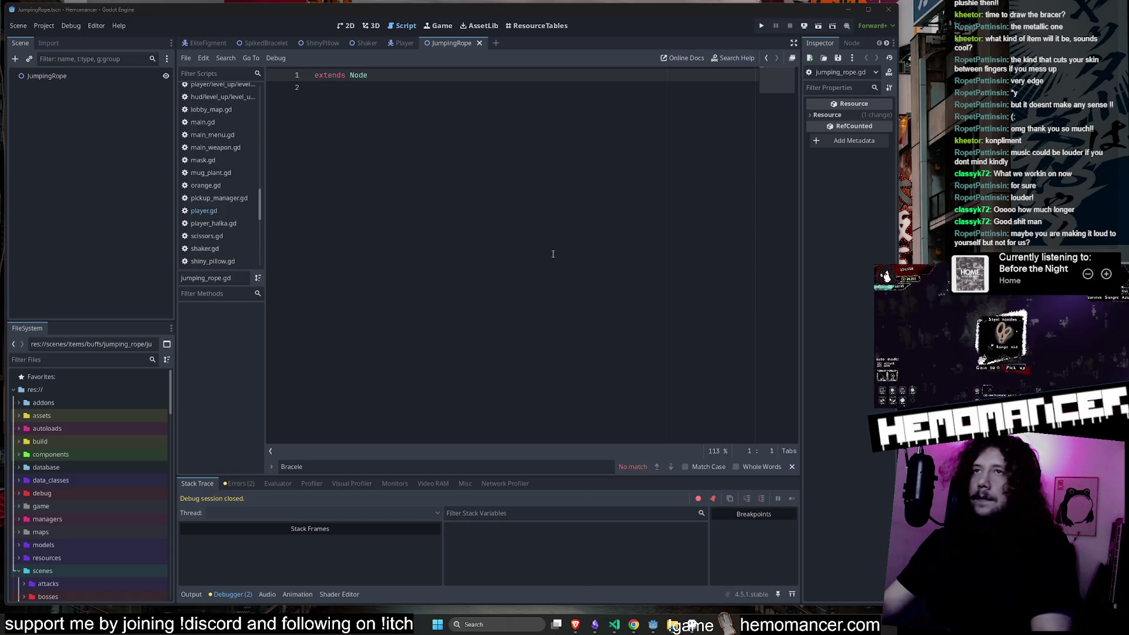
Run the game and open its item Collection screen.
left_click(424, 84)
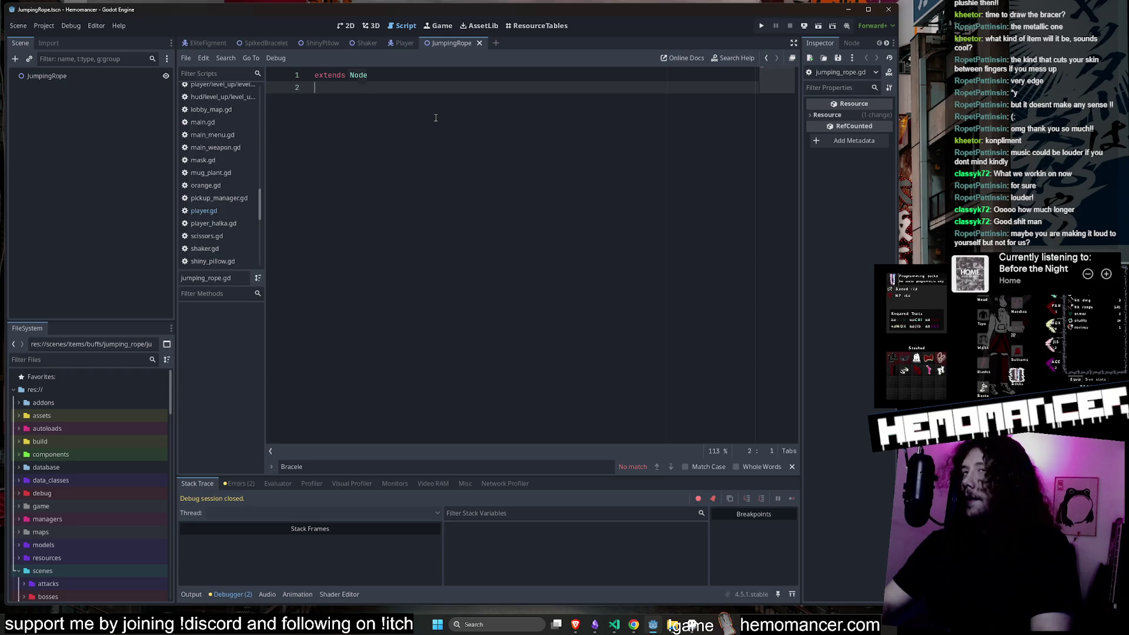
key("Up")
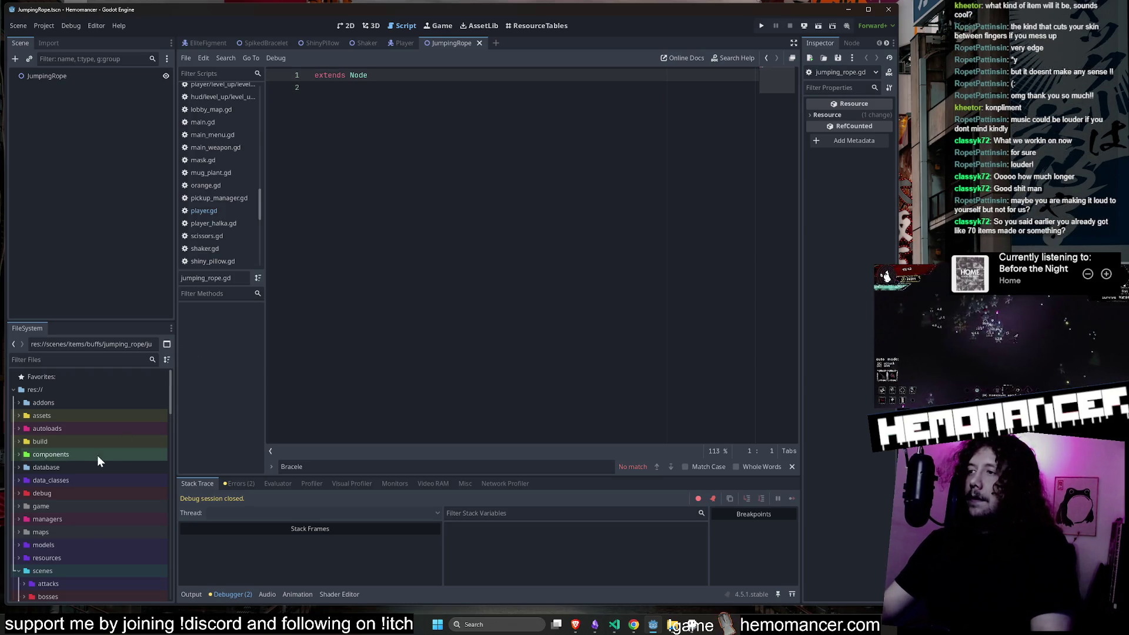
scroll(88, 466, "down", 2)
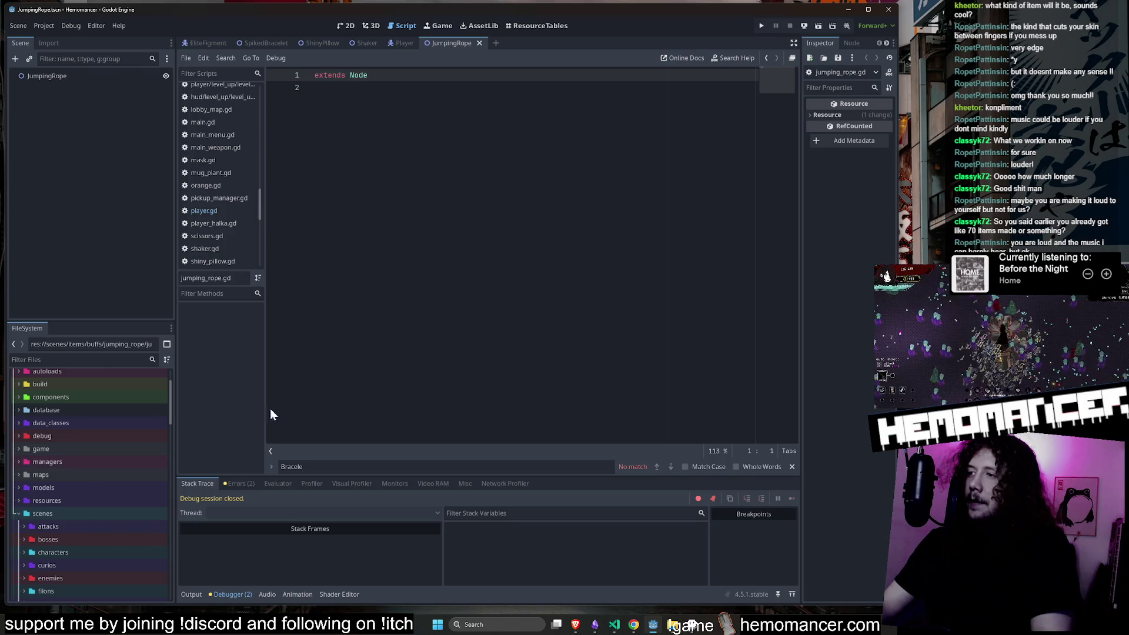
left_click(536, 218)
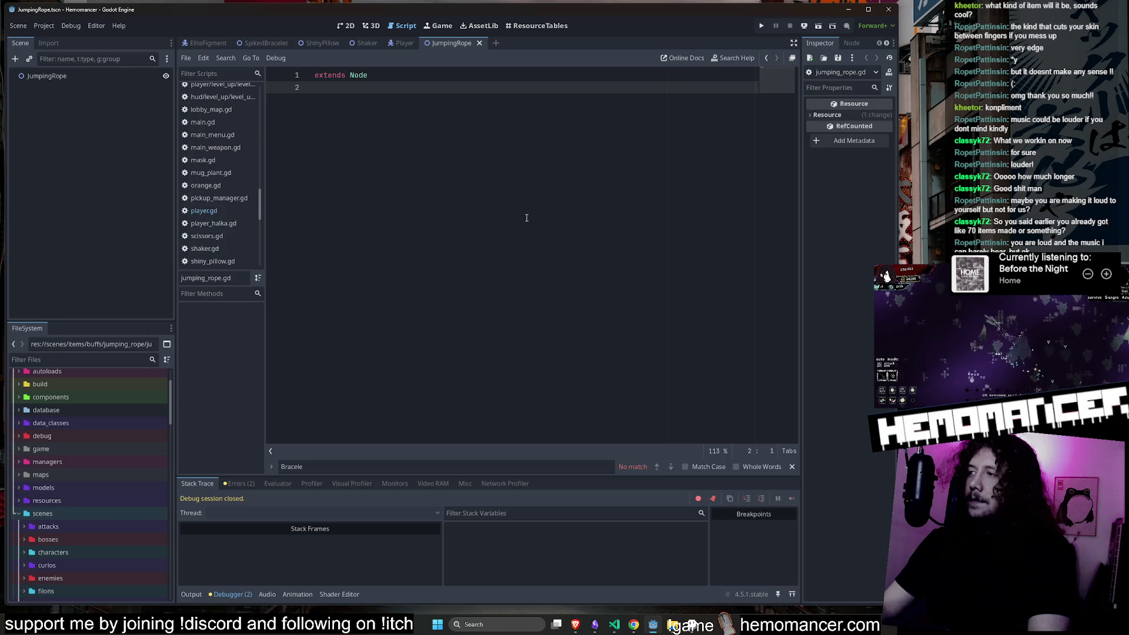
key("F5")
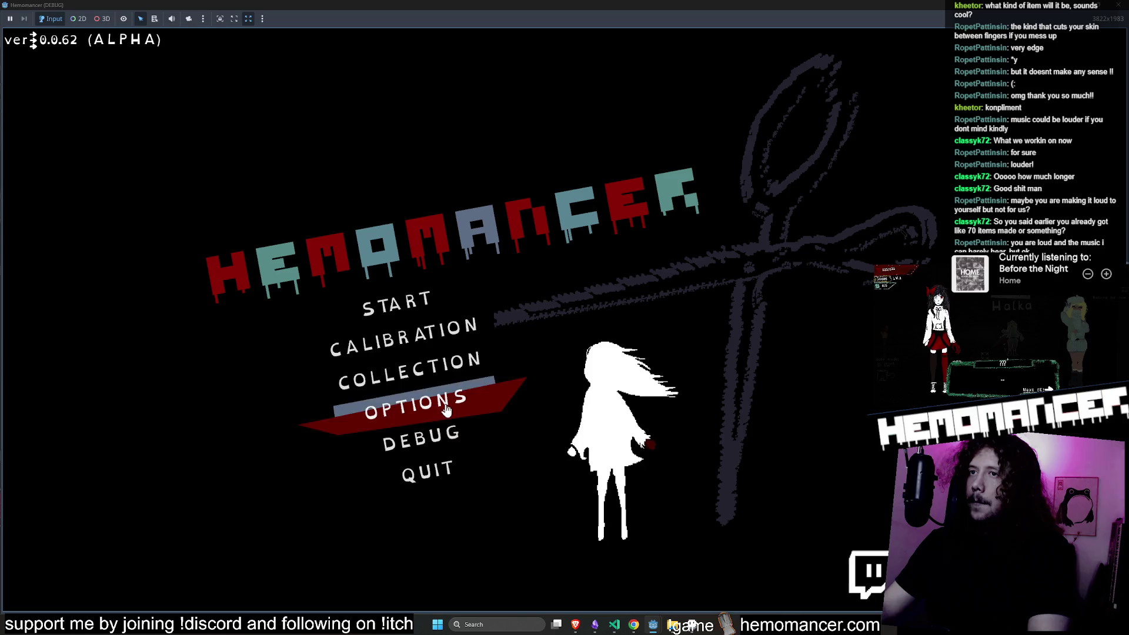
left_click(444, 383)
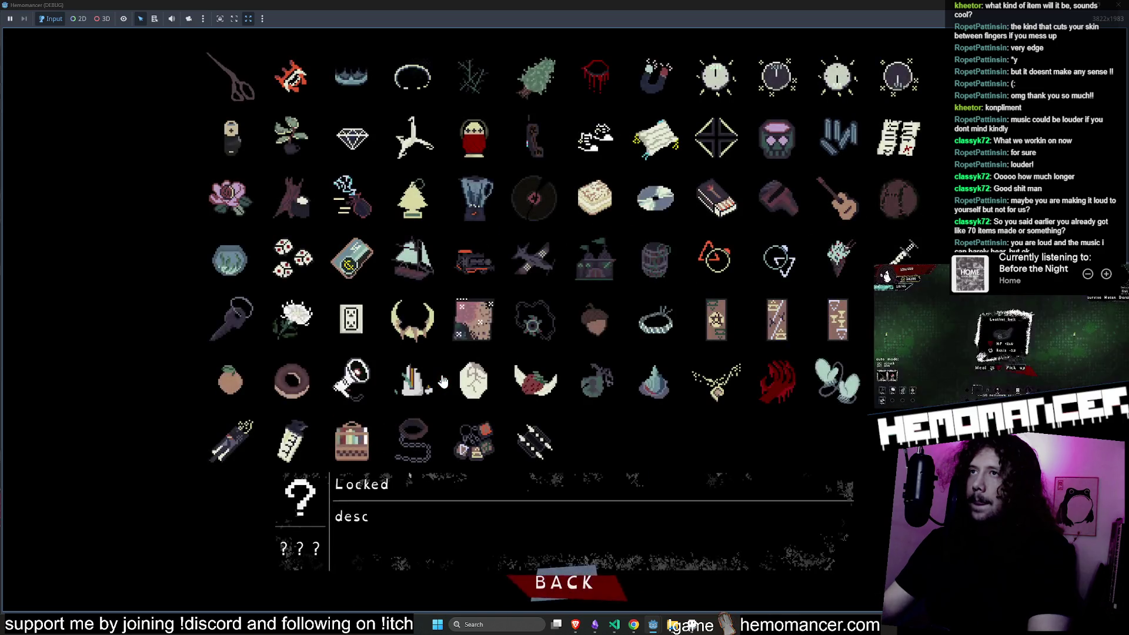
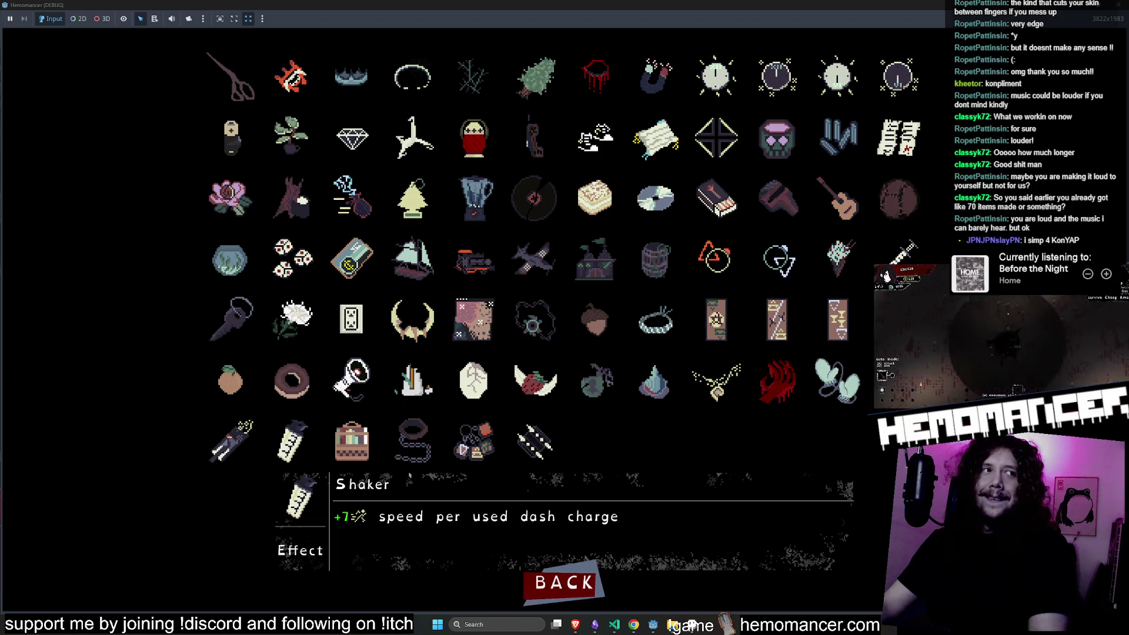
Shrink the full-screen game into a large window over the editor, then leave the Collection for the main menu.
double_click(813, 5)
mouse_move(813, 22)
left_mouse_down()
mouse_move(542, 84)
mouse_move(404, 63)
mouse_move(416, 58)
left_mouse_up()
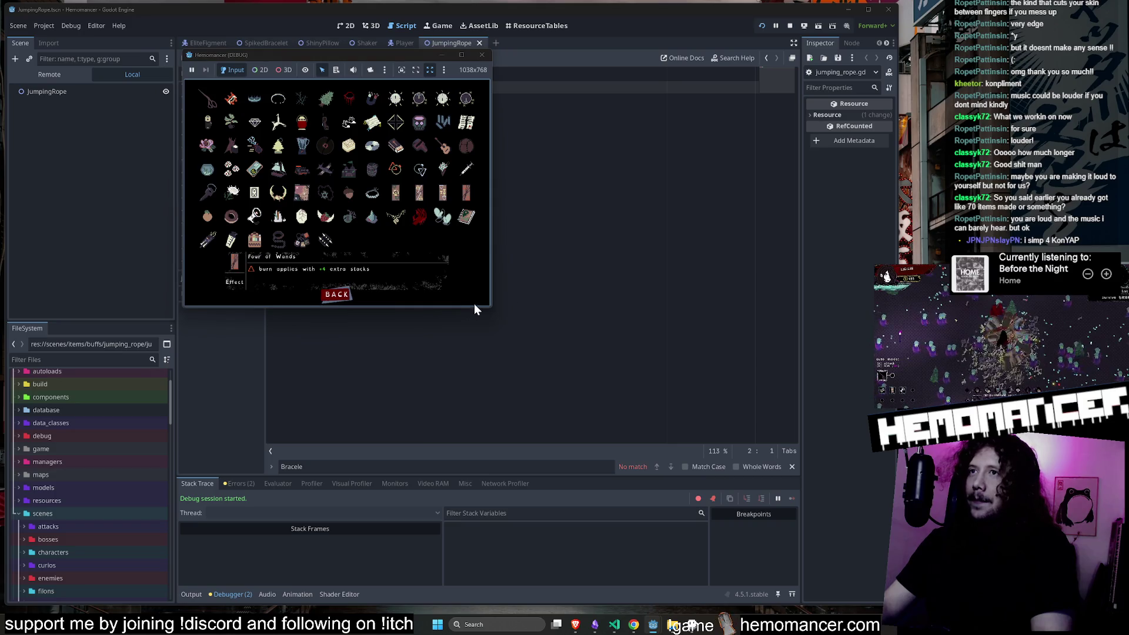
mouse_move(491, 307)
left_mouse_down()
mouse_move(730, 532)
mouse_move(795, 561)
mouse_move(841, 565)
left_mouse_up()
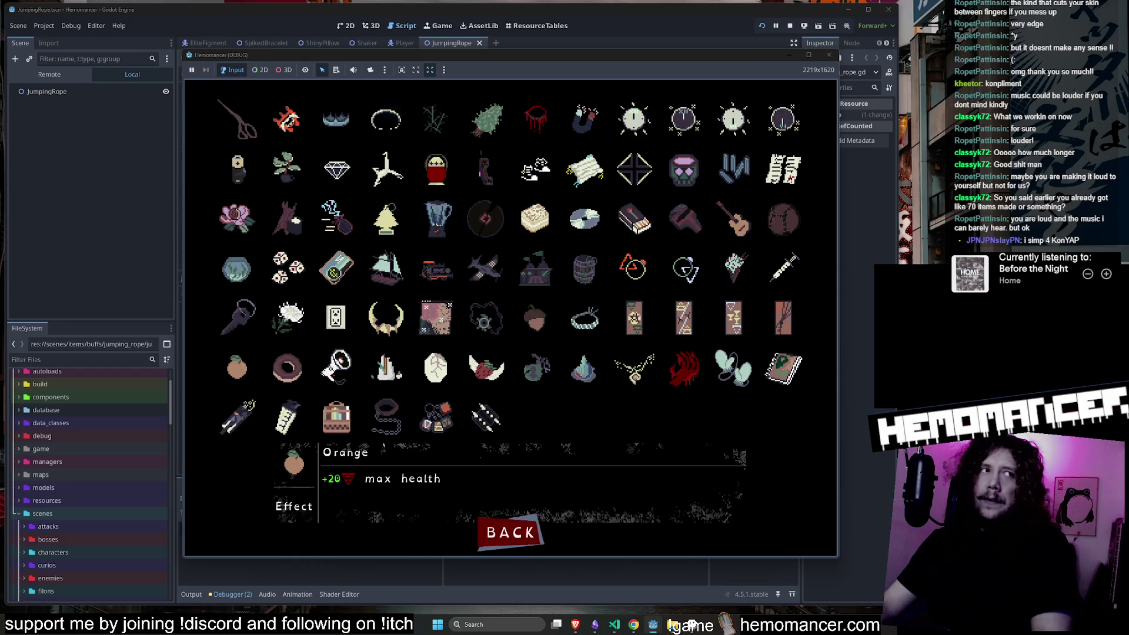
left_click(868, 358)
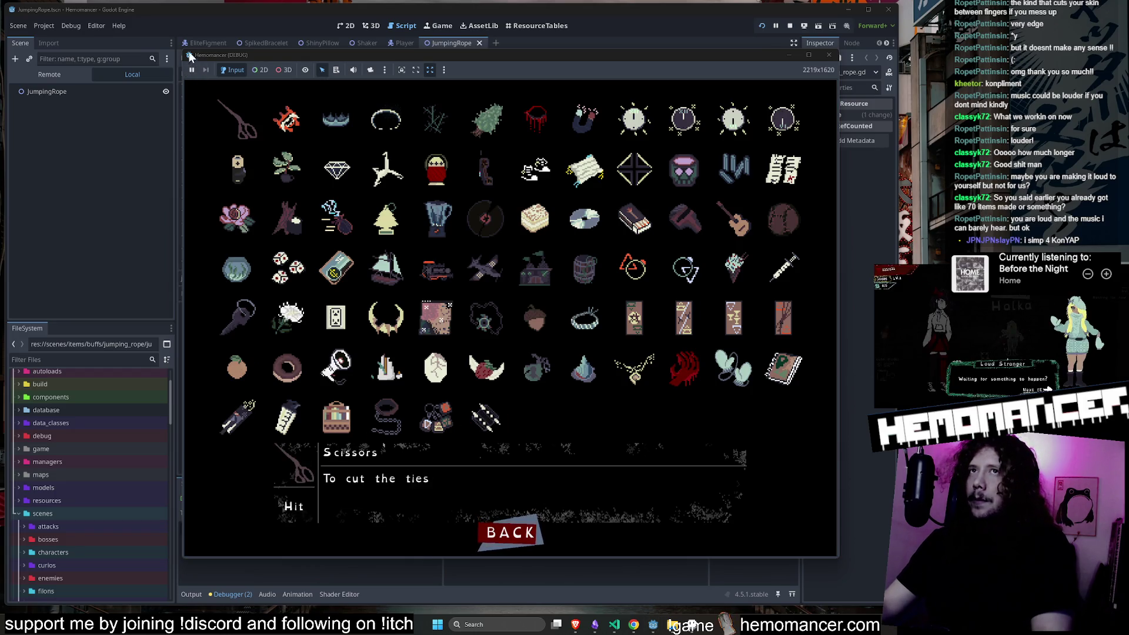
left_click_drag(184, 51, 114, 37)
left_click(475, 531)
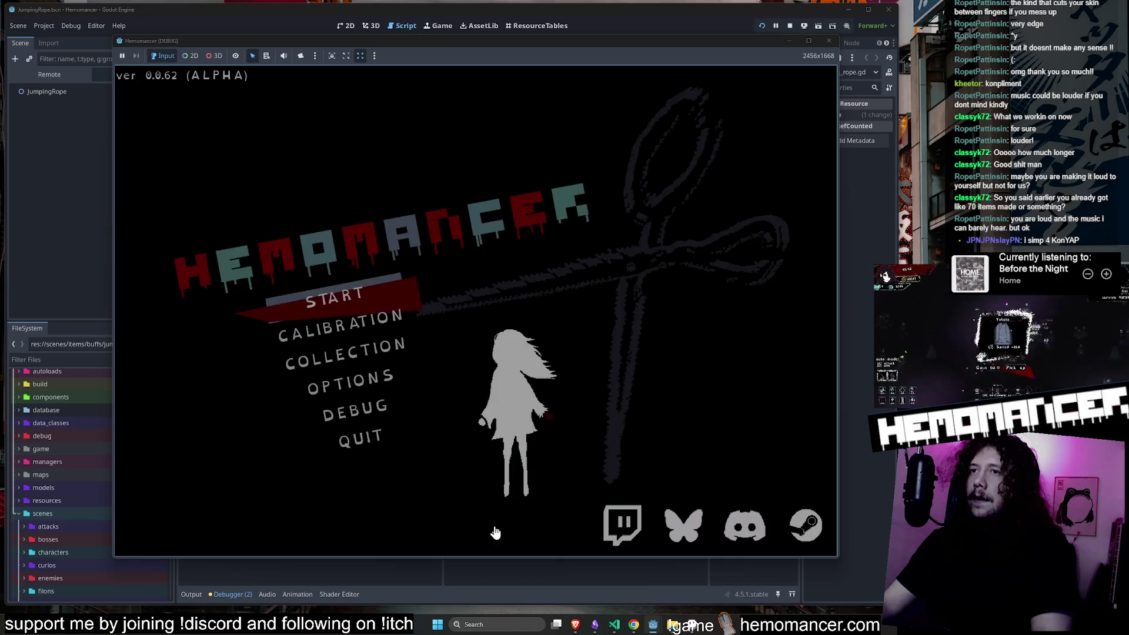
Start the game and walk the player to the Wardrobe, opening and closing its equipment screen.
left_click(389, 295)
key("w")
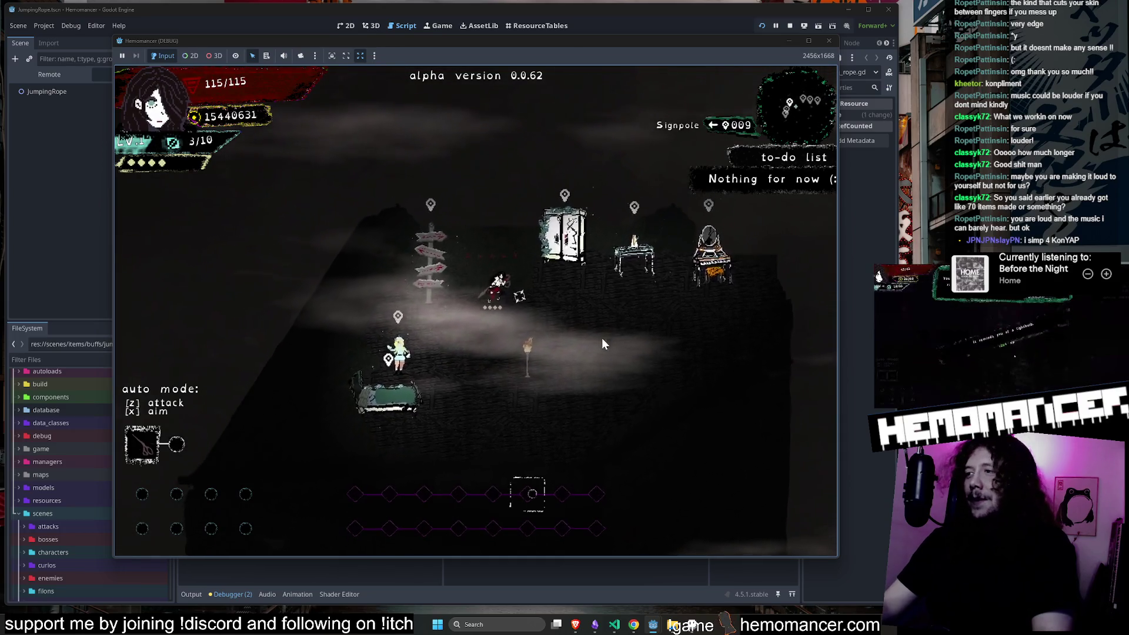
key("w")
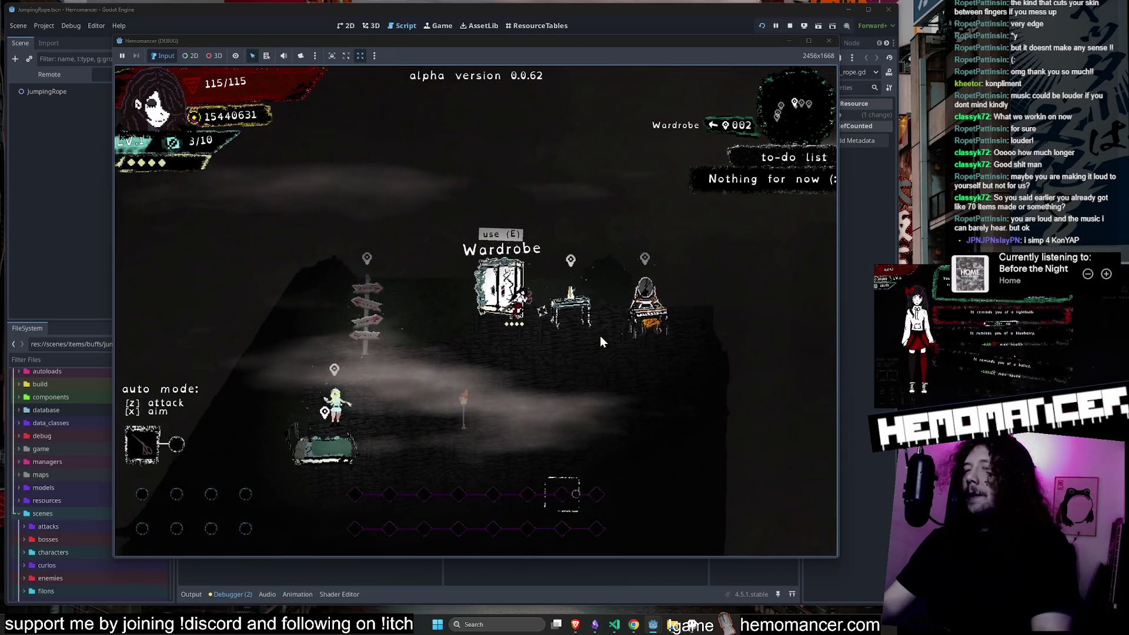
key("w")
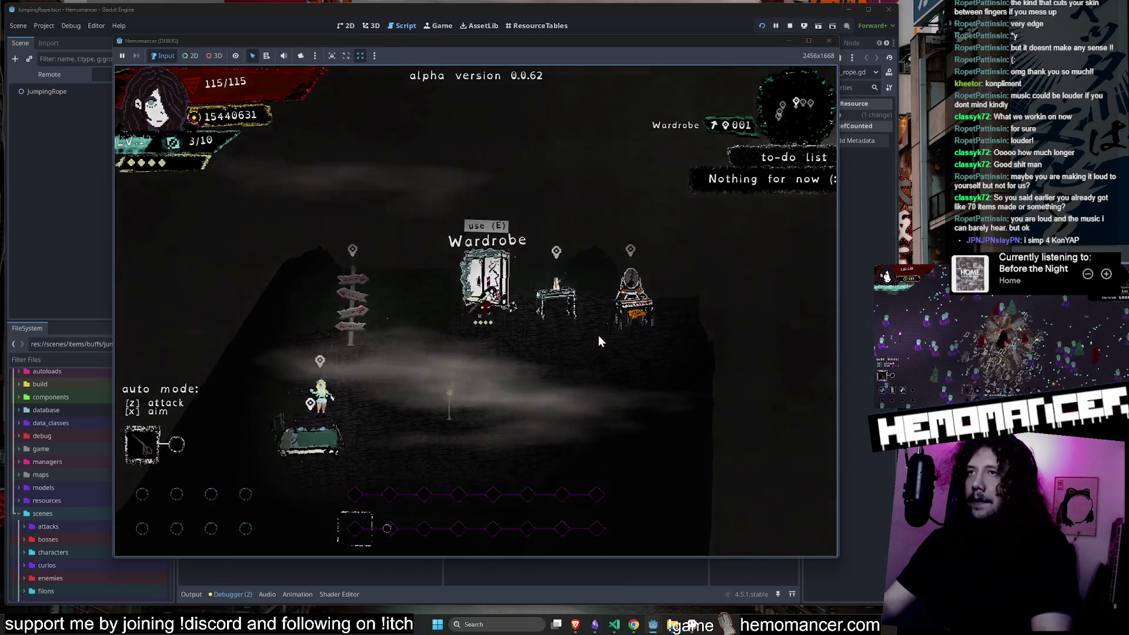
key("e")
left_click(476, 529)
Walk back toward the Bed, return to the title menu, and bring up Aseprite's player_v5 sprite.
key("s")
key("a")
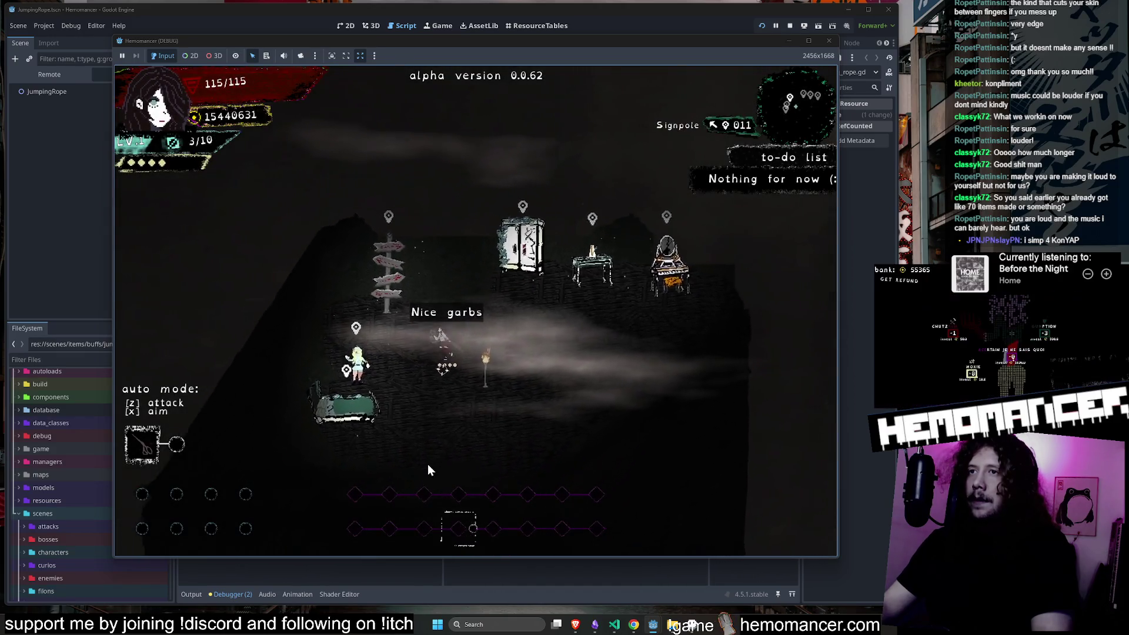
key("Escape")
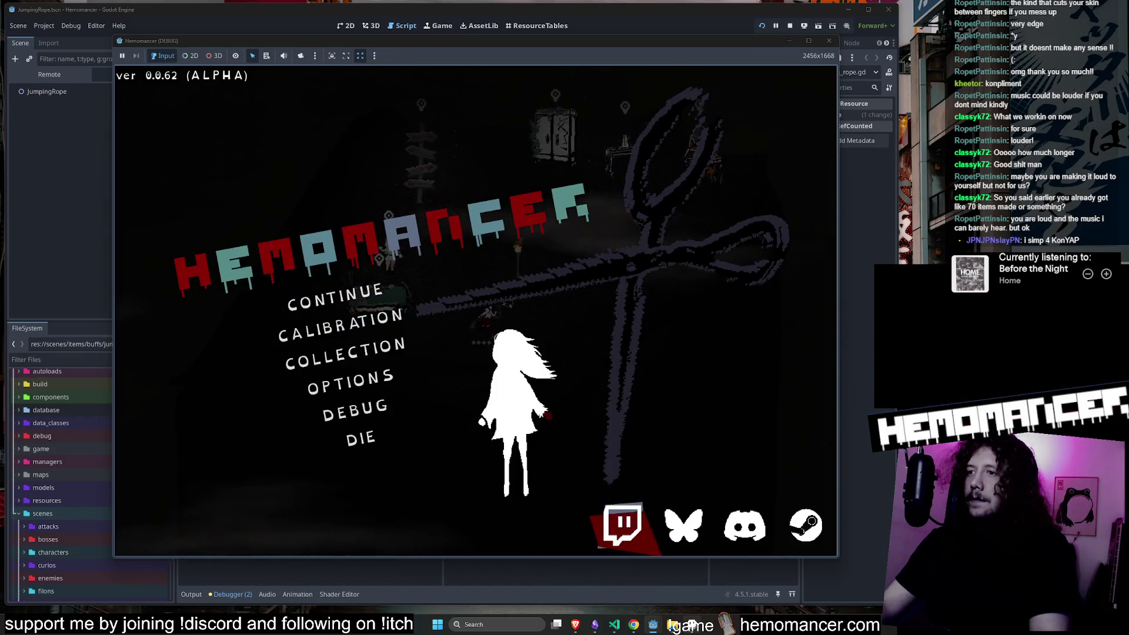
key("alt+Tab")
left_click(475, 99)
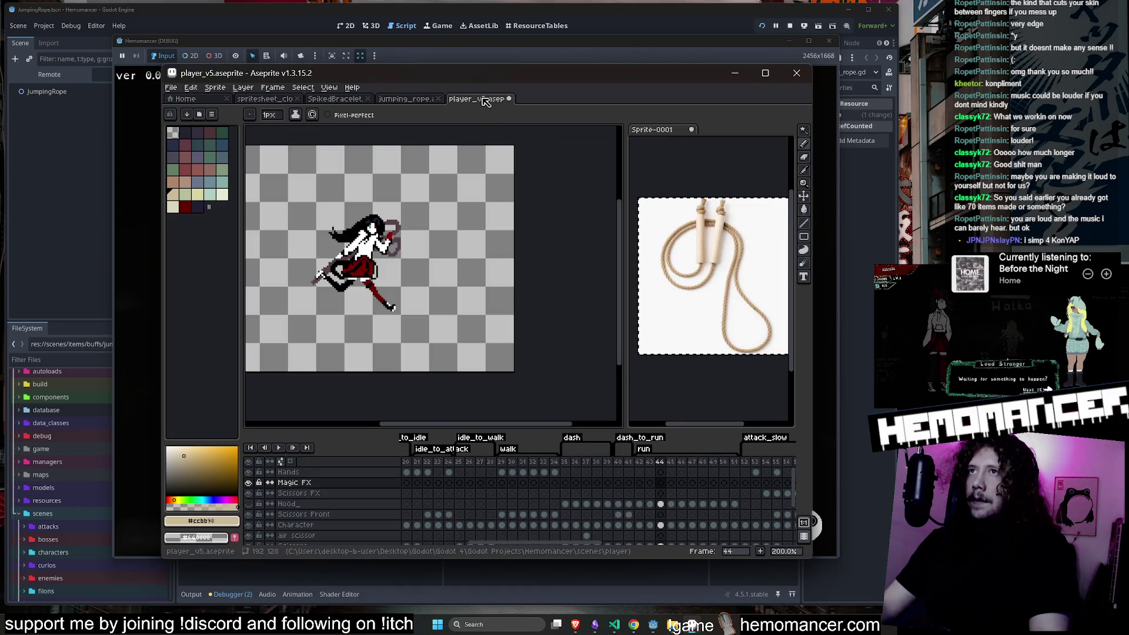
Compare the SpikedBracelet and jumping_rope sprites, eyedrop #d9d7c1 from Layer 2, then minimize Aseprite.
left_click(405, 99)
left_click(363, 100)
left_click(406, 99)
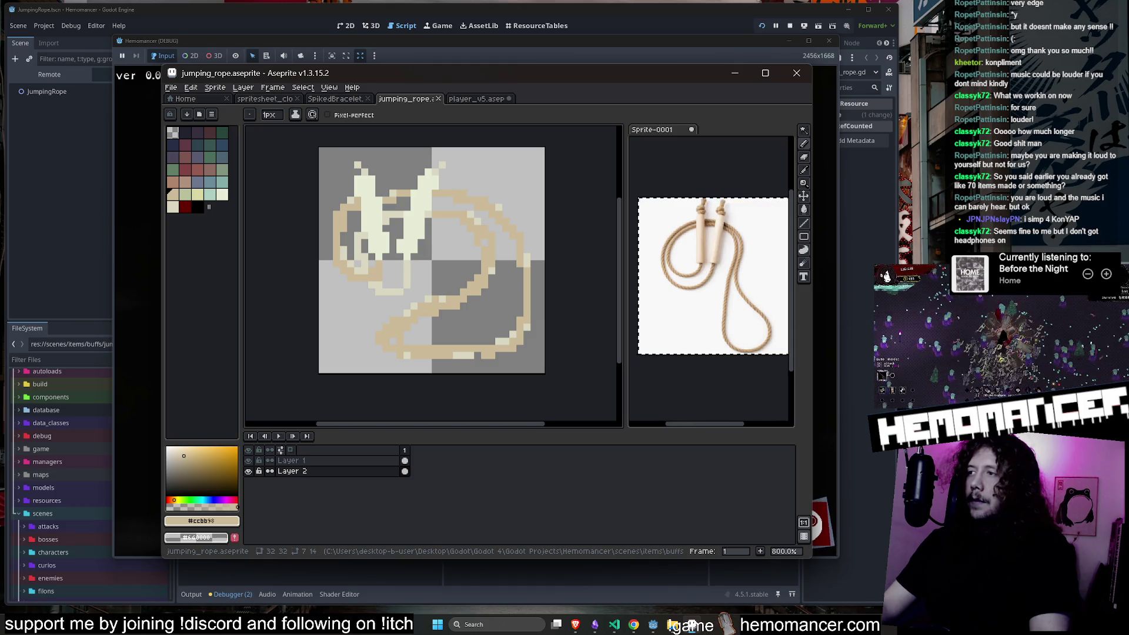
scroll(390, 273, "up", 2)
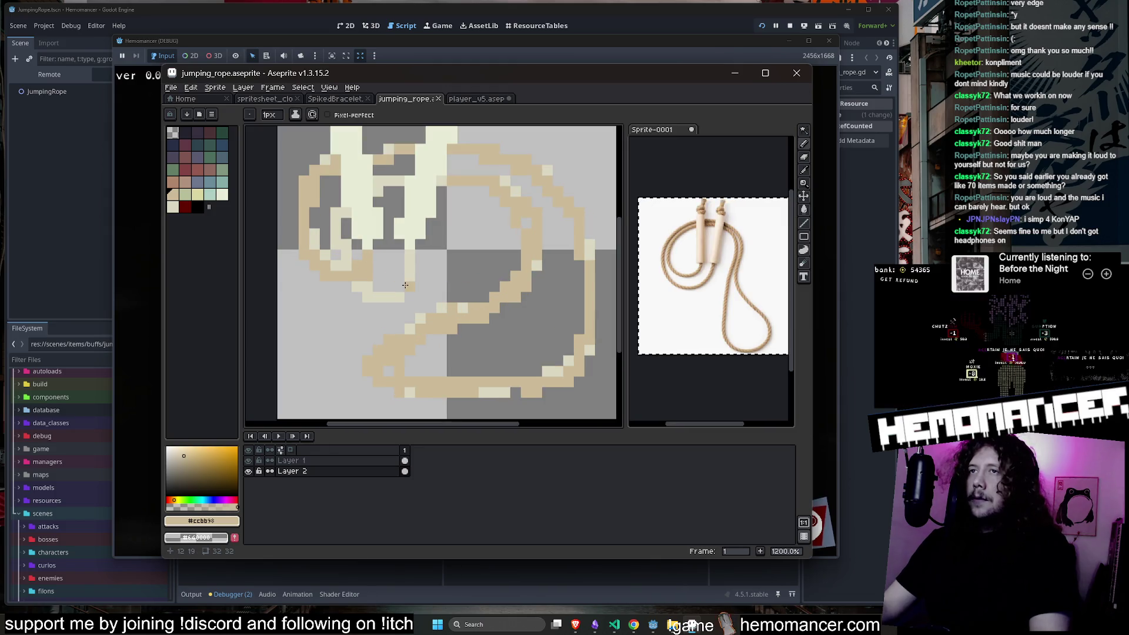
left_click(293, 471)
left_click(414, 276, "alt")
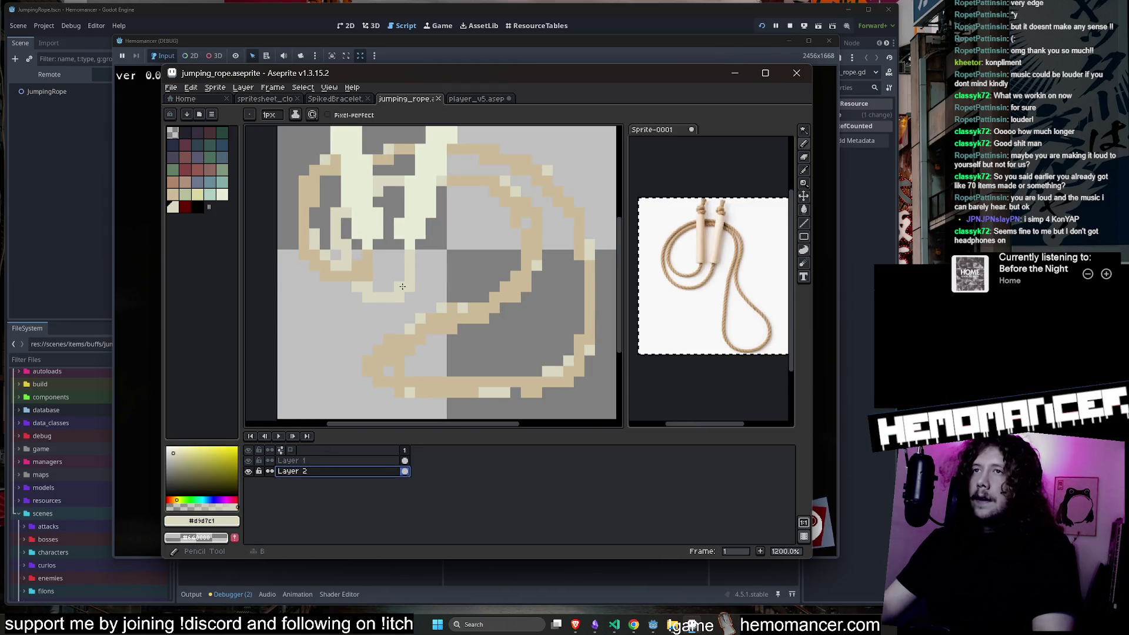
left_click(734, 72)
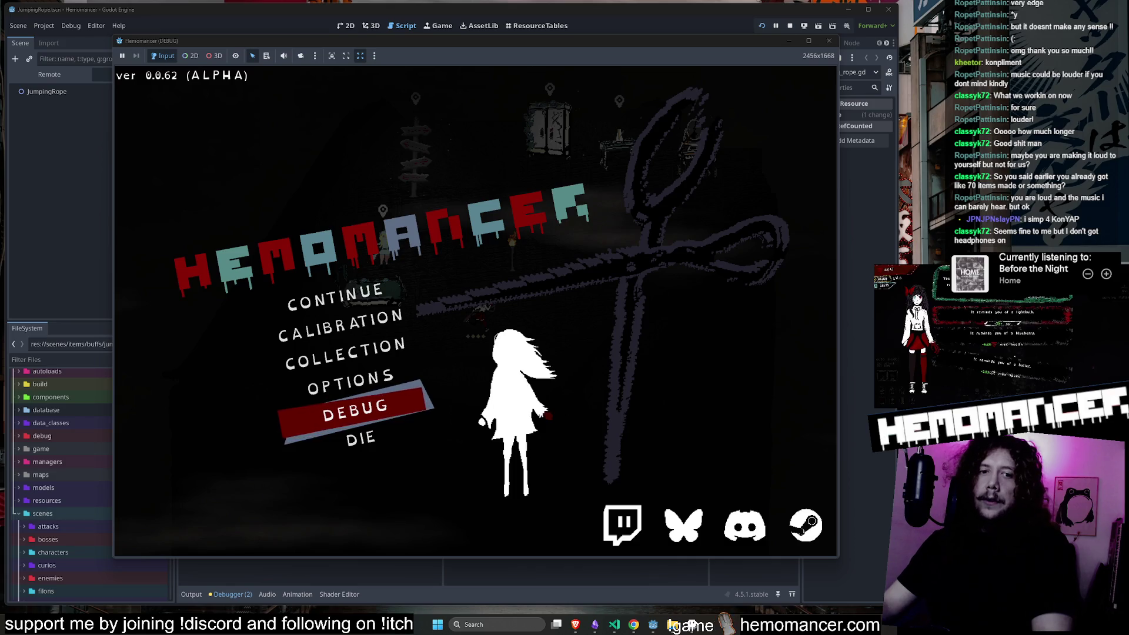
Continue into the saved game, back out to the main menu, and close the game window.
key("Down")
key("Down")
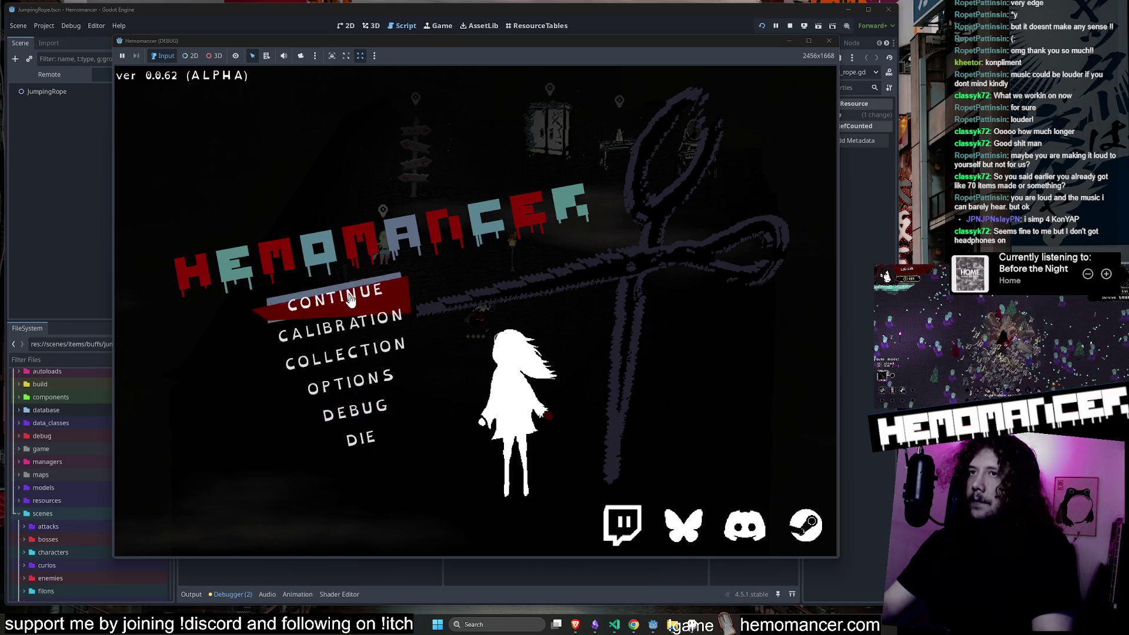
key("Return")
key("Escape")
left_click(789, 41)
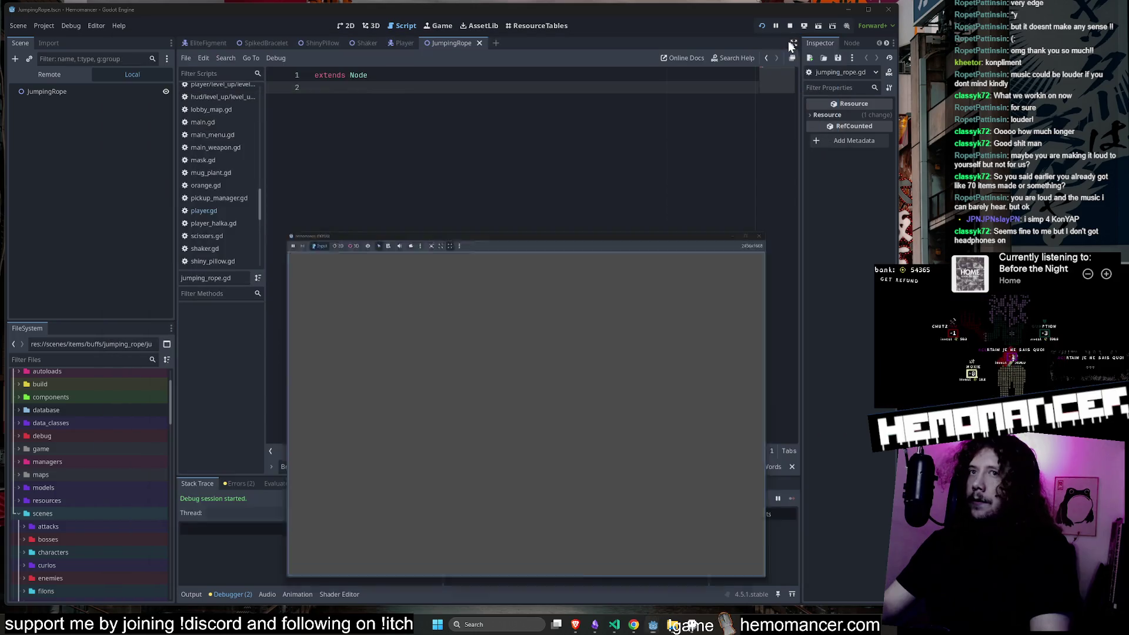
Open autoloads/ids.gd from the FileSystem dock in the script editor.
scroll(87, 431, "up", 3)
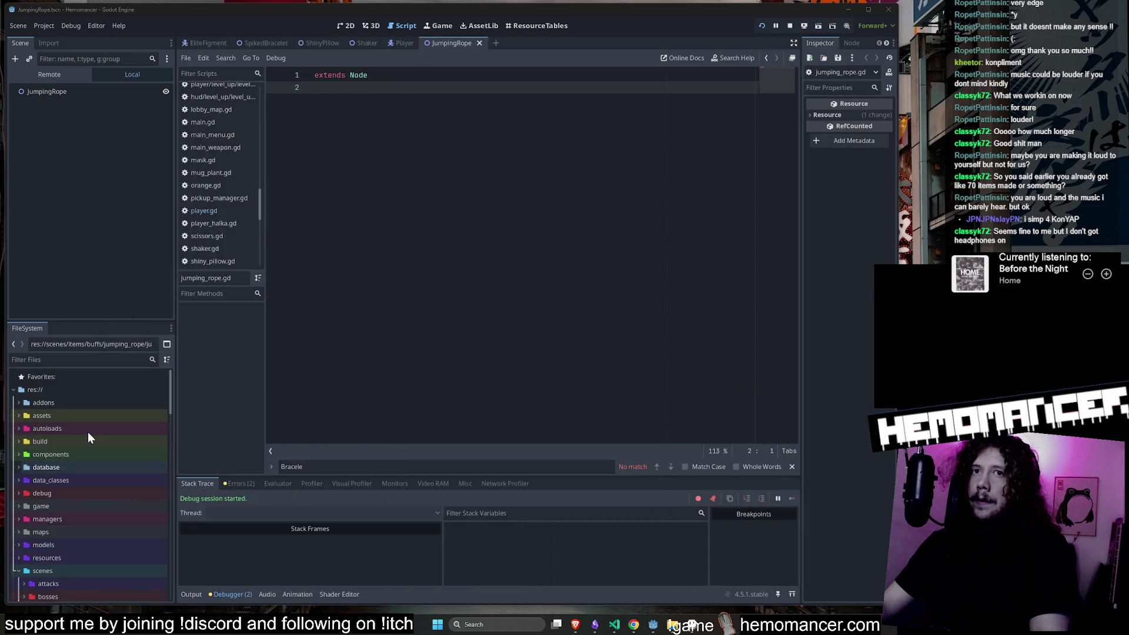
left_click(82, 428)
double_click(81, 430)
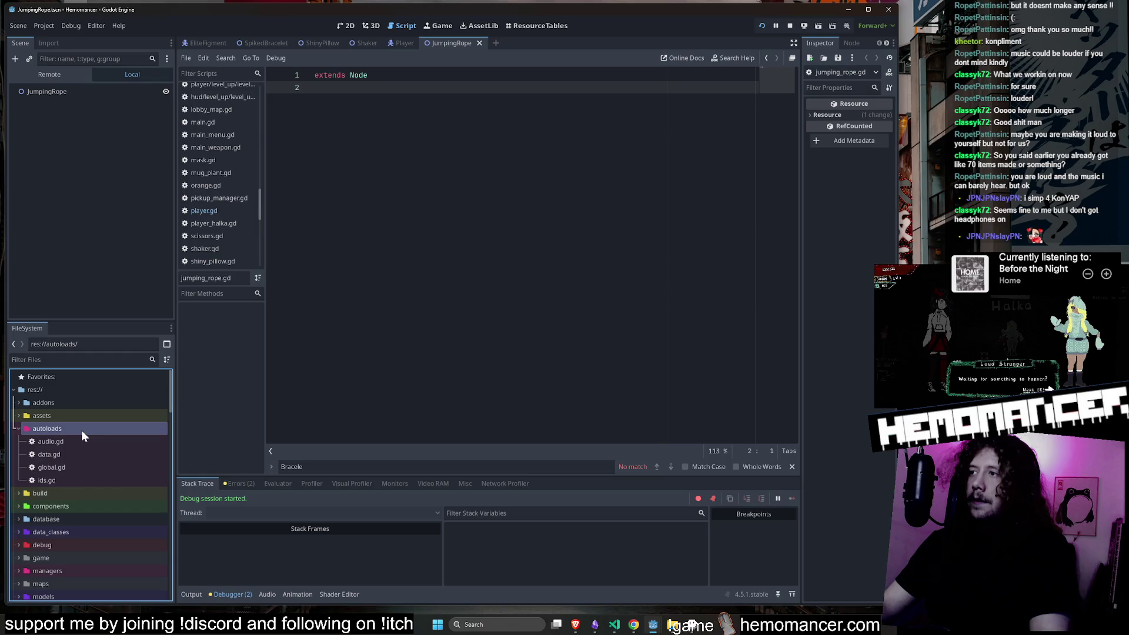
double_click(76, 480)
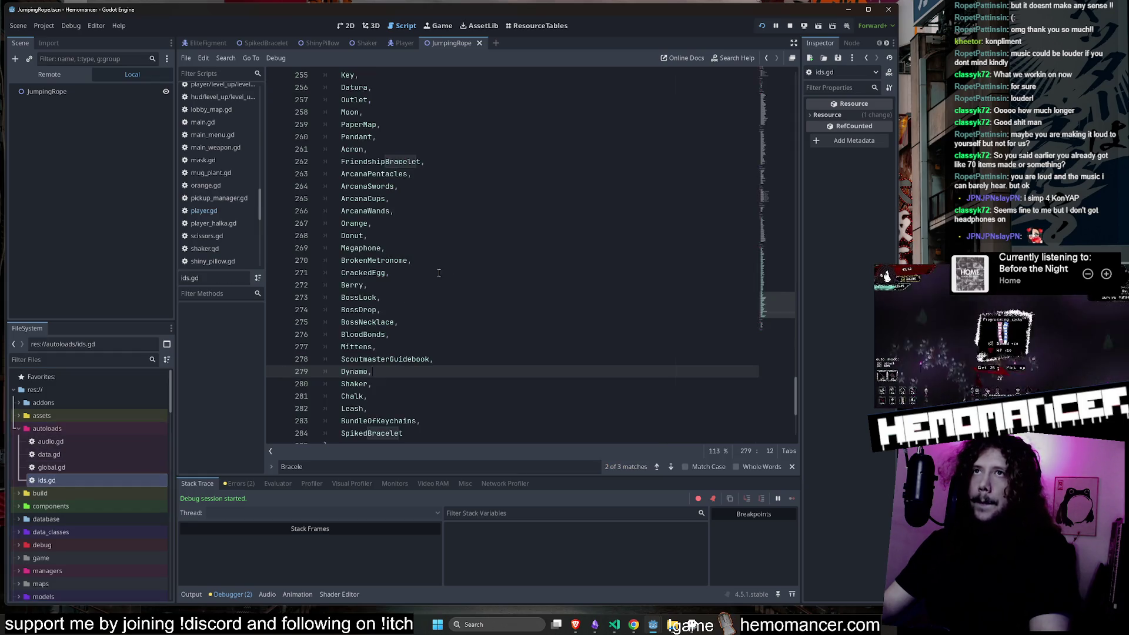
scroll(512, 191, "down", 15)
scroll(512, 191, "down", 5)
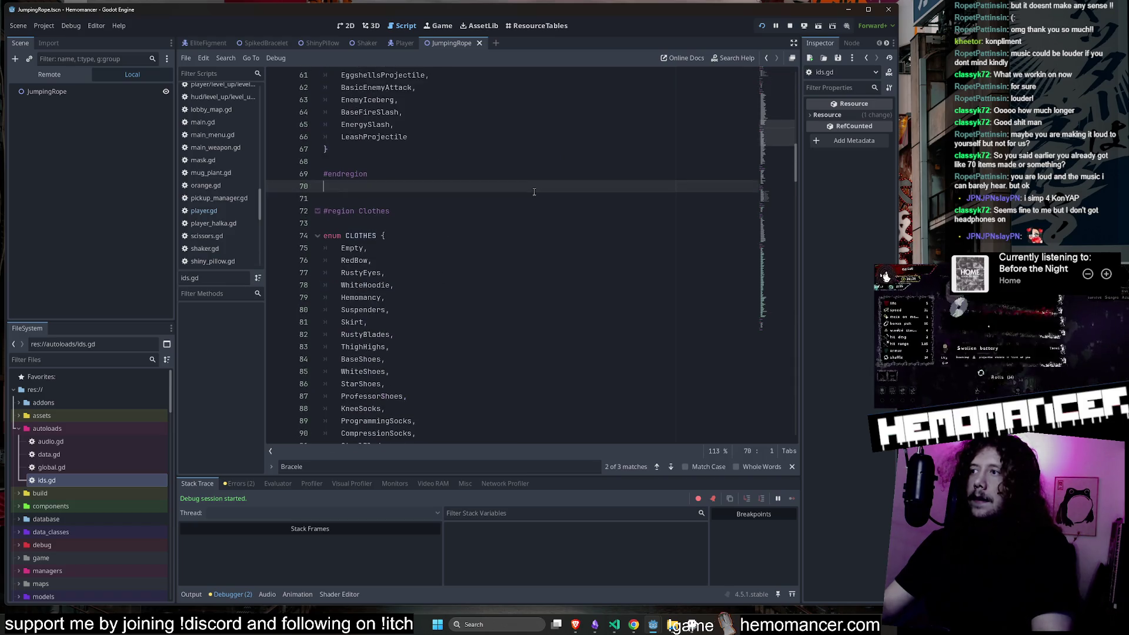
Search for 'brace' and add a JumpingRope entry after SpikedBracelet.
key("ctrl+f")
type("brace")
key("Return")
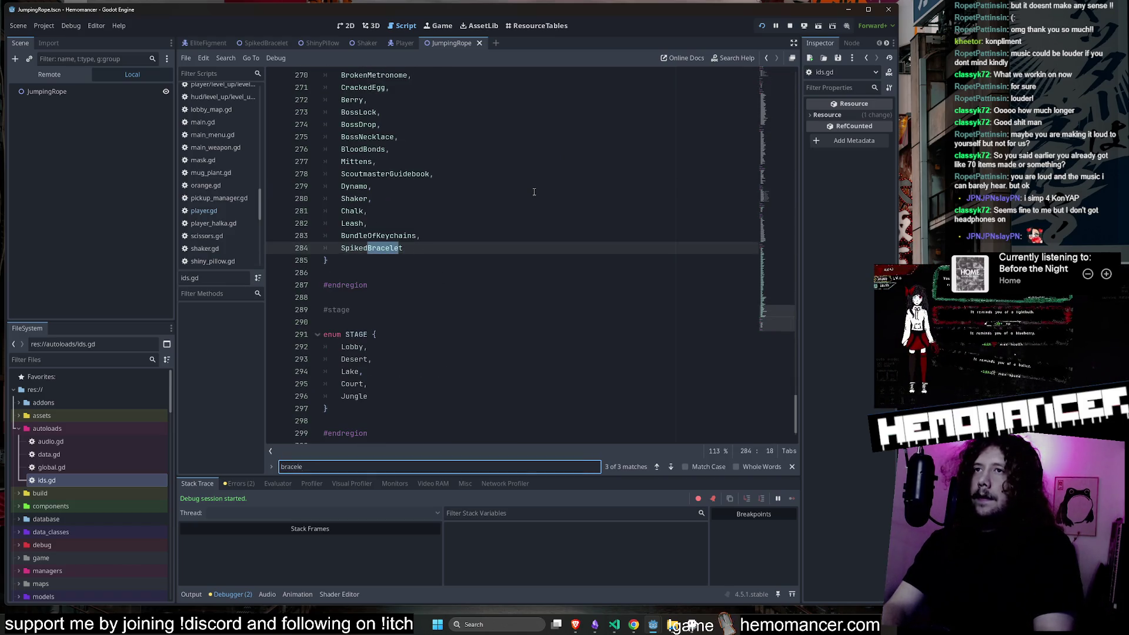
left_click(475, 247)
key("Return")
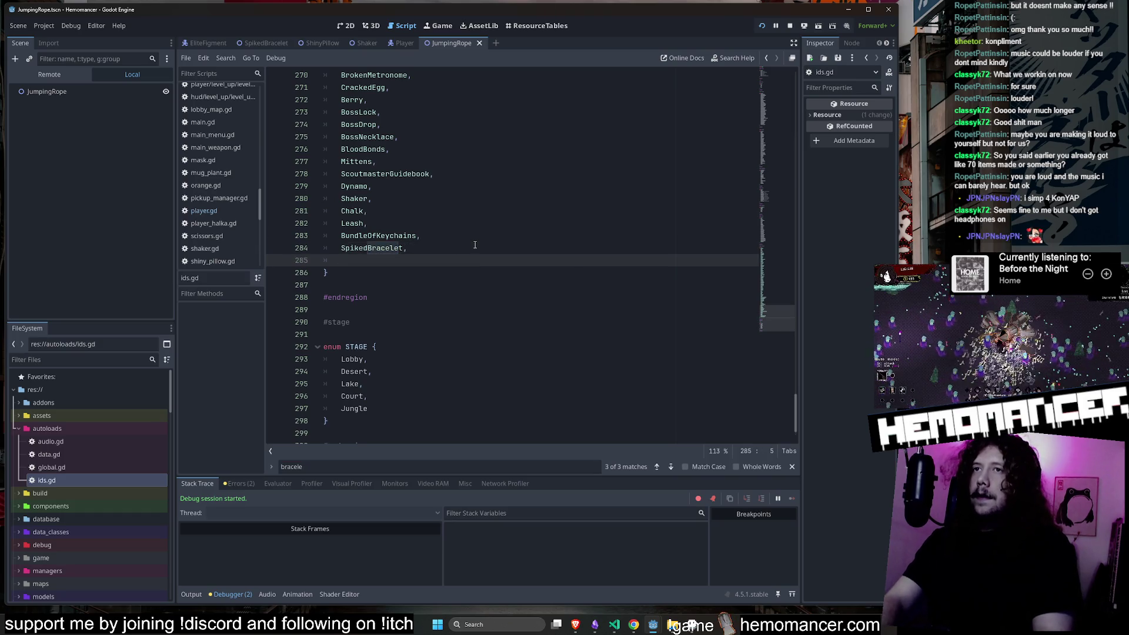
type("JumpingRope")
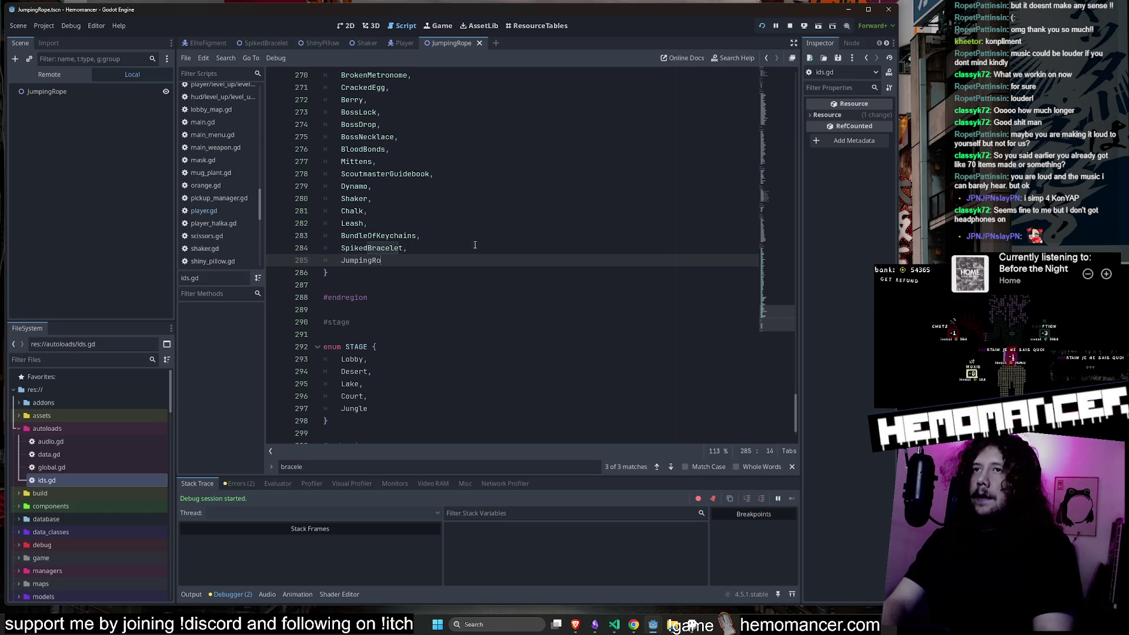
key("Escape")
left_click(533, 176)
left_click(44, 26)
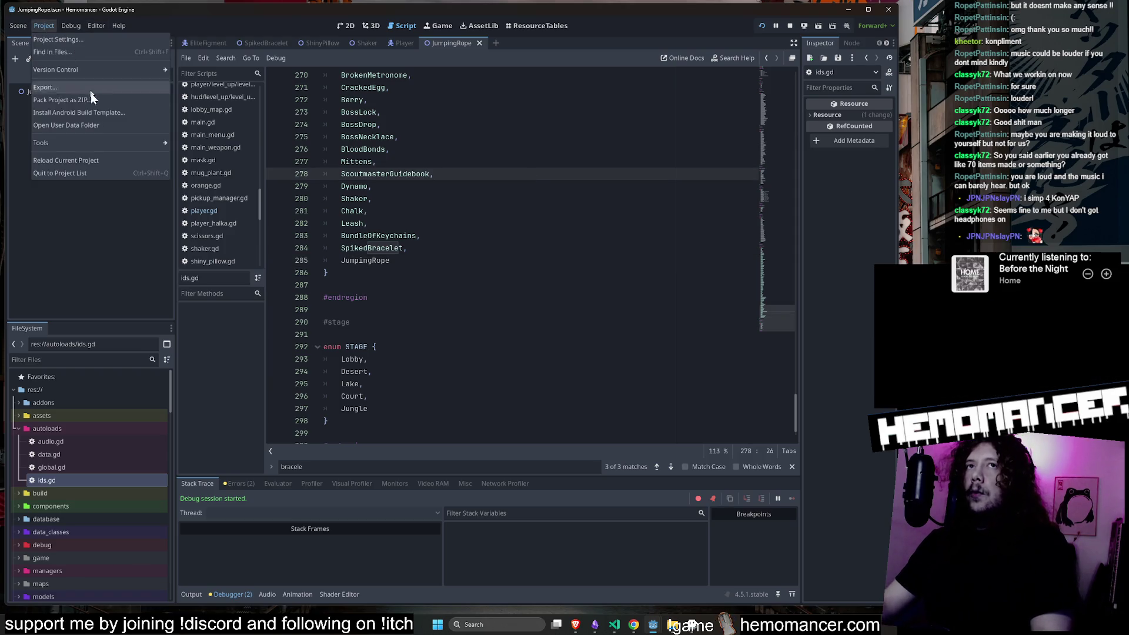
Cancel the Stop & Reload prompt, stop the running game, then reload the current project.
left_click(105, 157)
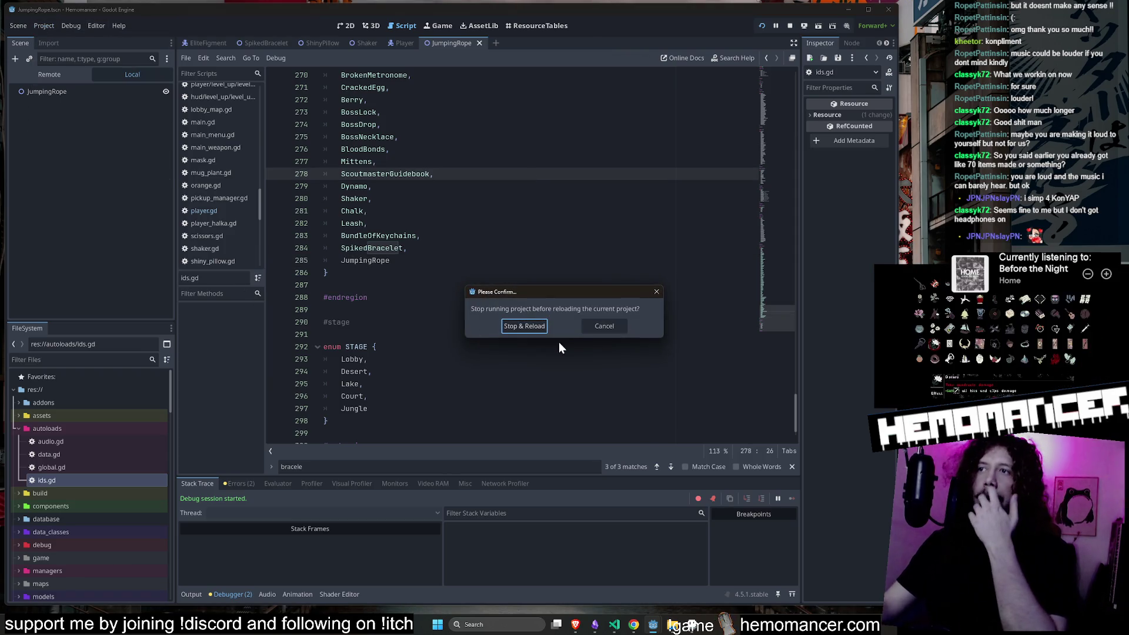
left_click(606, 326)
left_click(791, 25)
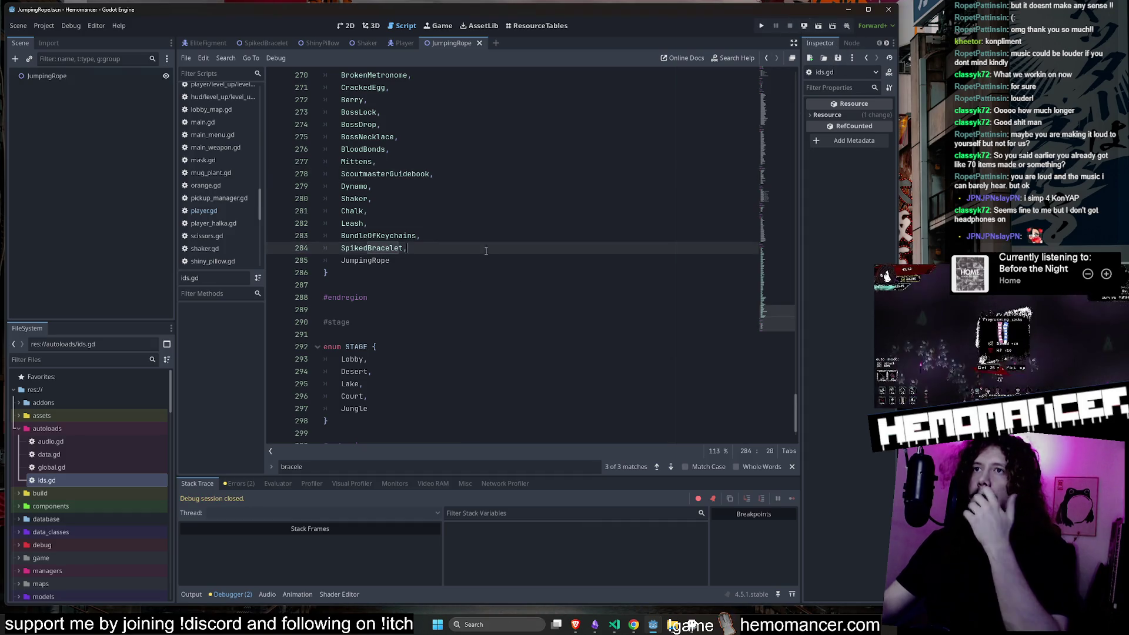
left_click(412, 186)
left_click(44, 25)
left_click(87, 162)
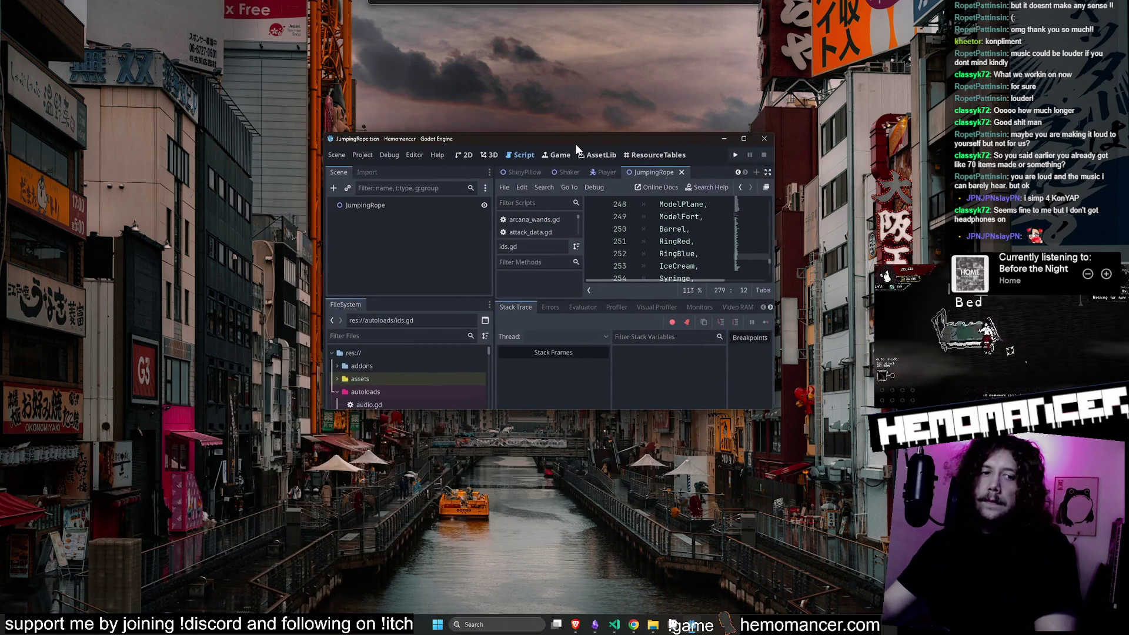
double_click(575, 144)
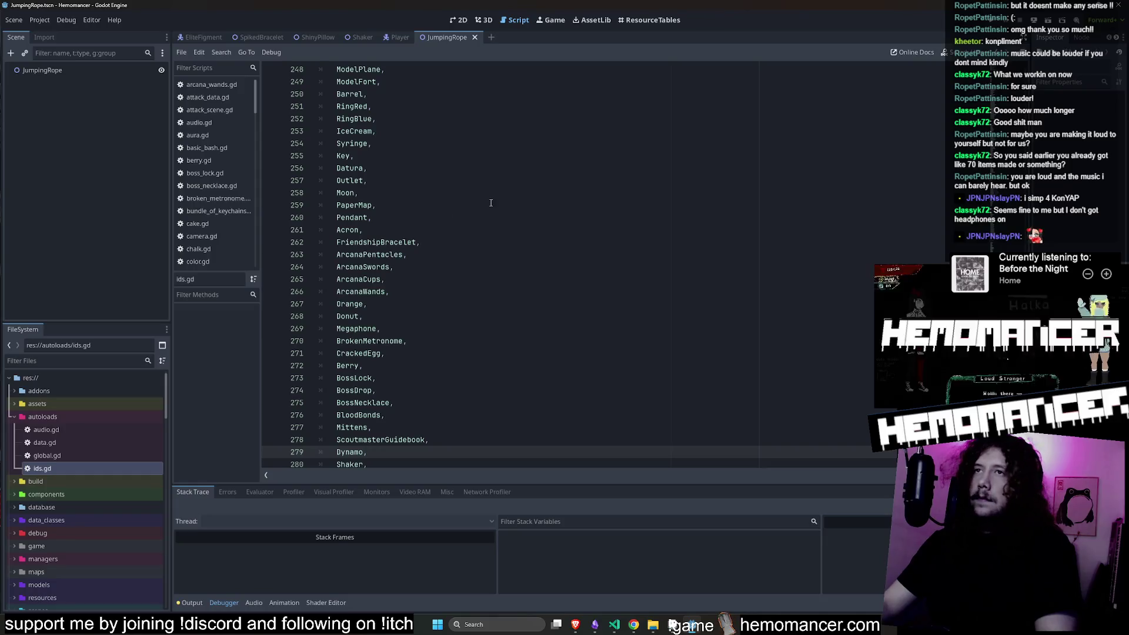
Collapse the autoloads and scenes folders and resize the editor into a smaller left-side window.
scroll(577, 144, "down", 3)
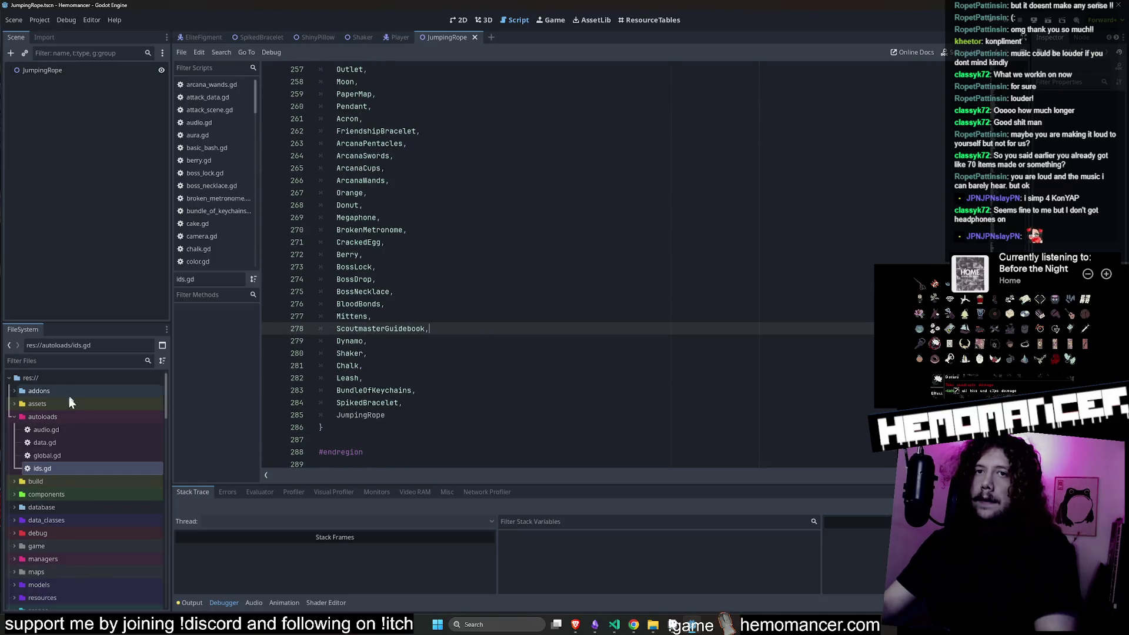
double_click(58, 417)
double_click(45, 559)
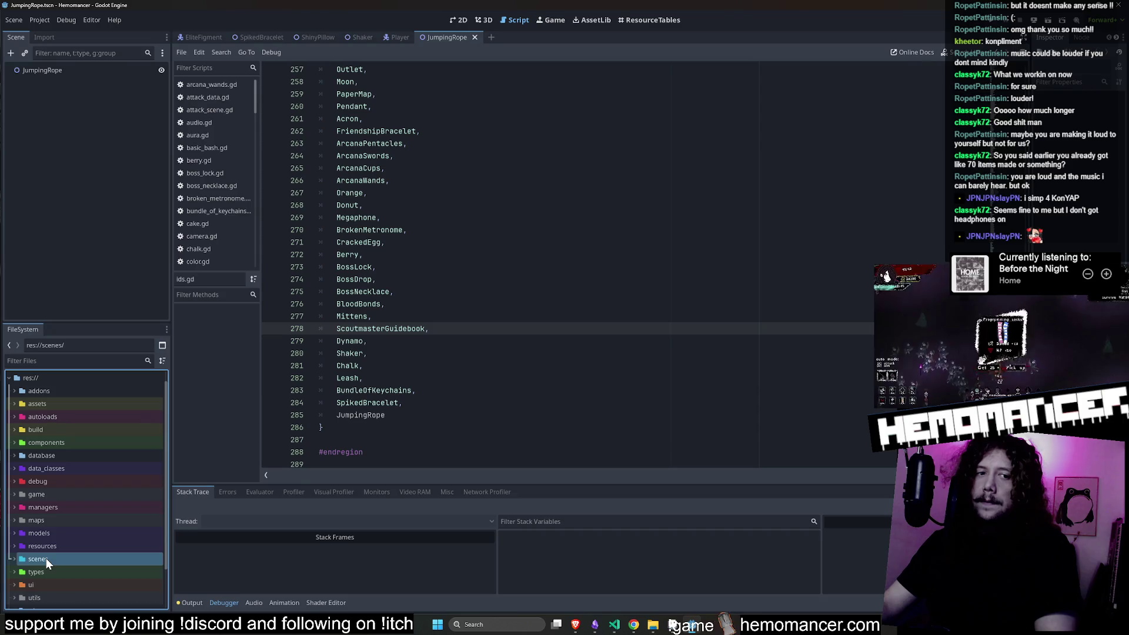
mouse_move(773, 13)
left_mouse_down()
mouse_move(320, 75)
mouse_move(378, 25)
left_mouse_up()
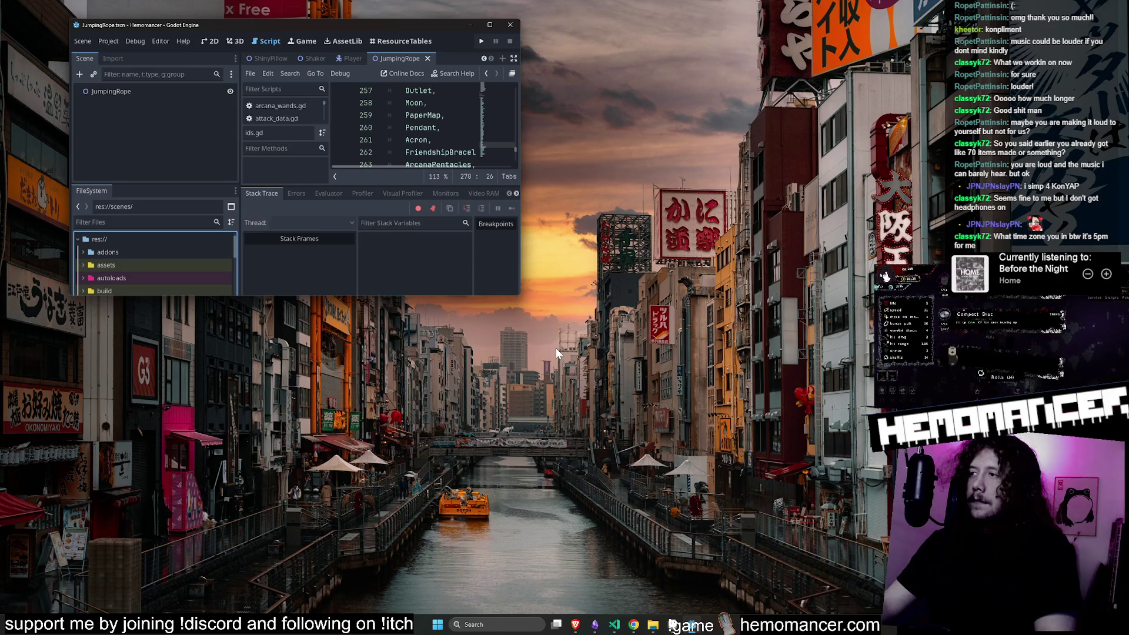
mouse_move(517, 298)
left_mouse_down()
mouse_move(756, 600)
mouse_move(853, 603)
mouse_move(867, 591)
left_mouse_up()
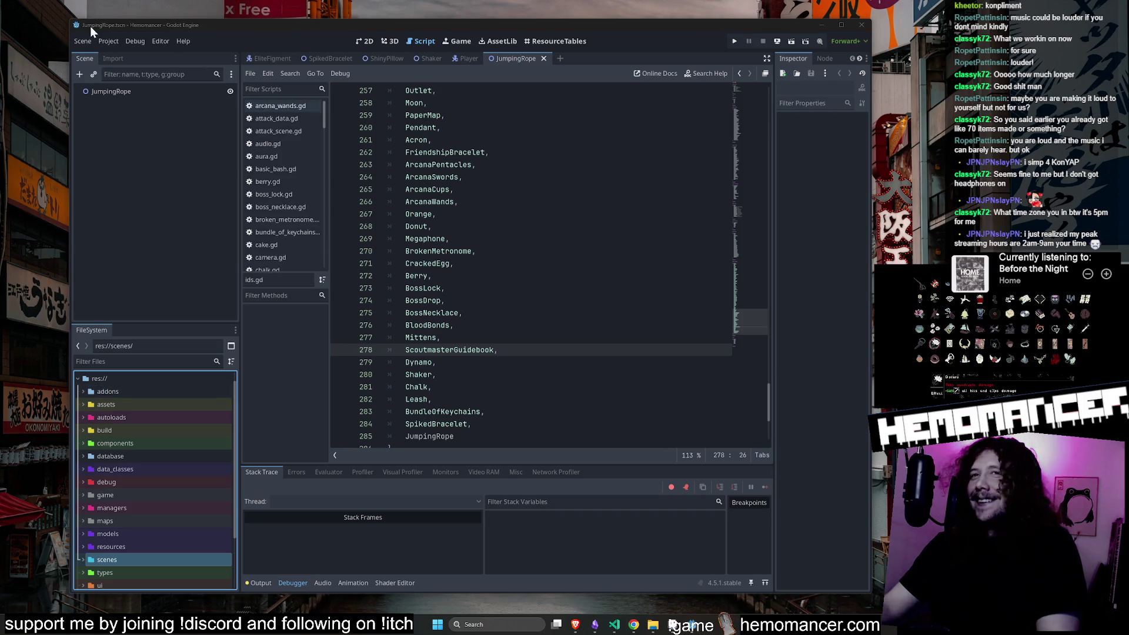
Enlarge the editor window, save with Ctrl+S, and select the wip folder.
left_click_drag(66, 18, 17, 11)
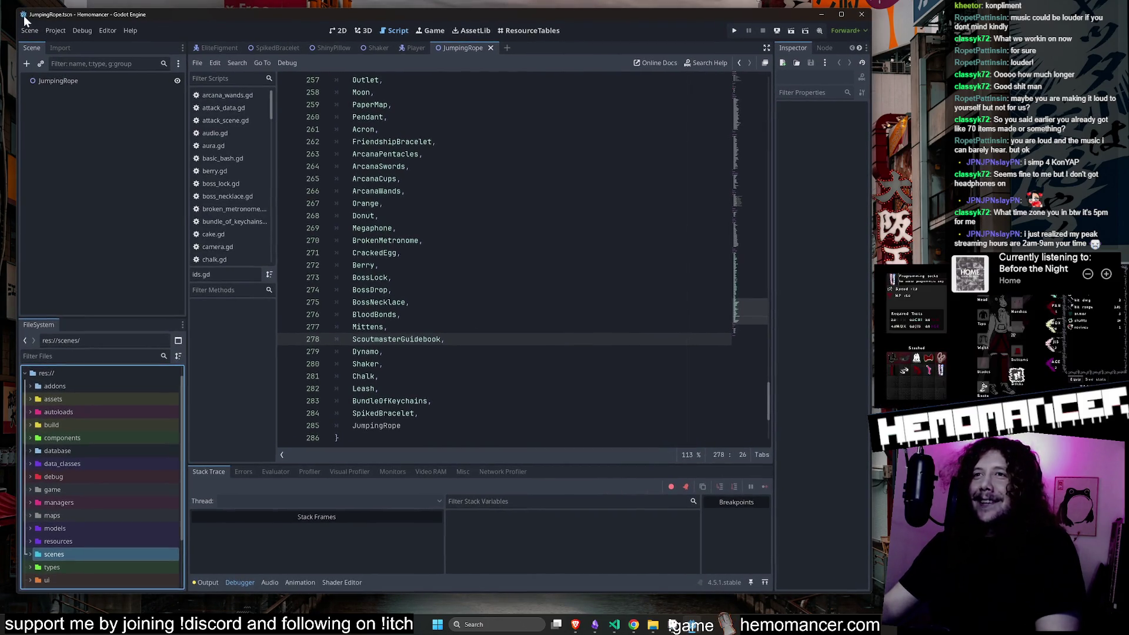
scroll(752, 311, "down", 3)
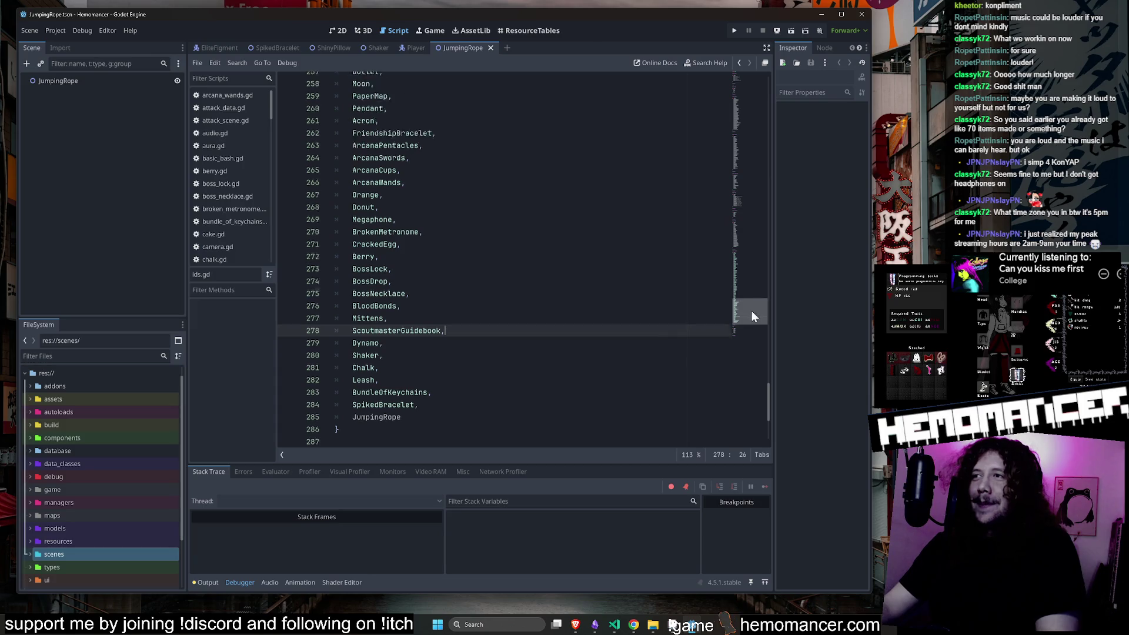
left_click(556, 375)
key("ctrl+s")
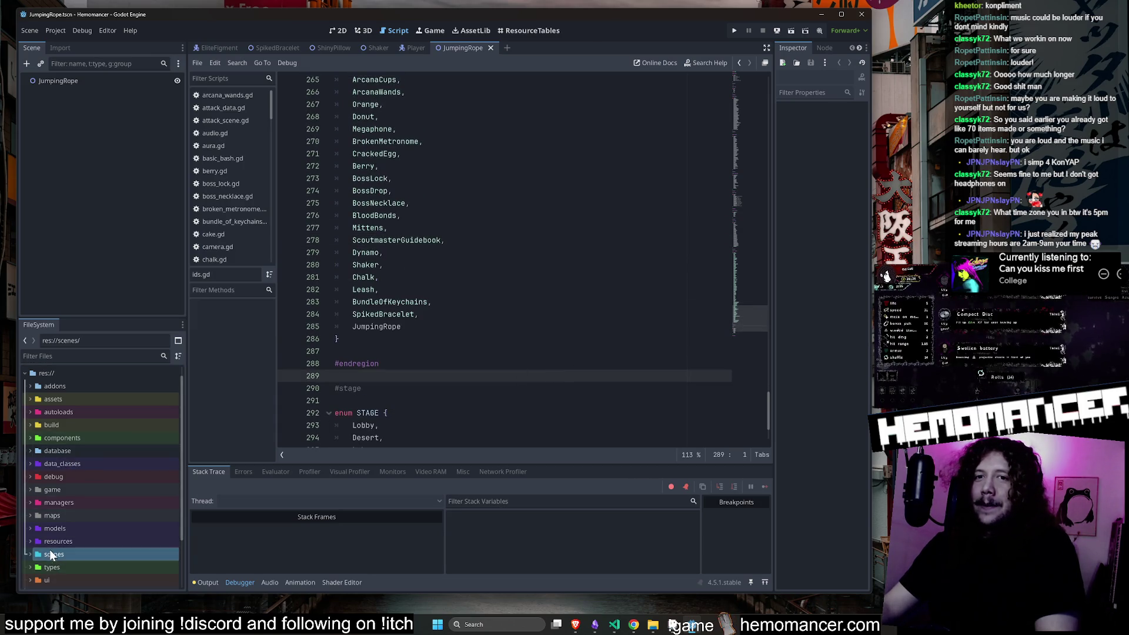
scroll(52, 547, "down", 3)
left_click(55, 538)
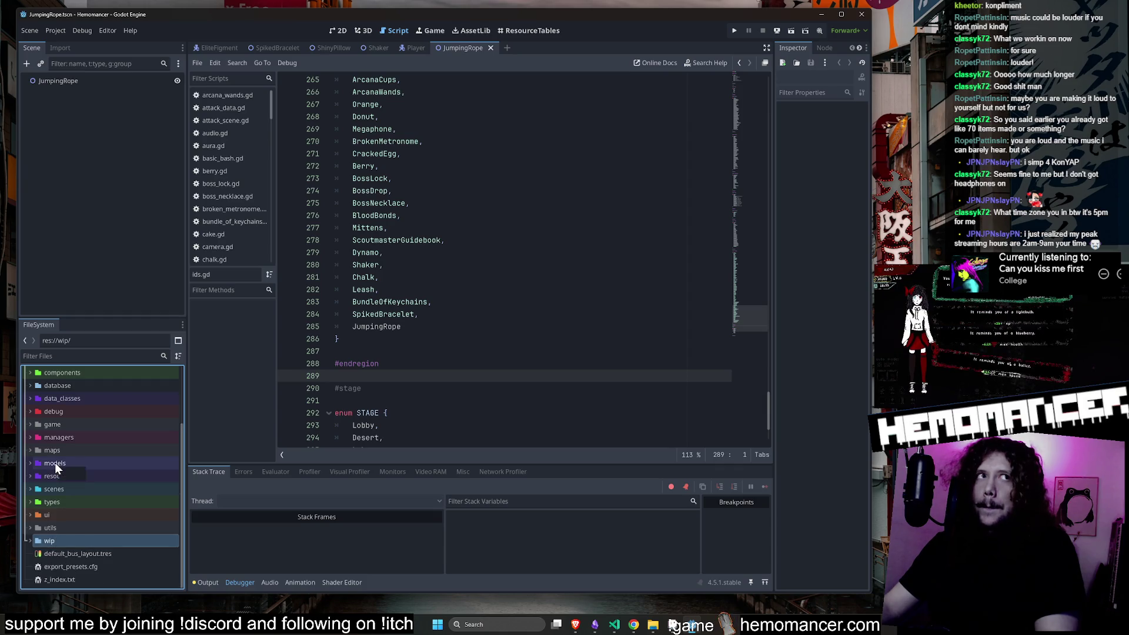
left_click(672, 625)
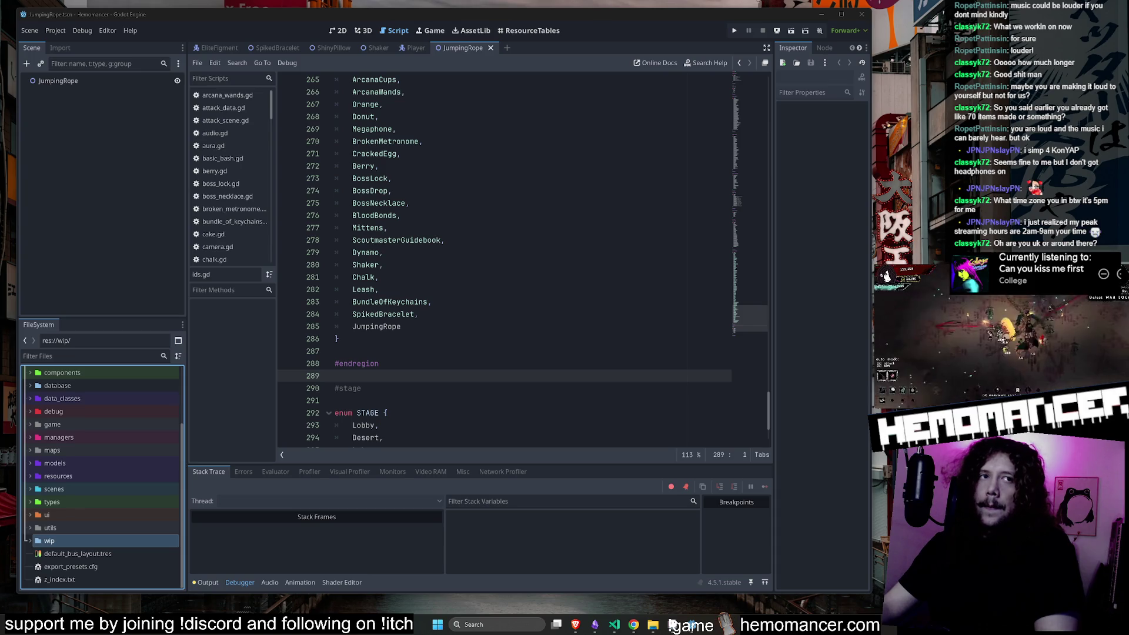
Review the item enum's end and the STAGE enum listing Lobby, Desert, Lake, Court and Jungle.
left_click(530, 264)
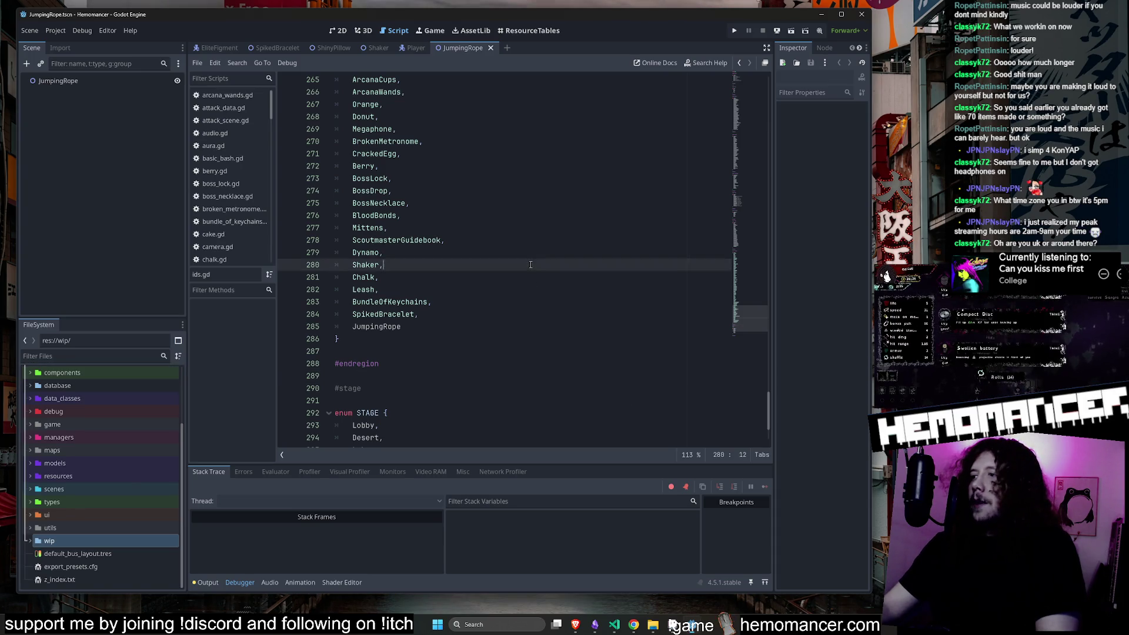
scroll(746, 321, "down", 3)
left_click(480, 315)
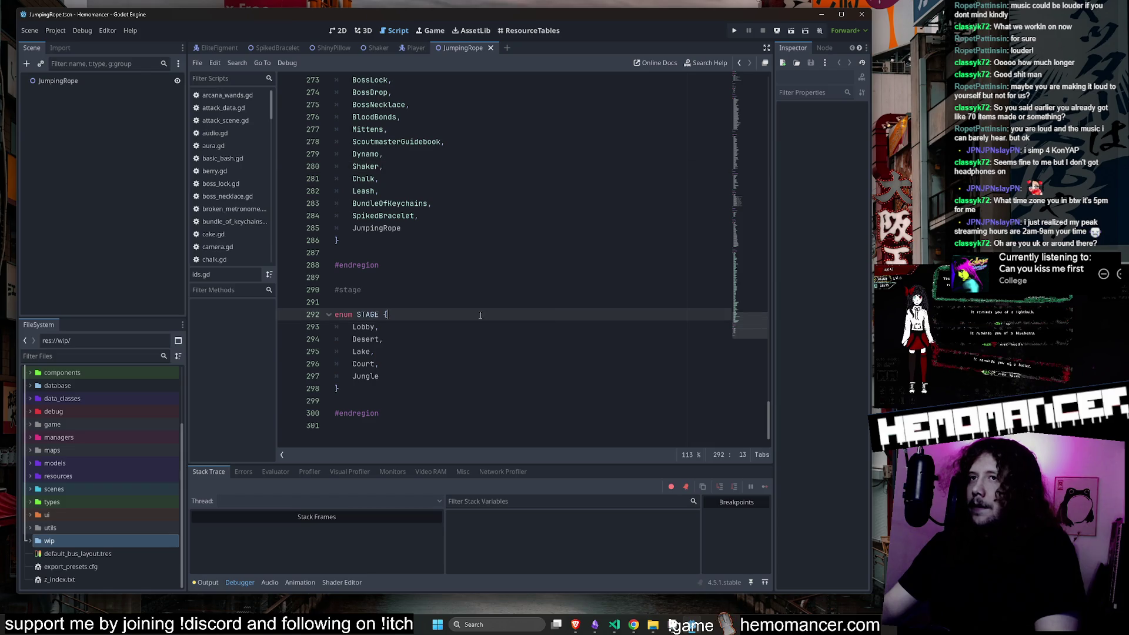
key("Up")
key("Up")
key("Up")
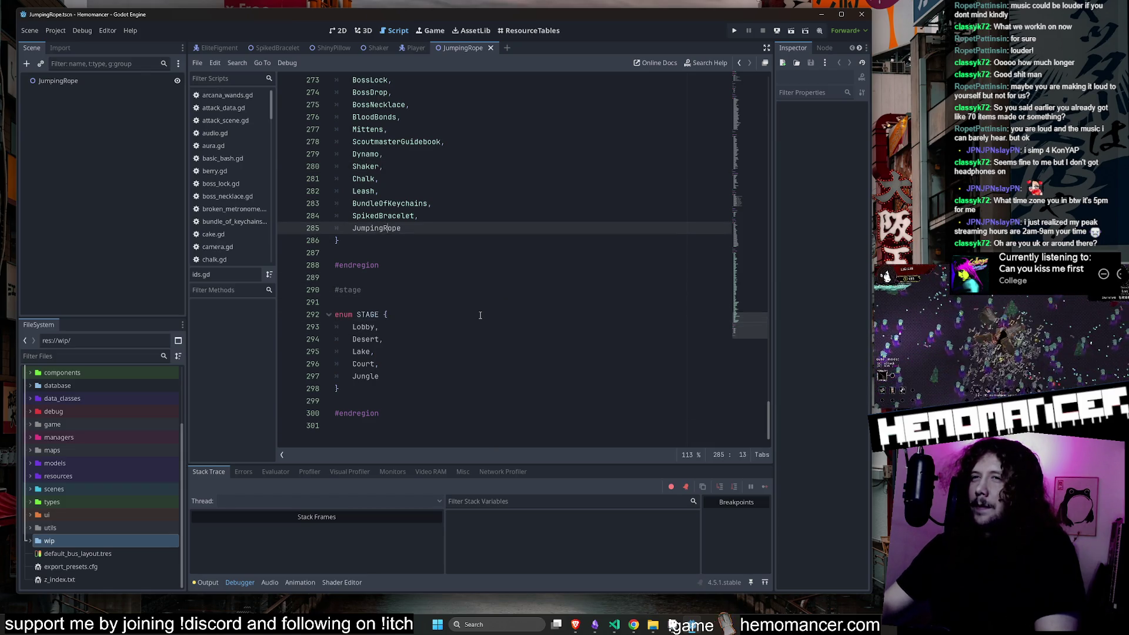
key("Up")
key("Up")
key("Up")
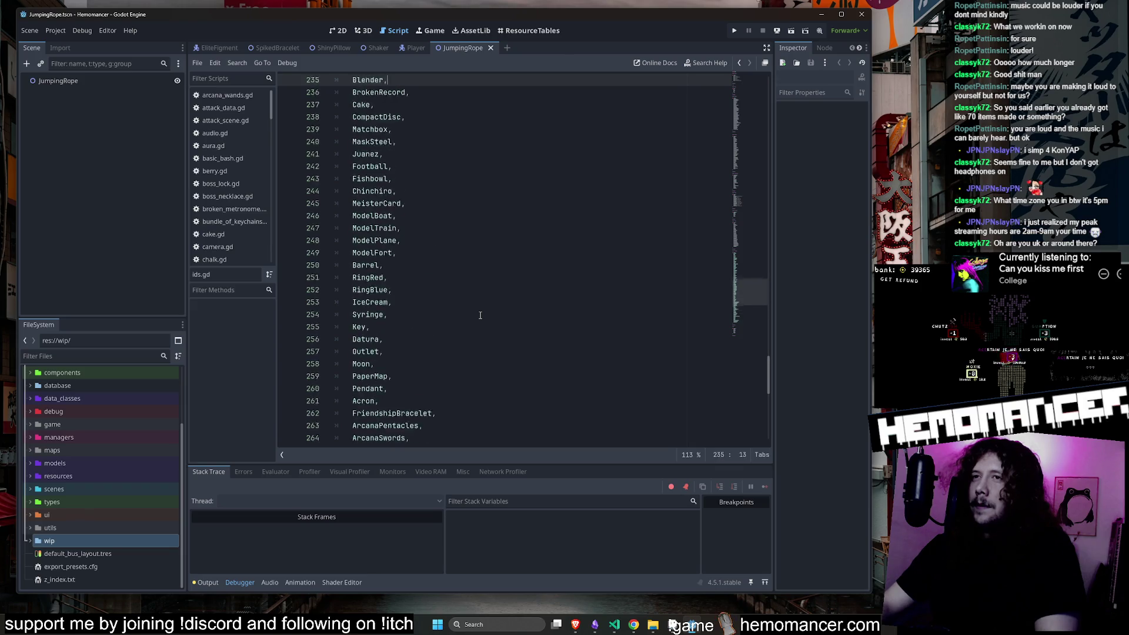
key("Up")
key("Up")
key("Up")
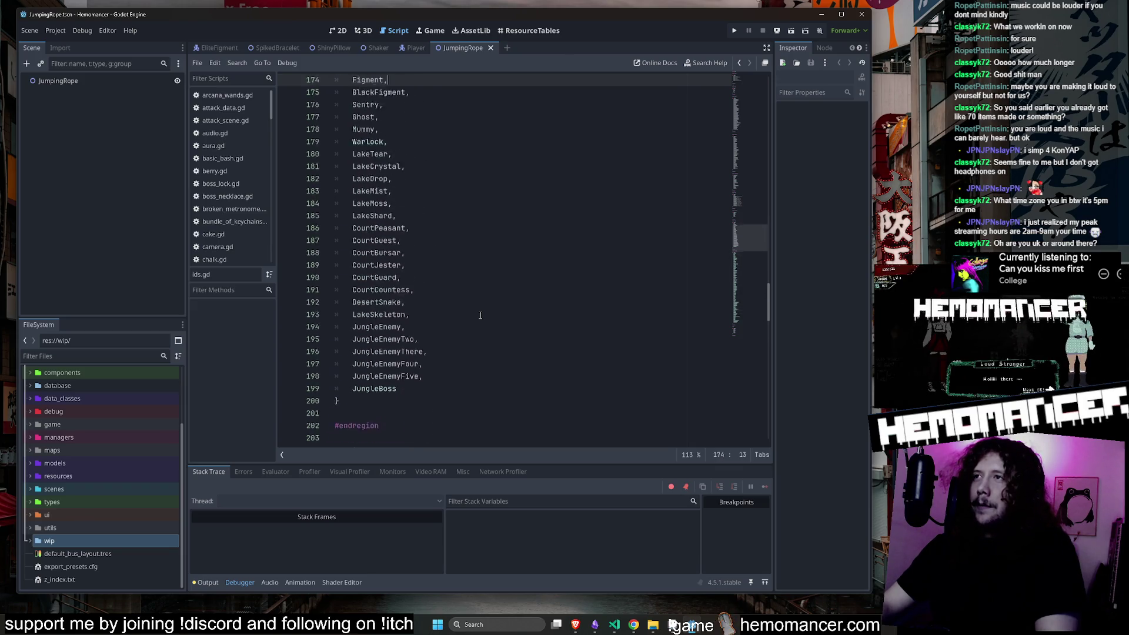
scroll(742, 271, "down", 20)
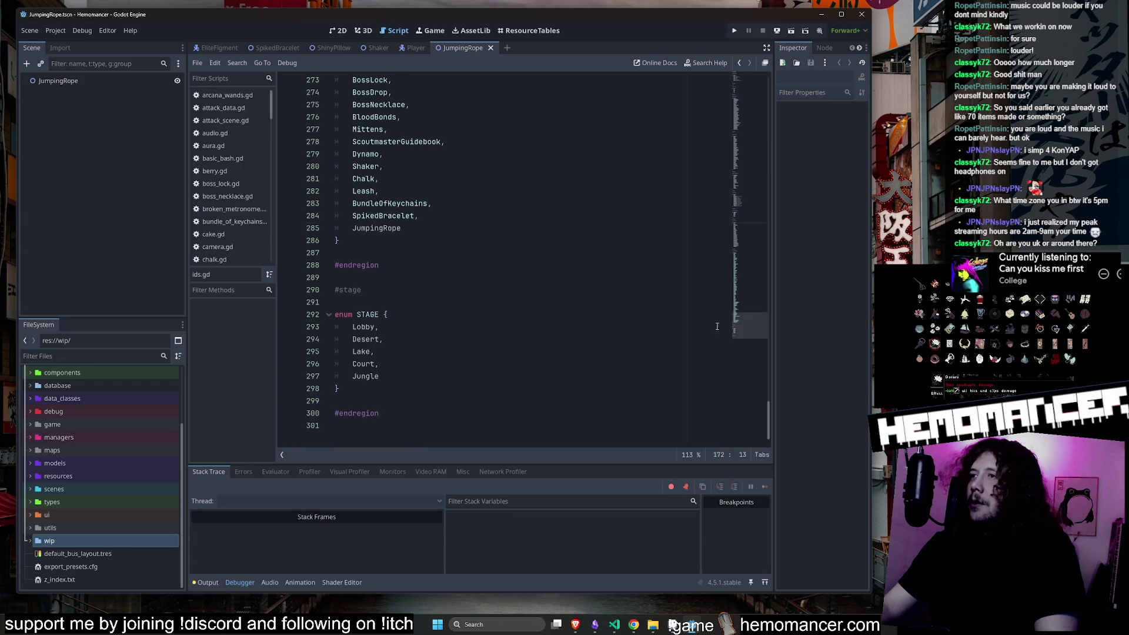
left_click(412, 364)
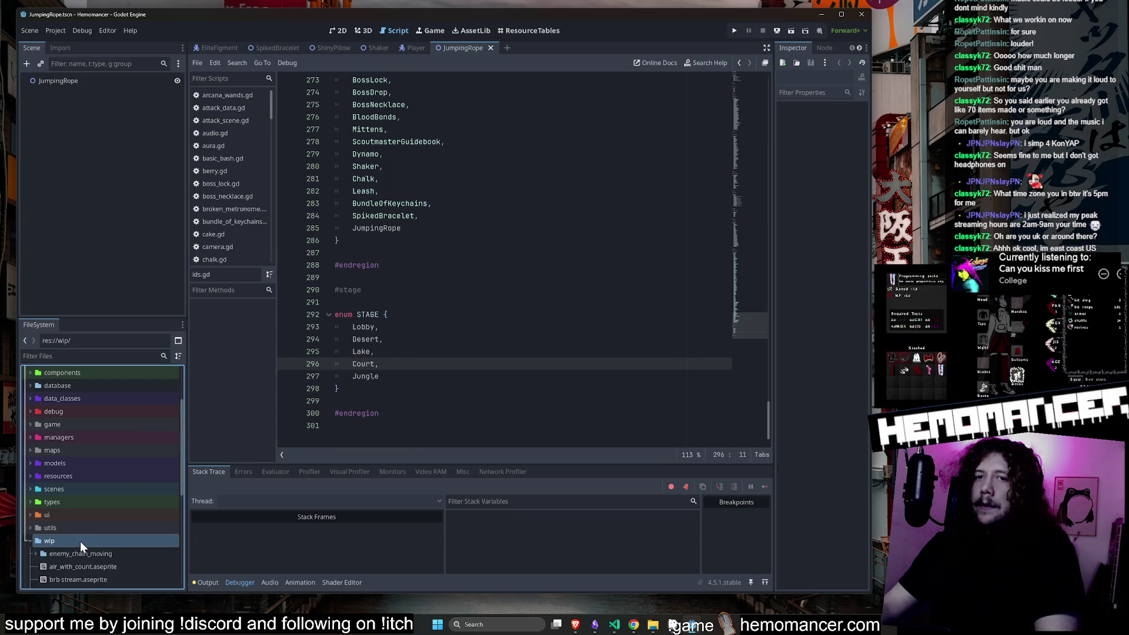
left_click(594, 249)
left_click(625, 337)
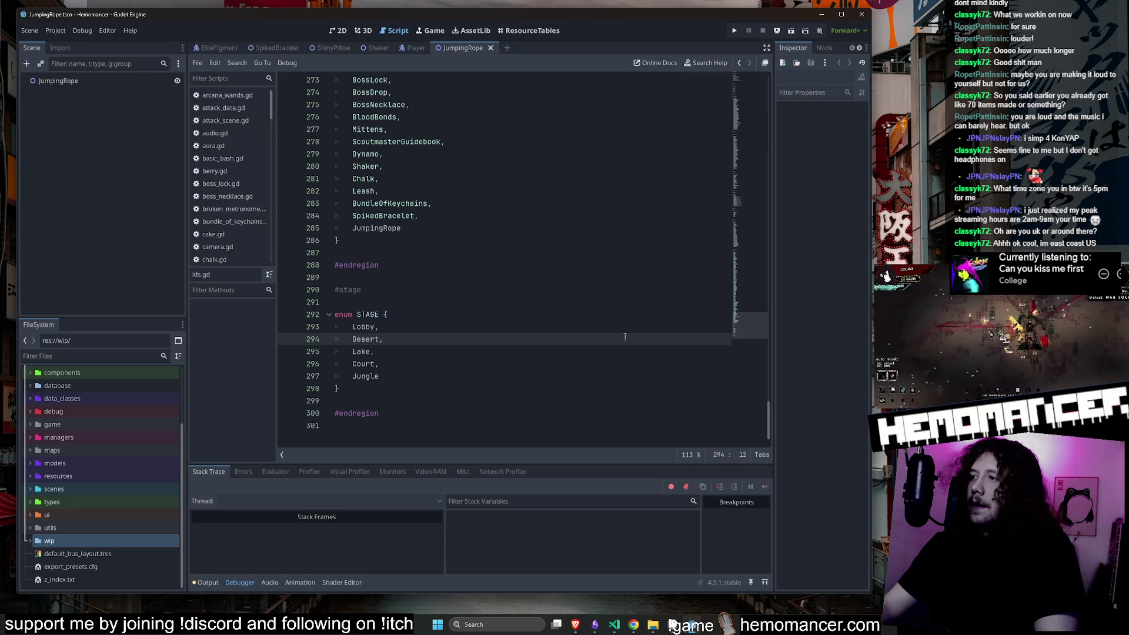
Scroll back through ids.gd and place the caret at the end of JumpingRope.
scroll(623, 335, "up", 10)
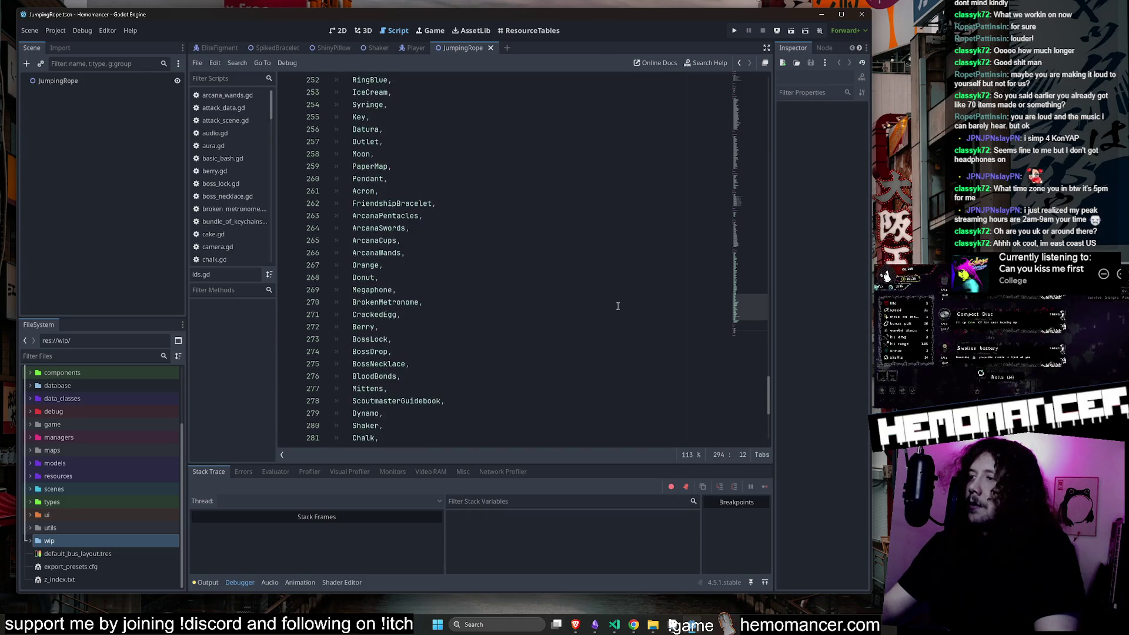
scroll(618, 306, "down", 10)
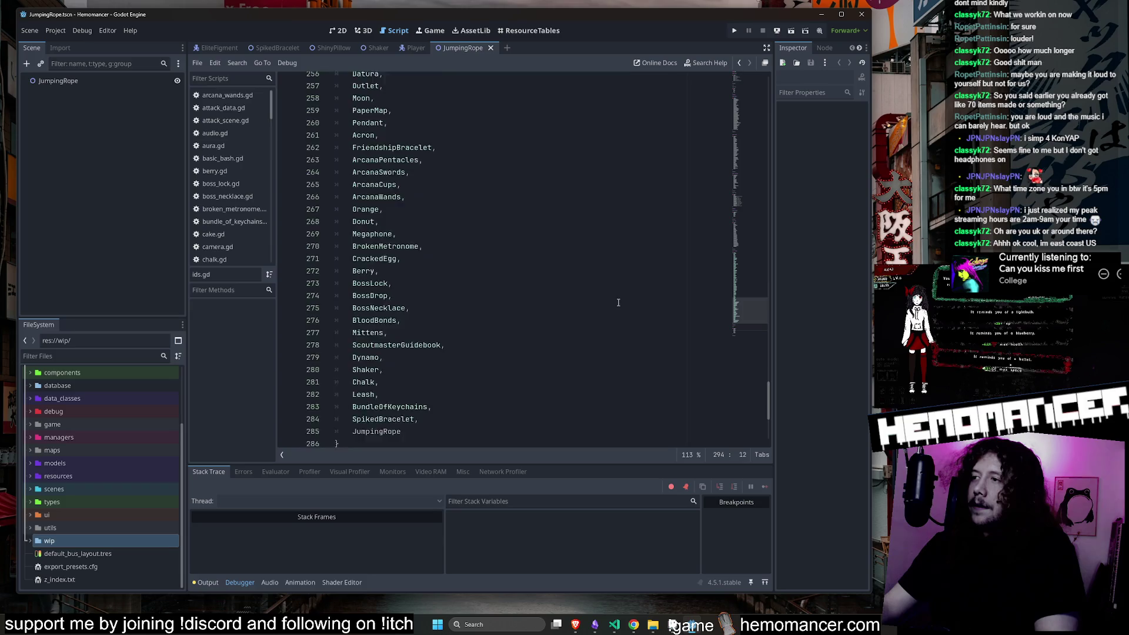
scroll(618, 302, "down", 1)
left_click(618, 302)
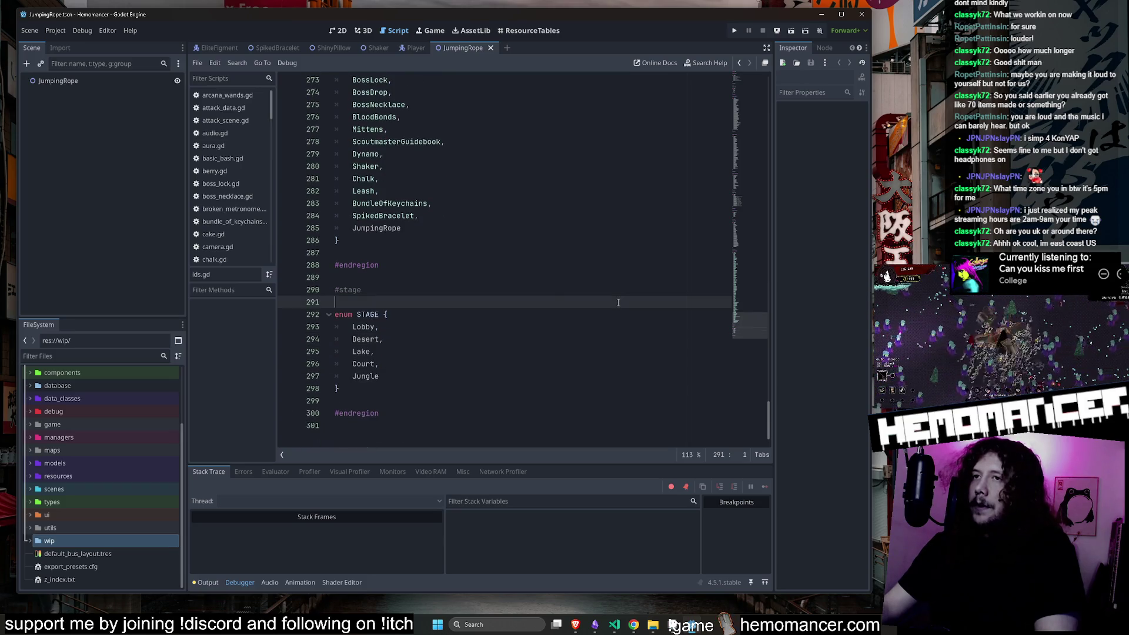
scroll(753, 323, "up", 3)
scroll(753, 322, "up", 2)
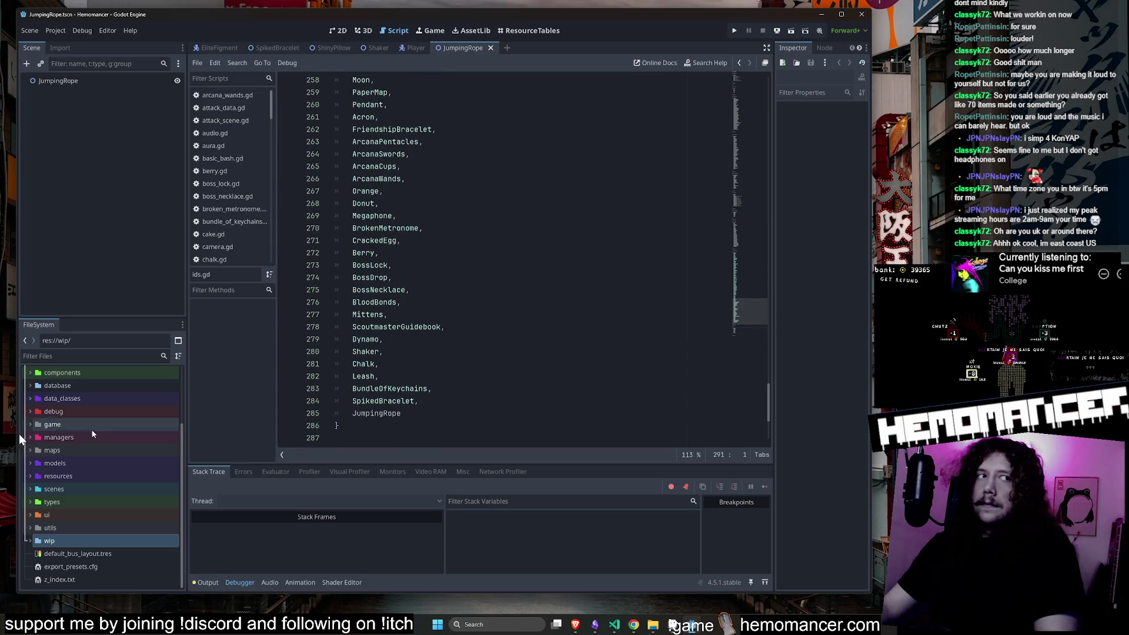
scroll(602, 340, "down", 3)
left_click(602, 330)
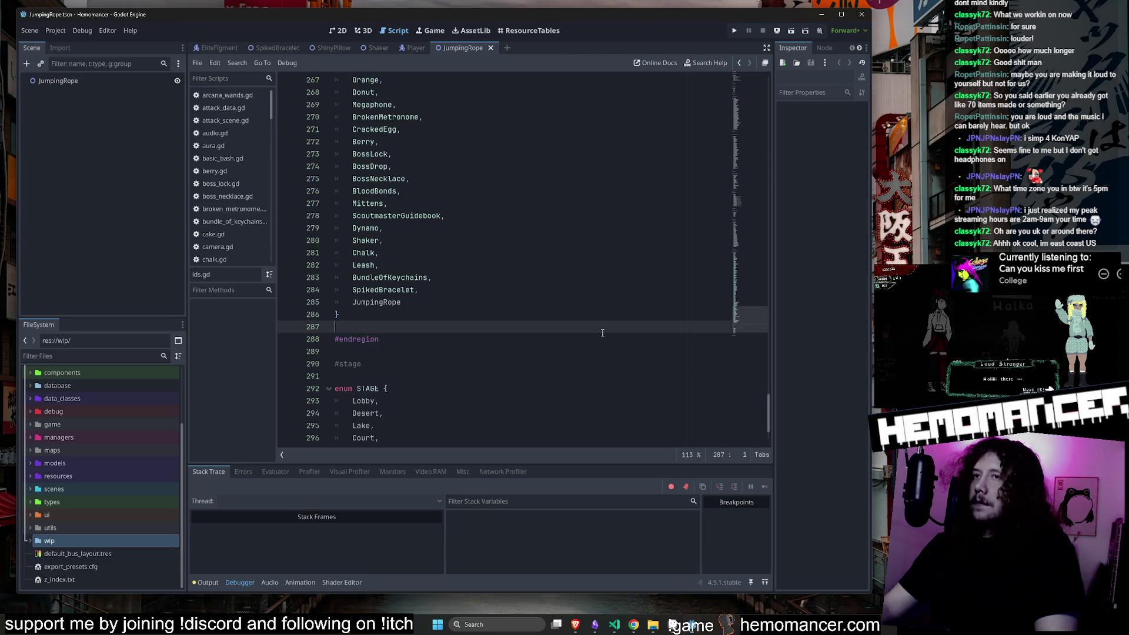
left_click(600, 301)
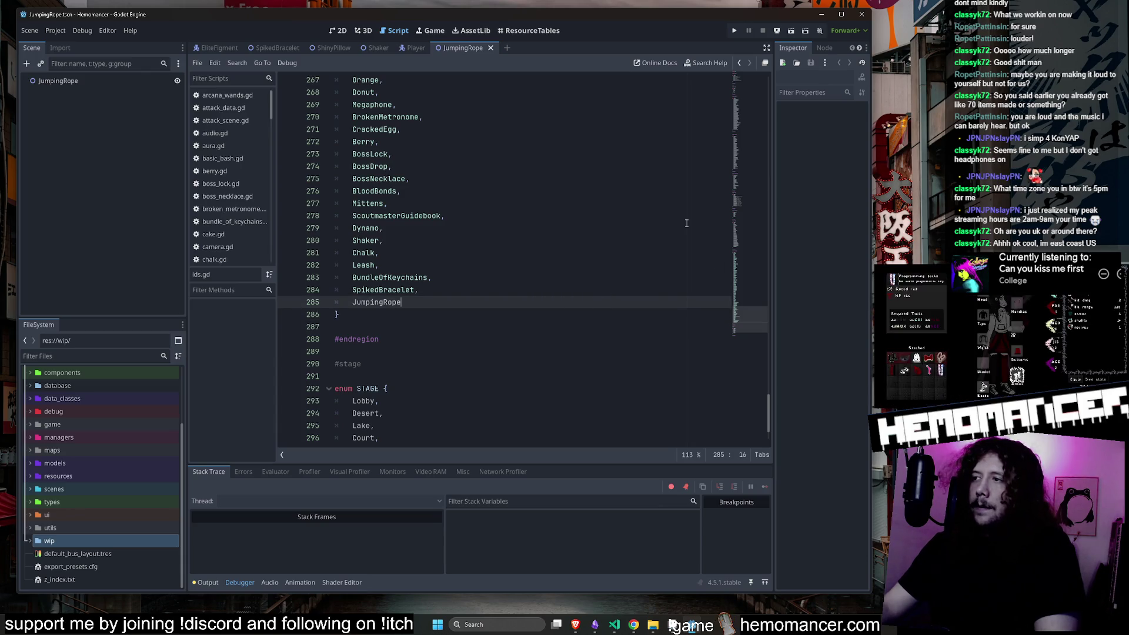
scroll(686, 223, "down", 2)
Browse the scenes, maps, stage and managers folders in the FileSystem dock.
left_click(105, 542)
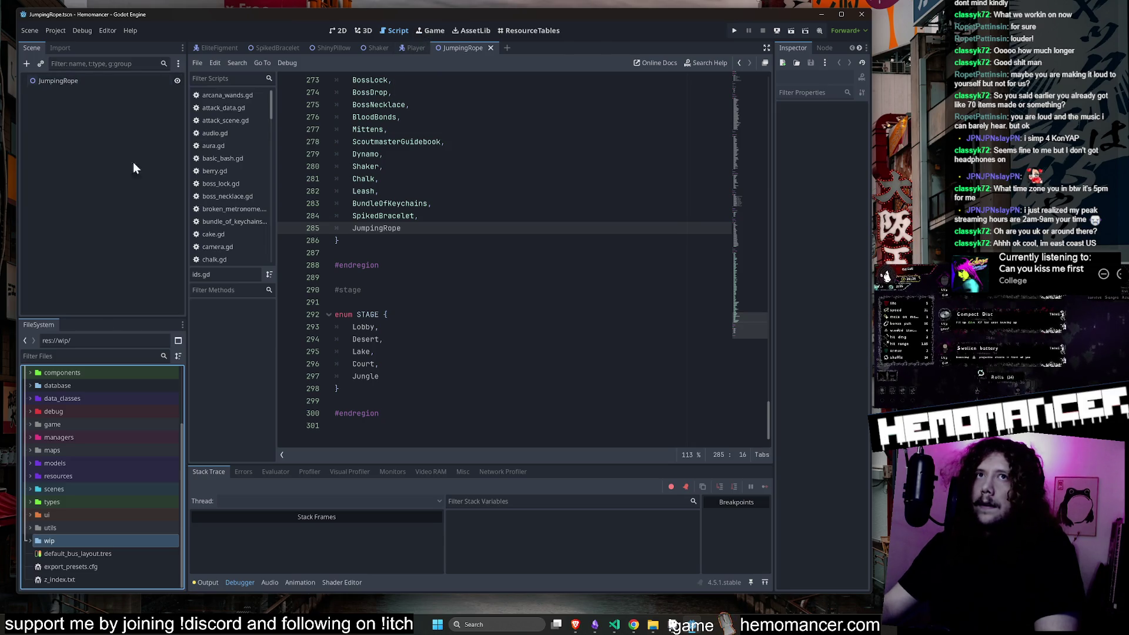
double_click(81, 491)
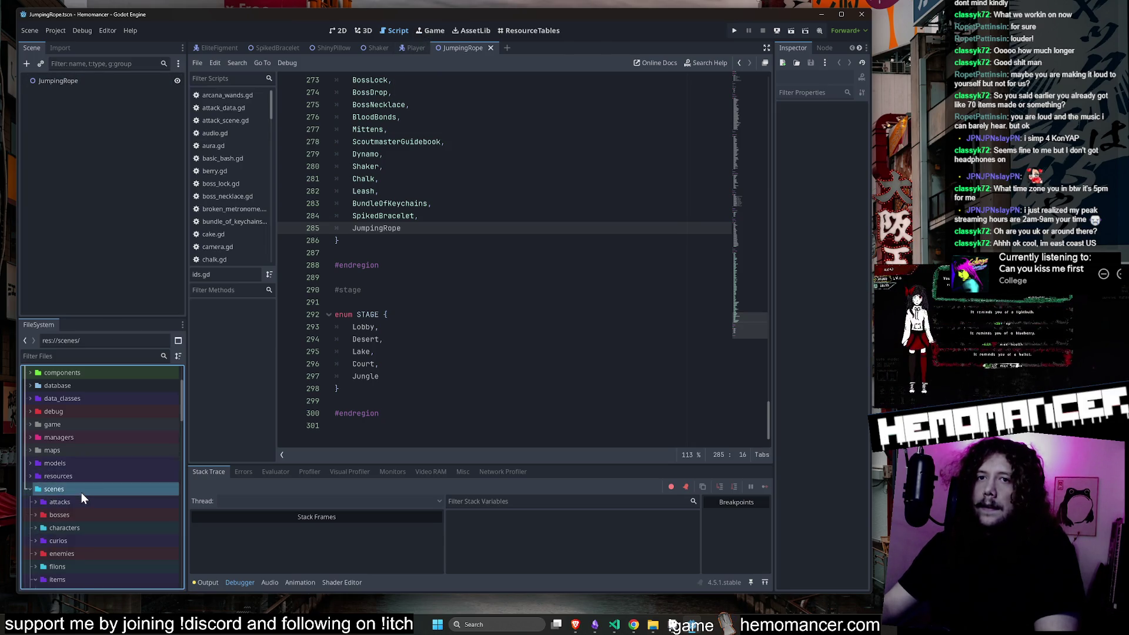
left_click(86, 448)
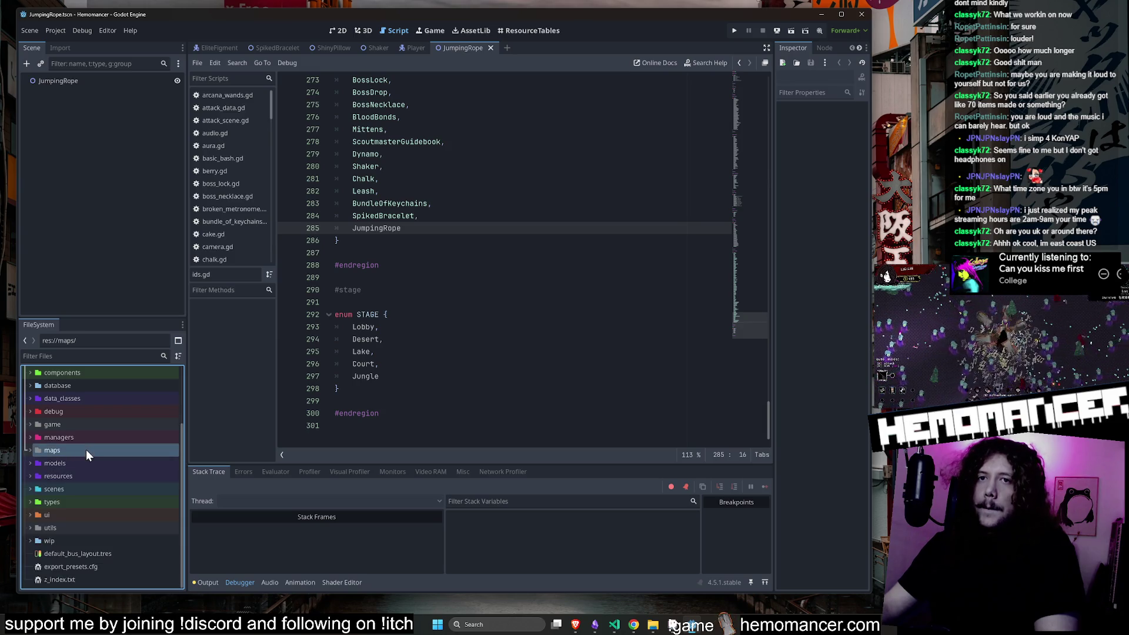
double_click(87, 450)
left_click(66, 502)
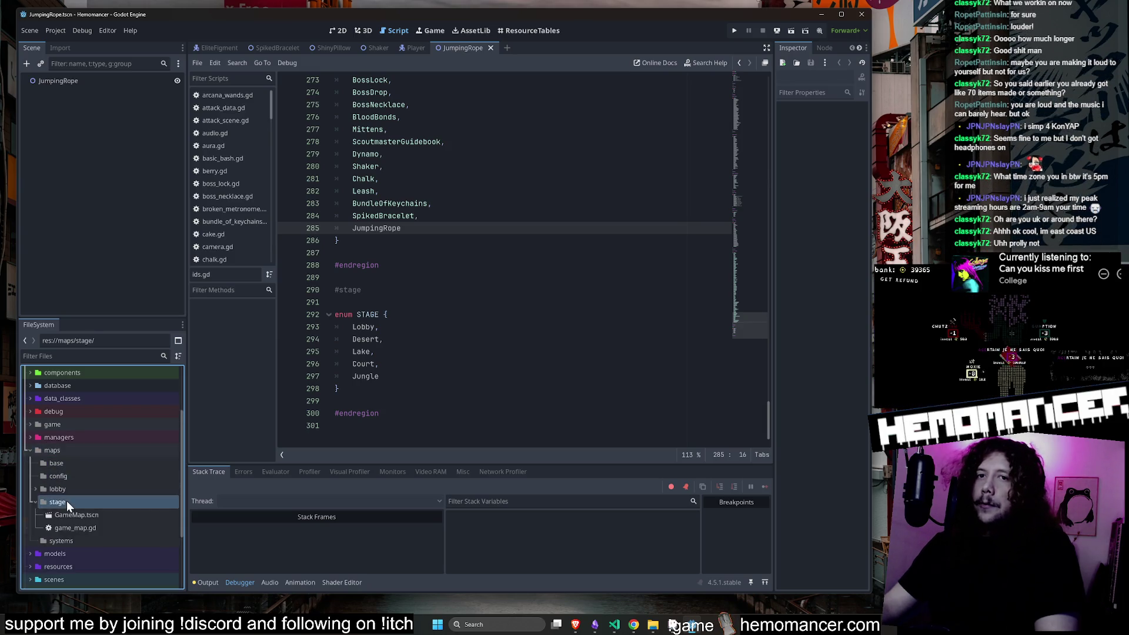
double_click(78, 449)
double_click(83, 437)
double_click(82, 438)
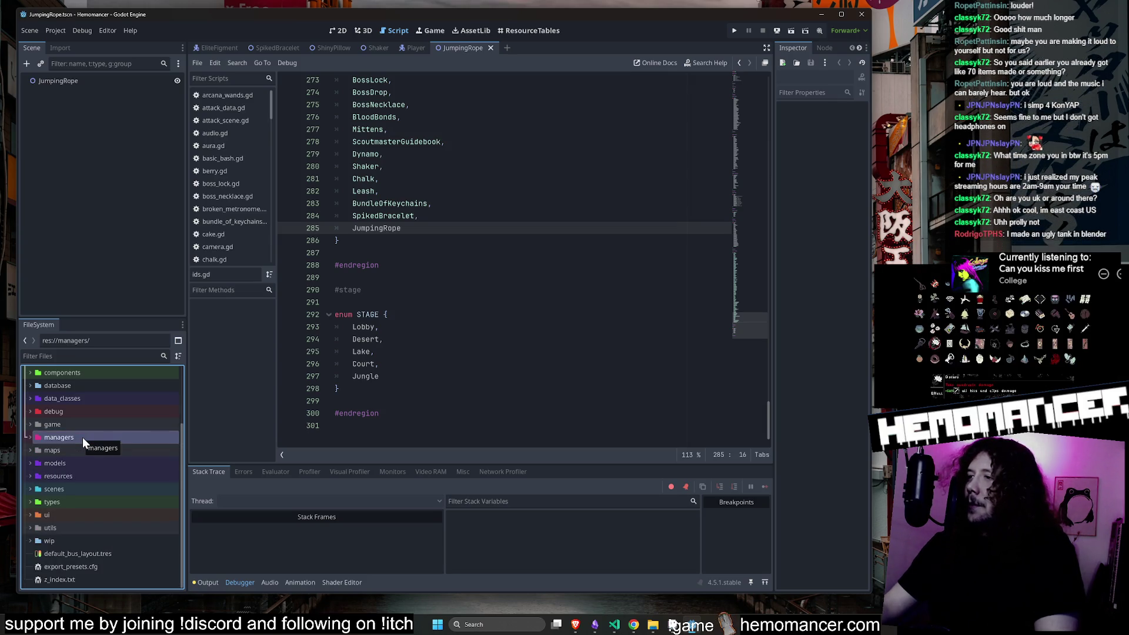
double_click(83, 438)
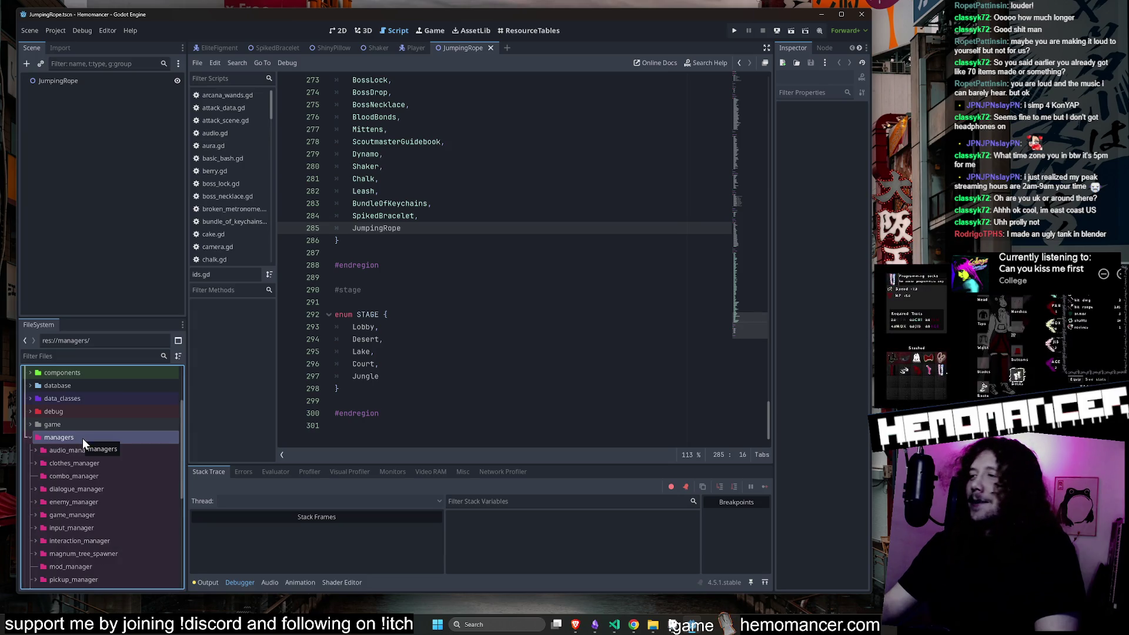
double_click(83, 439)
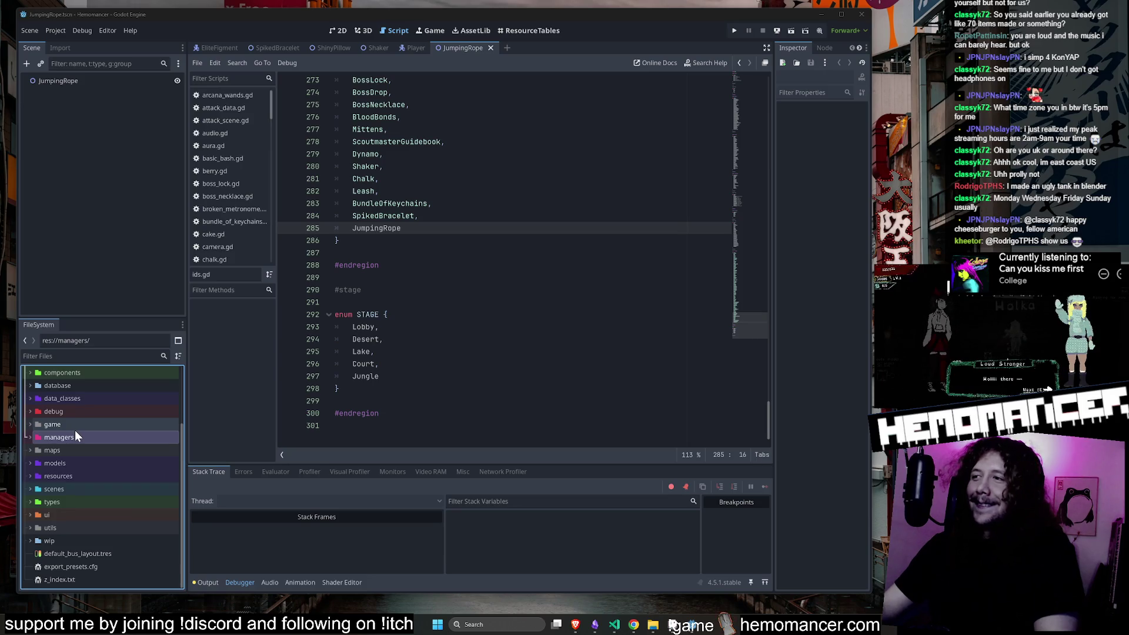
scroll(75, 435, "up", 2)
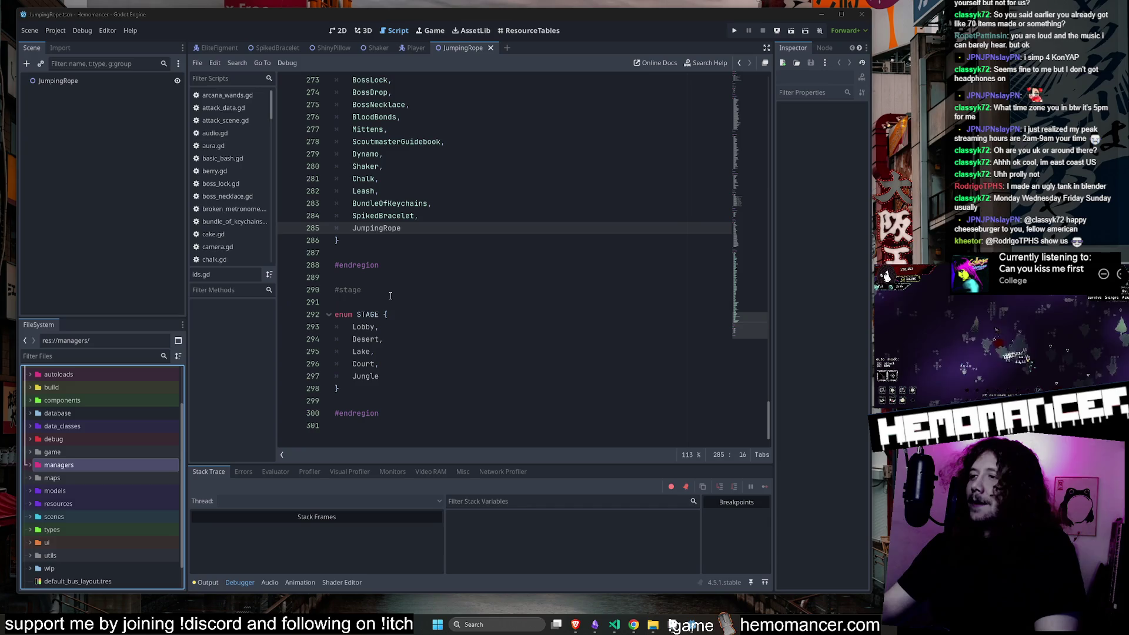
Navigate scenes/items/buffs/jumping_rope and open jumping_rope.gd in the script editor.
left_click(87, 80)
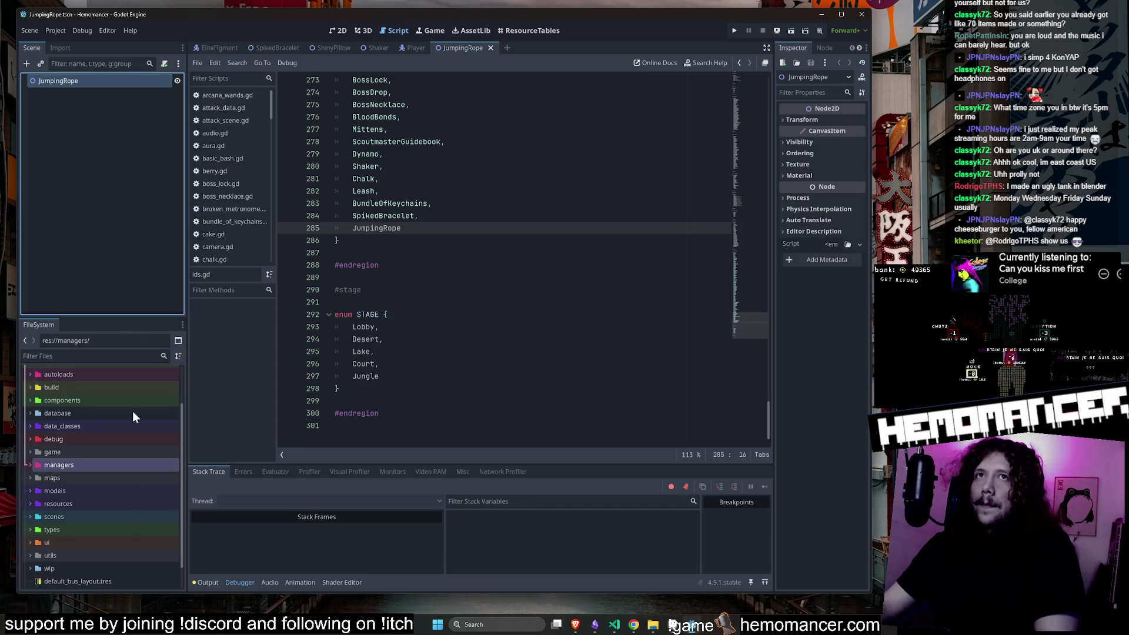
scroll(118, 489, "down", 1)
double_click(74, 490)
scroll(120, 489, "down", 3)
left_click(119, 482)
double_click(111, 469)
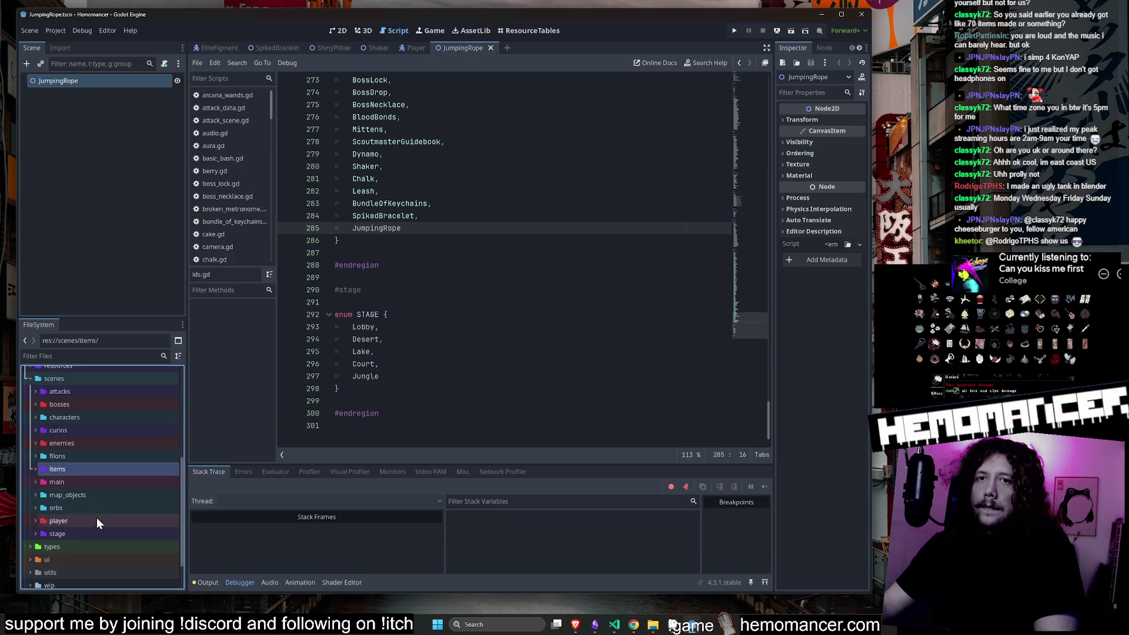
double_click(90, 467)
scroll(91, 470, "down", 2)
left_click(92, 466)
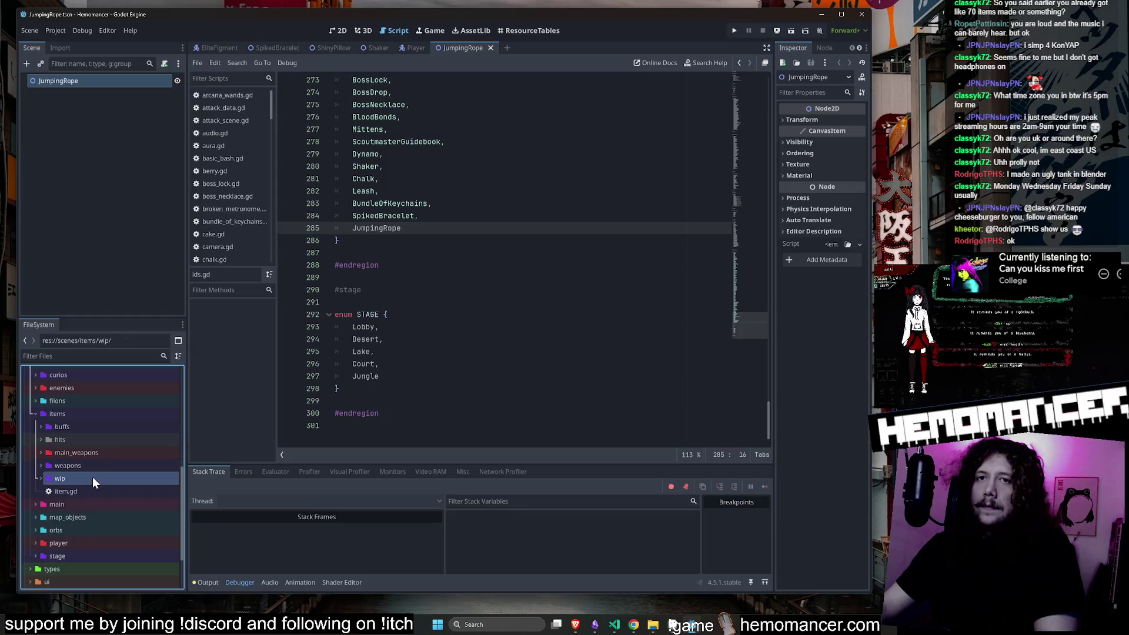
left_click(93, 478)
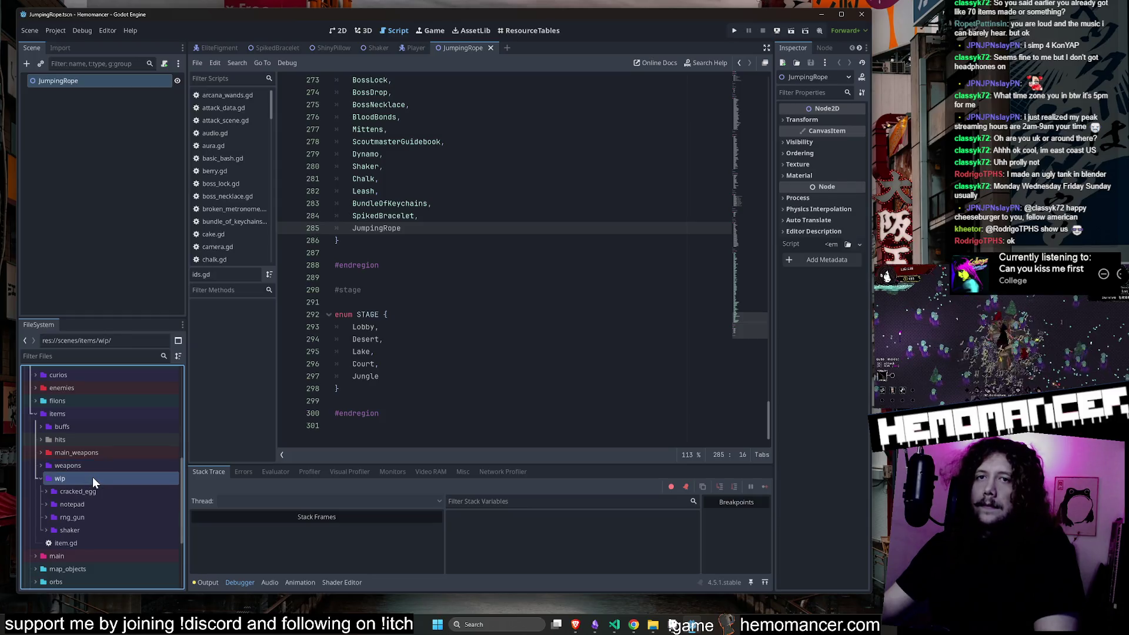
double_click(93, 428)
scroll(103, 438, "down", 5)
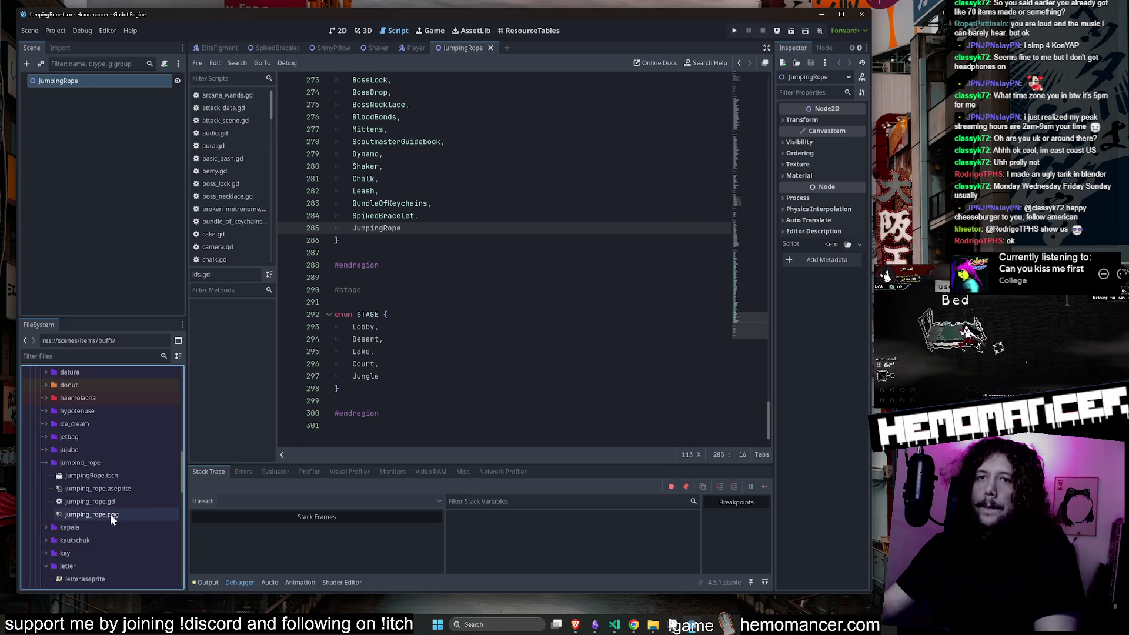
mouse_move(107, 504)
left_mouse_down()
mouse_move(155, 156)
mouse_move(138, 83)
left_mouse_up()
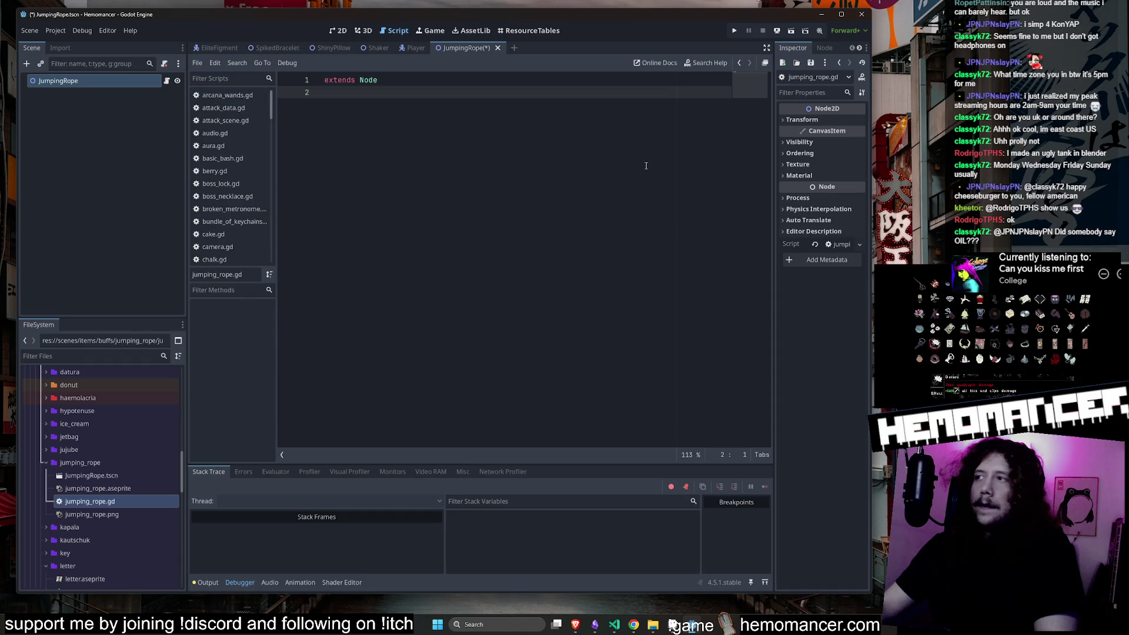
Add 'class_name JumpingRope' above extends Node and save the script.
key("Up")
key("Return")
key("Up")
type("class")
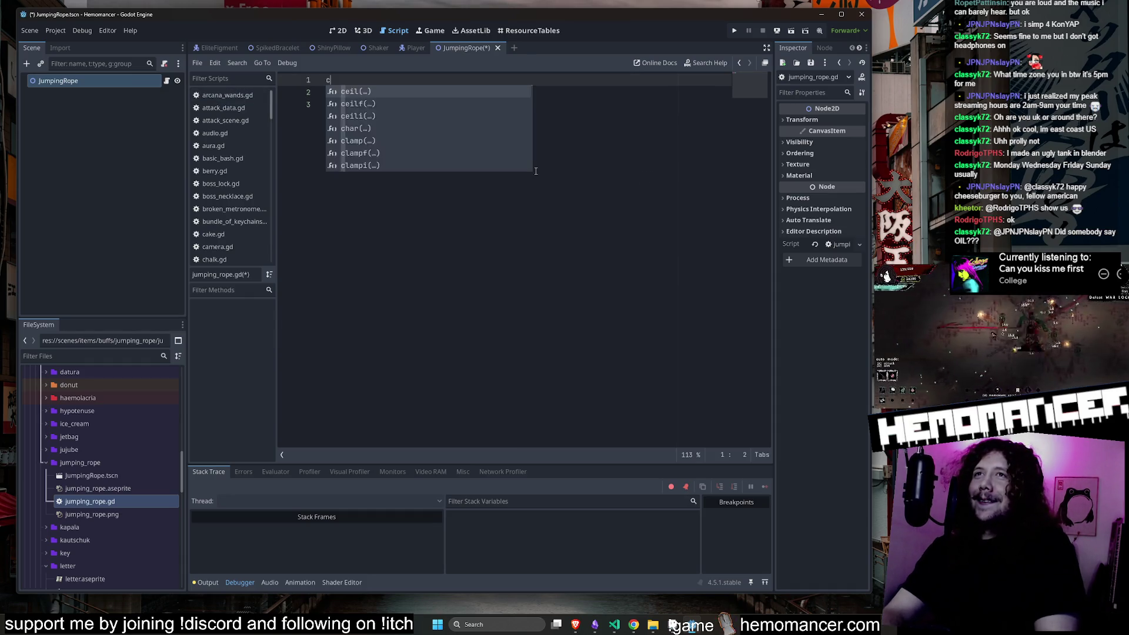
key("Down")
key("Return")
type("mping")
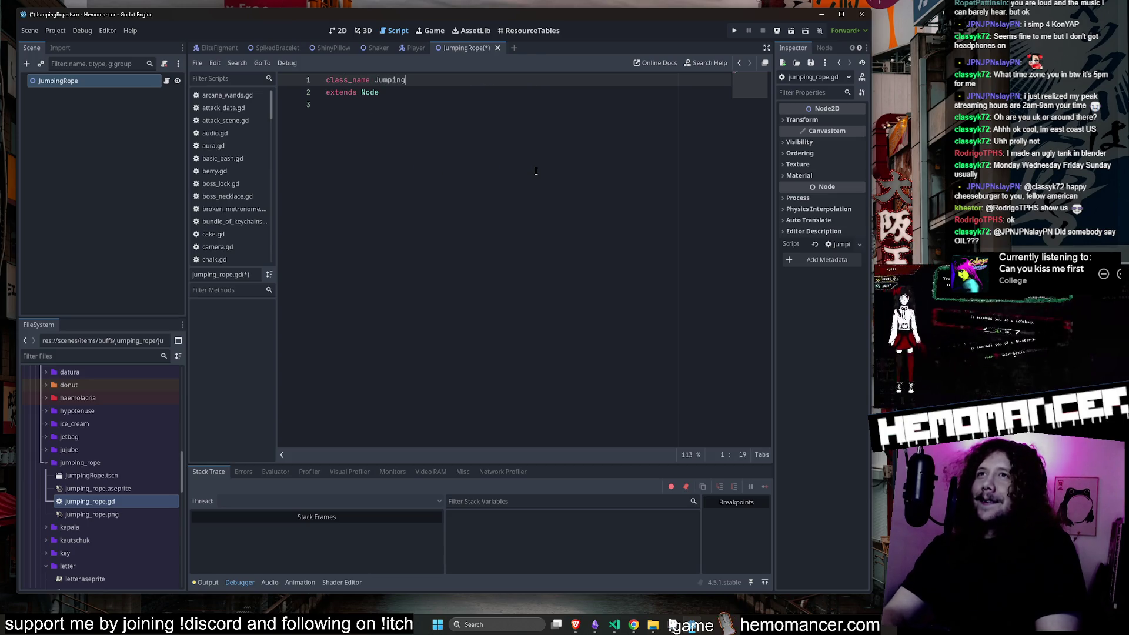
type("Rope")
key("ctrl+s")
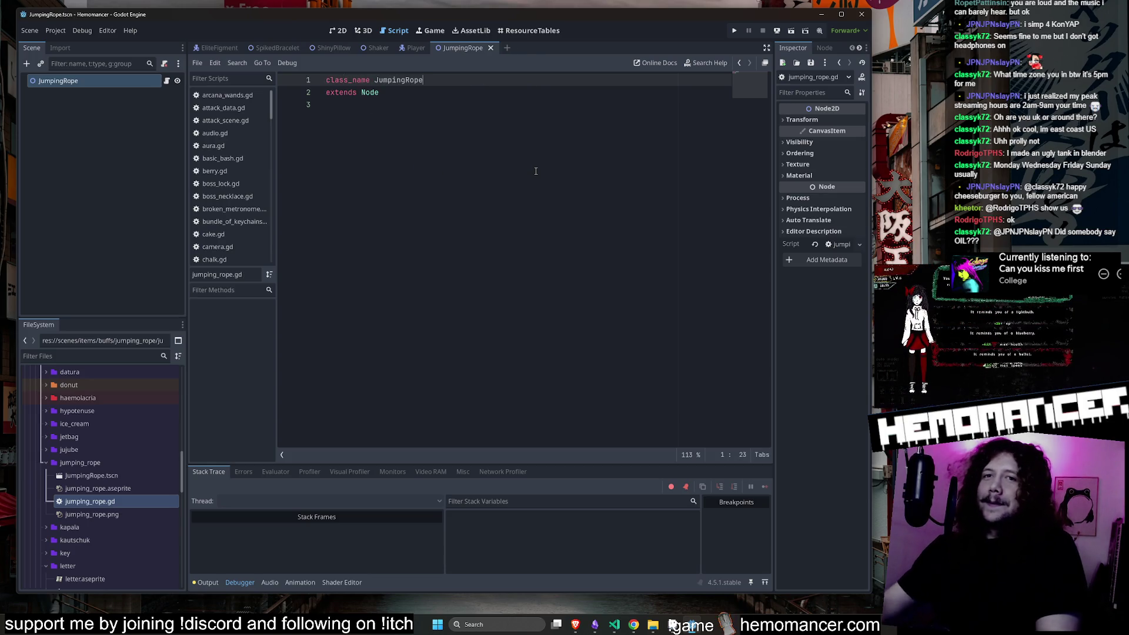
scroll(100, 460, "down", 1)
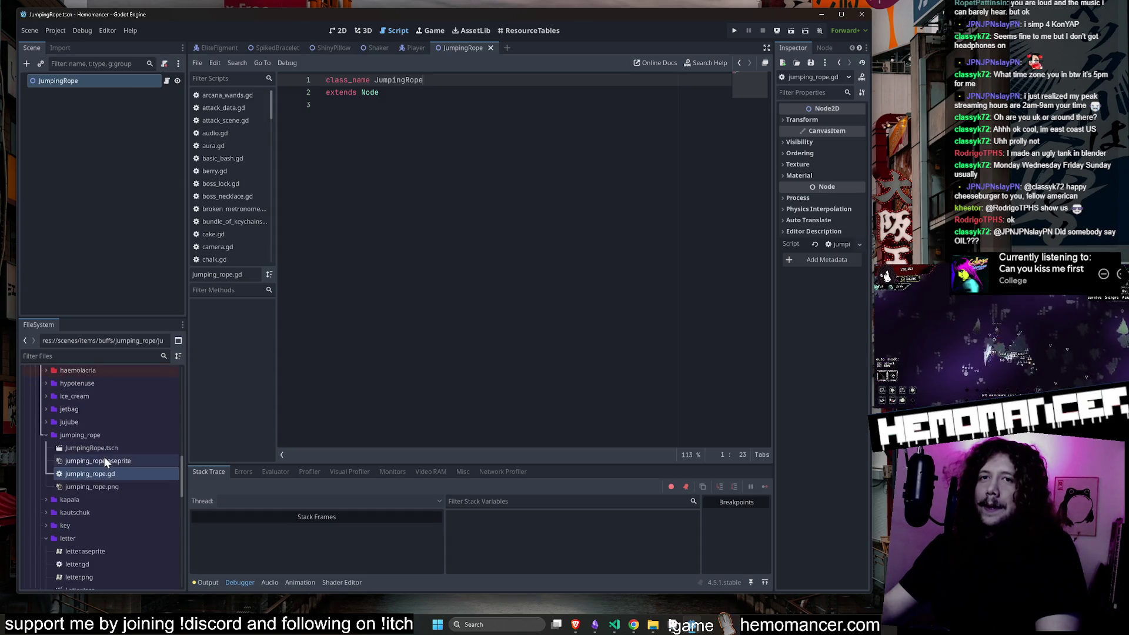
Open spiked_bracelet.gd and select its damage variable and functions on lines 4–19.
scroll(110, 500, "down", 10)
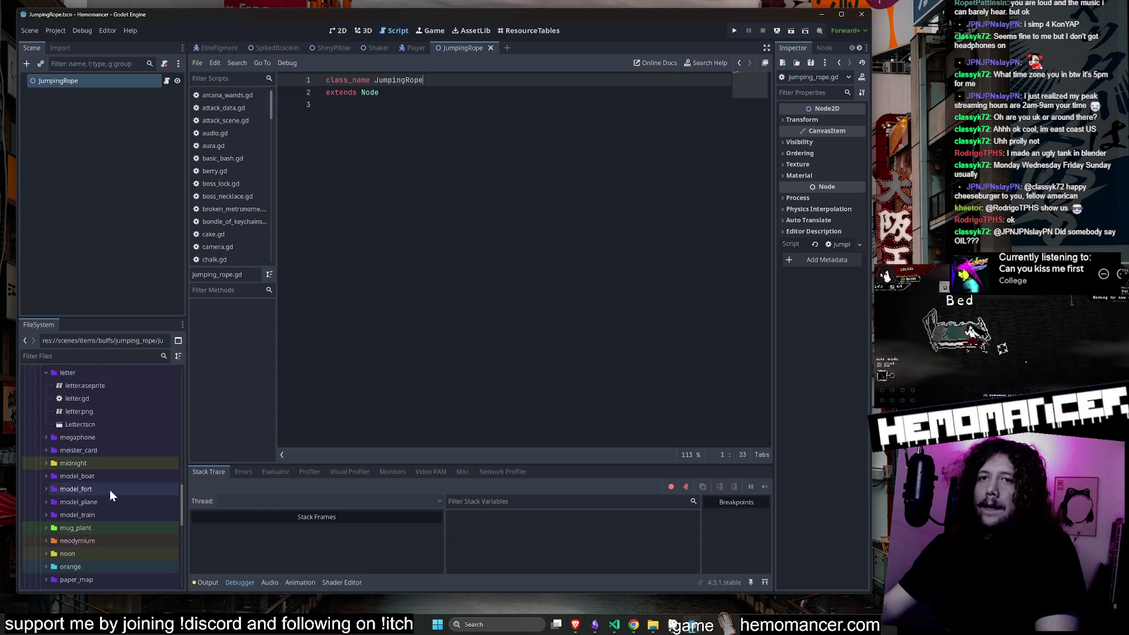
scroll(111, 484, "up", 10)
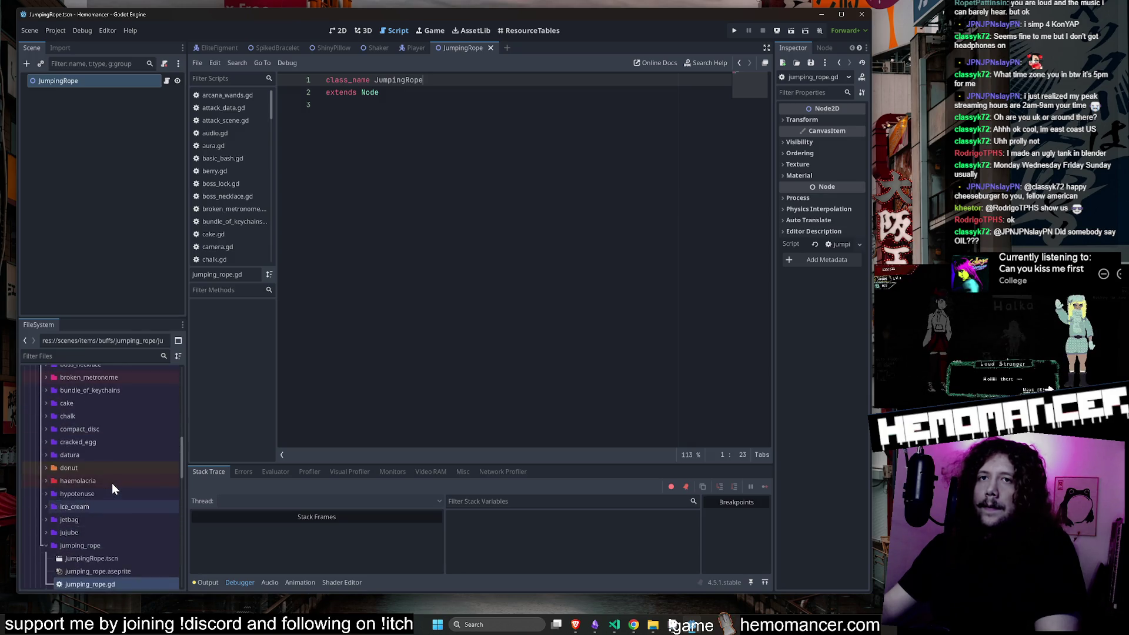
scroll(112, 482, "down", 10)
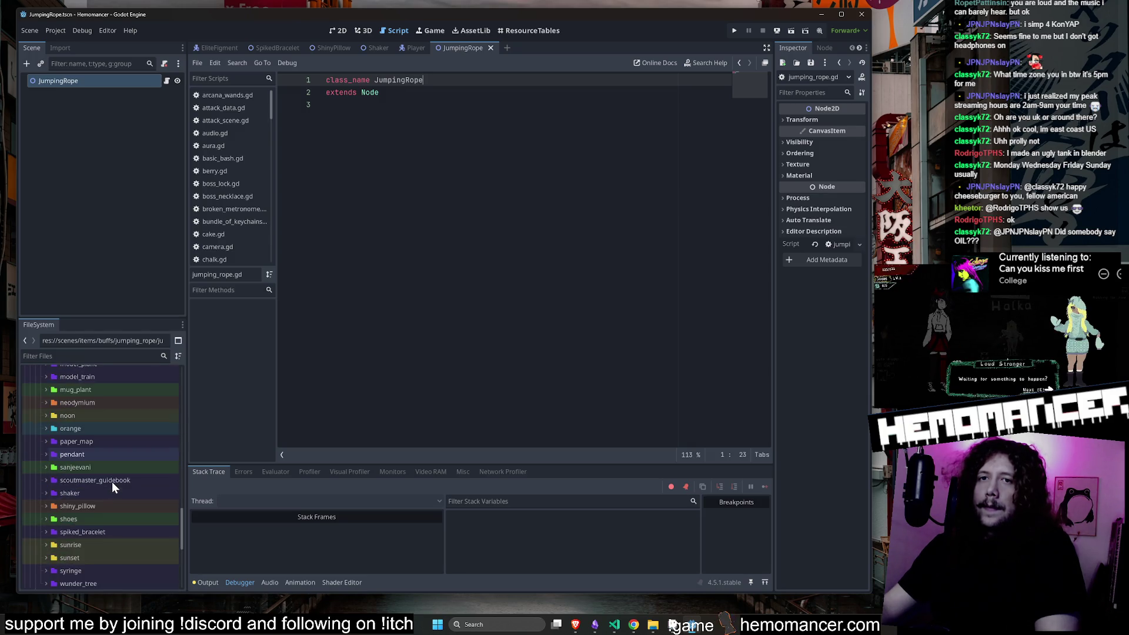
left_click(115, 535)
double_click(114, 536)
double_click(103, 581)
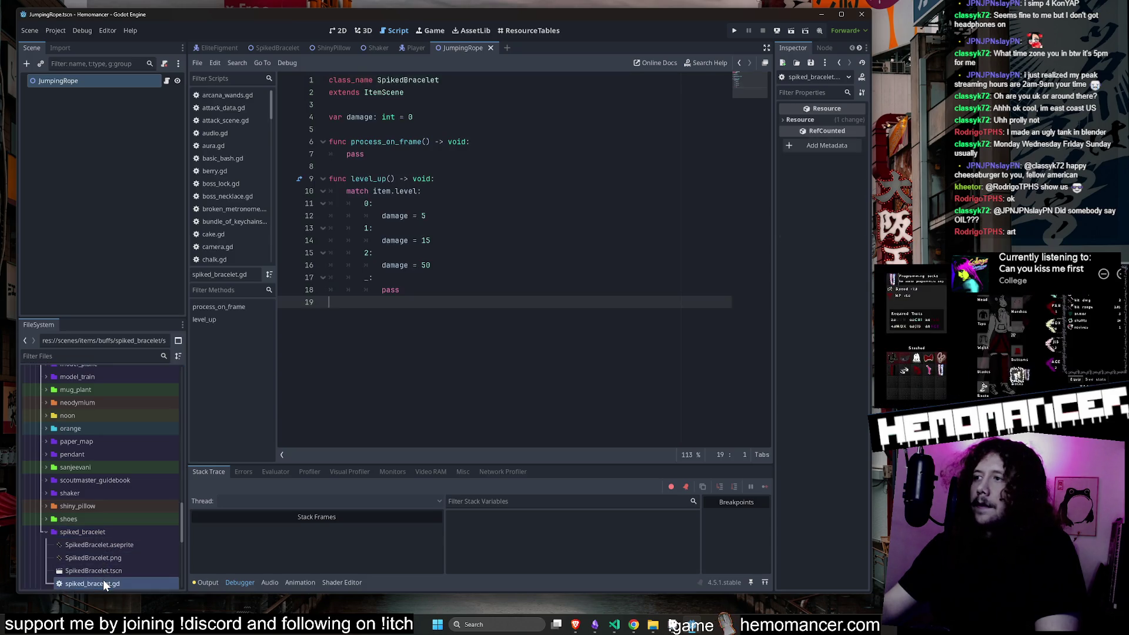
left_click_drag(488, 367, 304, 118)
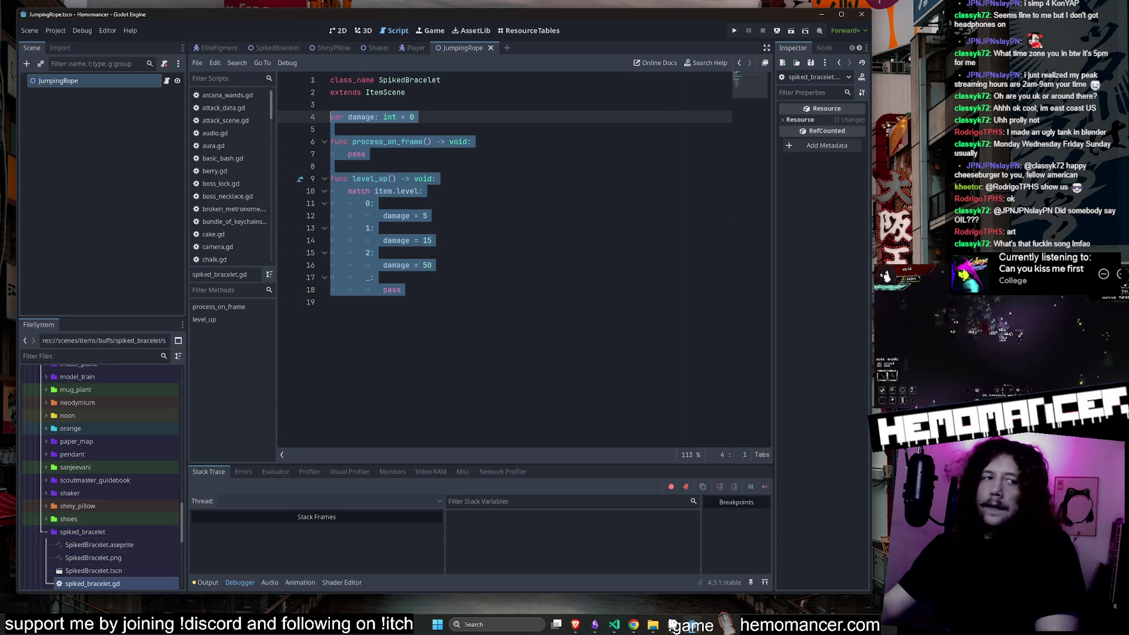
left_click(673, 624)
Inspect the first tank render, zooming in on the tank and its turret and back out.
left_click(860, 294)
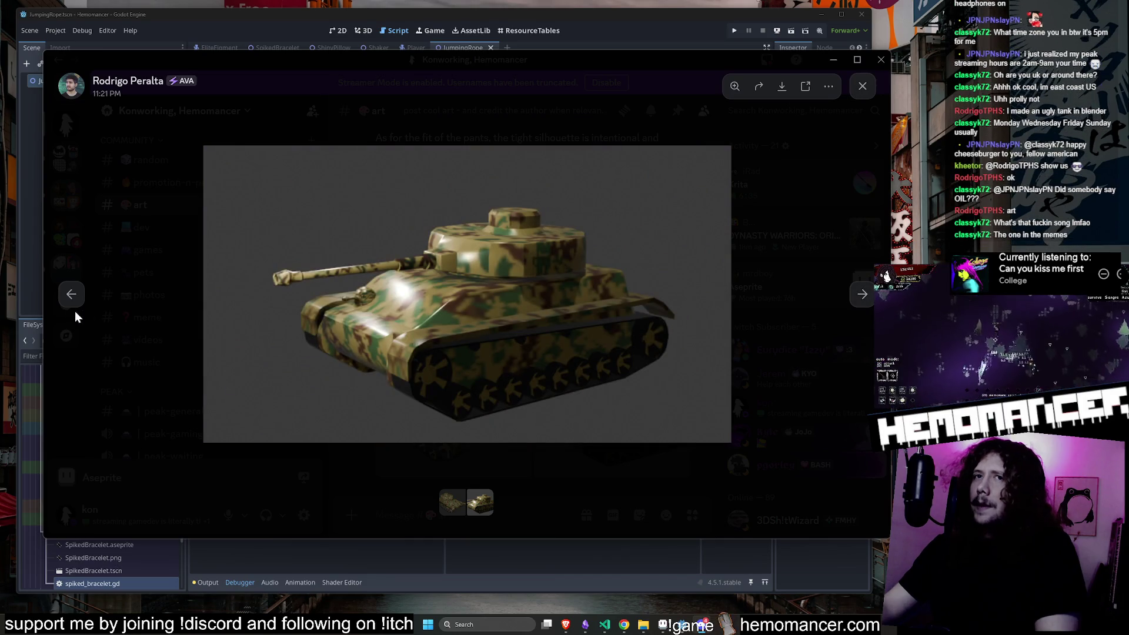
left_click(72, 298)
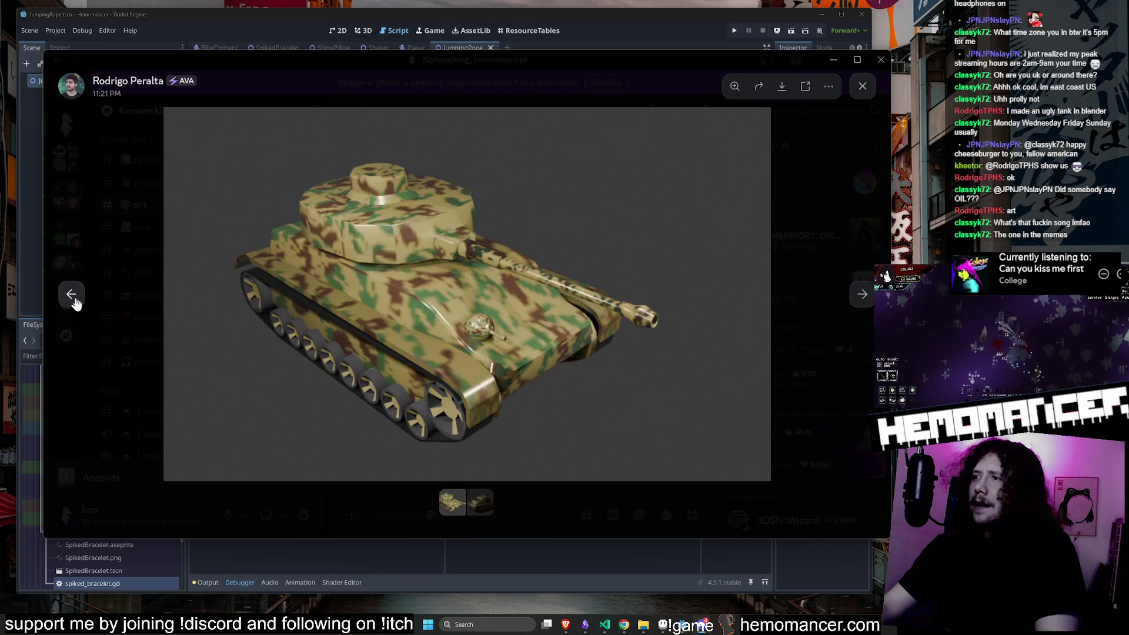
left_click(461, 290)
left_click(460, 292)
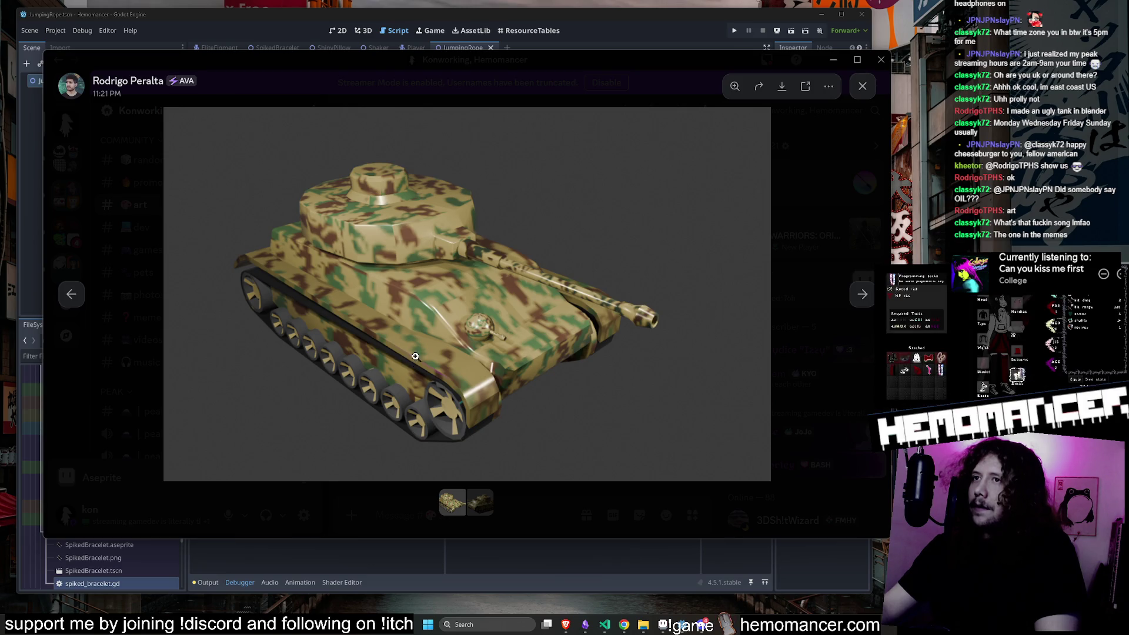
left_click(387, 240)
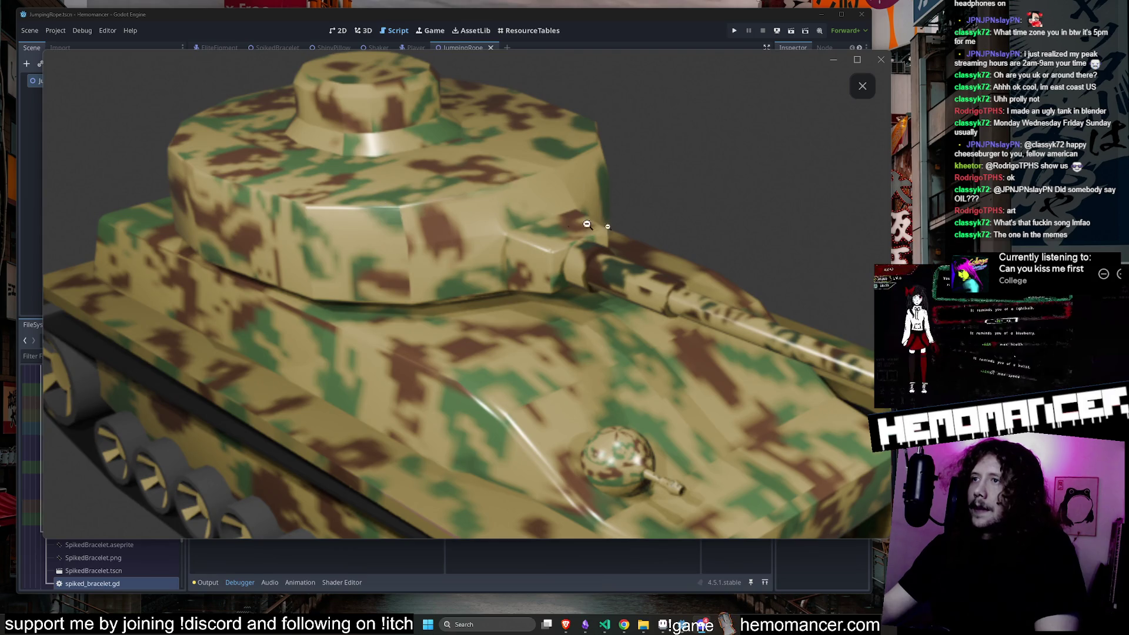
left_click(627, 303)
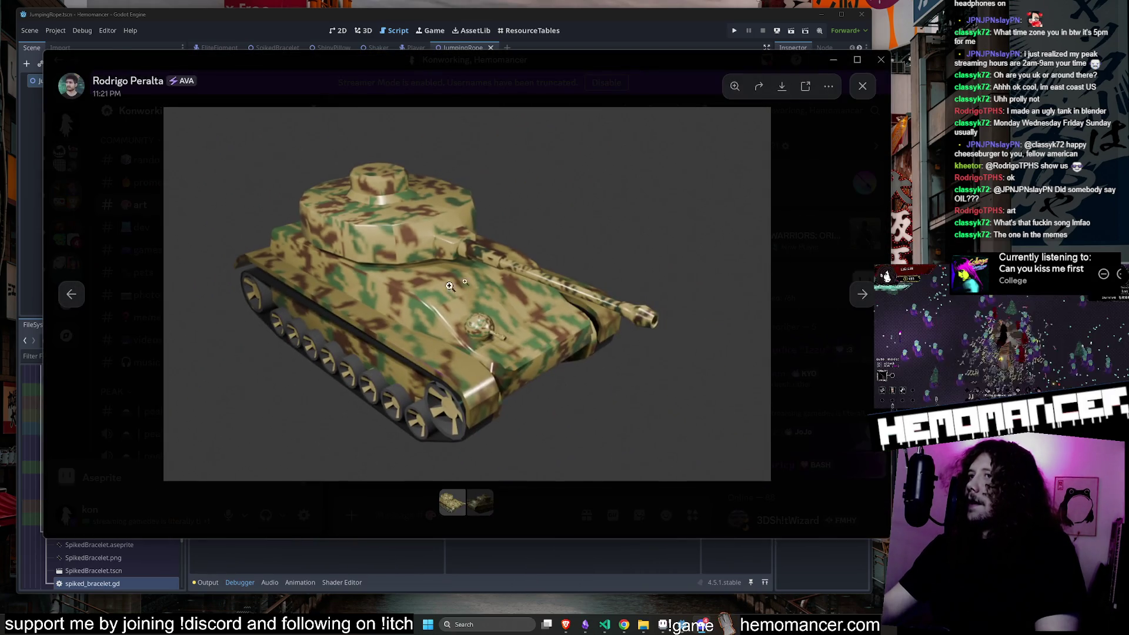
left_click(474, 353)
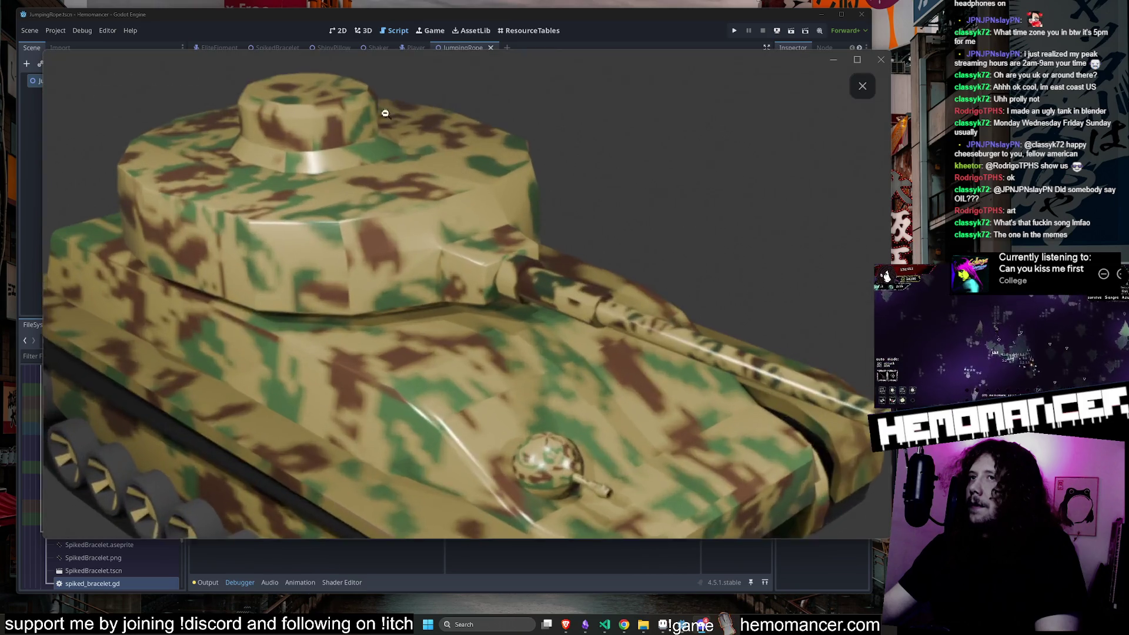
left_click(415, 209)
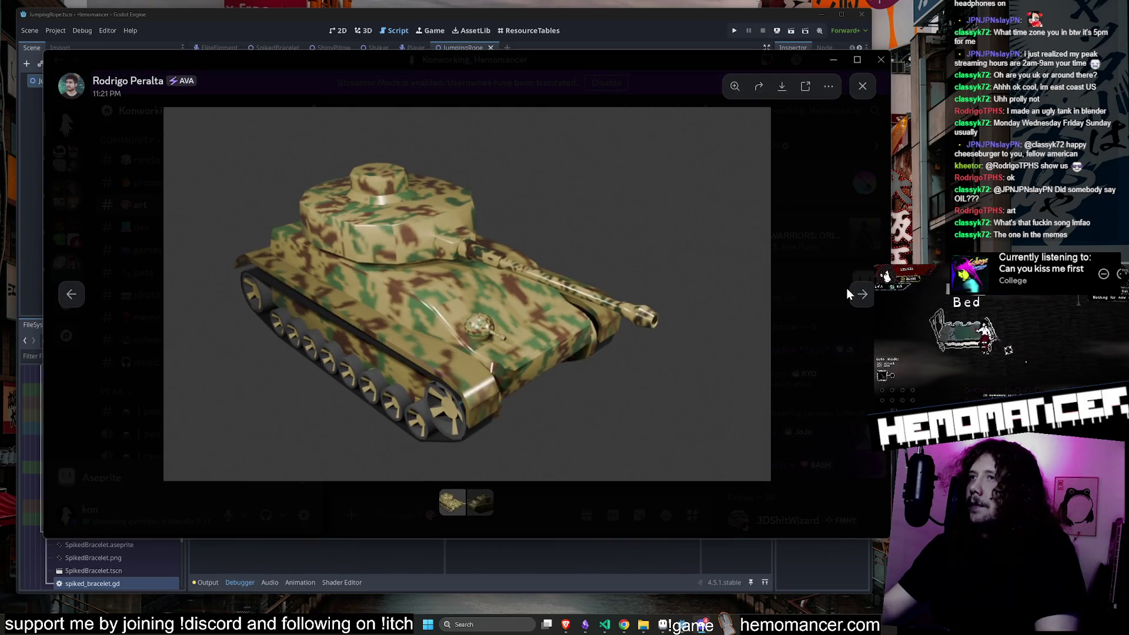
View the second tank render zoomed on its hull and tracks, then return to the first.
left_click(847, 288)
left_click(600, 406)
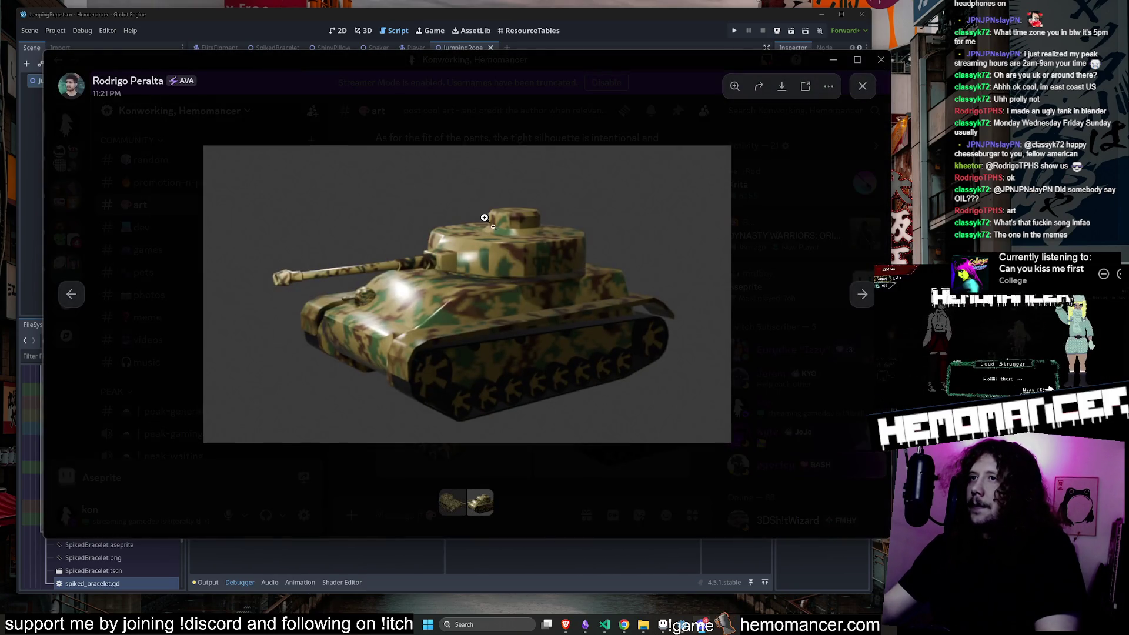
left_click(459, 292)
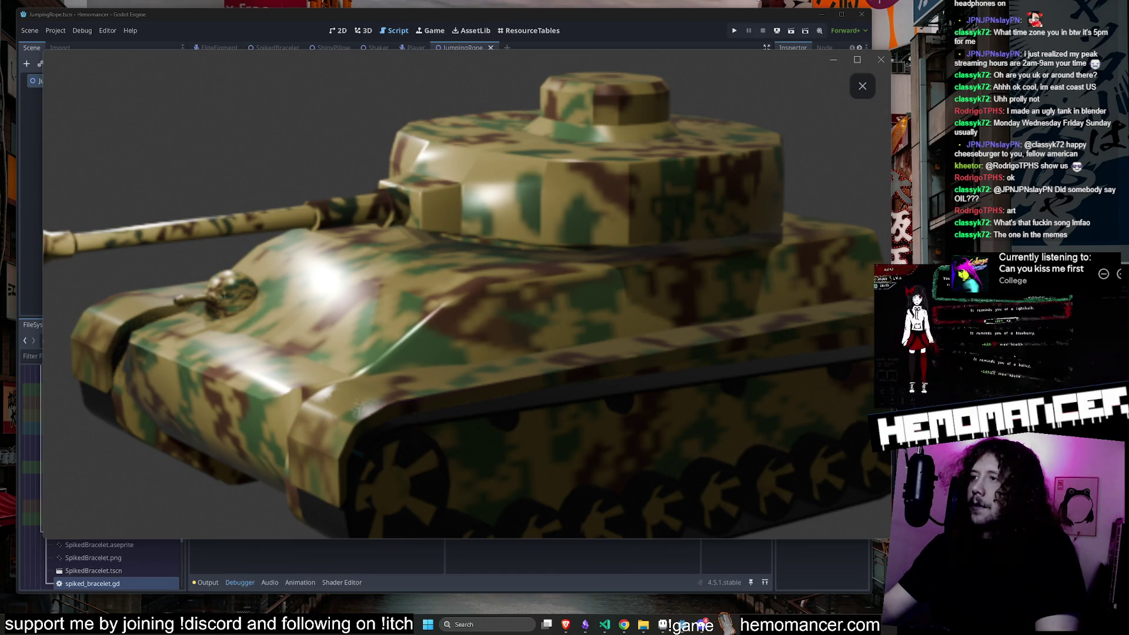
left_click(557, 391)
left_click(557, 391)
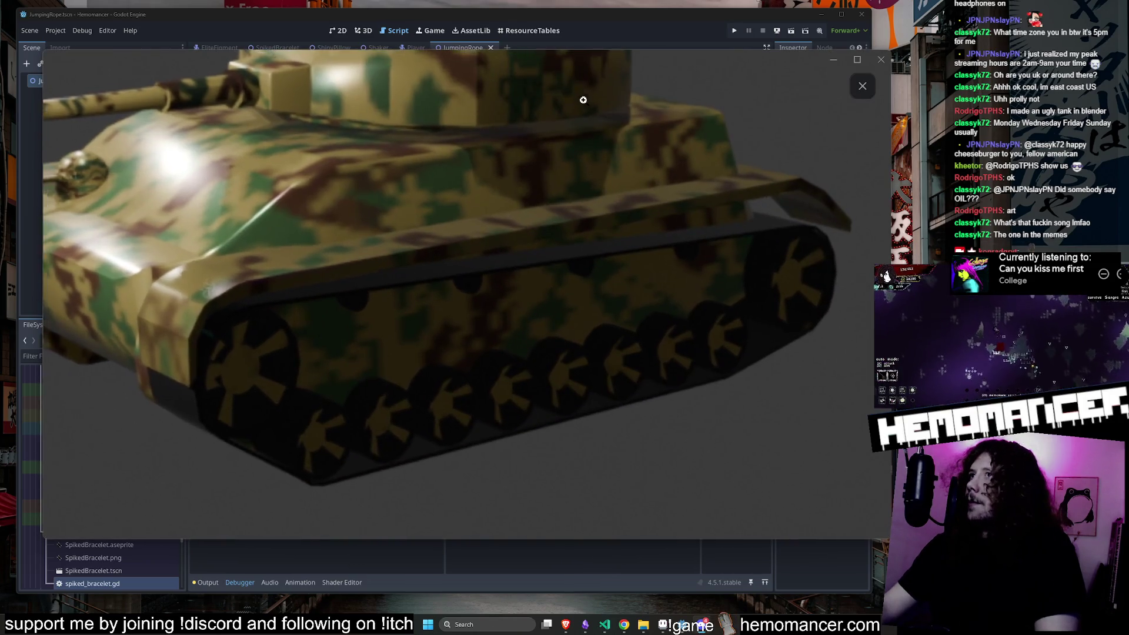
left_click(427, 263)
left_click(442, 499)
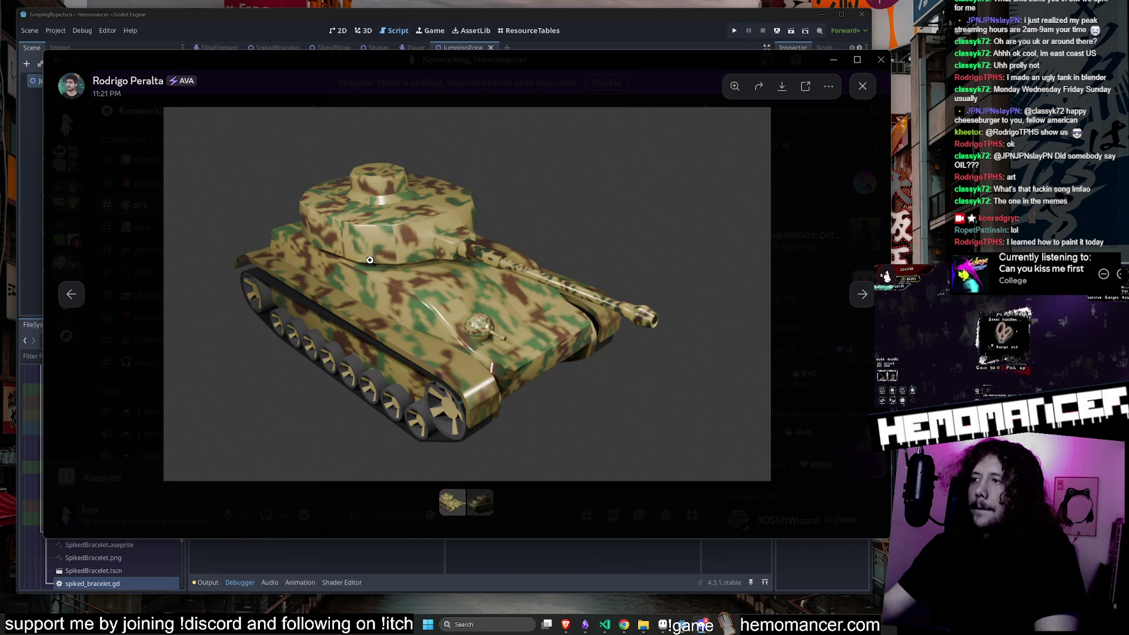
Move the image viewer aside to reveal Godot, then bring the Discord chat back.
mouse_move(511, 65)
left_mouse_down()
mouse_move(528, 65)
mouse_move(498, 97)
mouse_move(482, 69)
left_mouse_up()
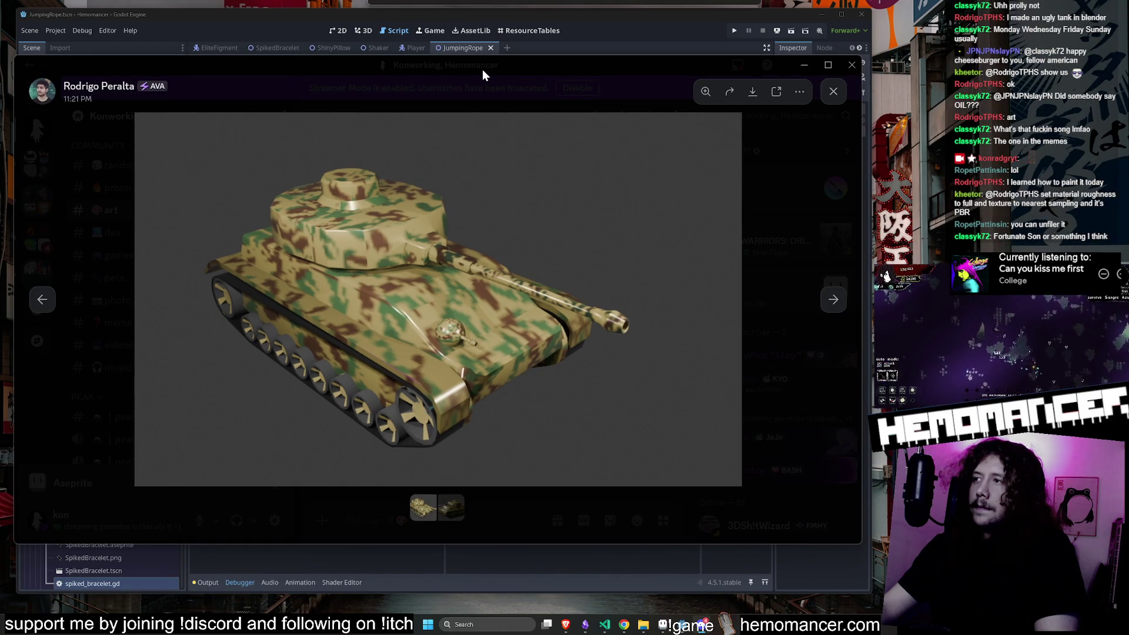
mouse_move(483, 69)
left_mouse_down()
mouse_move(89, 278)
mouse_move(0, 282)
left_mouse_up()
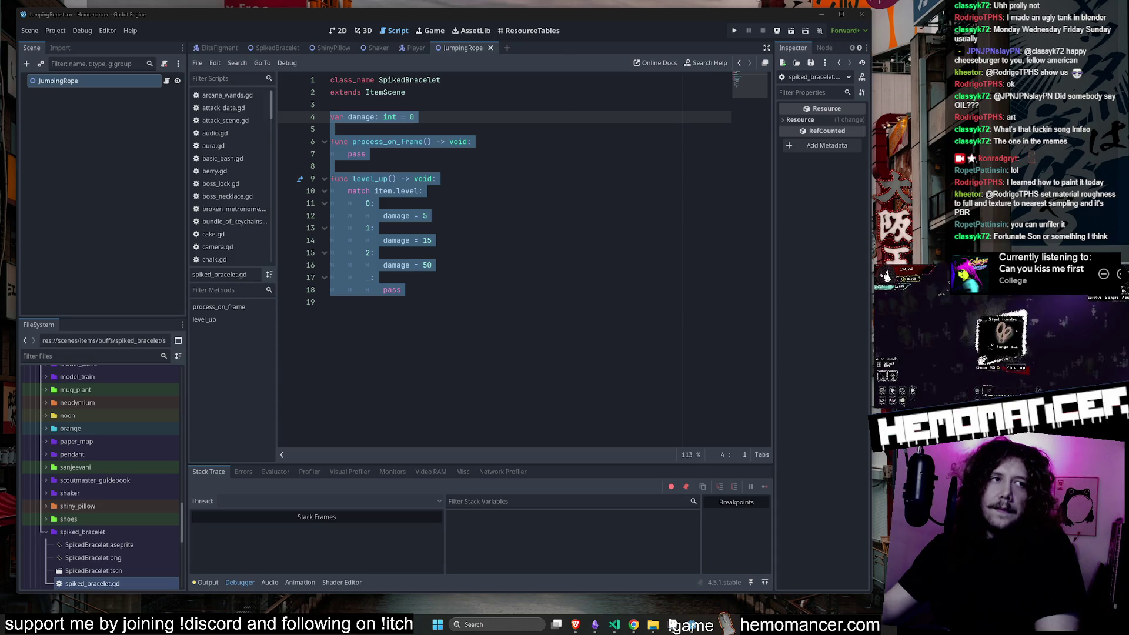
left_click(673, 624)
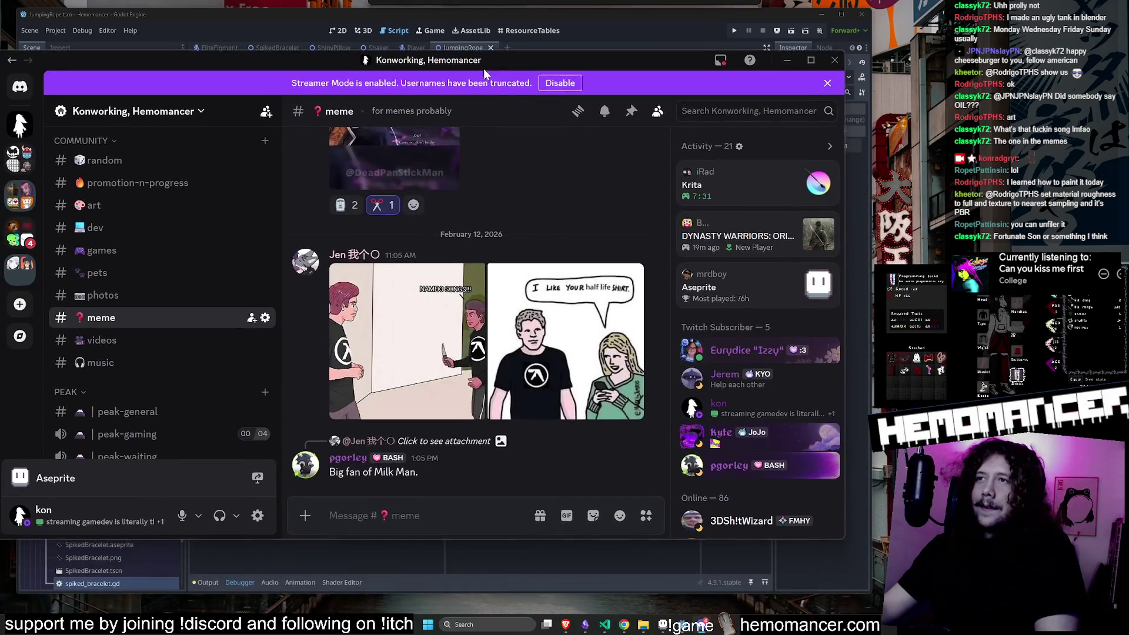
Look through the enlarged meme images, scroll the #meme channel, and return to Godot.
left_click(406, 340)
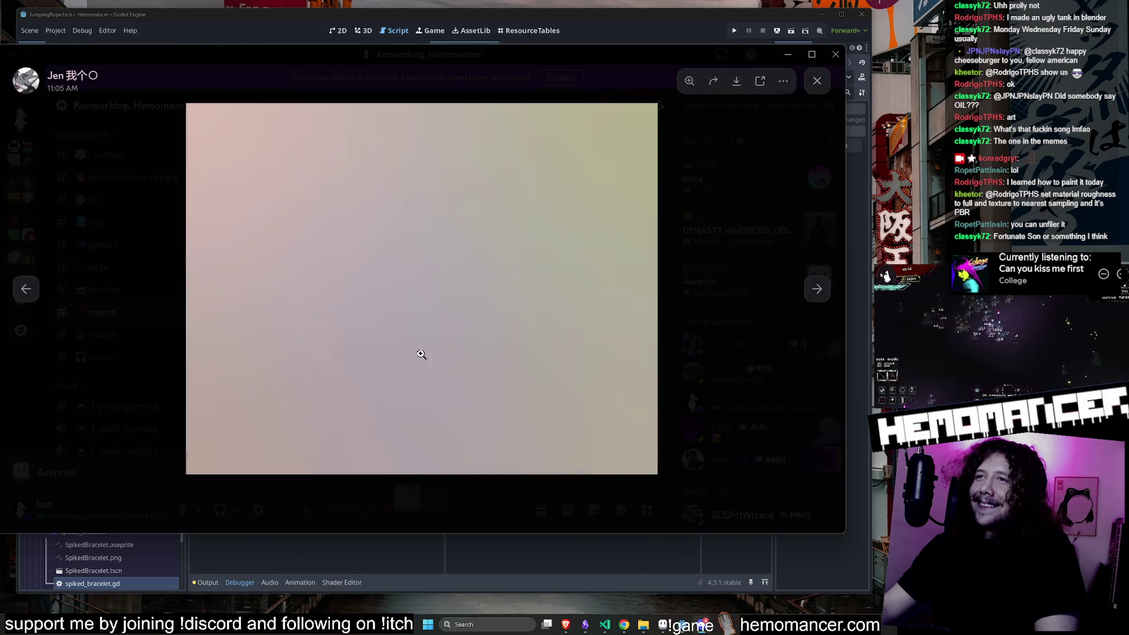
left_click(816, 293)
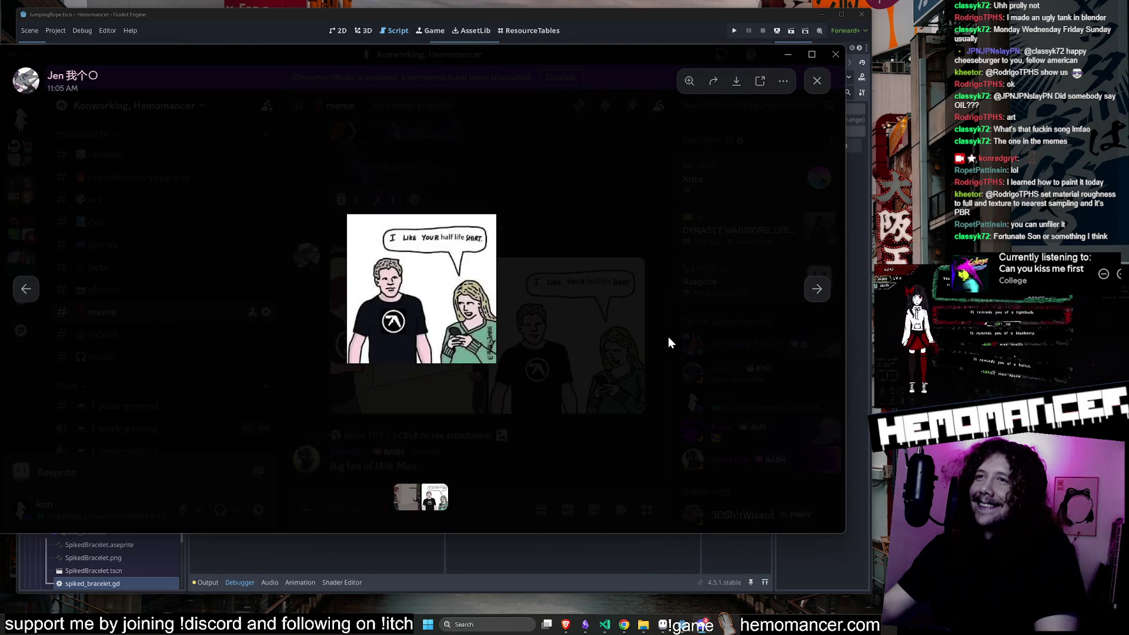
left_click(668, 336)
scroll(441, 416, "up", 2)
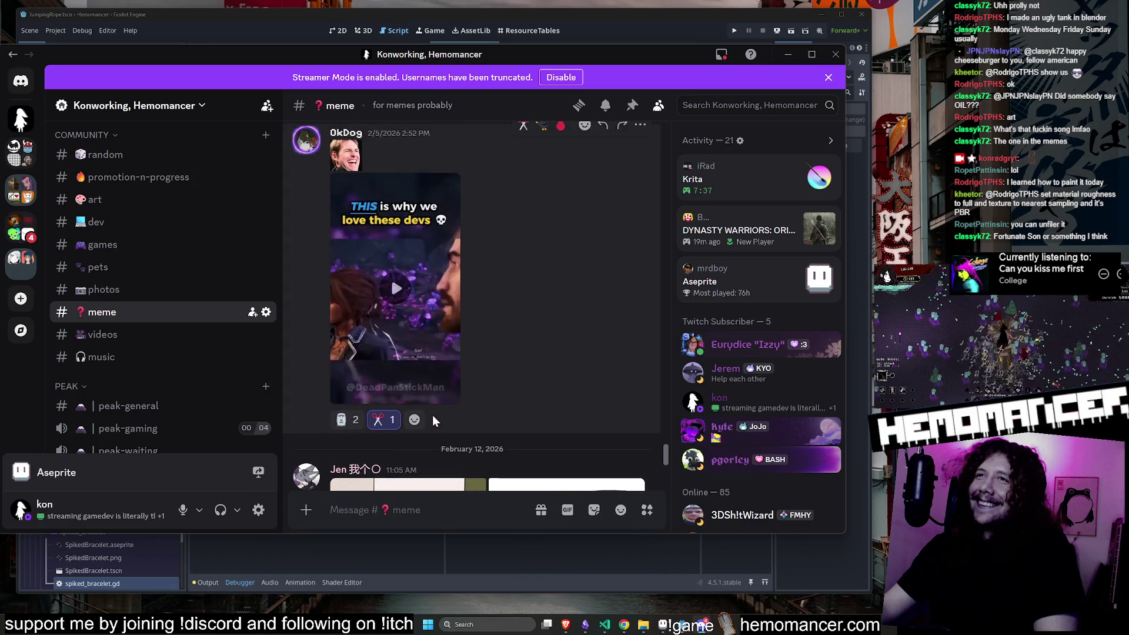
scroll(413, 242, "down", 4)
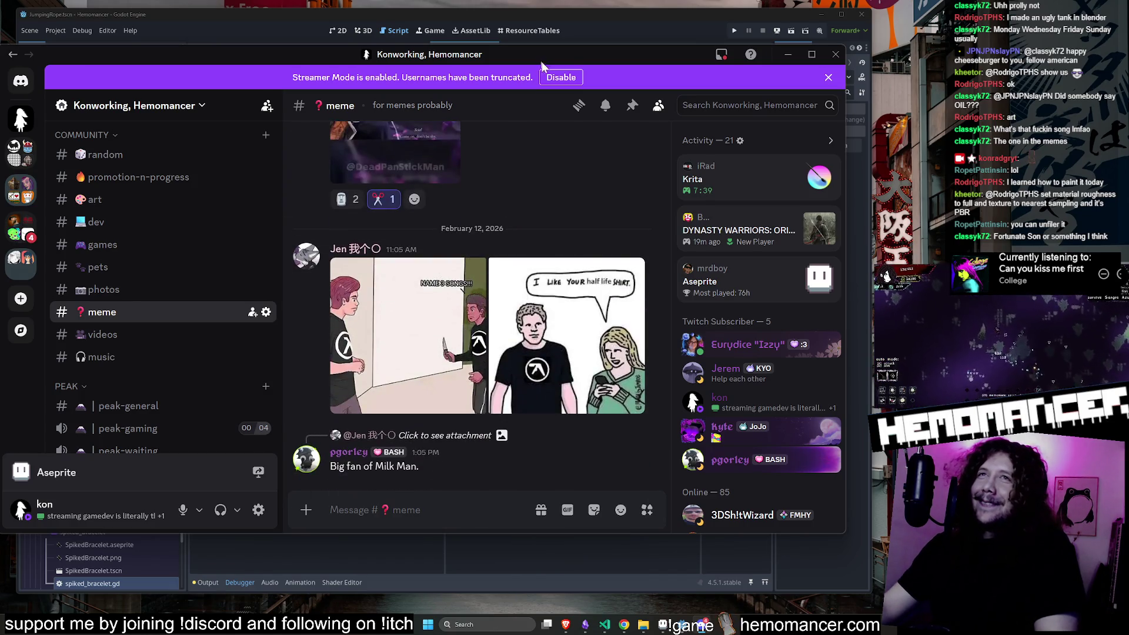
key("alt+Tab")
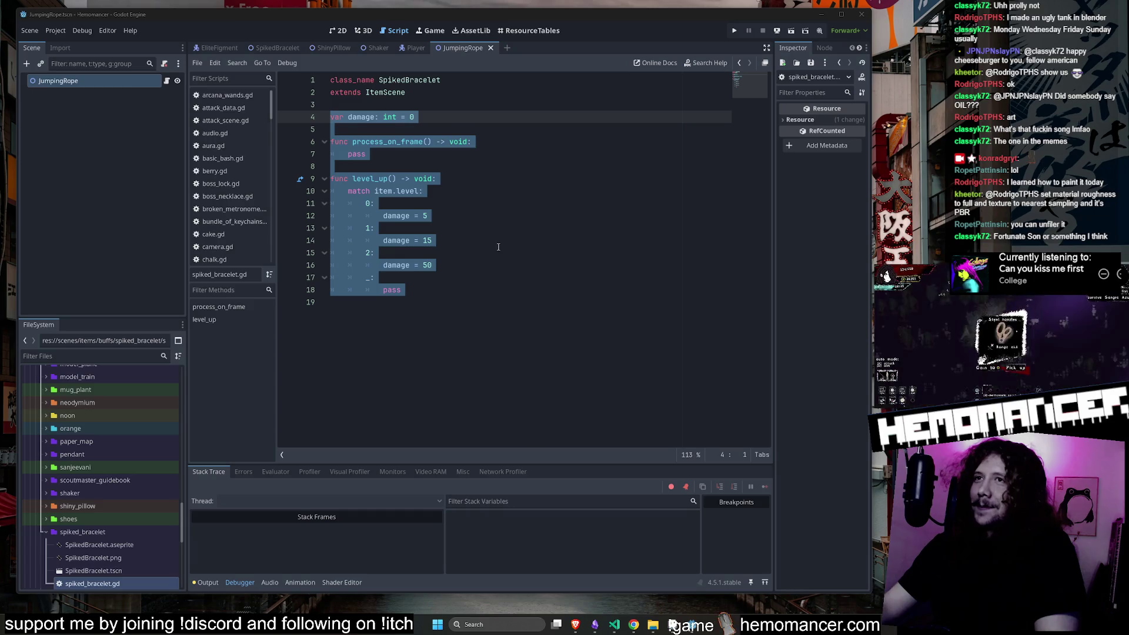
Restore spiked_bracelet.gd's damage values 5, 15 and 50 after the undos, and save it.
left_click_drag(424, 290, 447, 278)
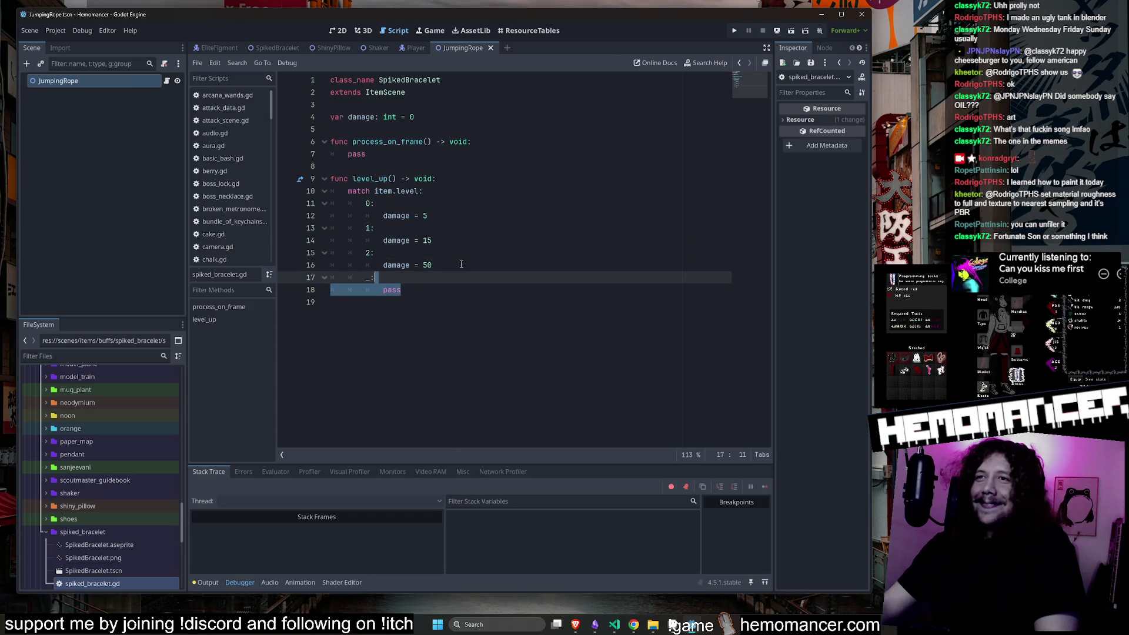
key("ctrl+z")
key("ctrl+z")
key("ctrl+z")
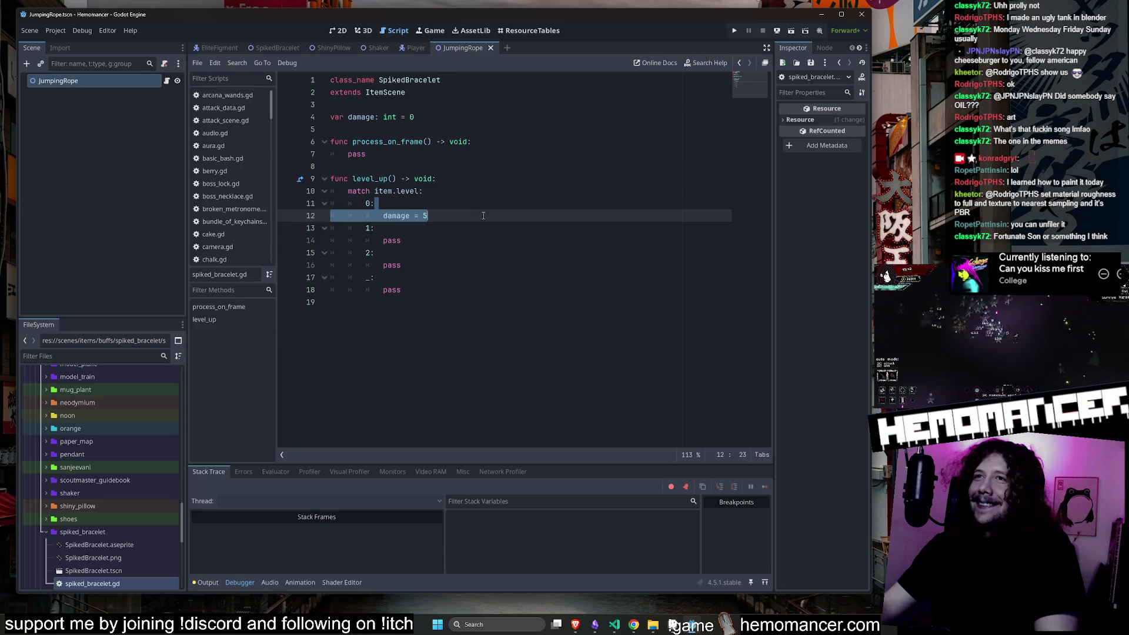
key("ctrl+z")
key("ctrl+s")
left_click(366, 117)
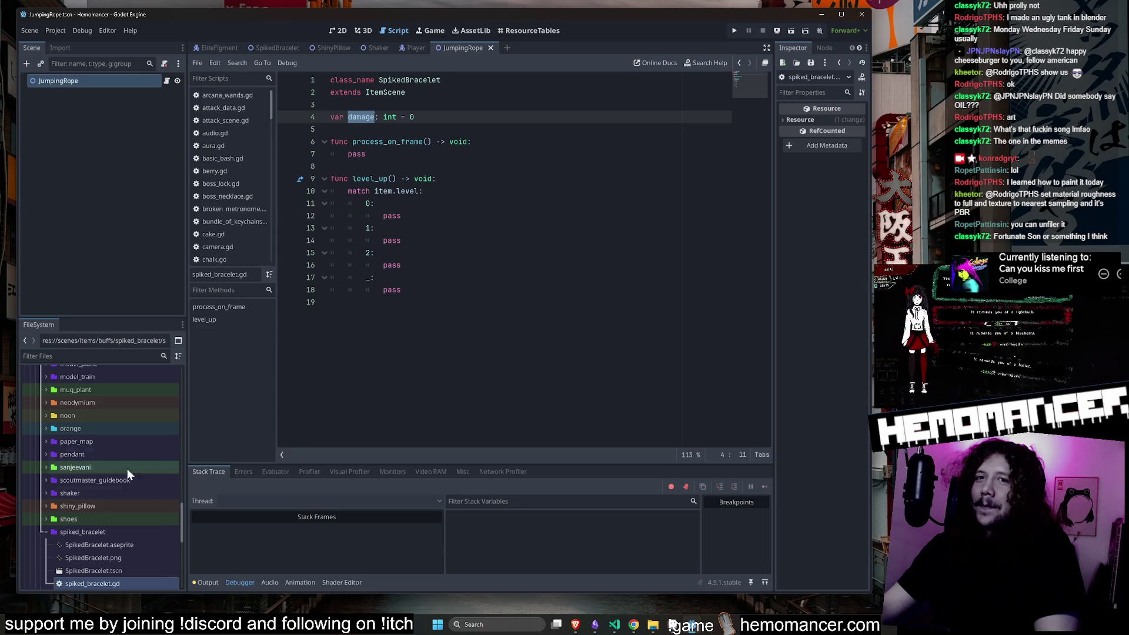
double_click(100, 584)
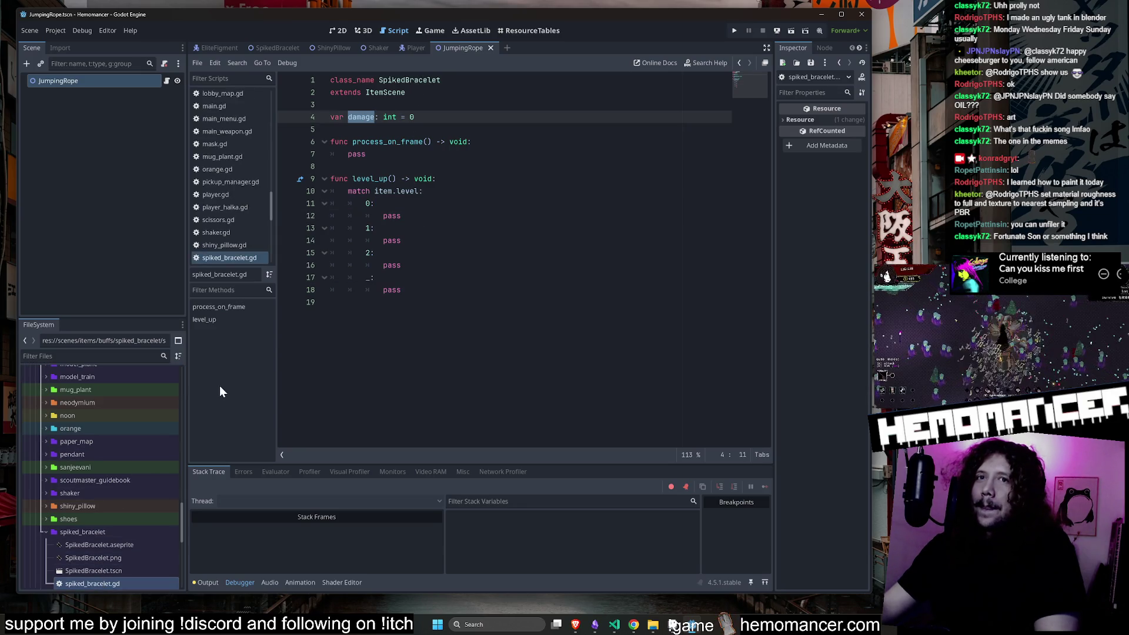
key("ctrl+y")
key("ctrl+y")
key("ctrl+y")
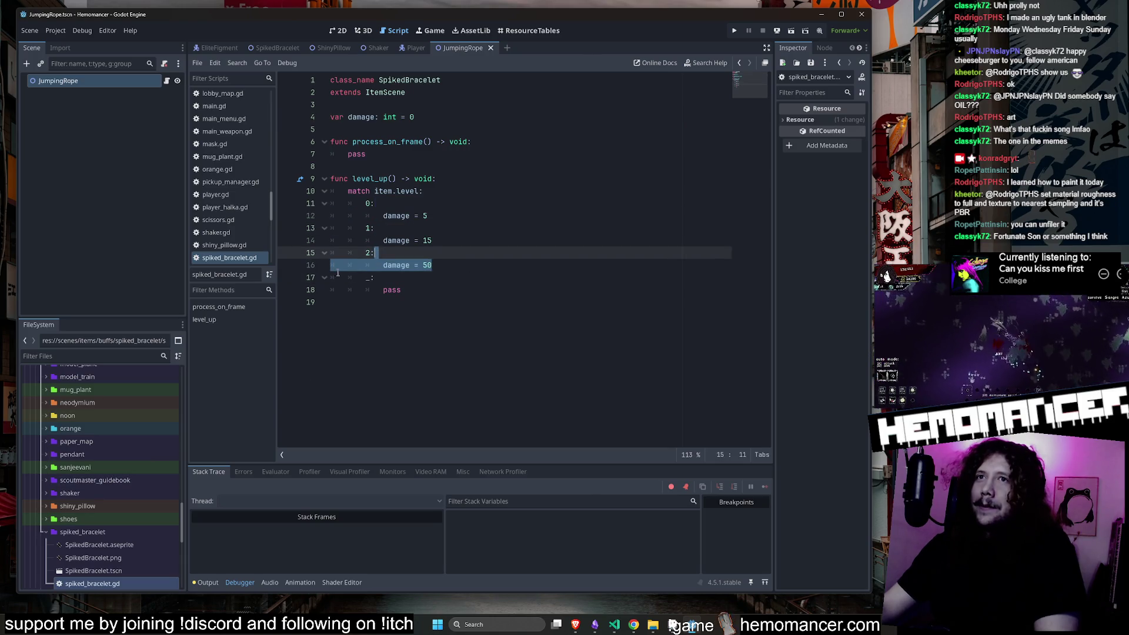
left_click(561, 167)
key("ctrl+s")
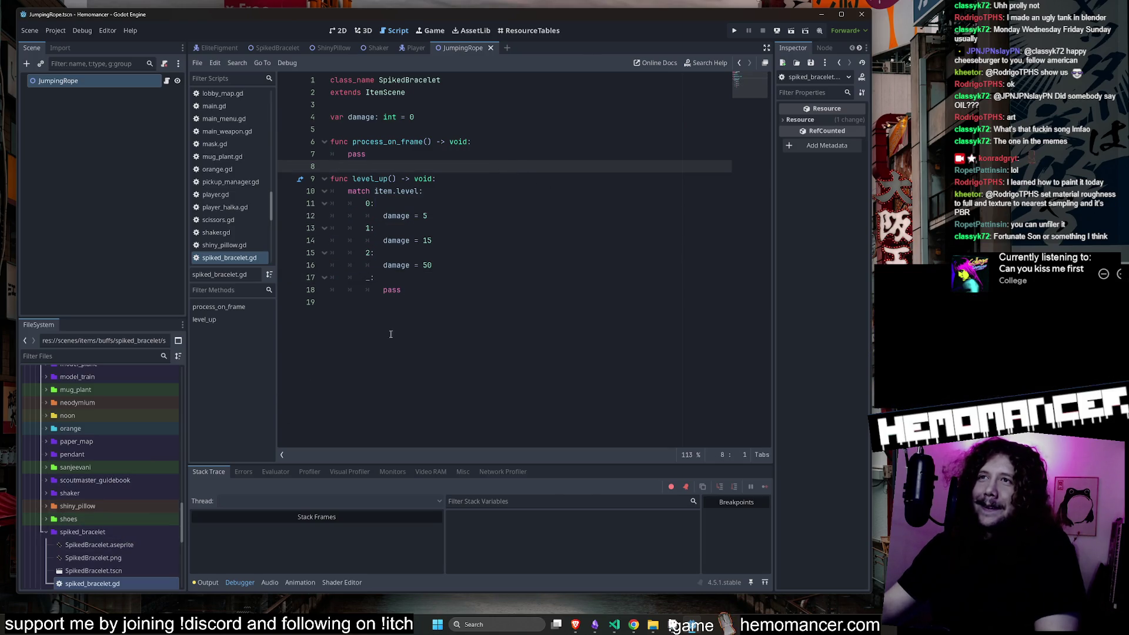
Select the bracelet code below the class_name line and open jumping_rope.gd.
key("ctrl+a")
left_click_drag(428, 325, 309, 89)
key("ctrl+c")
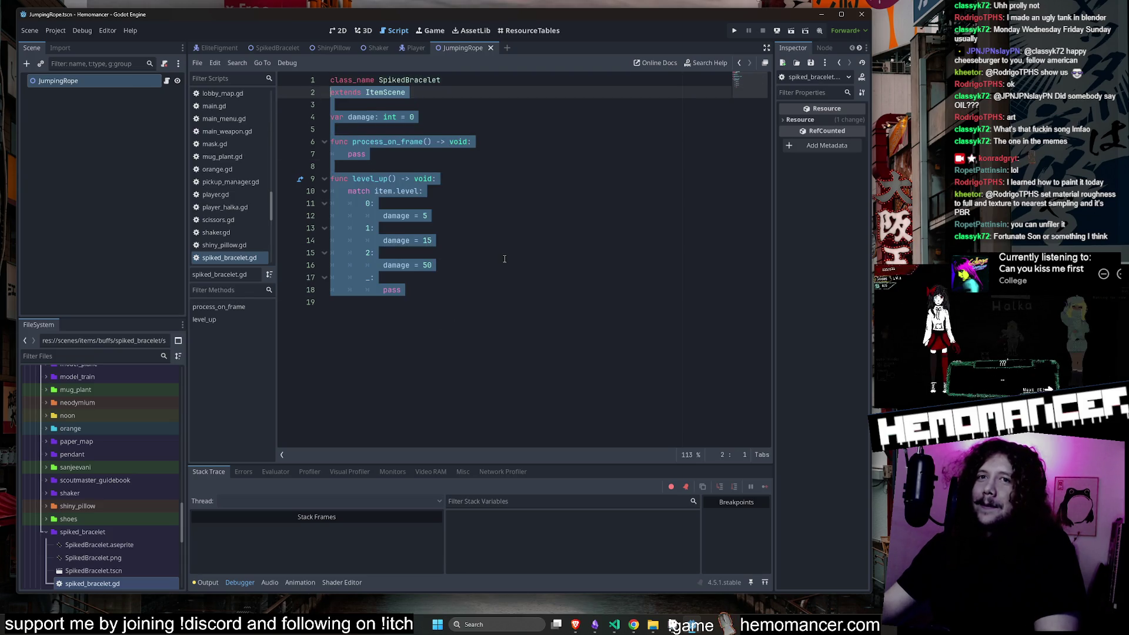
scroll(125, 478, "up", 10)
double_click(113, 447)
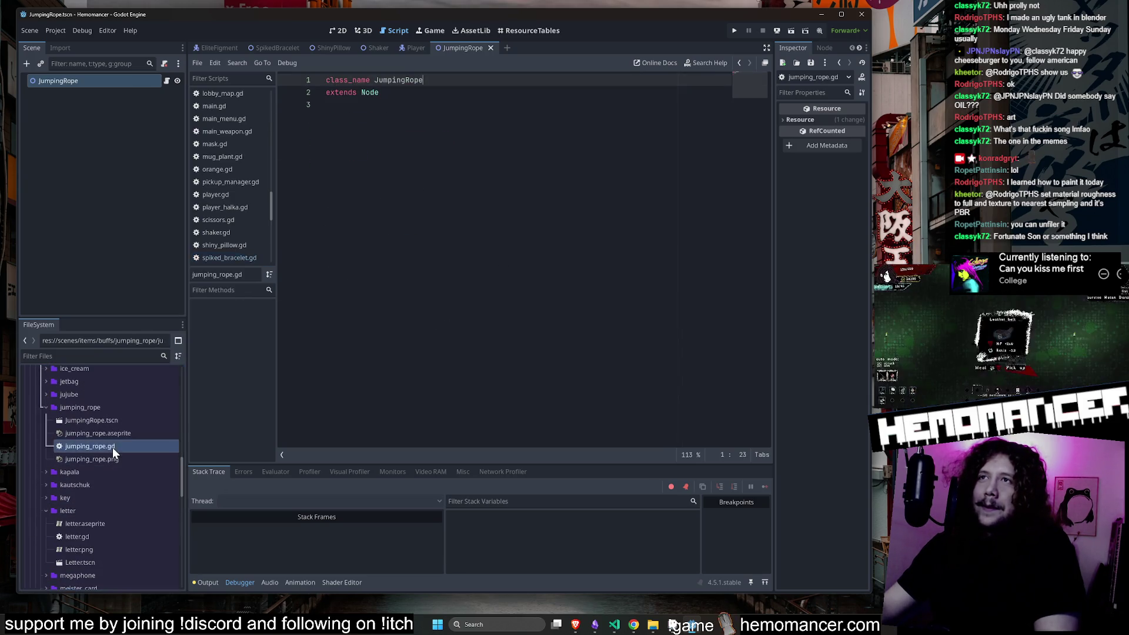
Replace jumping_rope.gd's extends Node line with the pasted bracelet code and save.
left_click_drag(551, 313, 327, 93)
key("ctrl+v")
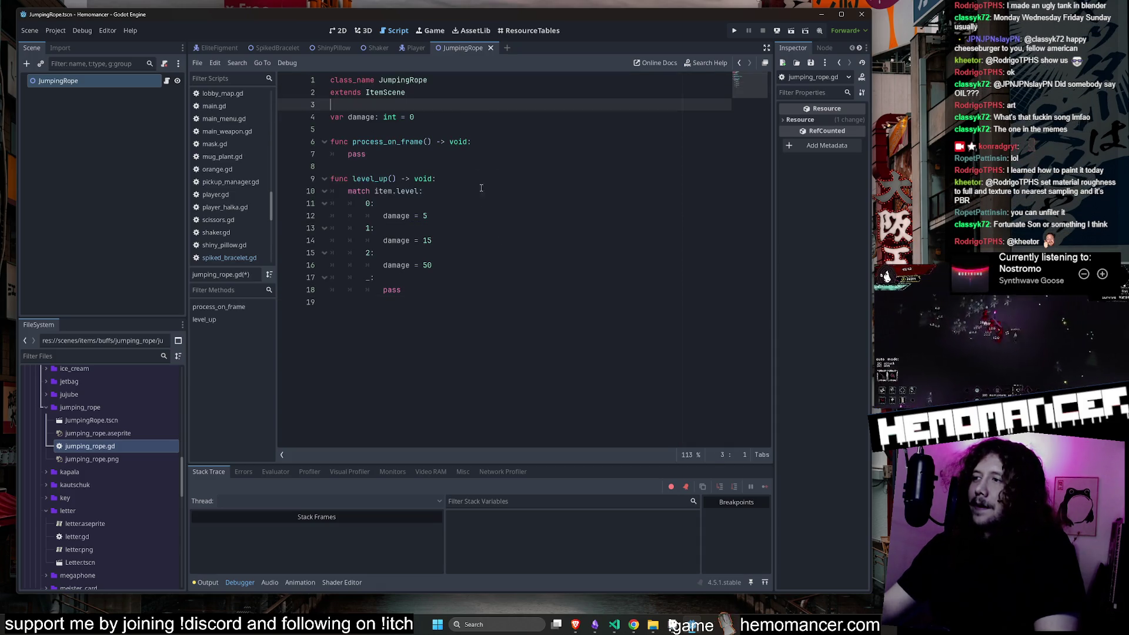
left_click(474, 280)
key("ctrl+s")
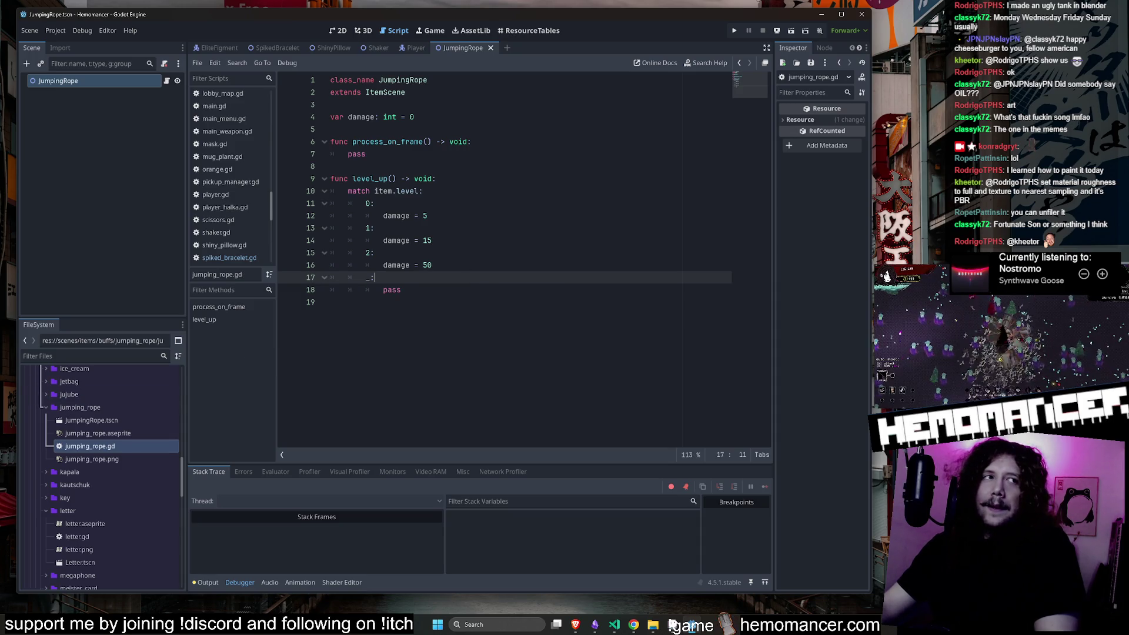
Check the taskbar window twice, then return to the script's damage declaration.
left_click(673, 626)
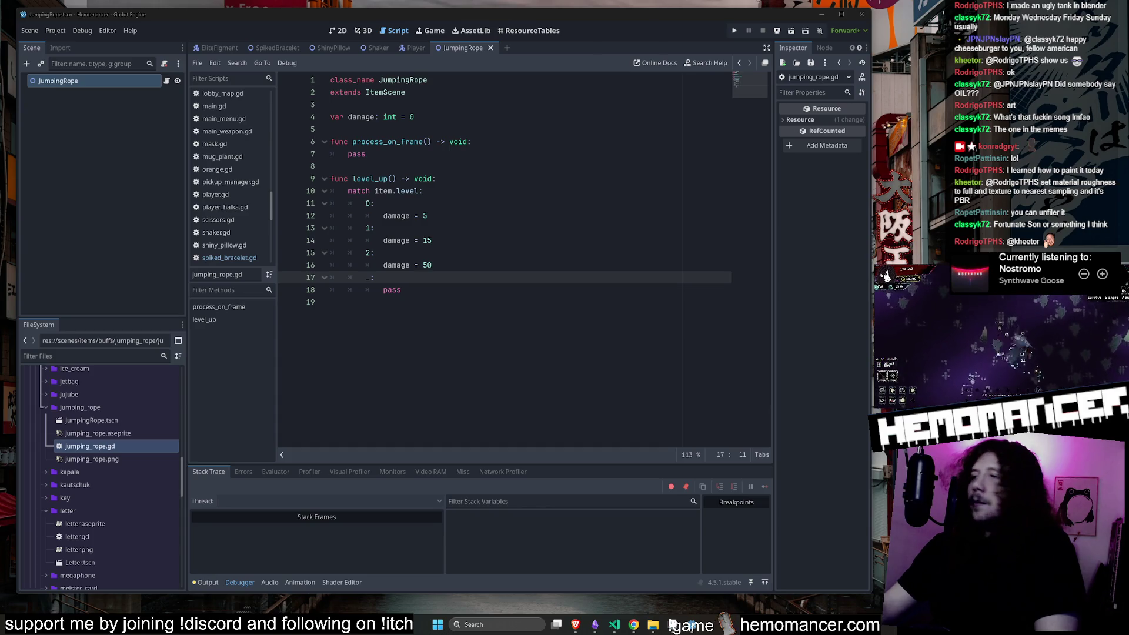
left_click(611, 304)
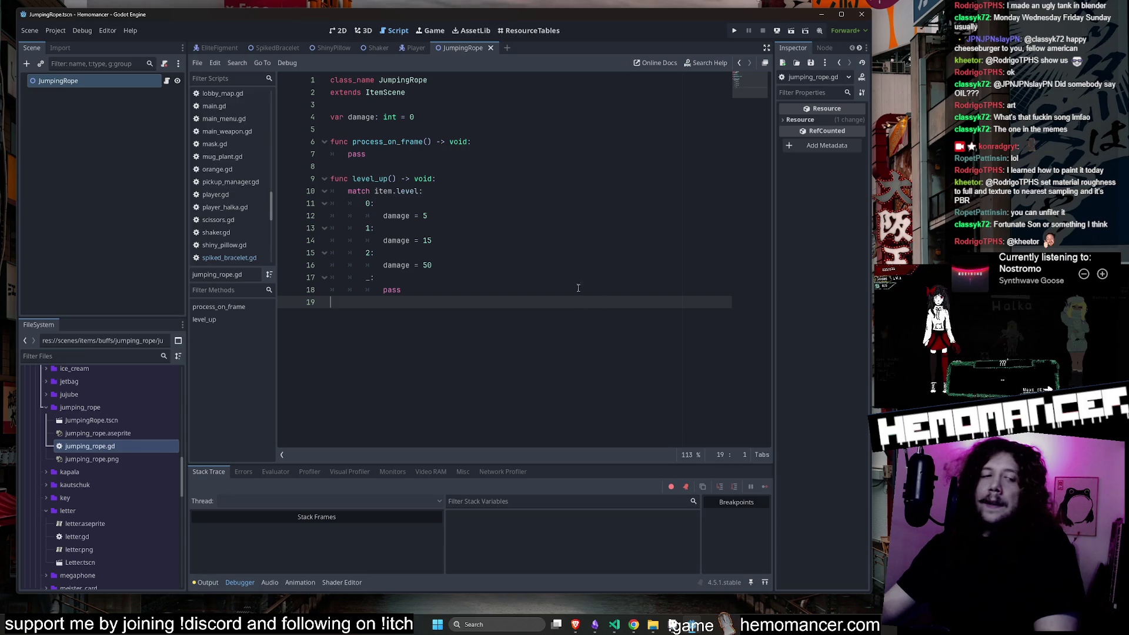
left_click(674, 626)
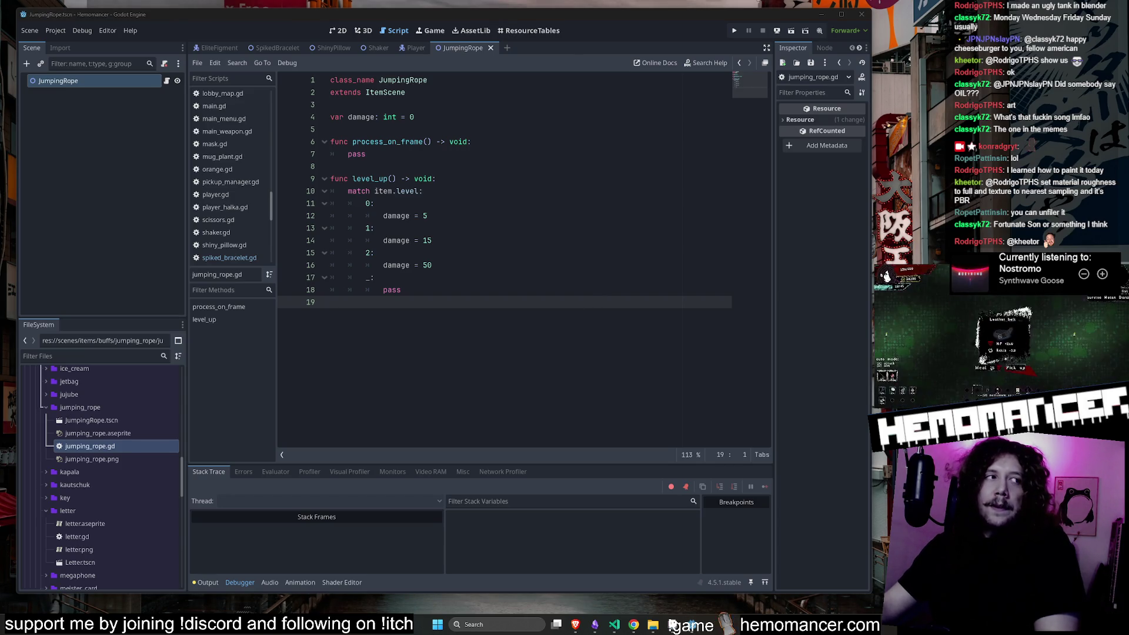
left_click(519, 230)
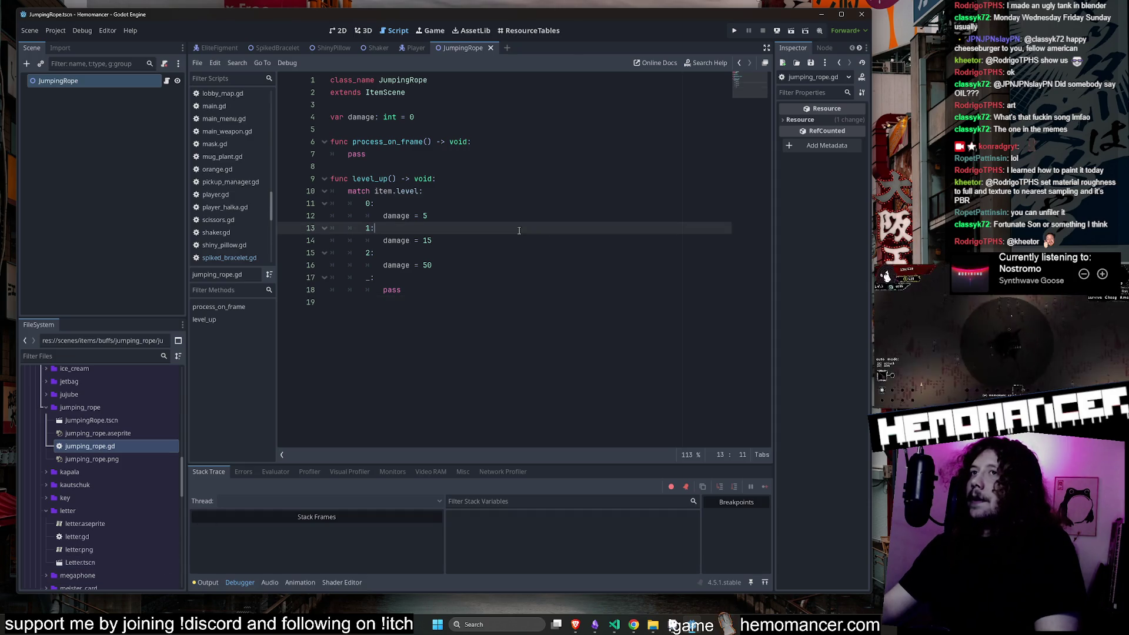
left_click(478, 120)
key("Up")
key("Up")
key("Up")
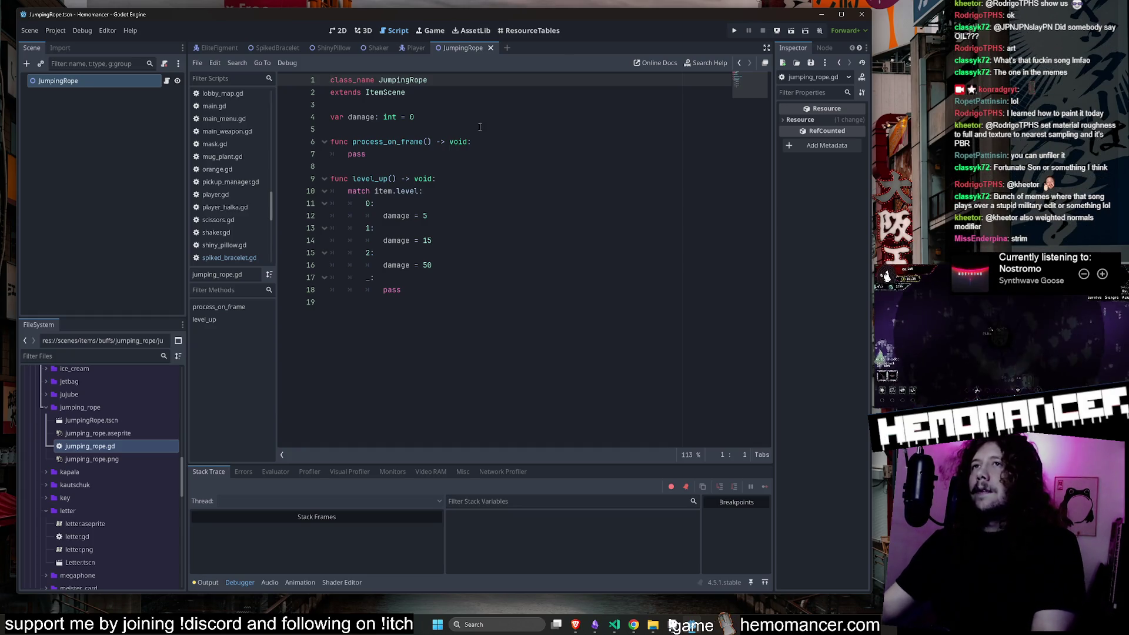
Review the JumpingRope script's level cases, damage variable and extends ItemScene line.
left_click(473, 230)
key("Up")
key("Up")
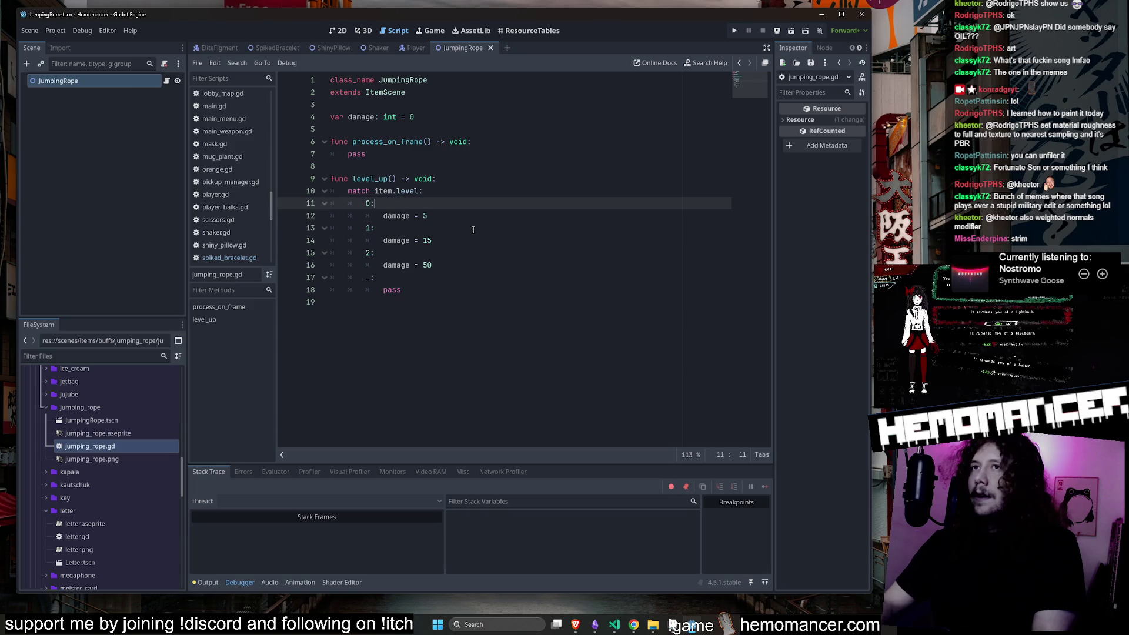
key("Up")
key("Up")
key("Up")
key("Down")
key("Down")
key("Down")
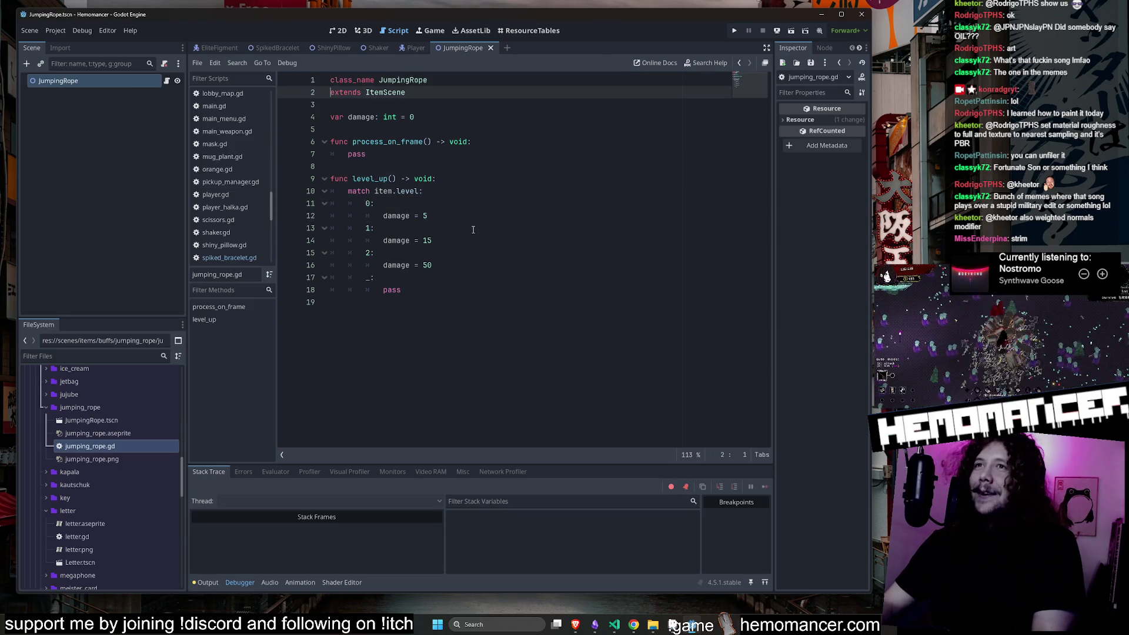
key("Down")
key("Down")
key("Down")
key("Up")
key("Up")
key("Up")
key("Down")
key("Down")
key("Down")
key("Down")
key("Up")
key("Up")
key("Up")
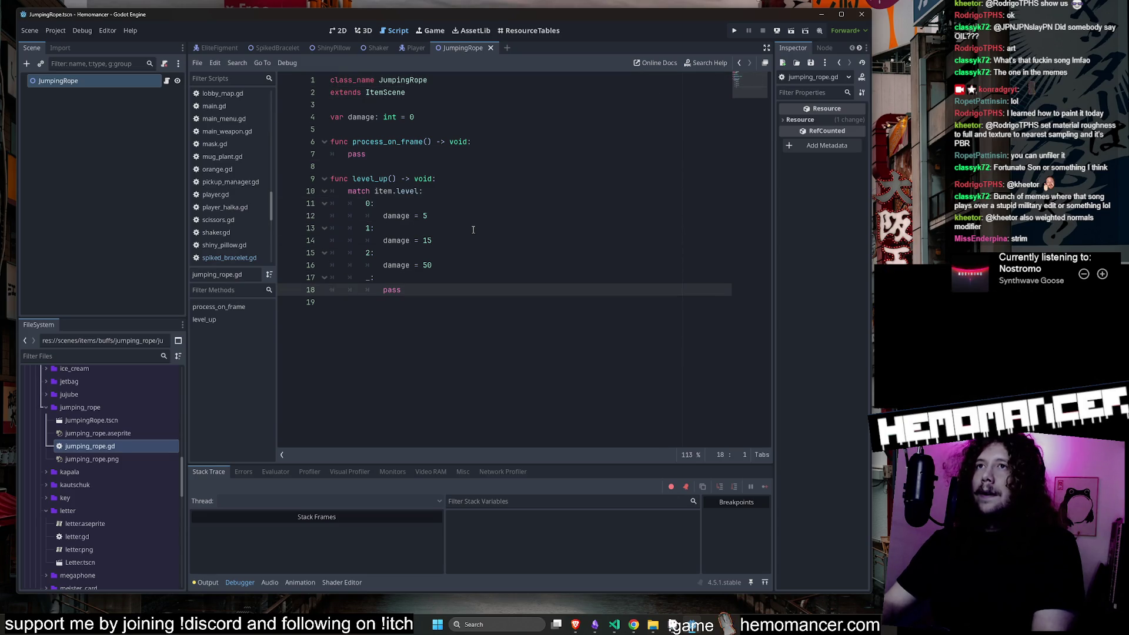
key("Up")
key("Down")
key("Down")
key("Up")
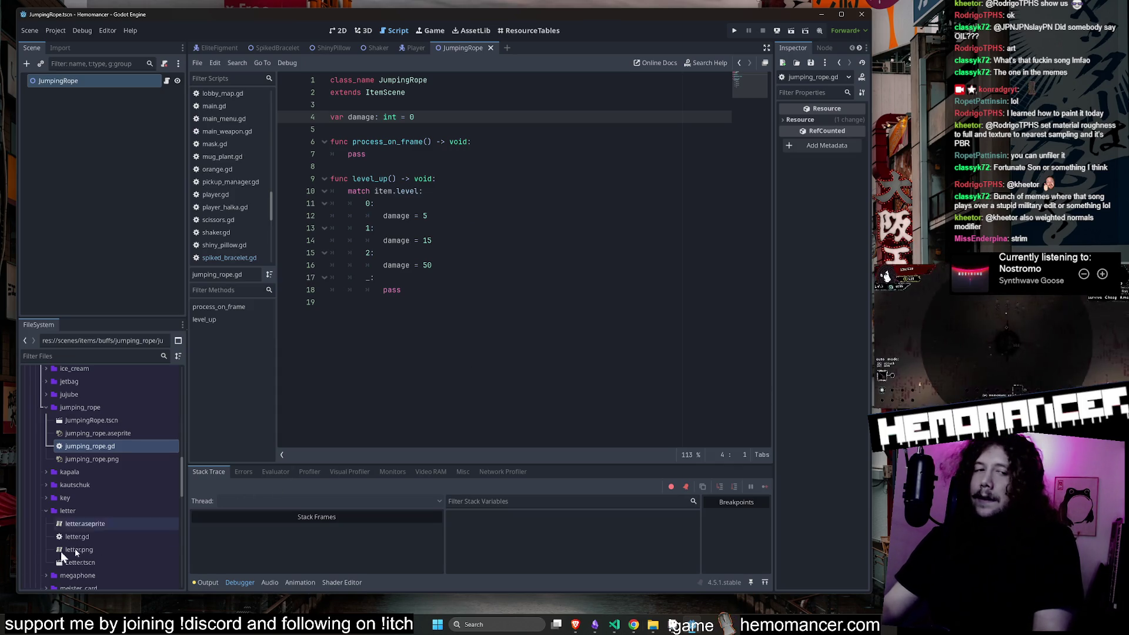
Filter project files by 'blender' and bring blender_projectile.aseprite up in Aseprite.
left_click(96, 356)
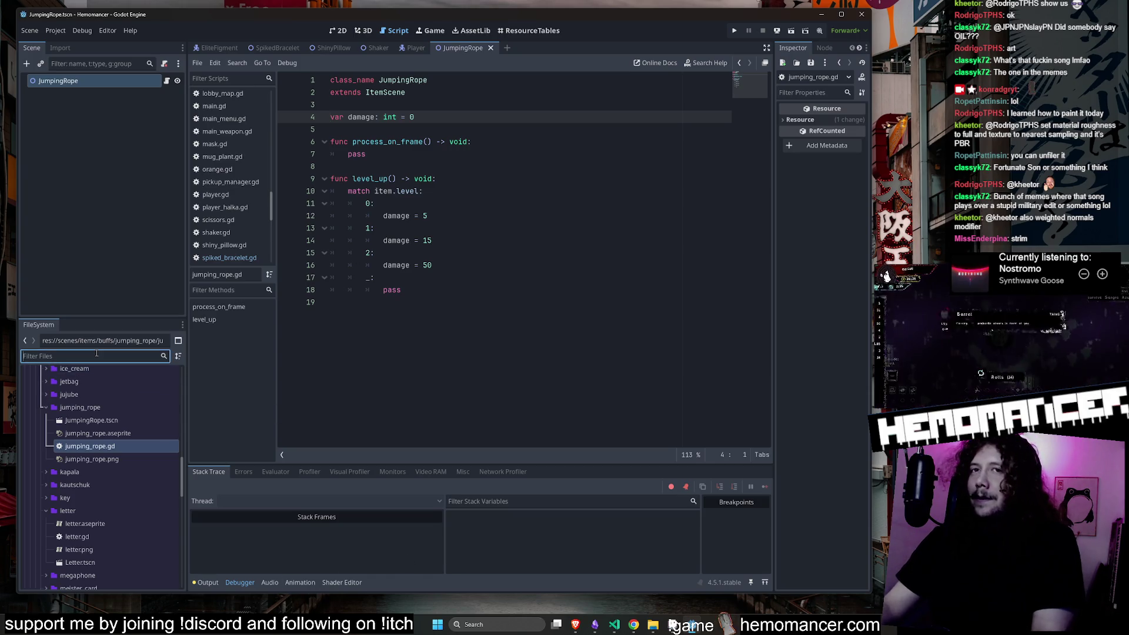
type("blender")
right_click(110, 478)
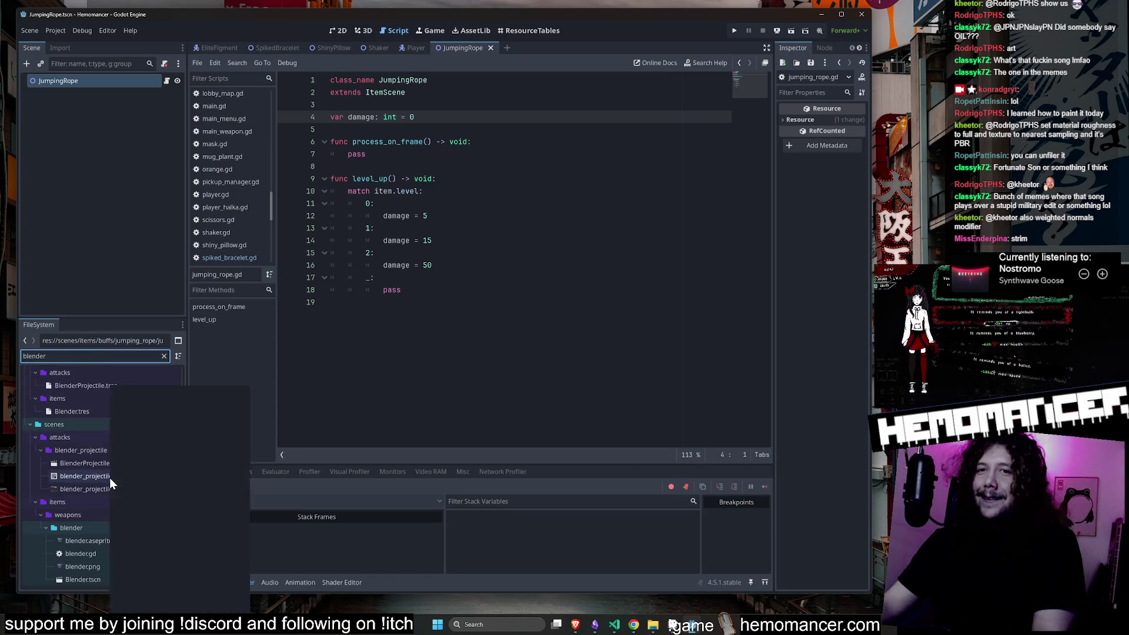
left_click(178, 593)
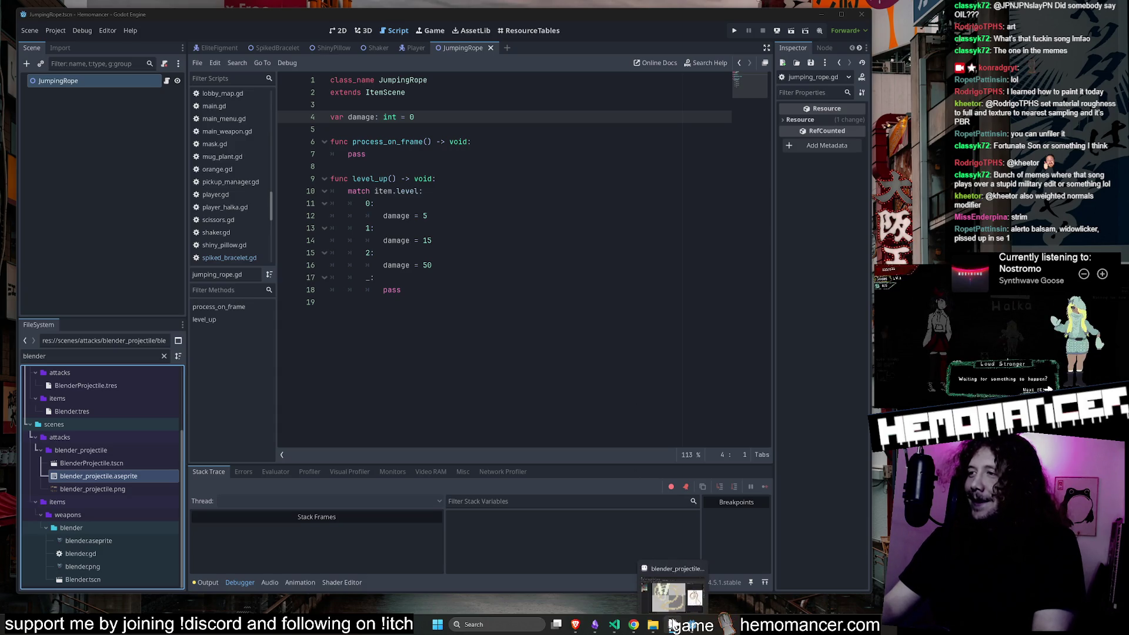
left_click(673, 623)
scroll(453, 257, "up", 3)
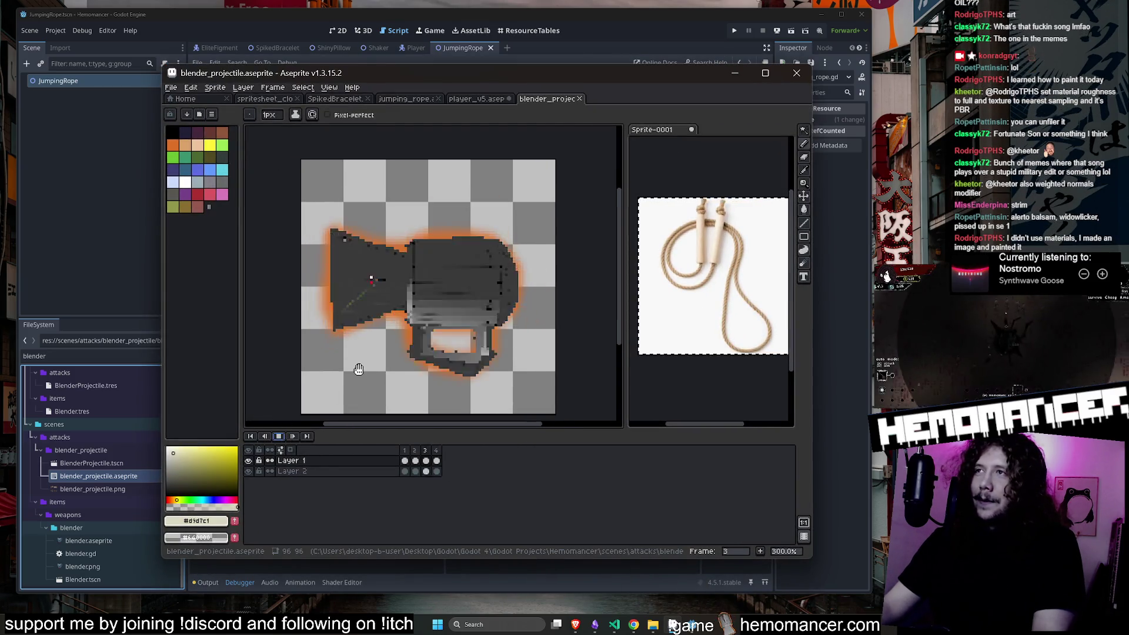
Close the Sprite-0001 reference image without saving and shift the Aseprite window left.
left_click(658, 130)
left_click(693, 130)
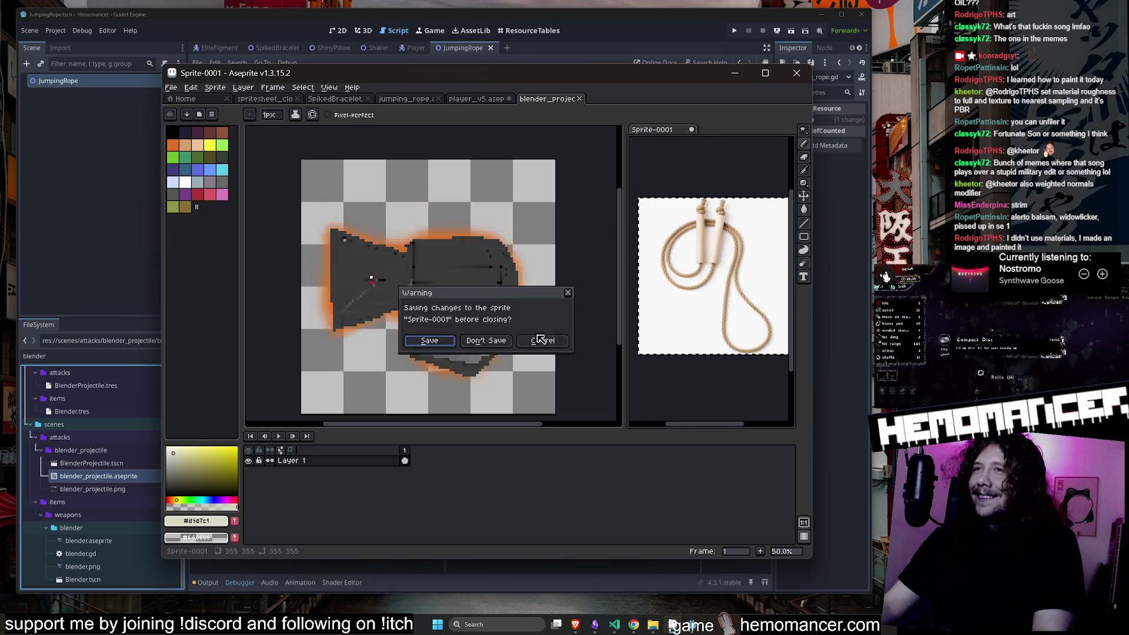
left_click(487, 338)
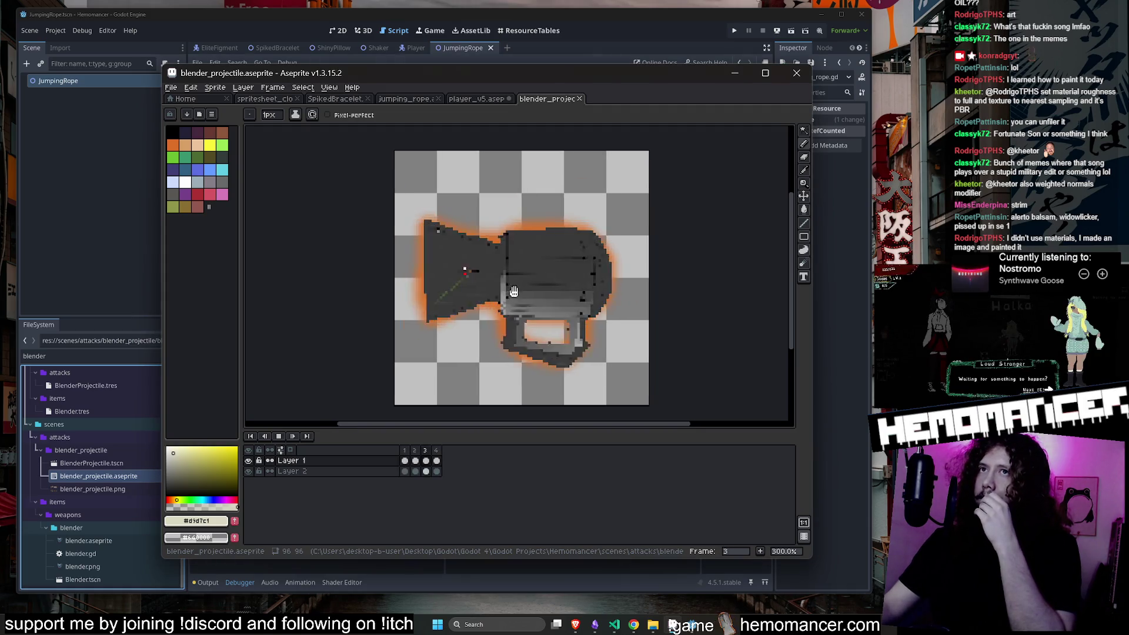
left_click_drag(353, 313, 324, 302)
mouse_move(557, 73)
left_mouse_down()
mouse_move(442, 69)
mouse_move(489, 36)
mouse_move(509, 93)
mouse_move(511, 65)
mouse_move(496, 60)
left_mouse_up()
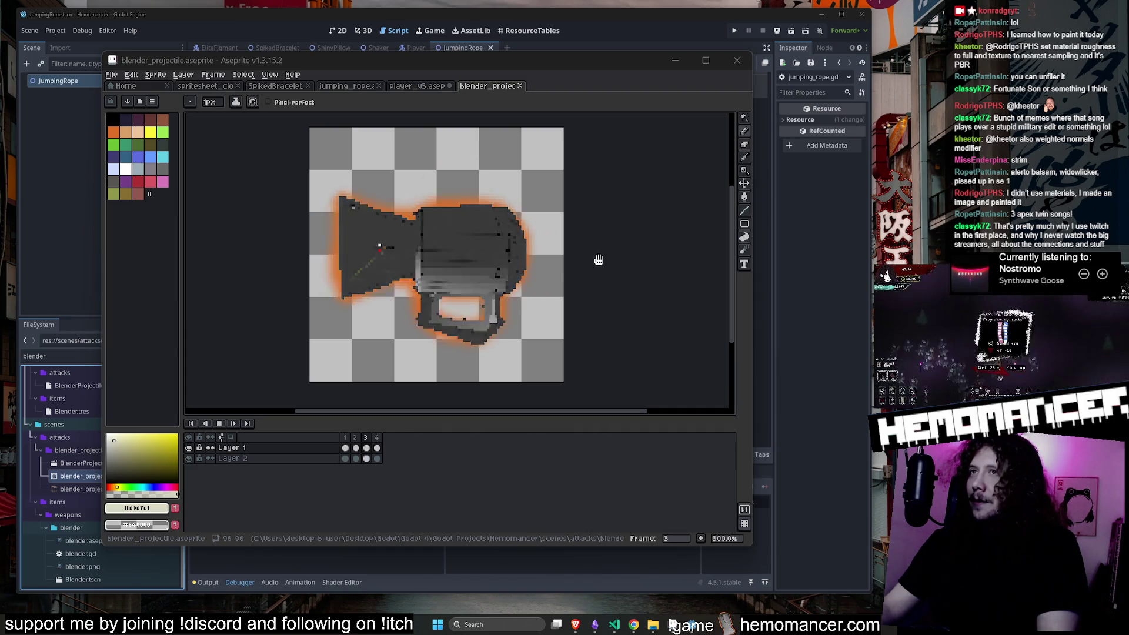
Close the blender projectile sprite, minimize Aseprite, and select the script's damage variable.
left_click(520, 86)
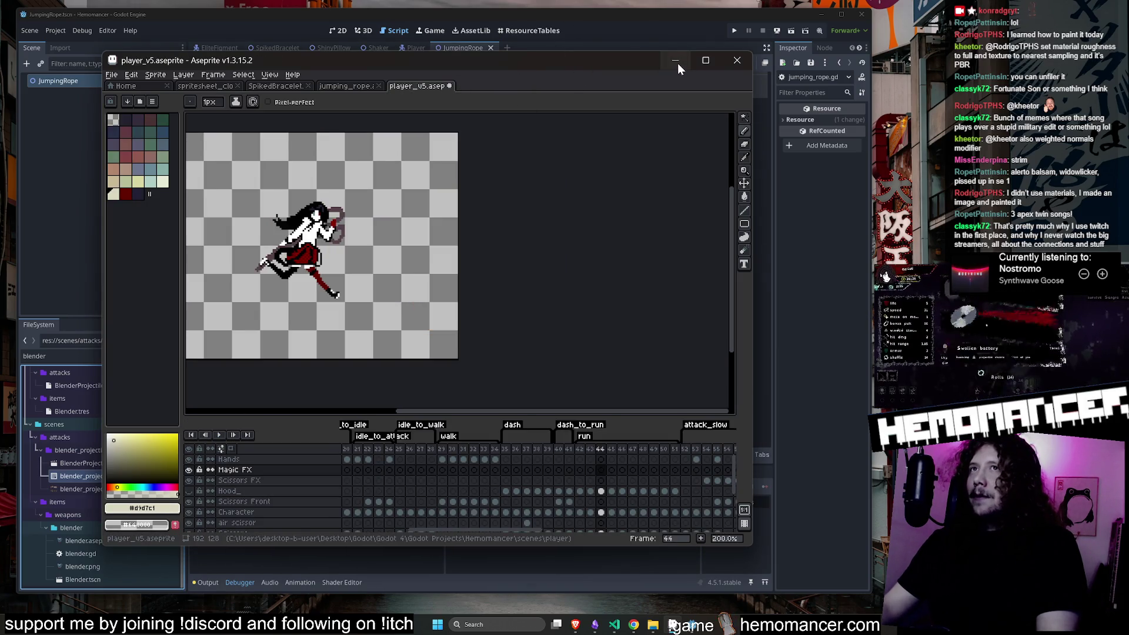
left_click(676, 62)
double_click(362, 117)
double_click(389, 141)
left_click(365, 117)
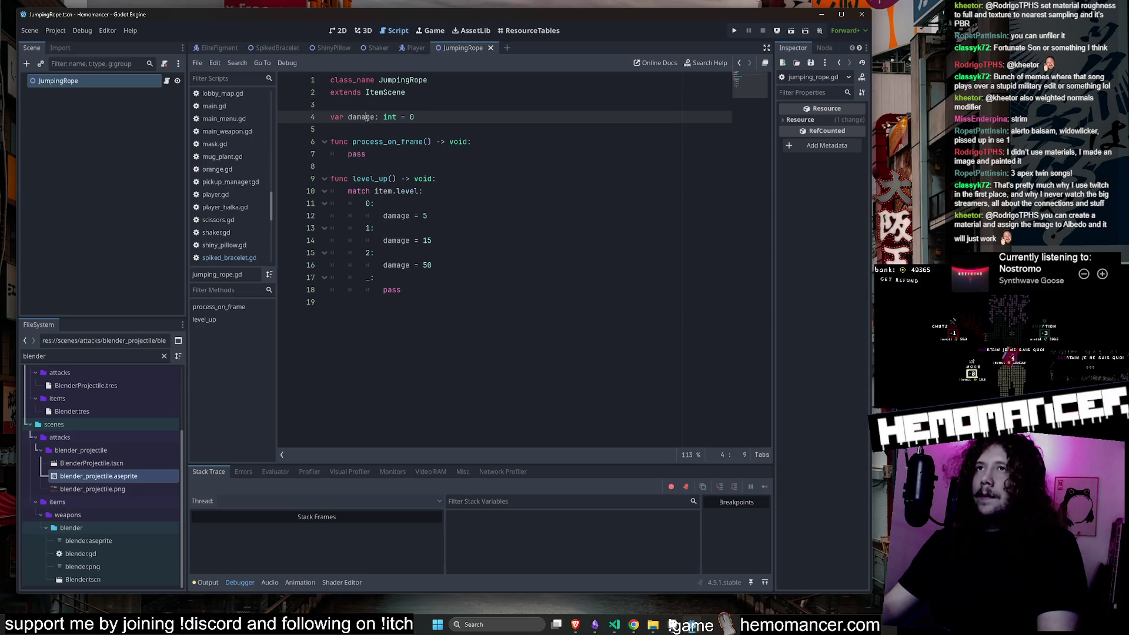
Locate the damage declaration on line 4 and its use on line 12.
left_click(371, 106)
double_click(362, 117)
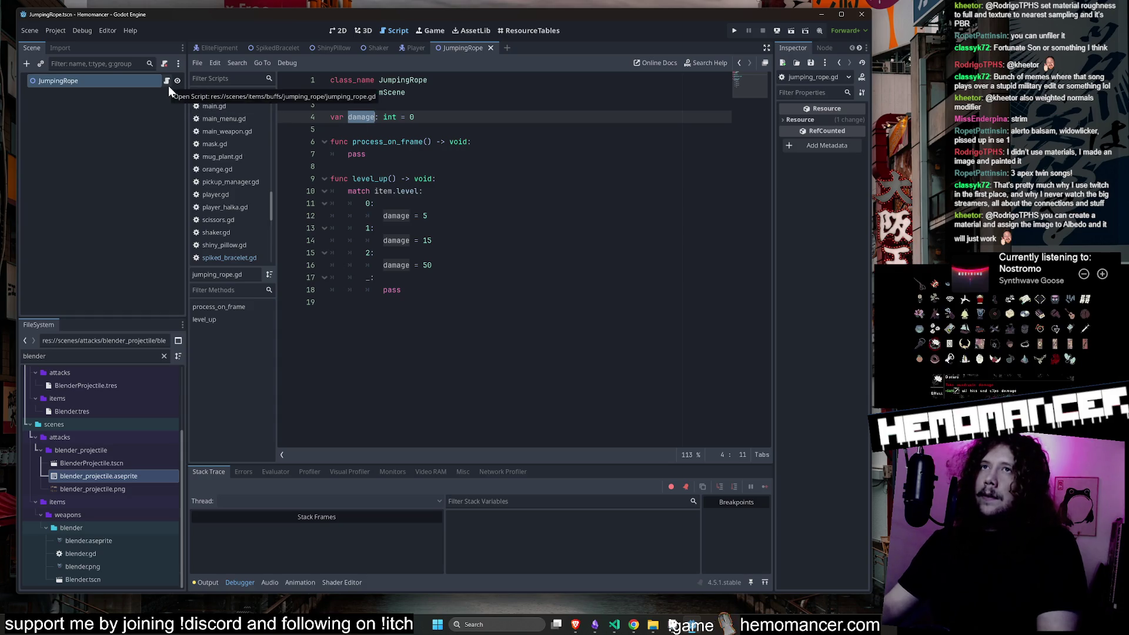
left_click(474, 266)
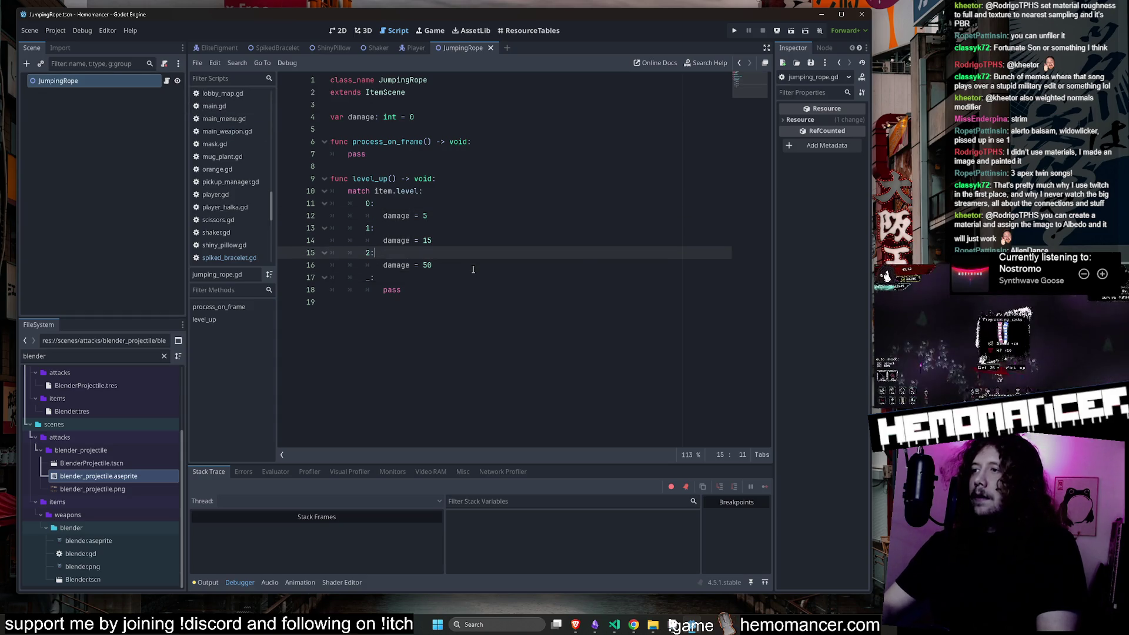
key("Up")
key("Up")
key("Up")
key("ctrl+End")
key("Up")
key("Up")
key("Up")
key("Up")
key("Up")
key("Down")
key("Down")
key("Down")
key("Up")
key("Up")
key("Up")
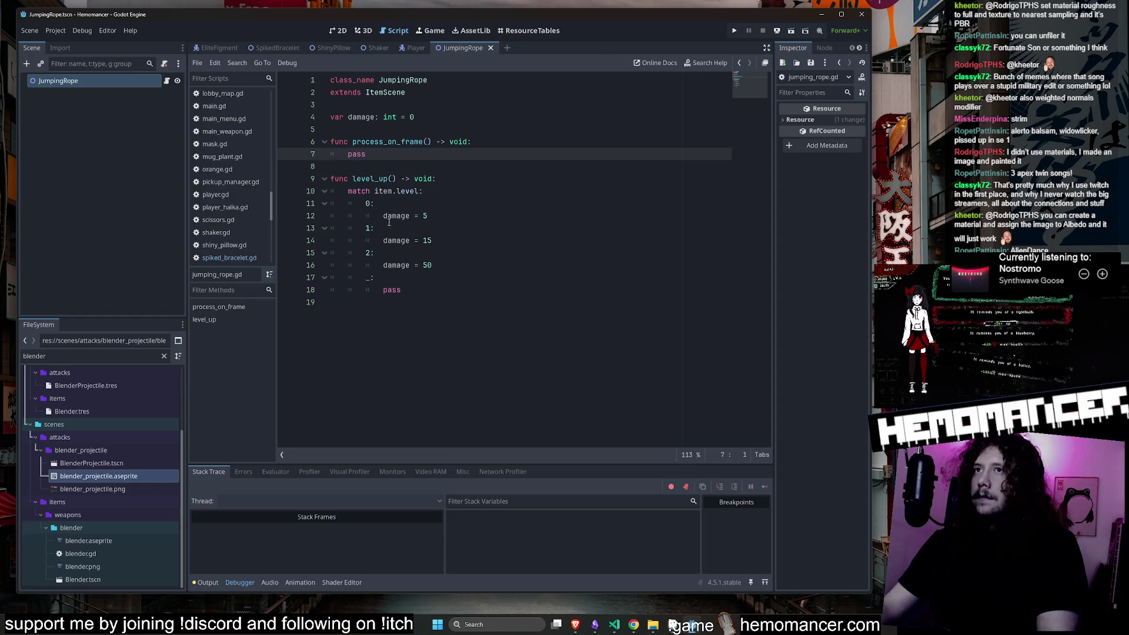
double_click(395, 218)
double_click(353, 120)
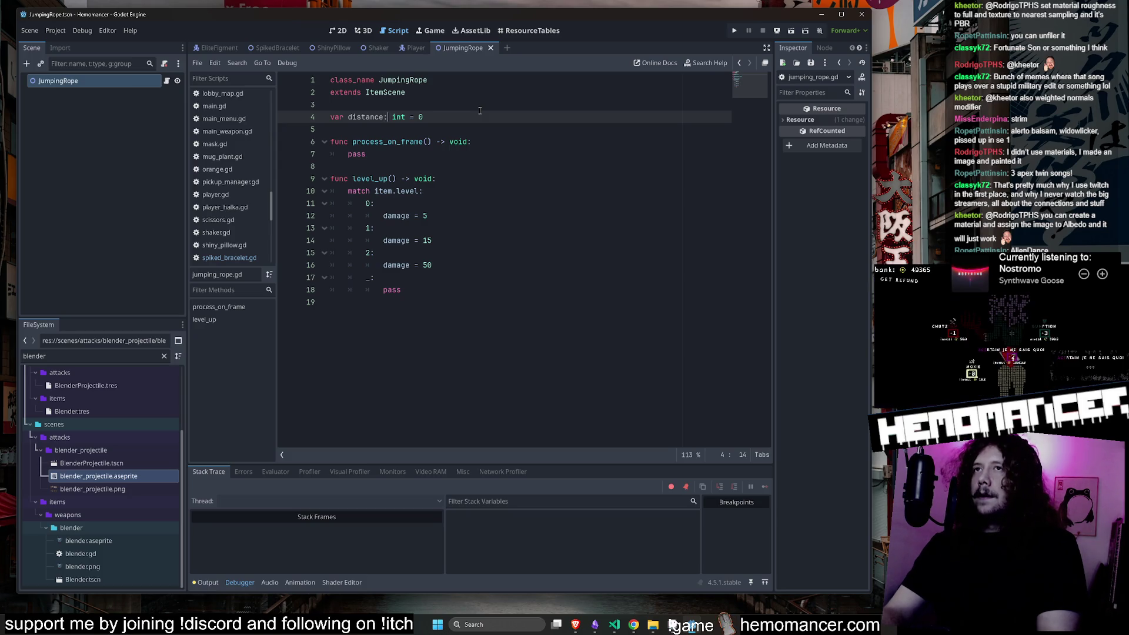
Rename damage to distance_mult, typed as float with a value of 1.
key("Right")
key("Right")
key("Right")
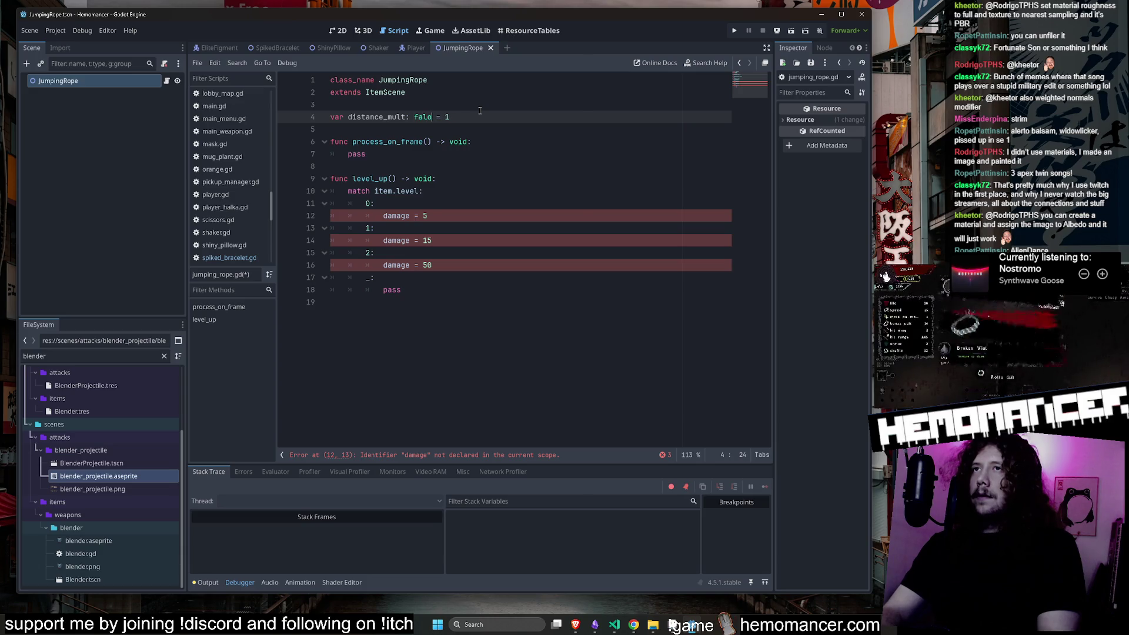
key("BackSpace")
key("BackSpace")
key("BackSpace")
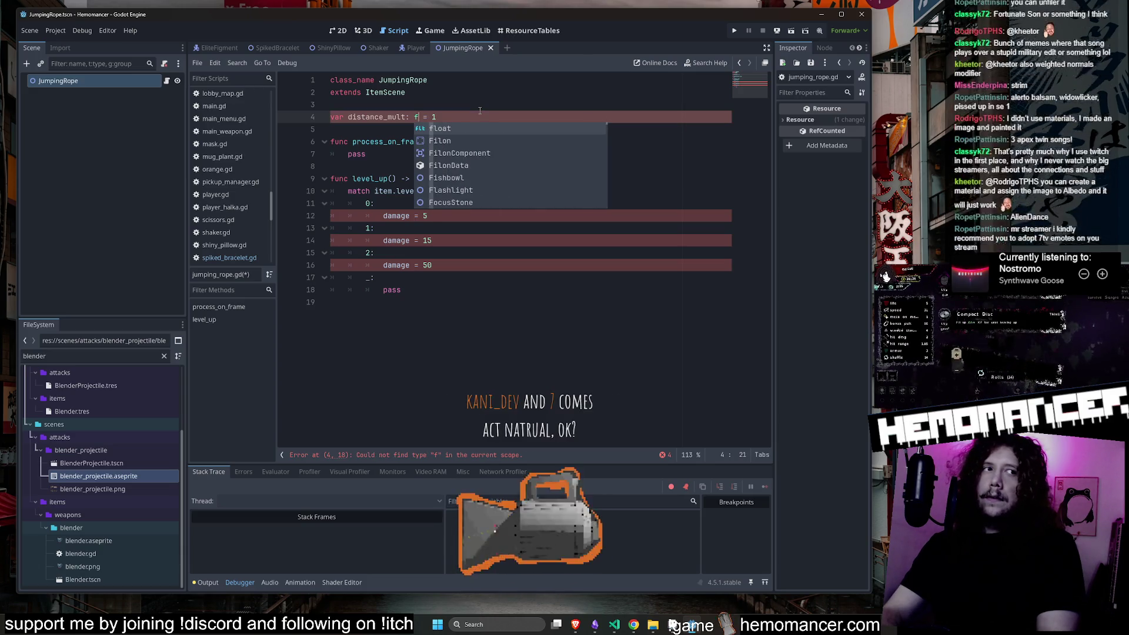
type("loat")
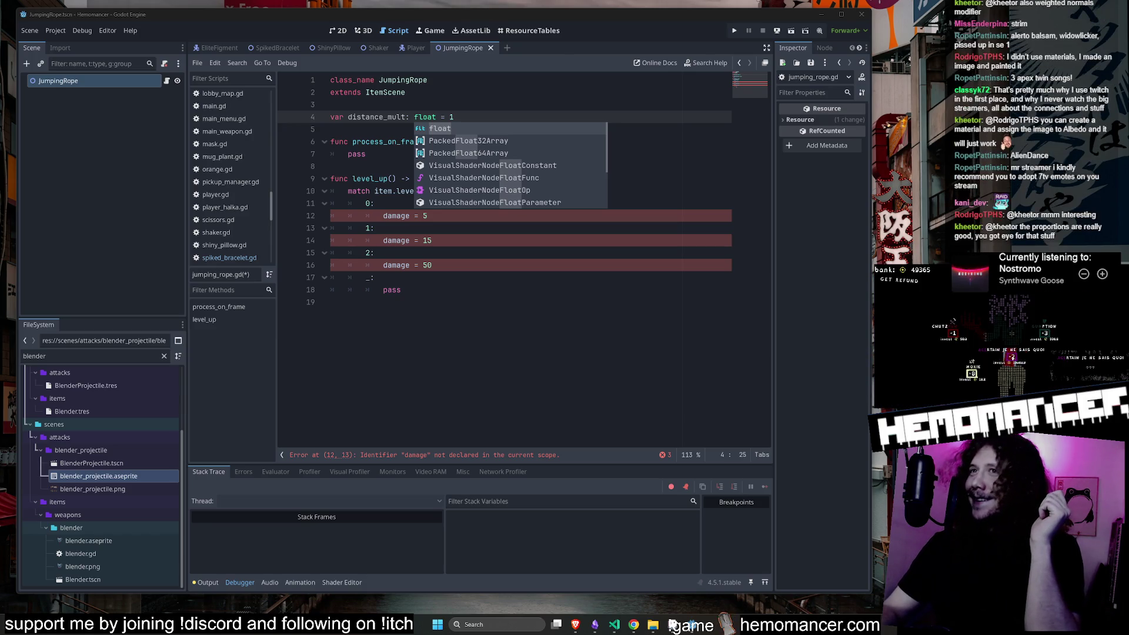
left_click(554, 339)
double_click(389, 119)
left_click(390, 217)
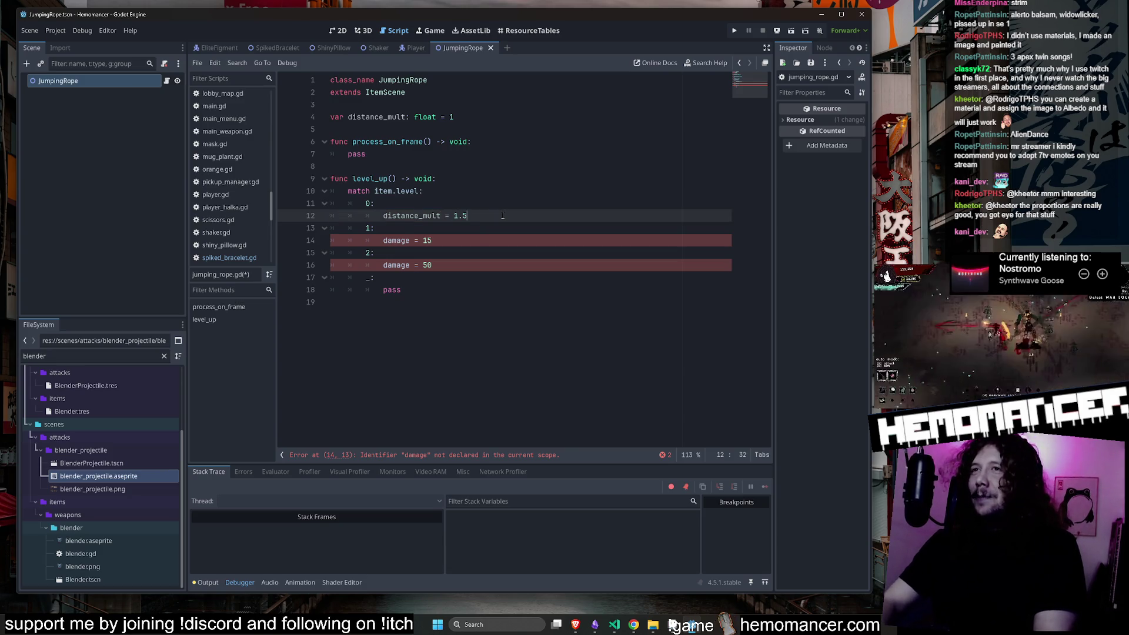
Replace the level 1 and 2 damage lines with distance_mult assignments and save.
triple_click(503, 216)
key("ctrl+c")
triple_click(467, 241)
key("ctrl+v")
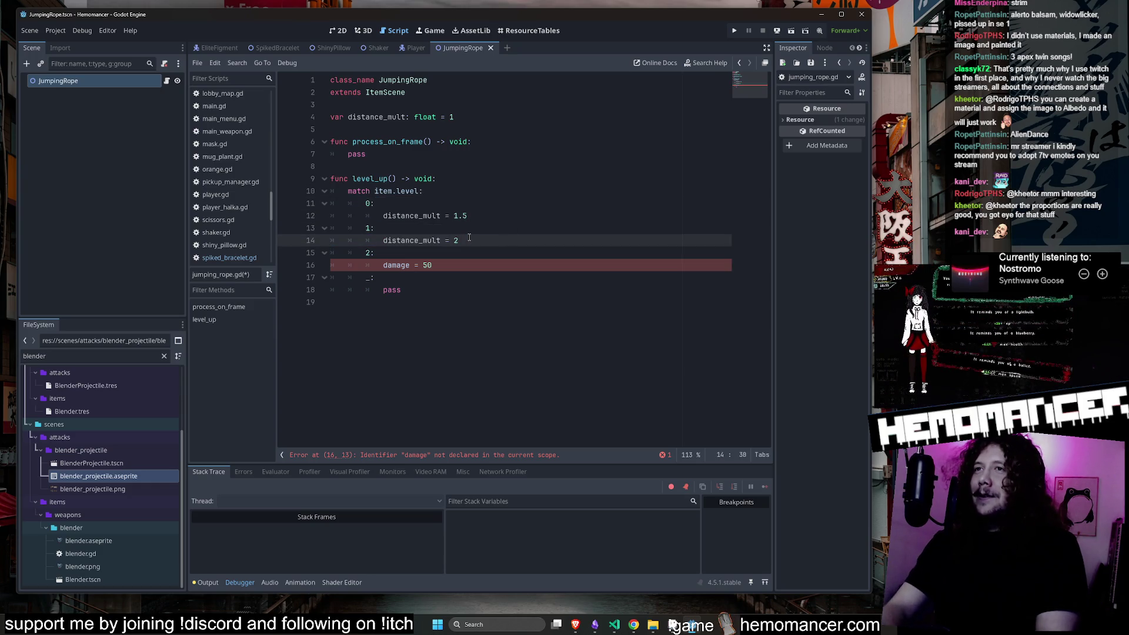
key("Down")
left_click_drag(469, 237, 478, 231)
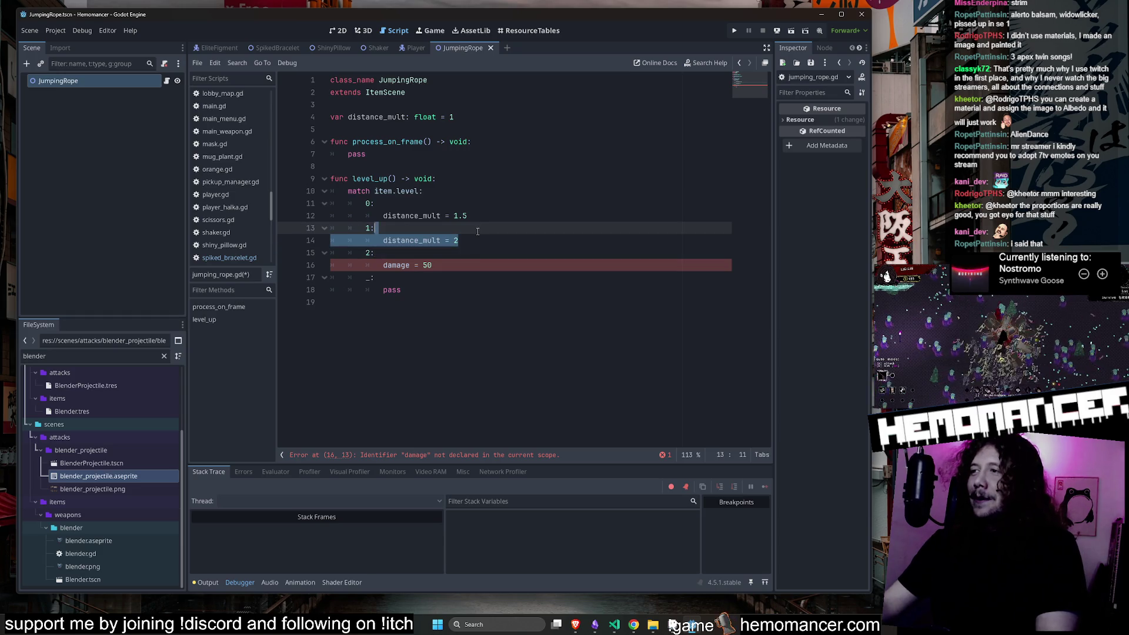
key("ctrl+c")
triple_click(482, 265)
key("ctrl+v")
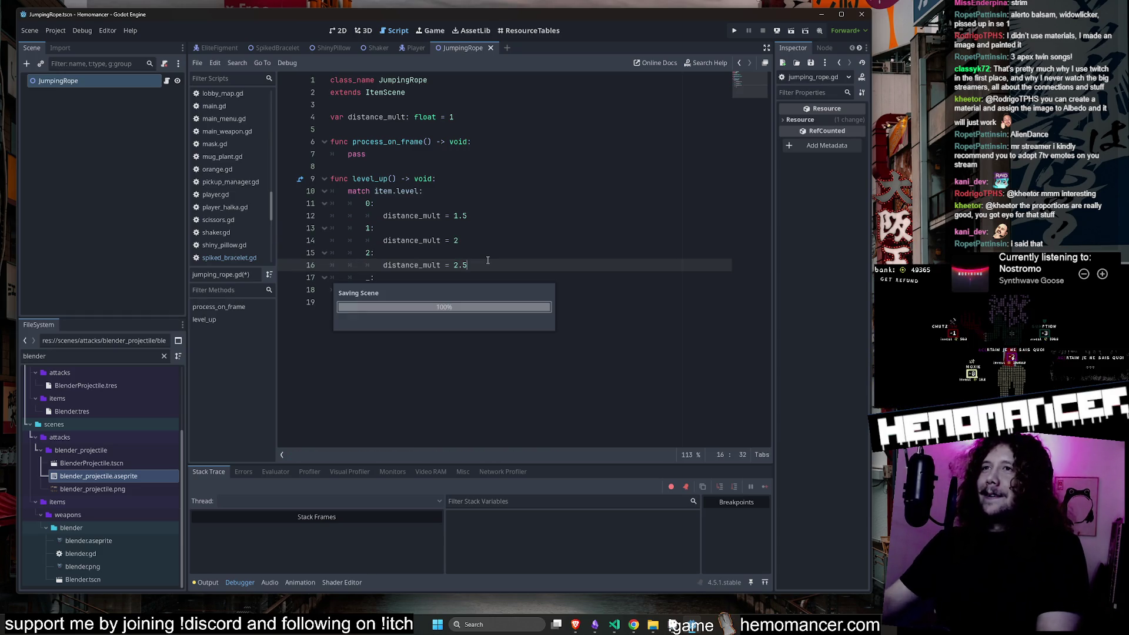
key("ctrl+s")
Set distance_mult to default 1.25 with levels 1.5, 2 and 2.5, then run the game.
left_click(473, 117)
type(".25")
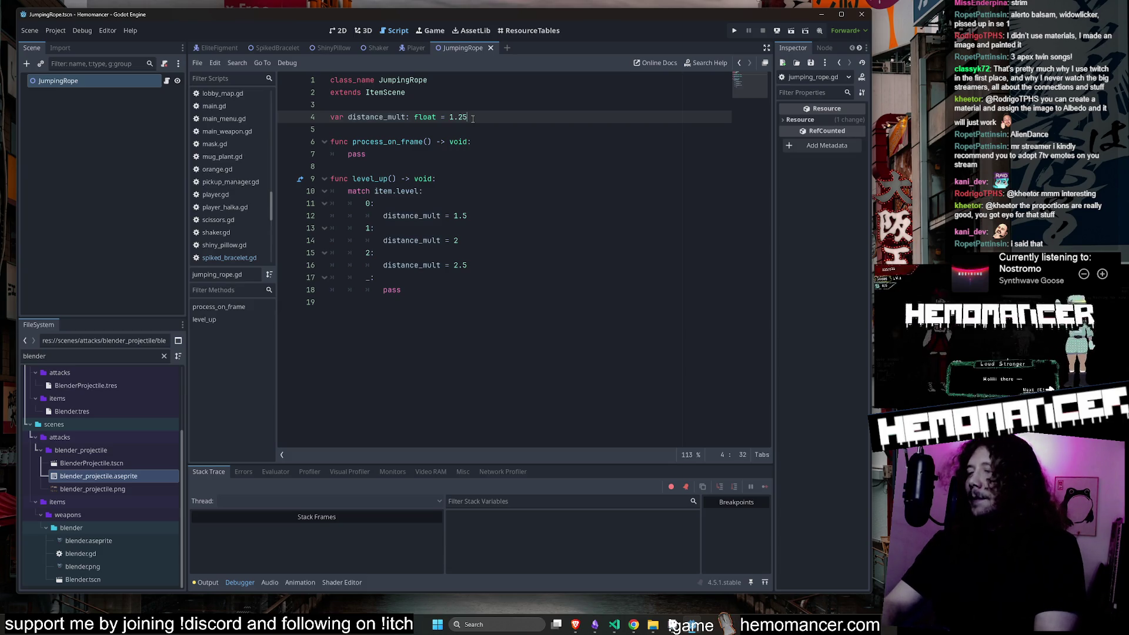
key("Down")
key("Down")
key("Down")
key("Down")
key("Up")
key("Up")
key("Up")
key("Down")
key("Down")
key("Down")
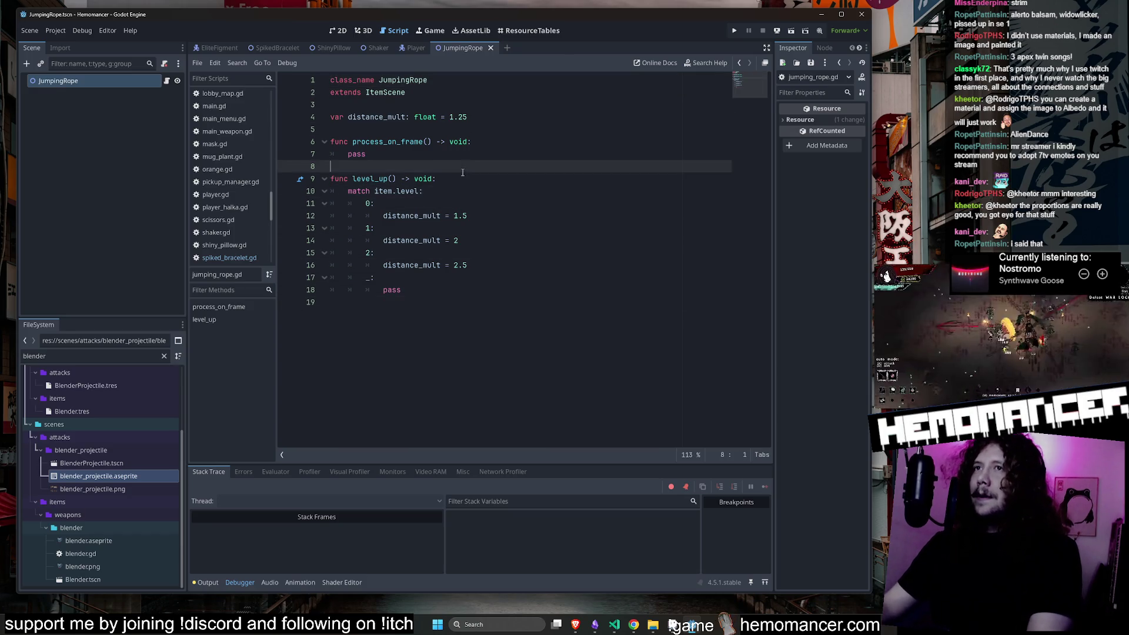
left_click(494, 222)
left_click(501, 159)
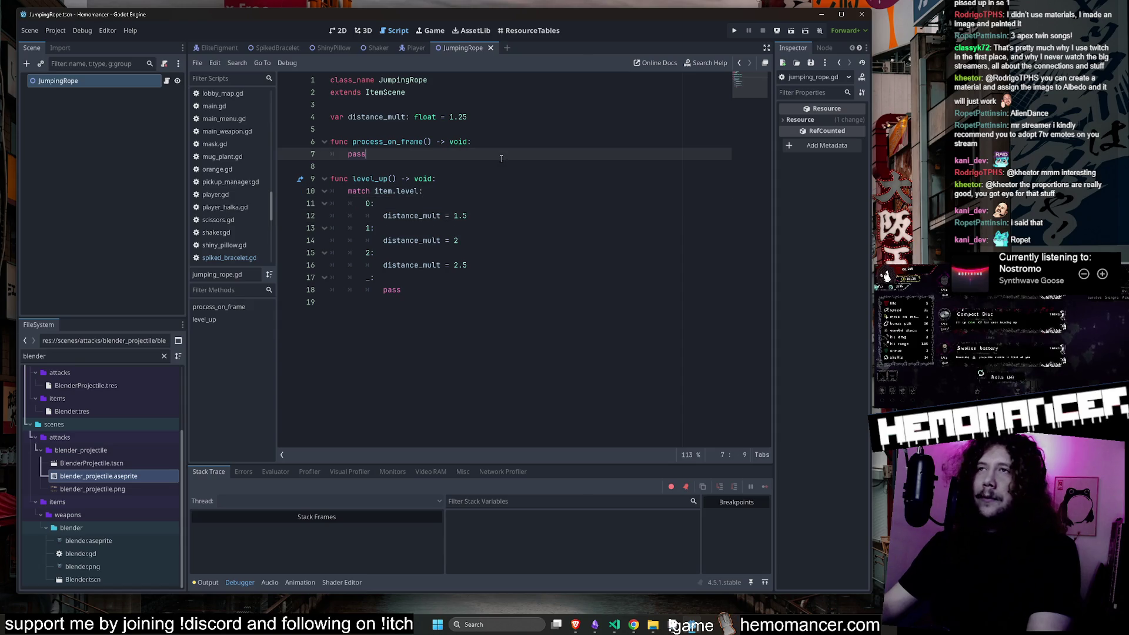
left_click(500, 142)
key("F5")
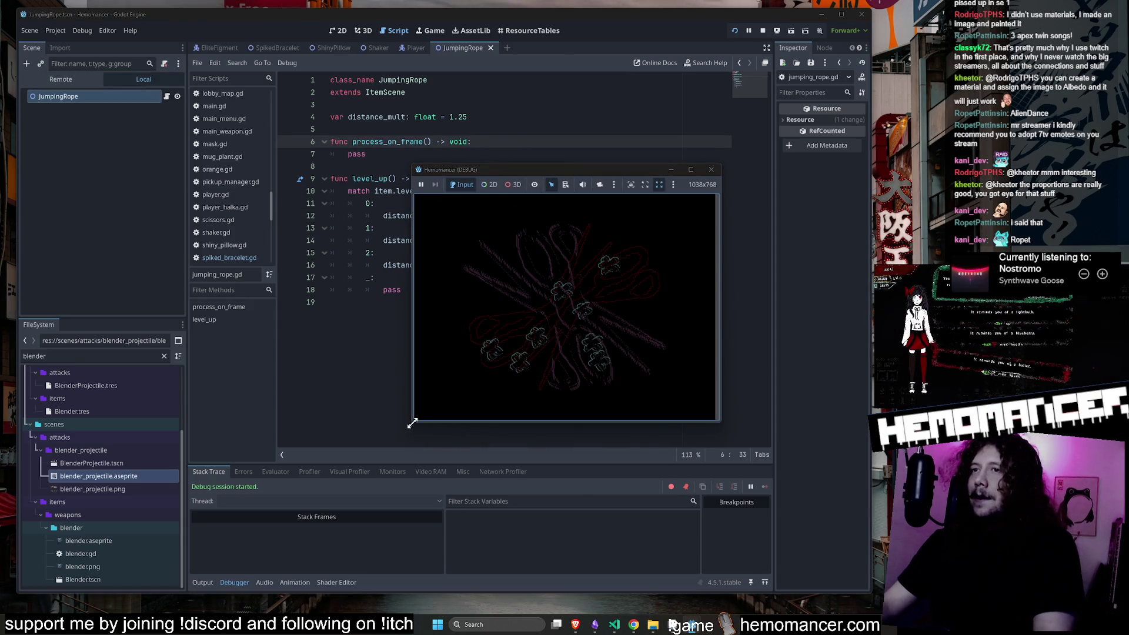
Enlarge the Hemomancer window, start into the hub, return to the title, then show player_v5.aseprite.
mouse_move(412, 425)
left_mouse_down()
mouse_move(171, 597)
mouse_move(87, 604)
left_mouse_up()
left_click_drag(723, 165, 859, 50)
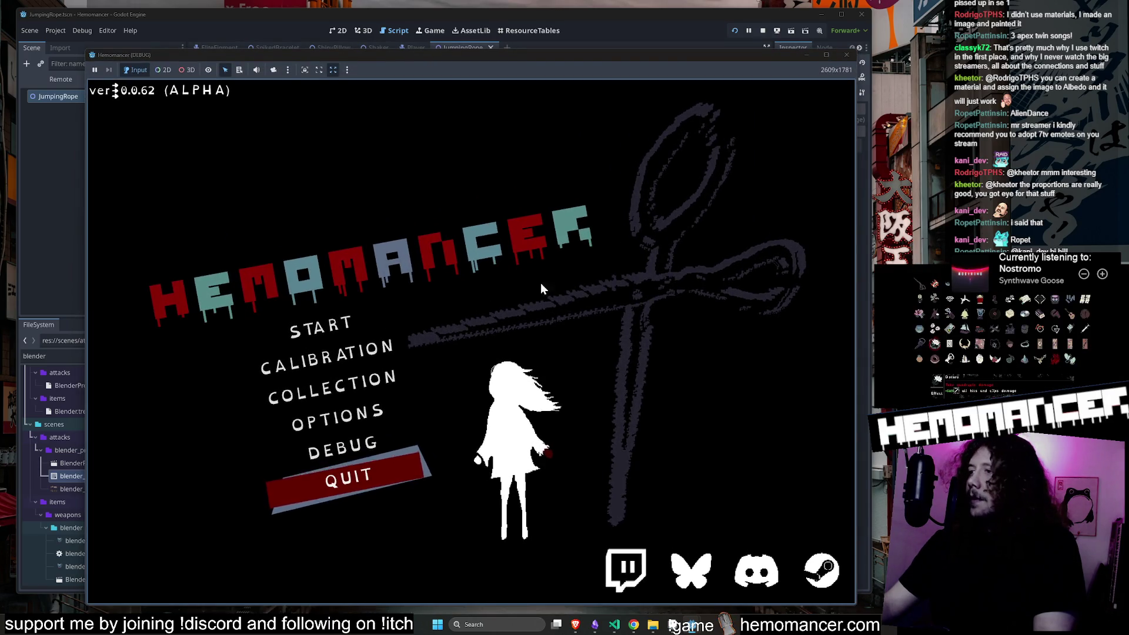
key("Down")
key("Return")
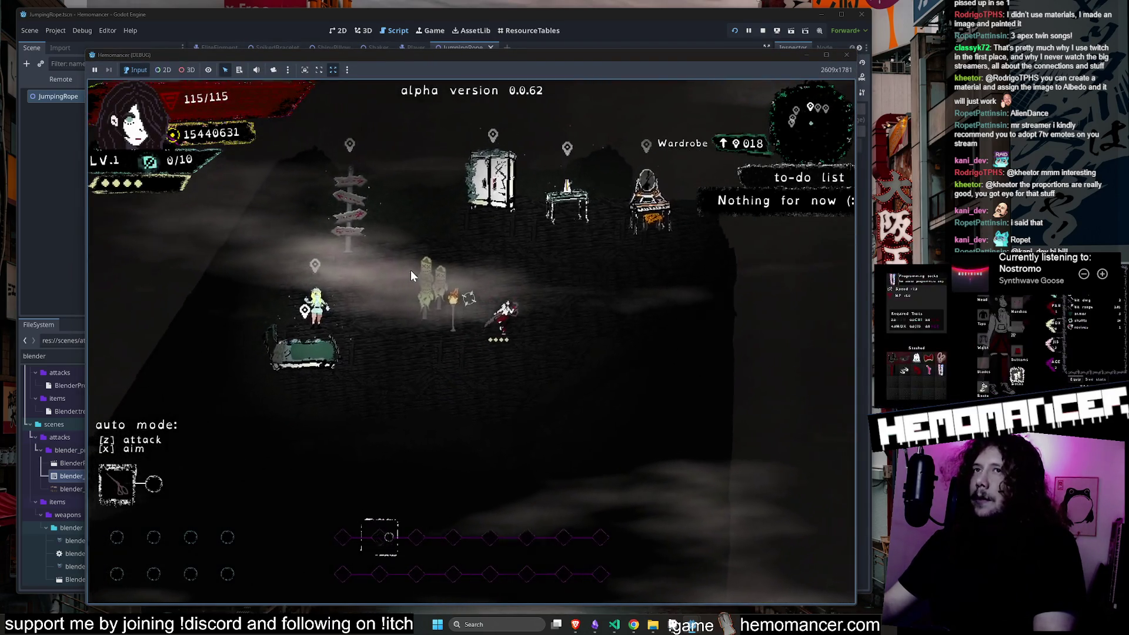
key("Escape")
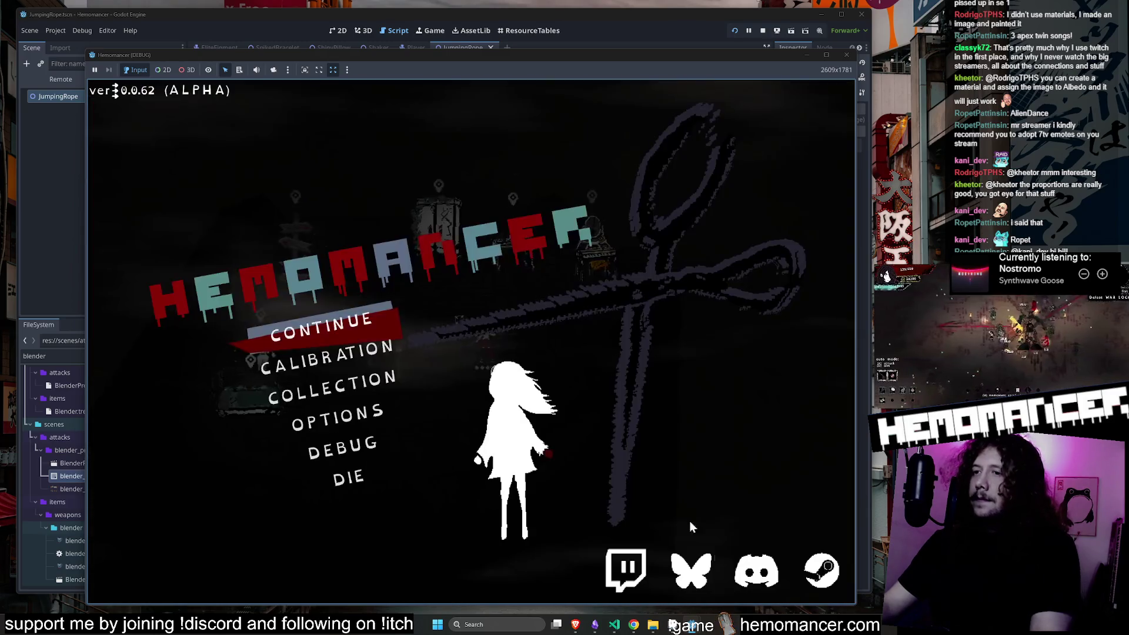
left_click(672, 625)
left_click_drag(537, 264, 661, 259)
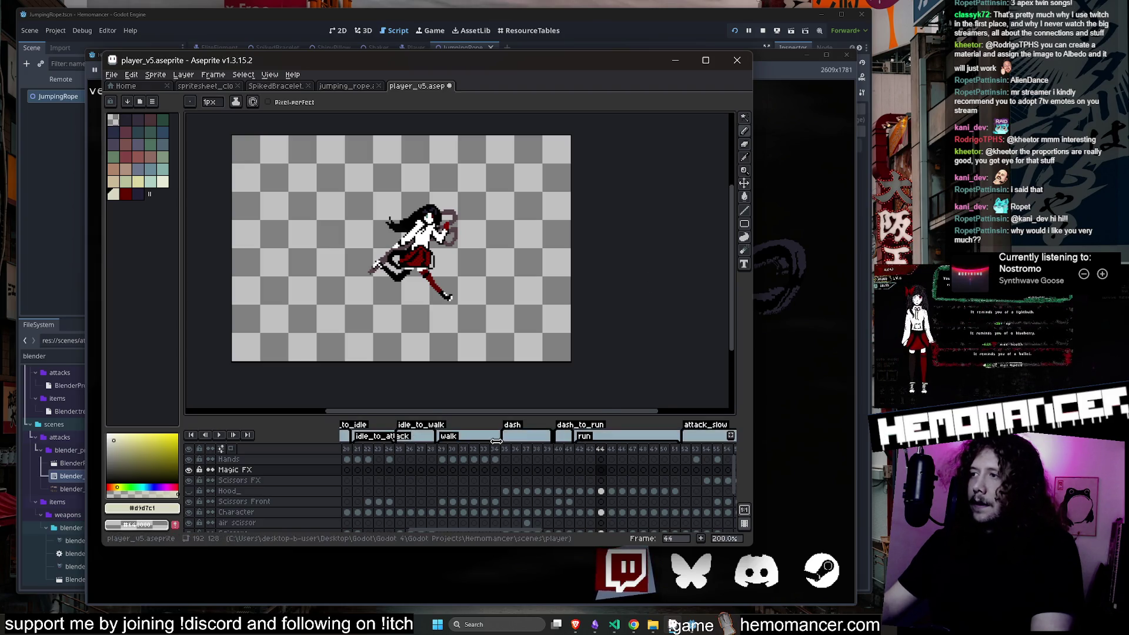
Select the attack_slow frame range in the timeline and zoom the sprite to 300%.
left_click(445, 450)
scroll(422, 455, "left", 5)
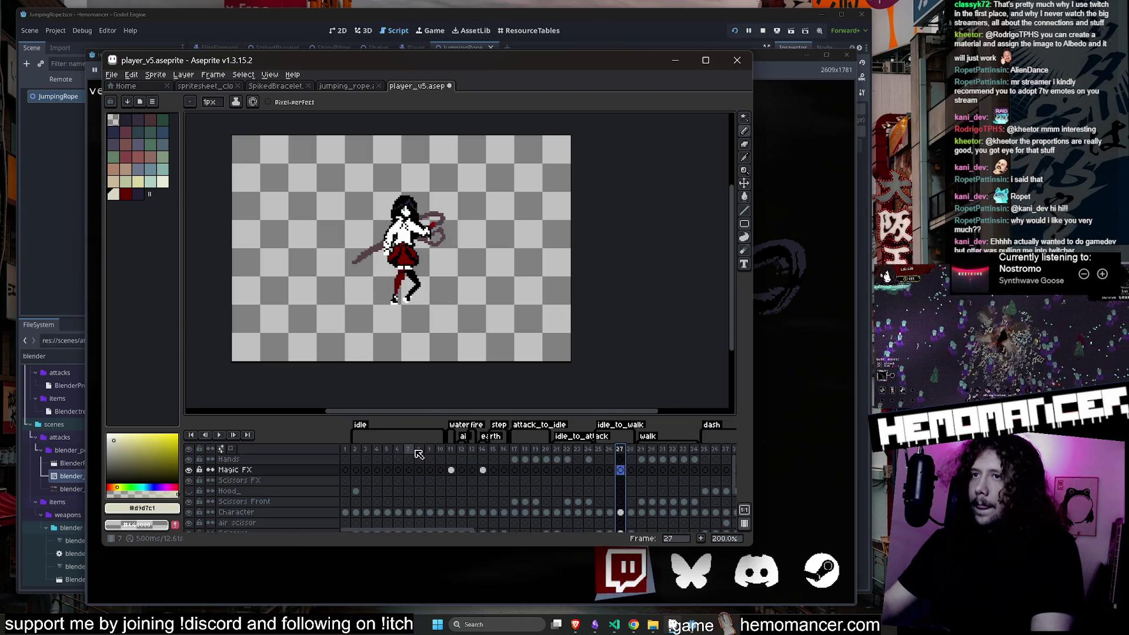
scroll(568, 464, "right", 15)
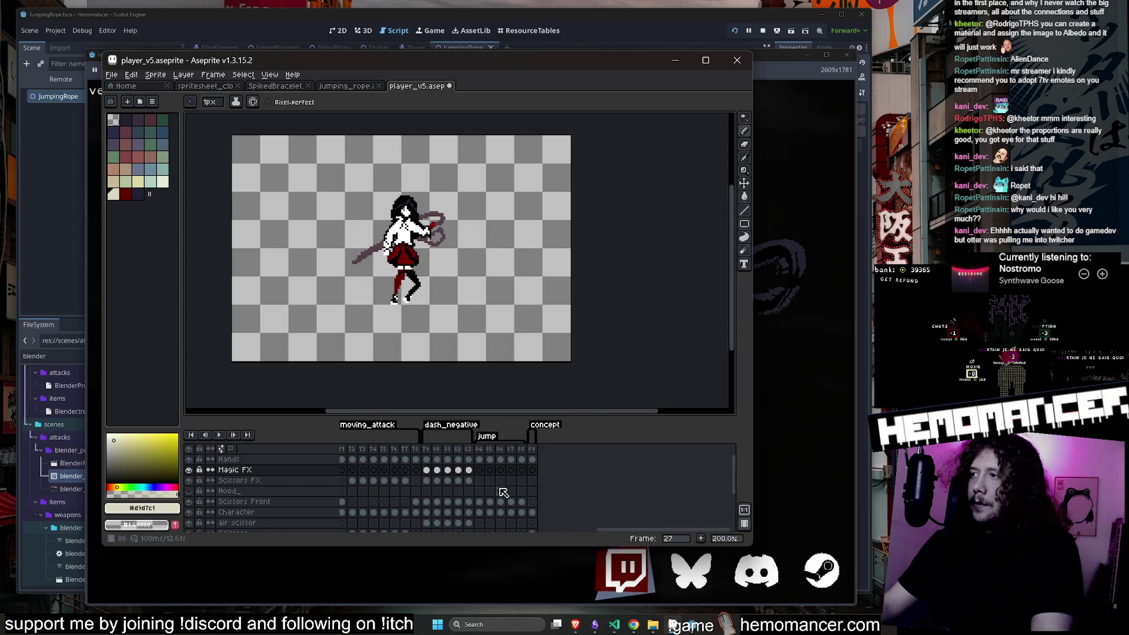
left_click_drag(642, 534, 506, 533)
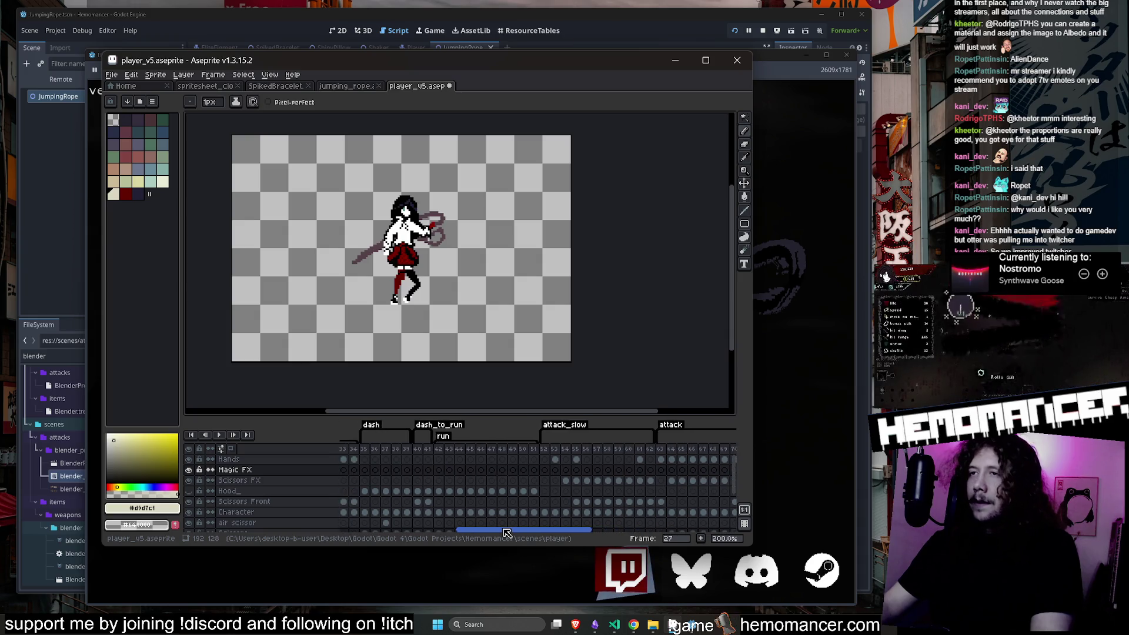
left_click(554, 448)
mouse_move(598, 288)
left_mouse_down()
mouse_move(691, 295)
mouse_move(620, 305)
left_mouse_up()
double_click(567, 426)
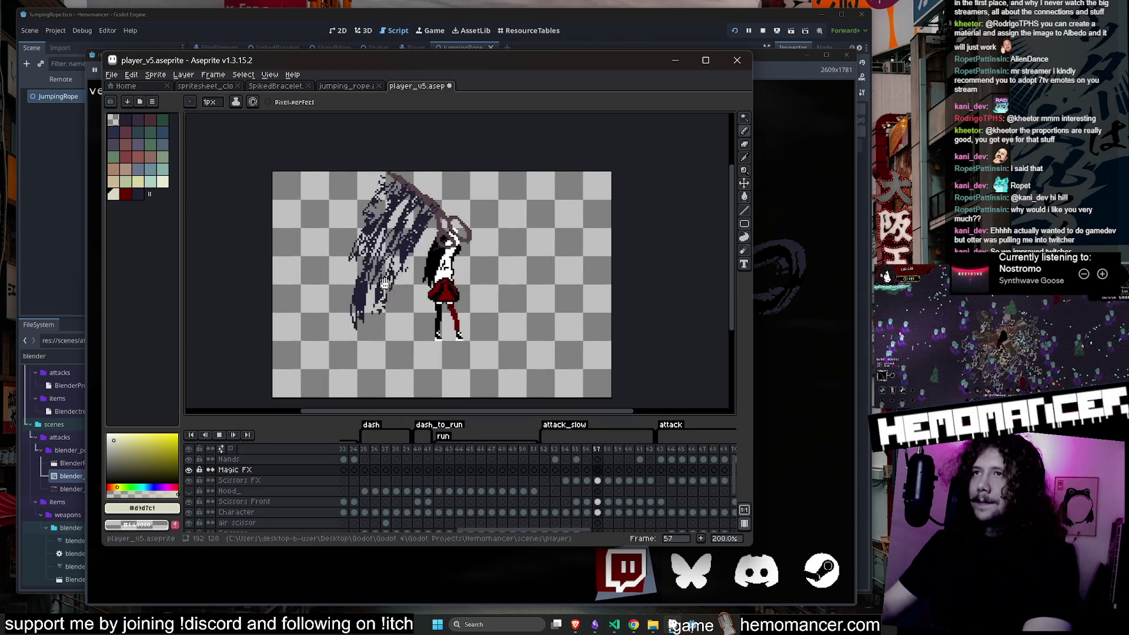
left_click_drag(426, 276, 430, 292)
scroll(415, 261, "up", 1)
key("Return")
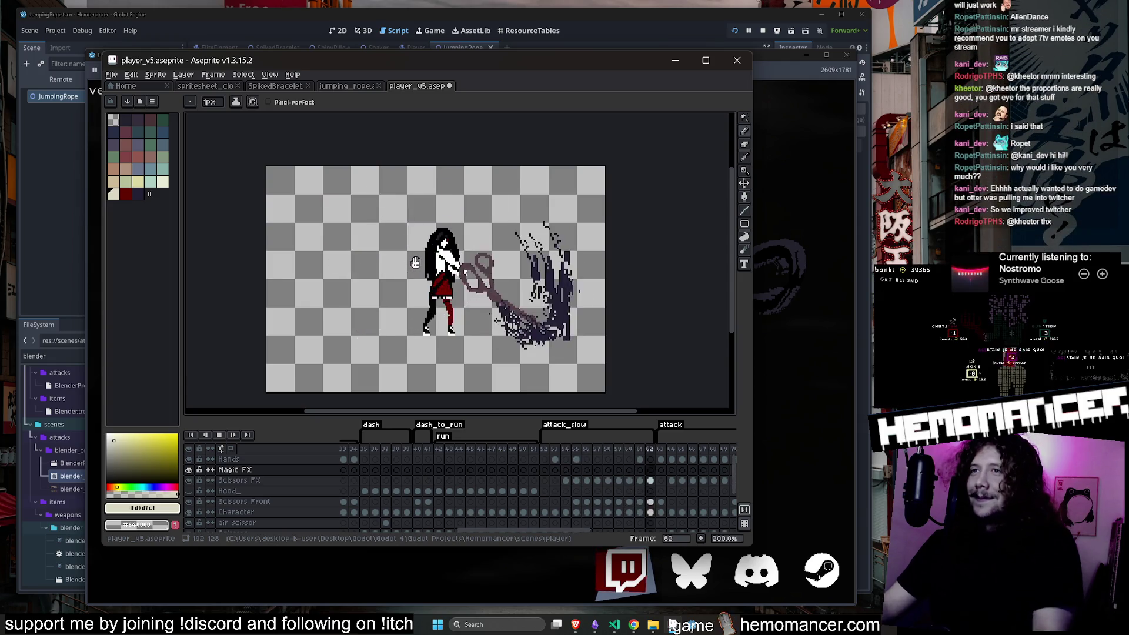
left_click_drag(474, 278, 466, 279)
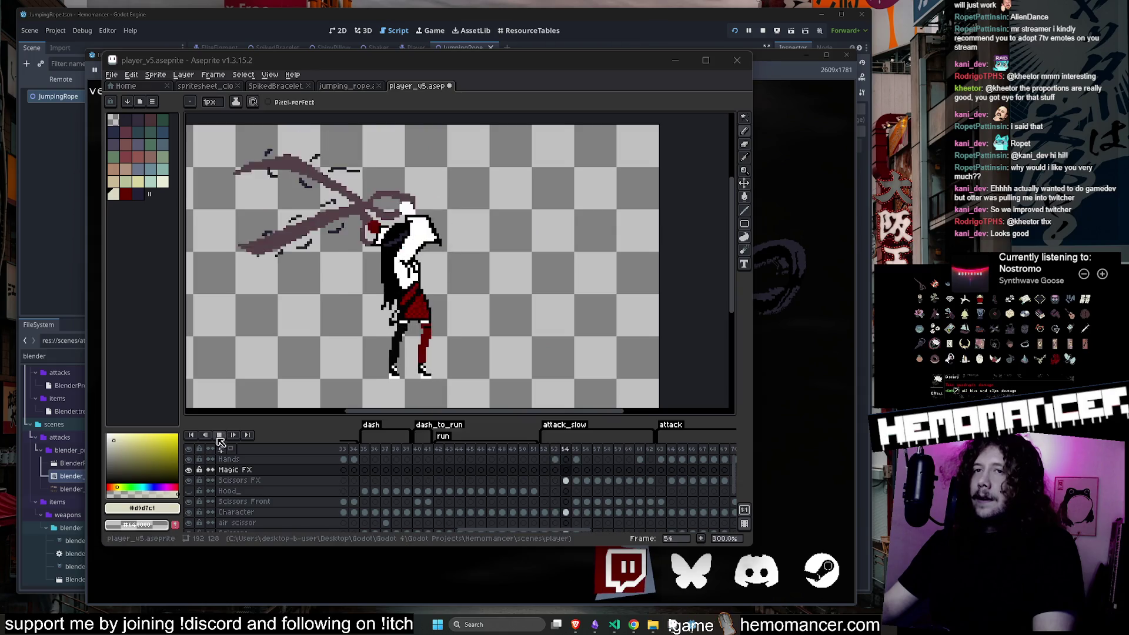
Check the attack_slow tag properties, then play the animation from frame 52.
double_click(567, 436)
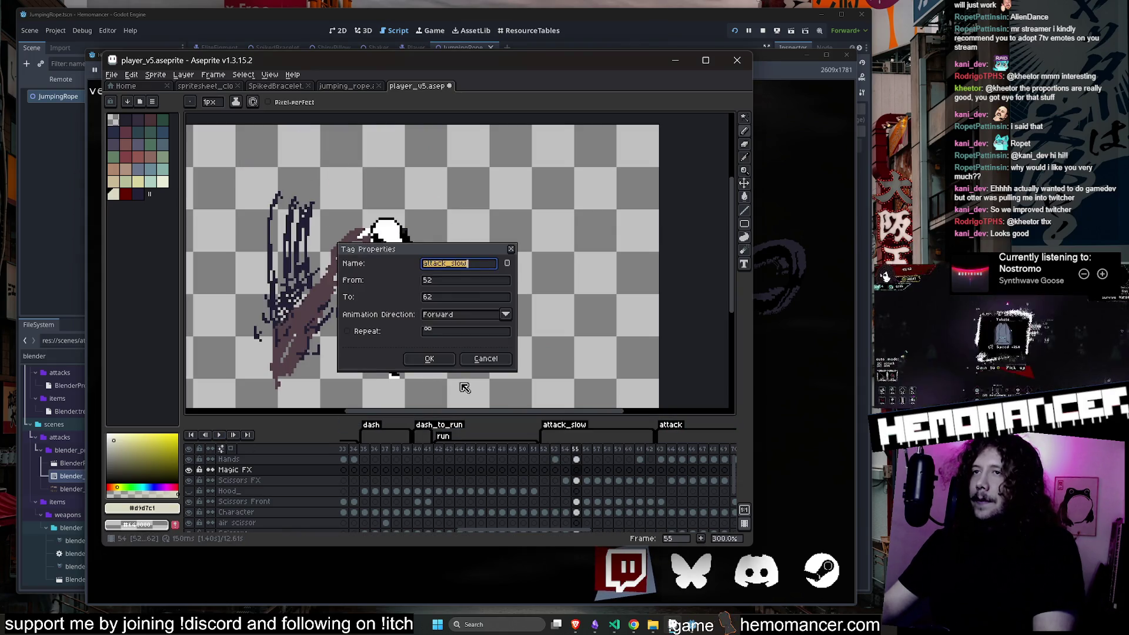
left_click(437, 363)
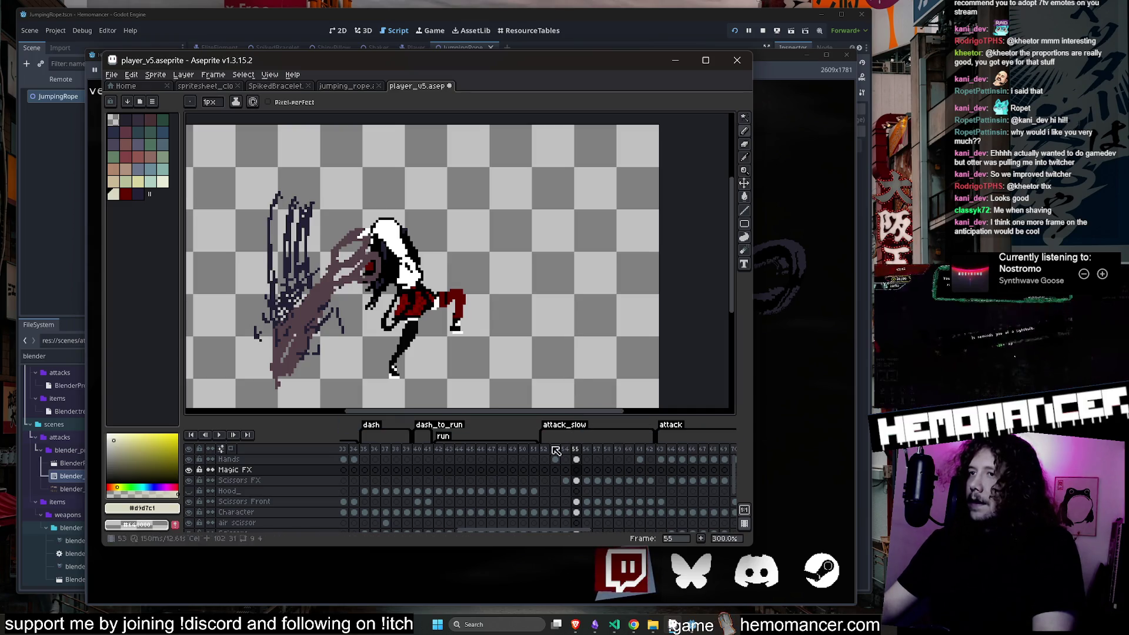
left_click(546, 449)
left_click(220, 436)
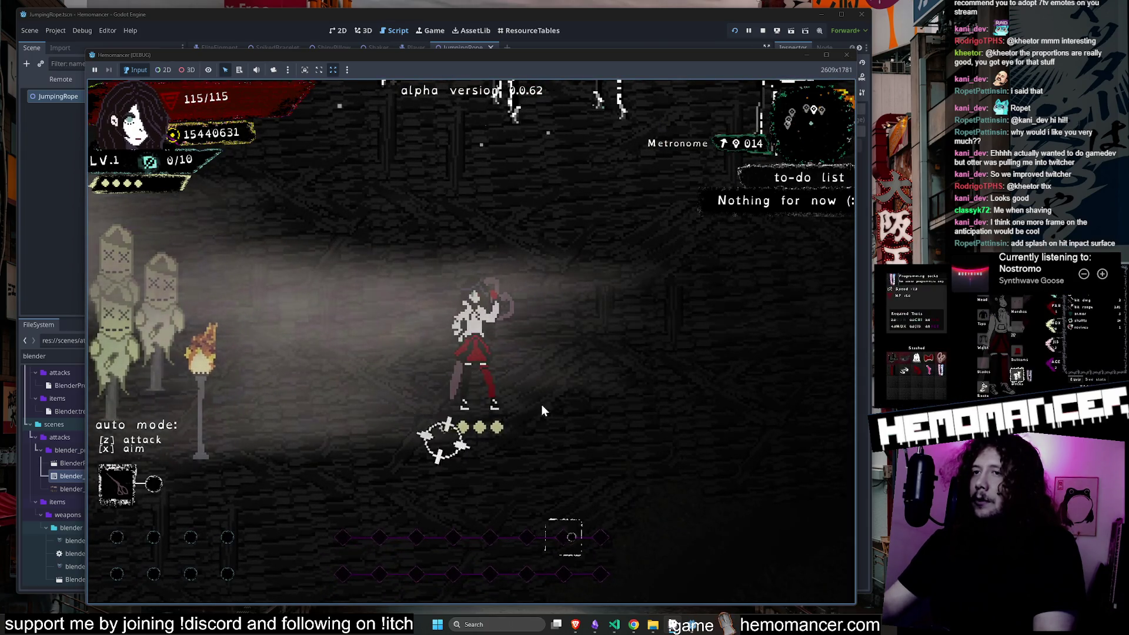
Attack twice and run right then left in game, then view frame 62 in Aseprite.
left_click(609, 333)
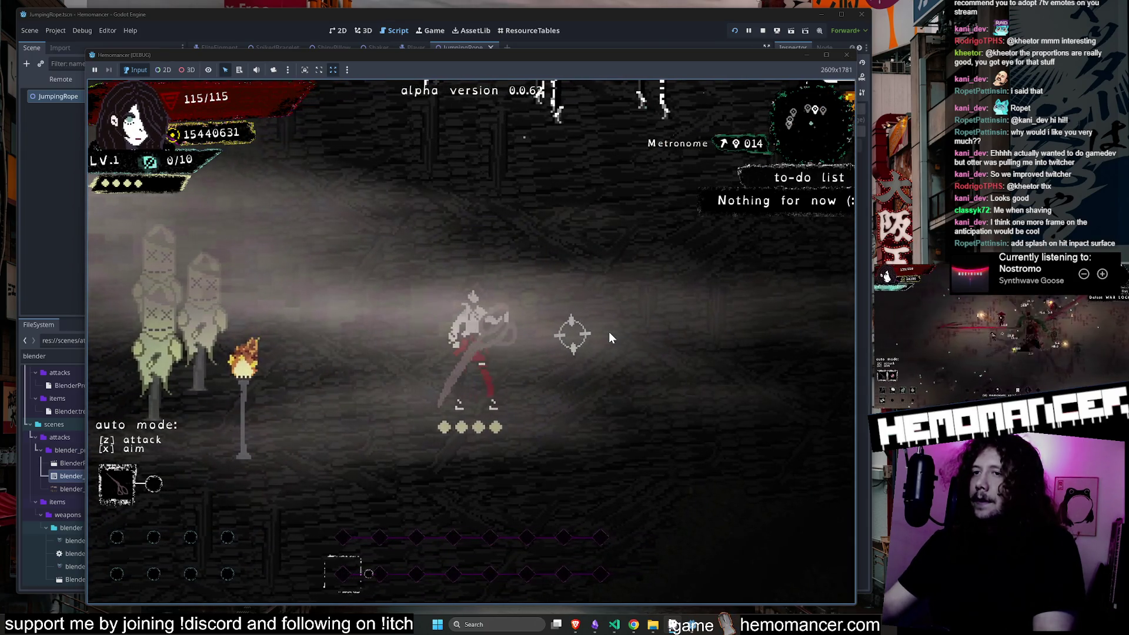
left_click(609, 332)
key("d")
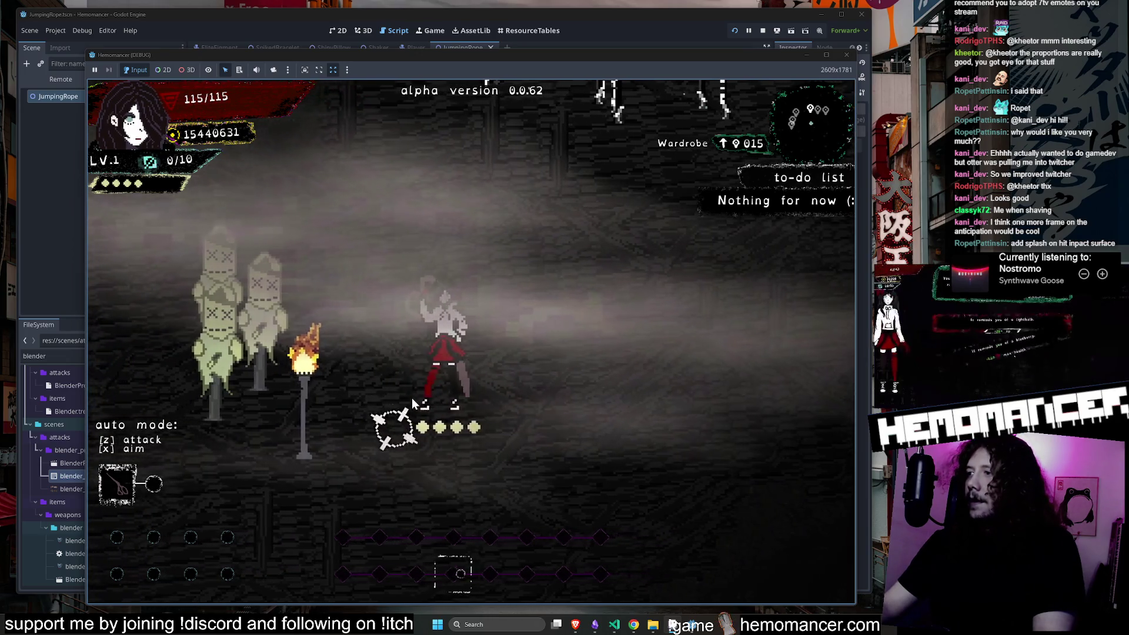
key("a")
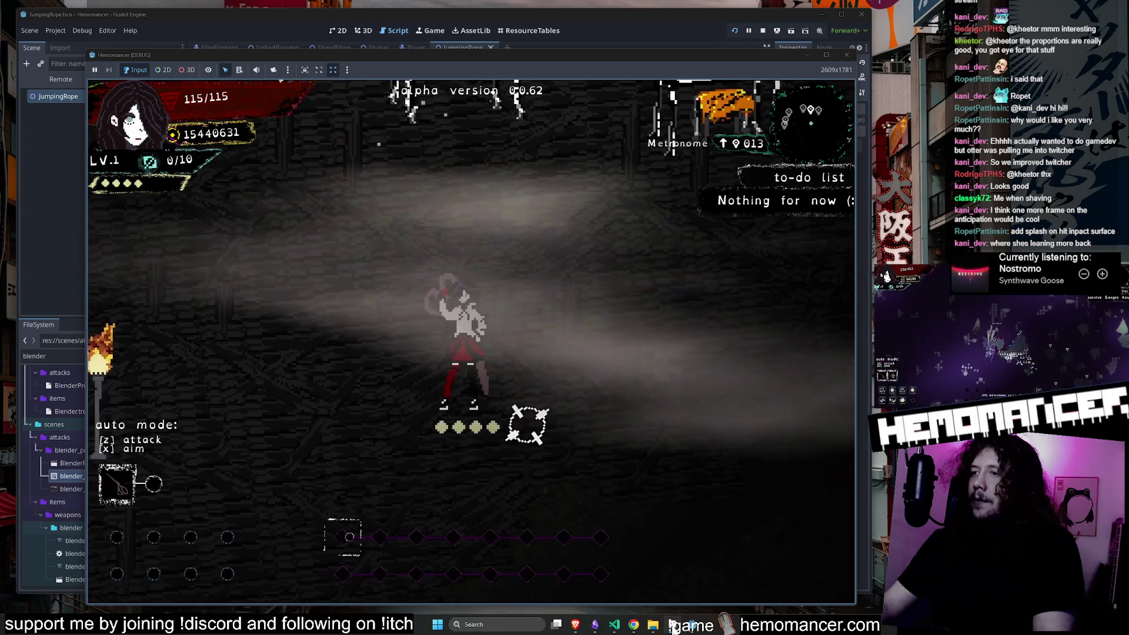
key("alt+Tab")
left_click(650, 450)
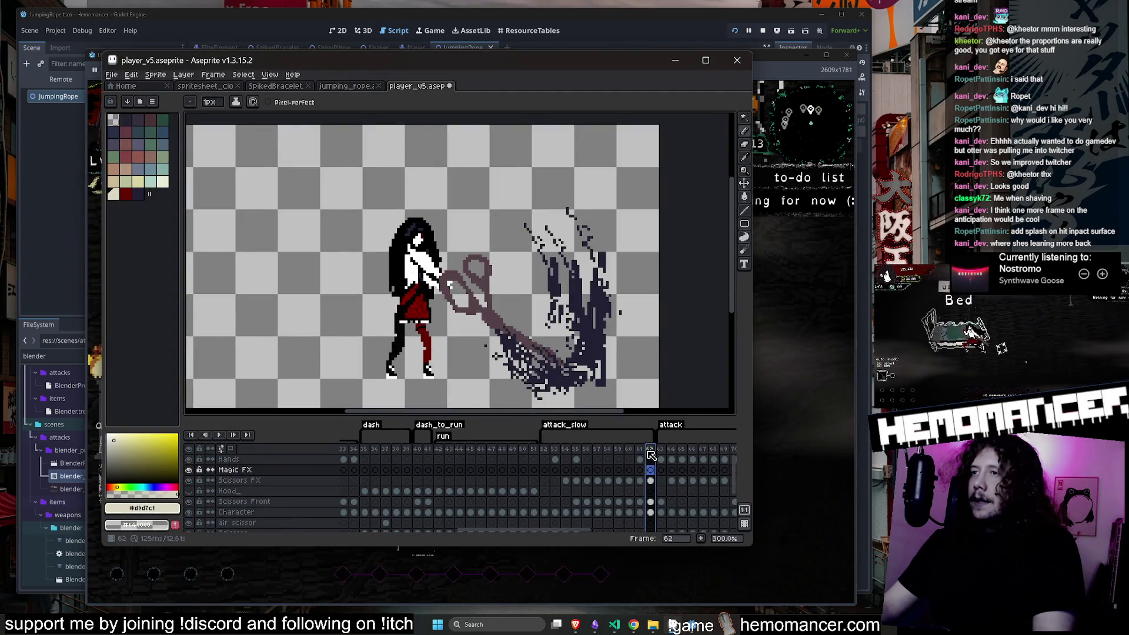
Play the attack animation from frame 62, then minimize Aseprite to return to the game.
key("Return")
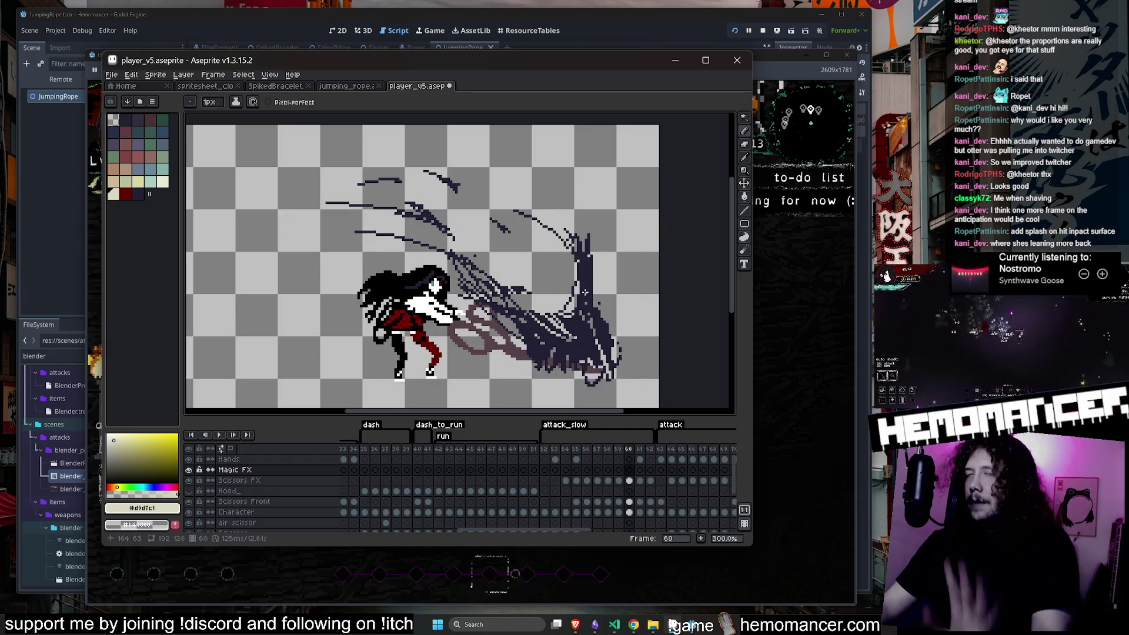
left_click(669, 59)
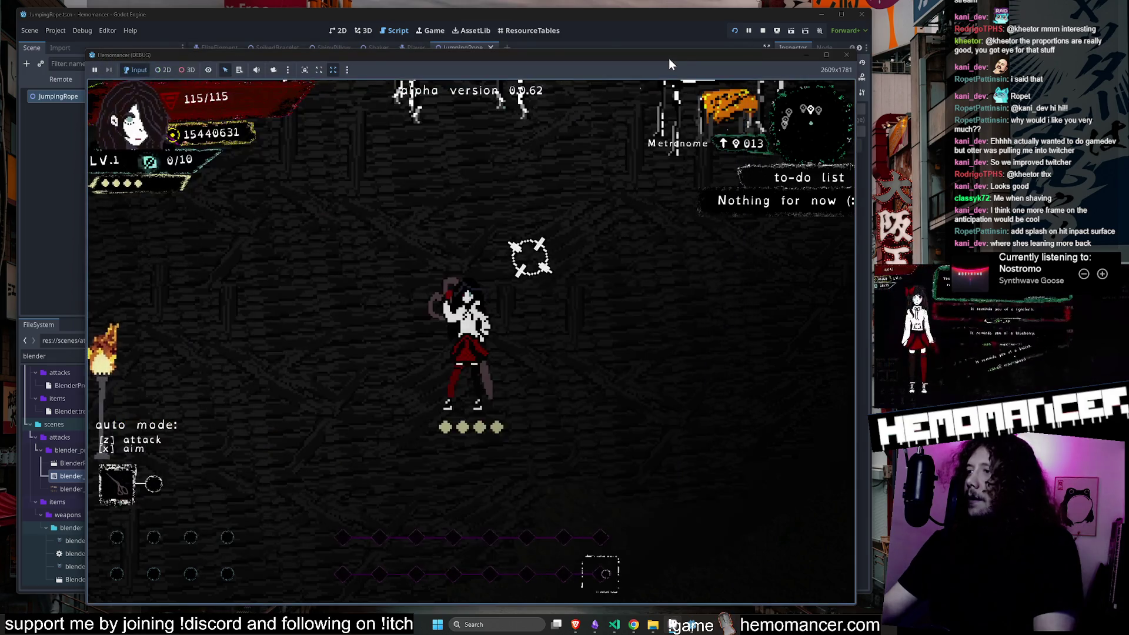
Walk and dash around the hub between the Vanity, Metronome and training dummies.
key("w")
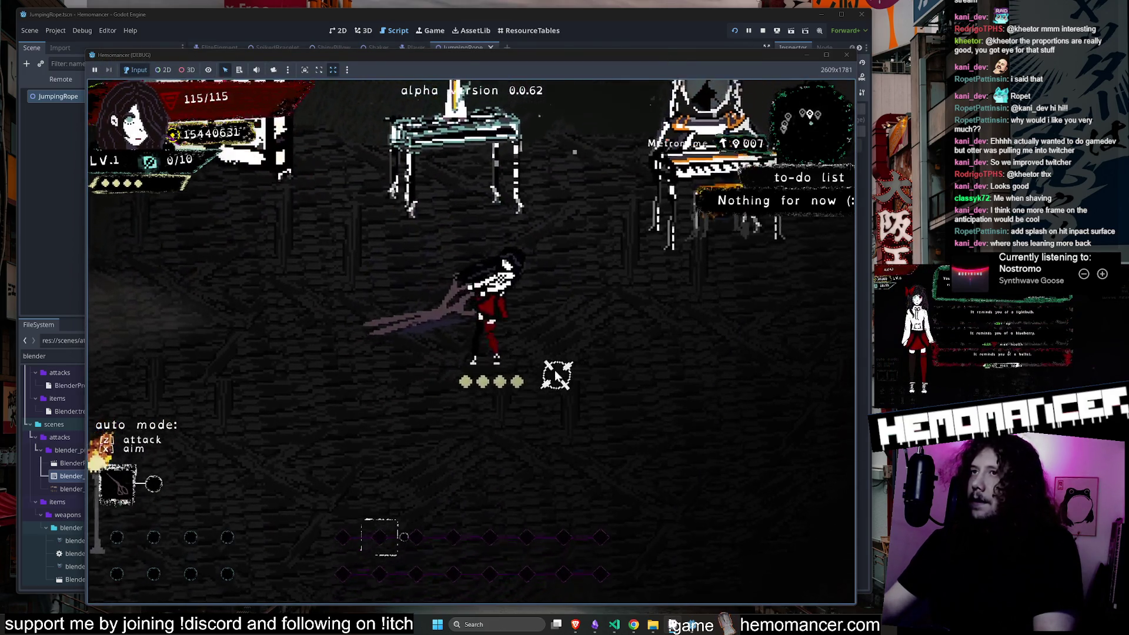
key("a")
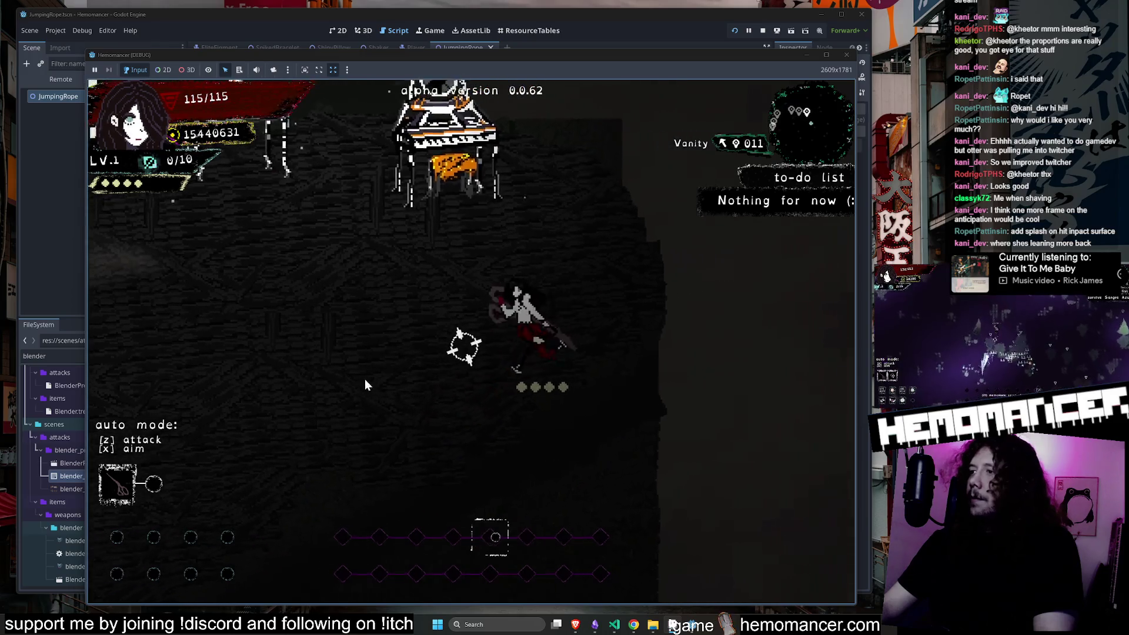
key("d")
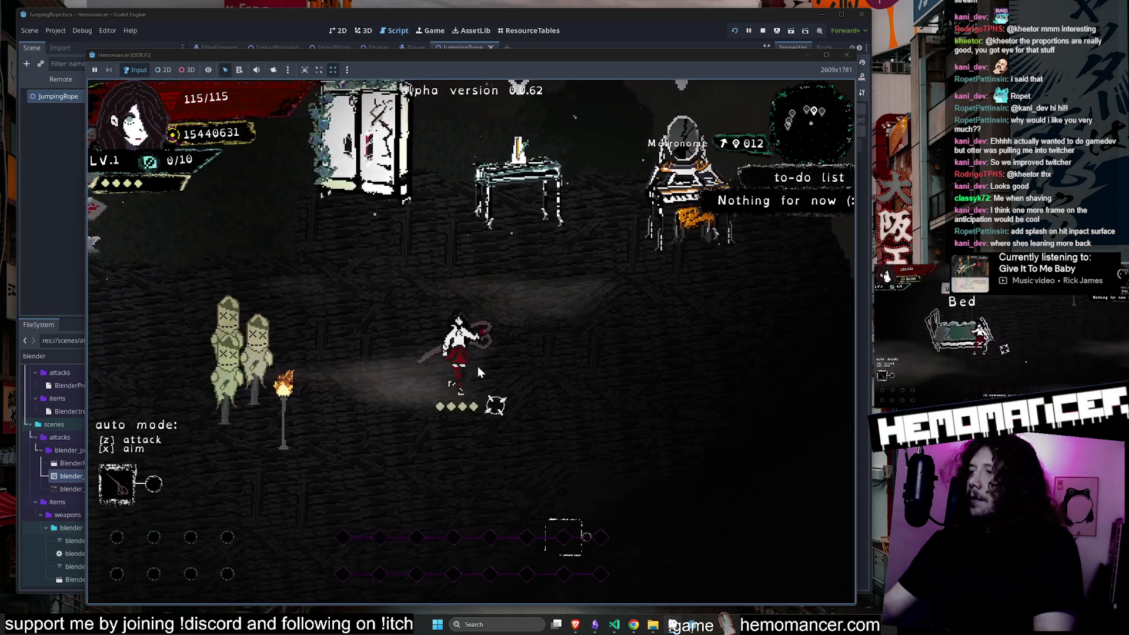
key("a")
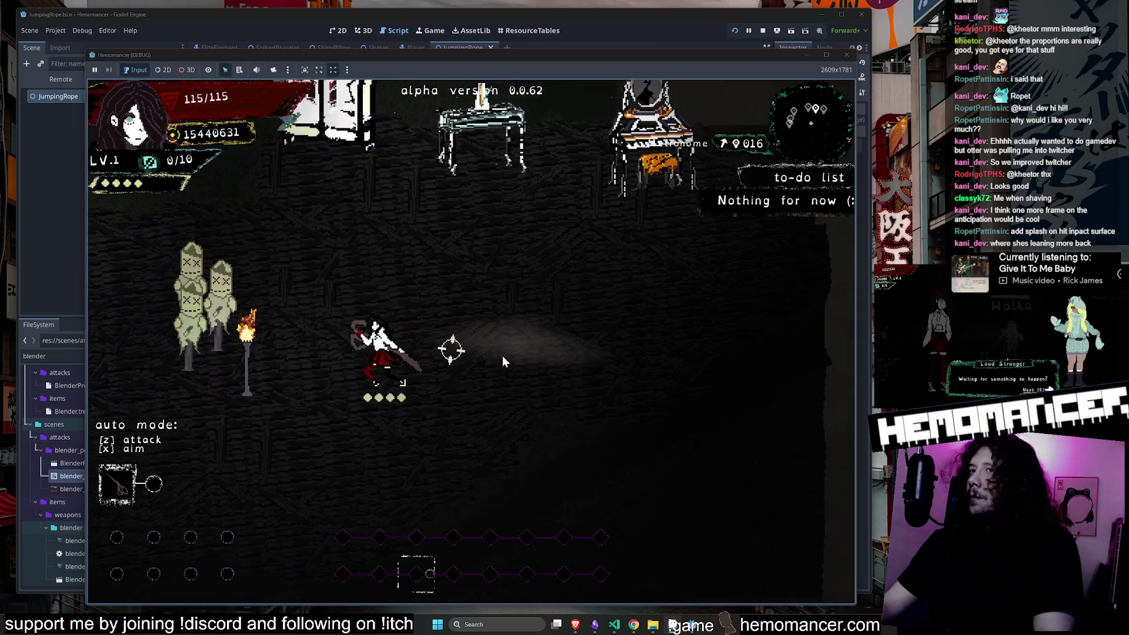
key("d")
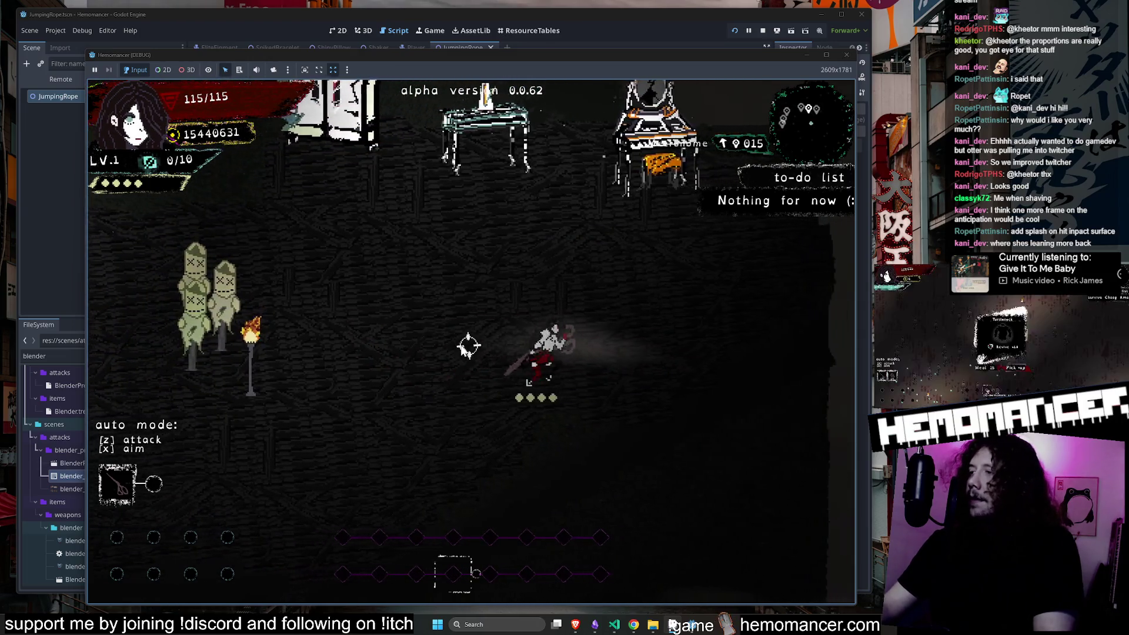
key("a")
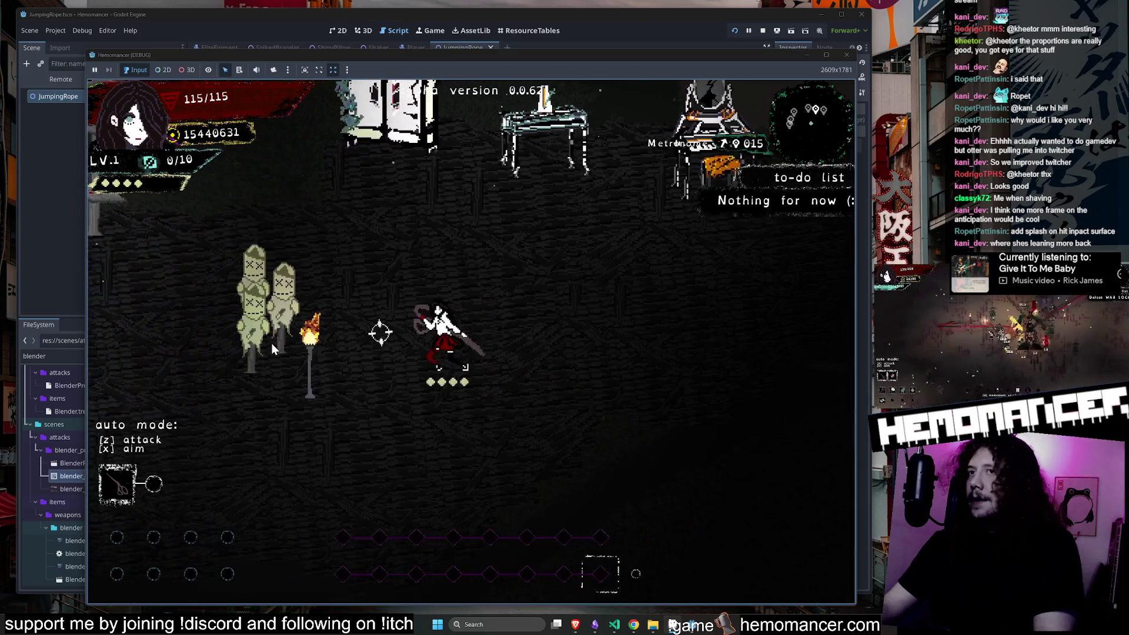
key("d")
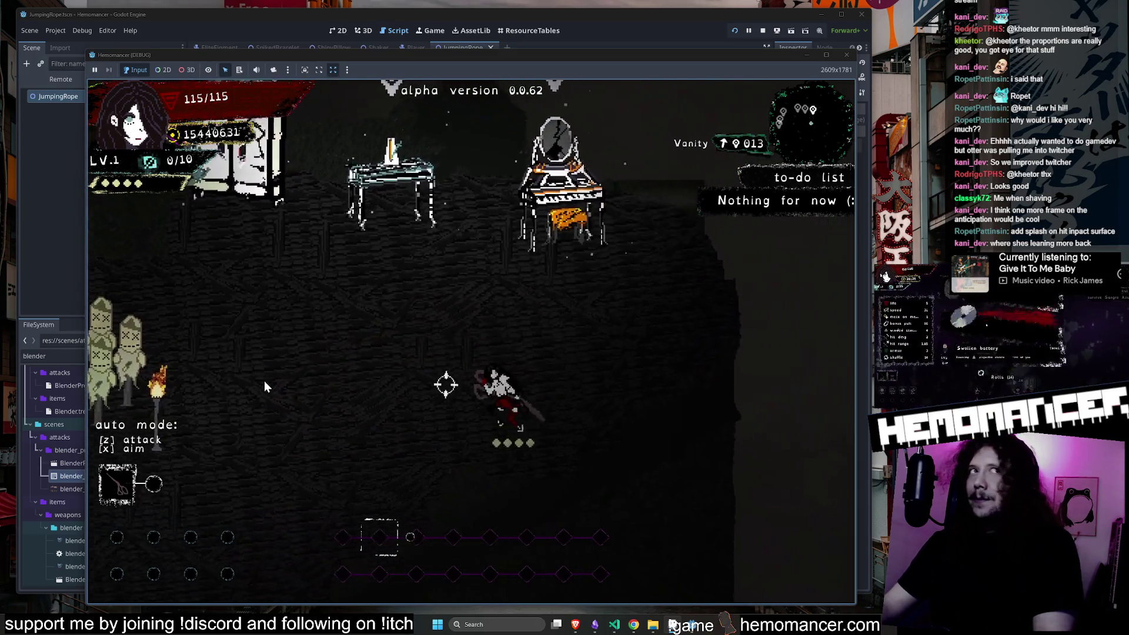
key("a")
key("s")
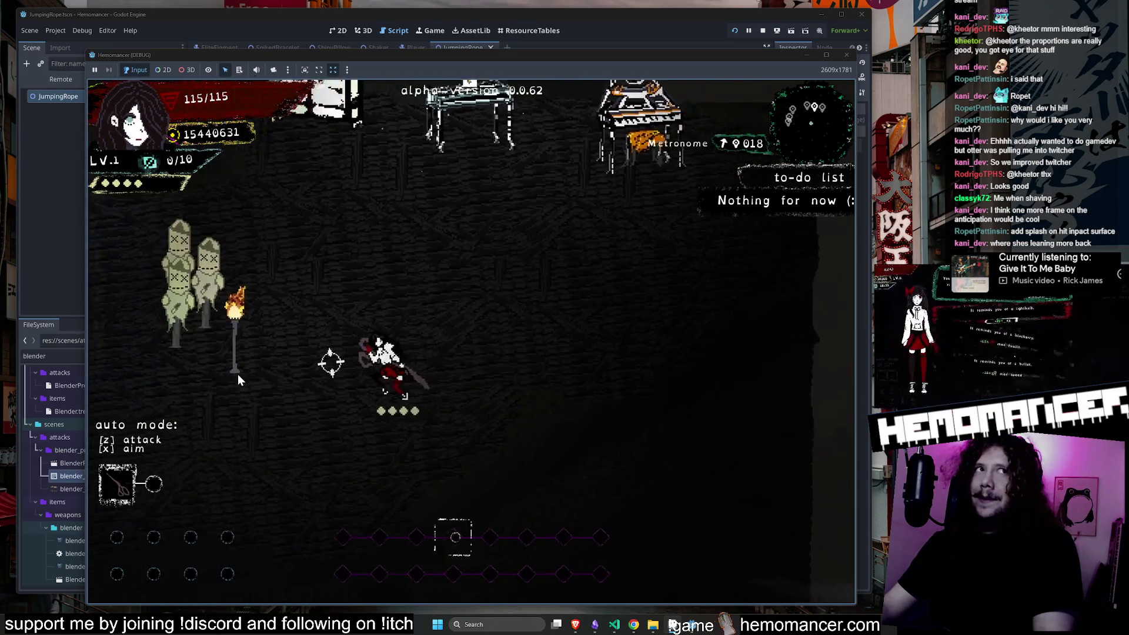
key("w")
key("d")
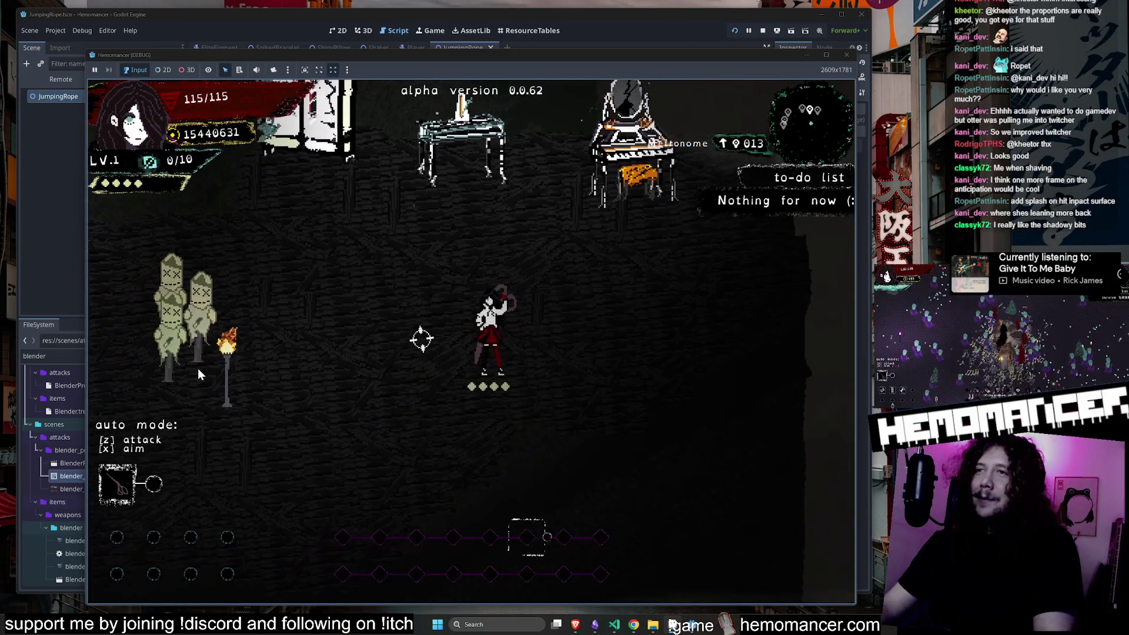
Attack and lunge through the training dummies until they are destroyed.
left_click(181, 366)
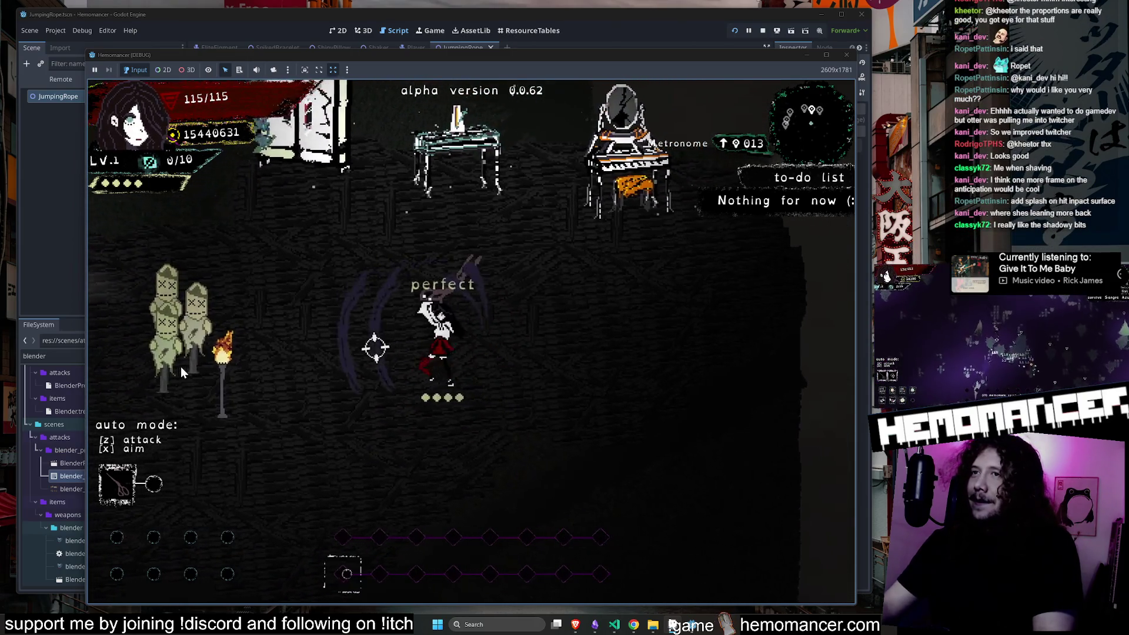
key("a")
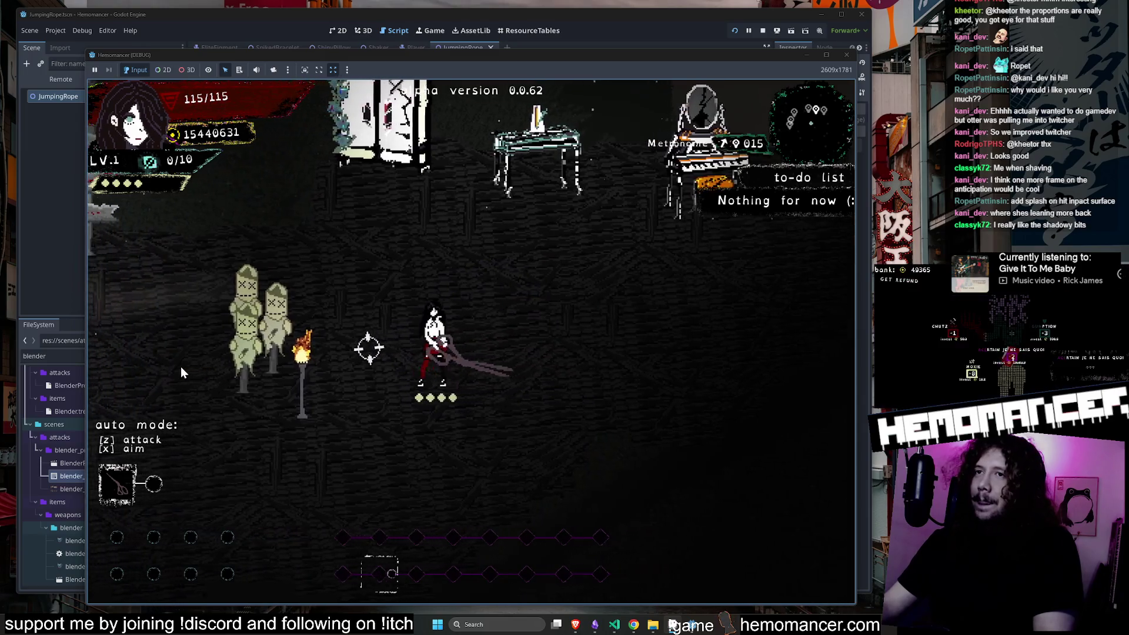
key("a")
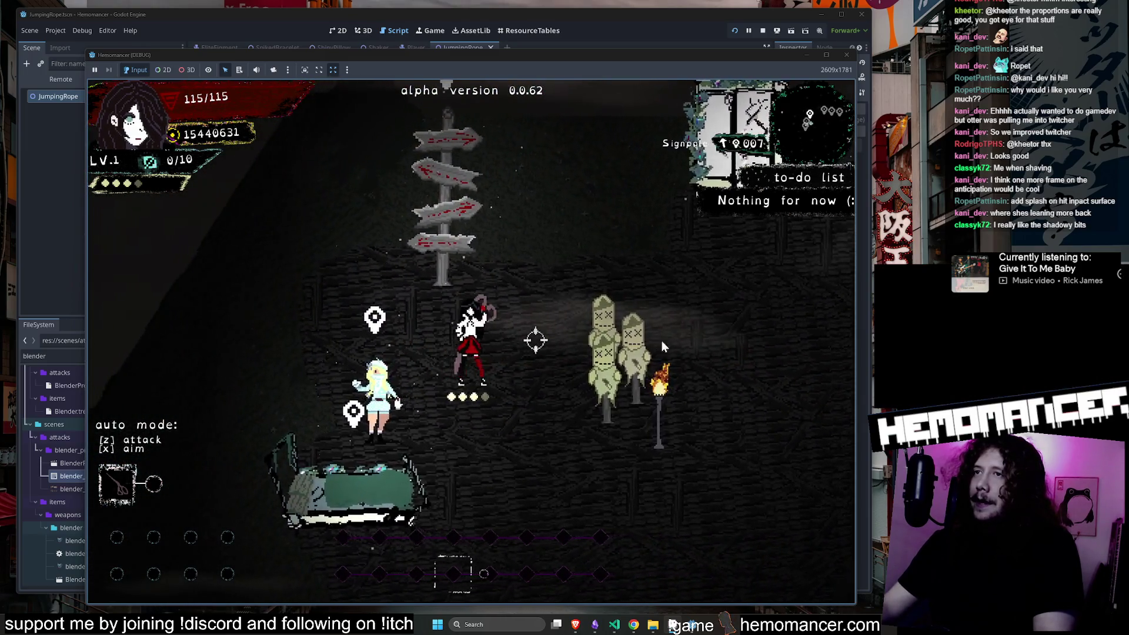
left_click(718, 349)
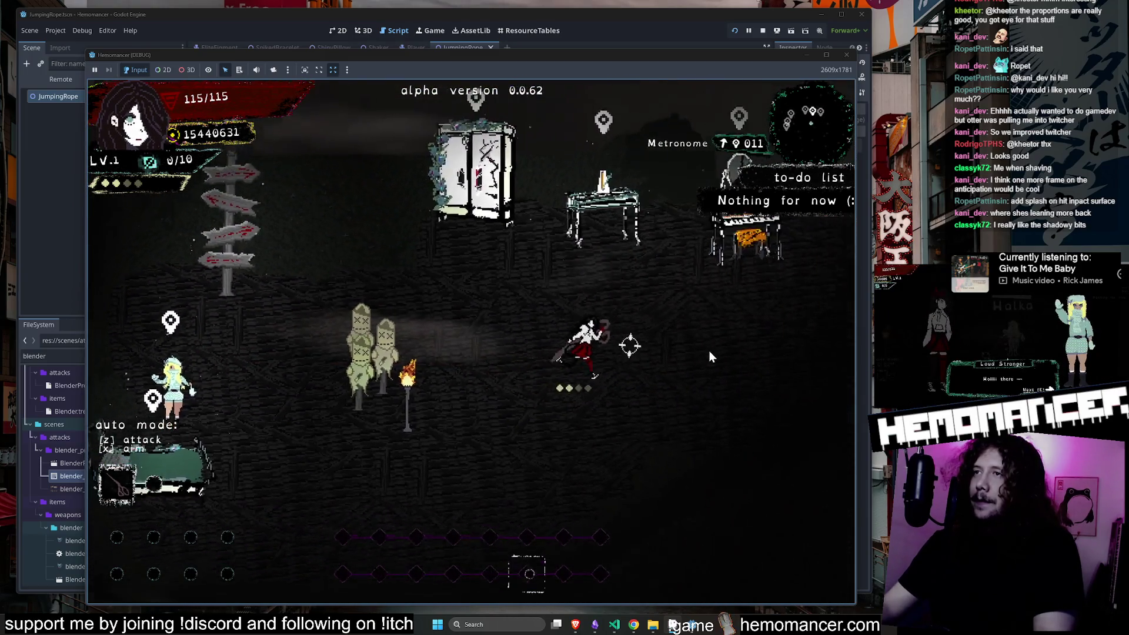
key("a")
left_click(355, 362)
key("a")
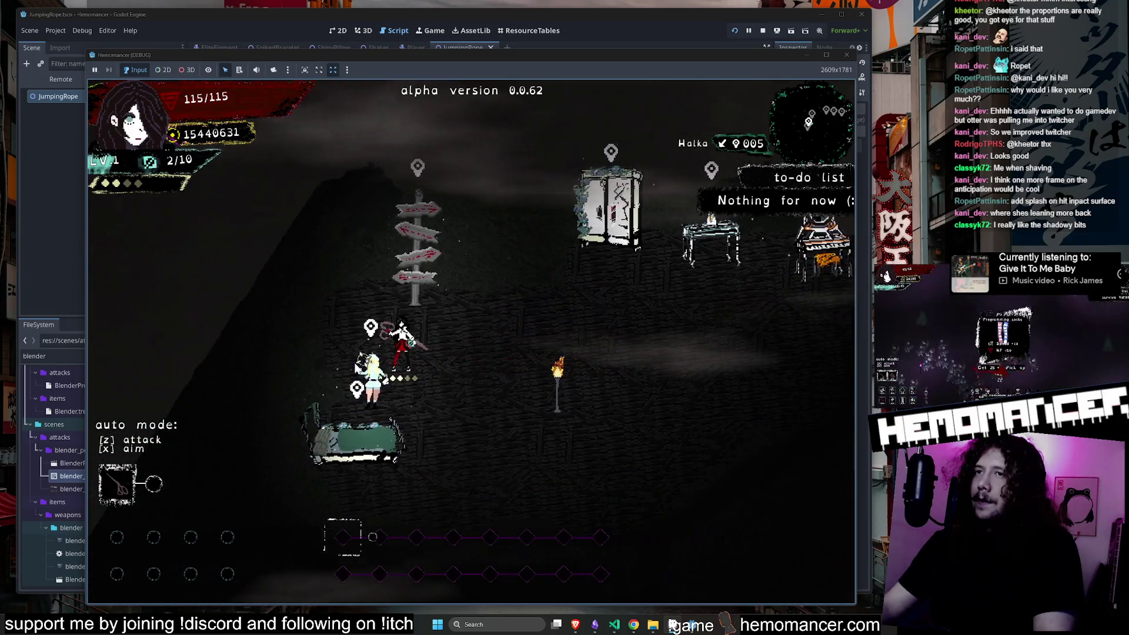
Talk to the Loud Stranger and travel to the Cheag Amar area.
key("e")
key("e")
key("e")
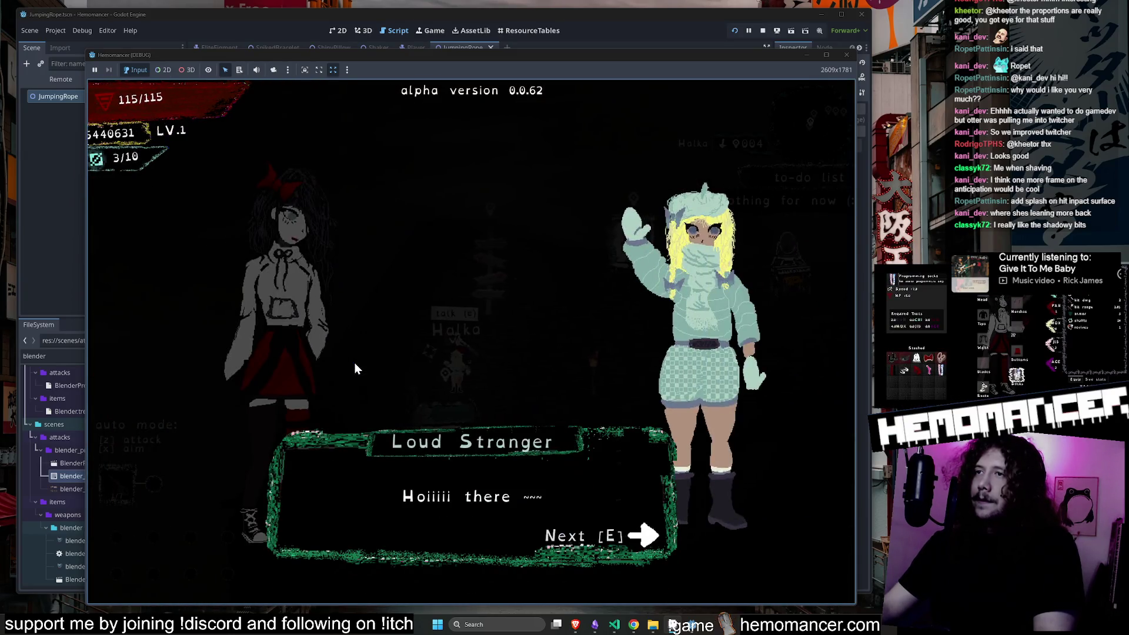
key("e")
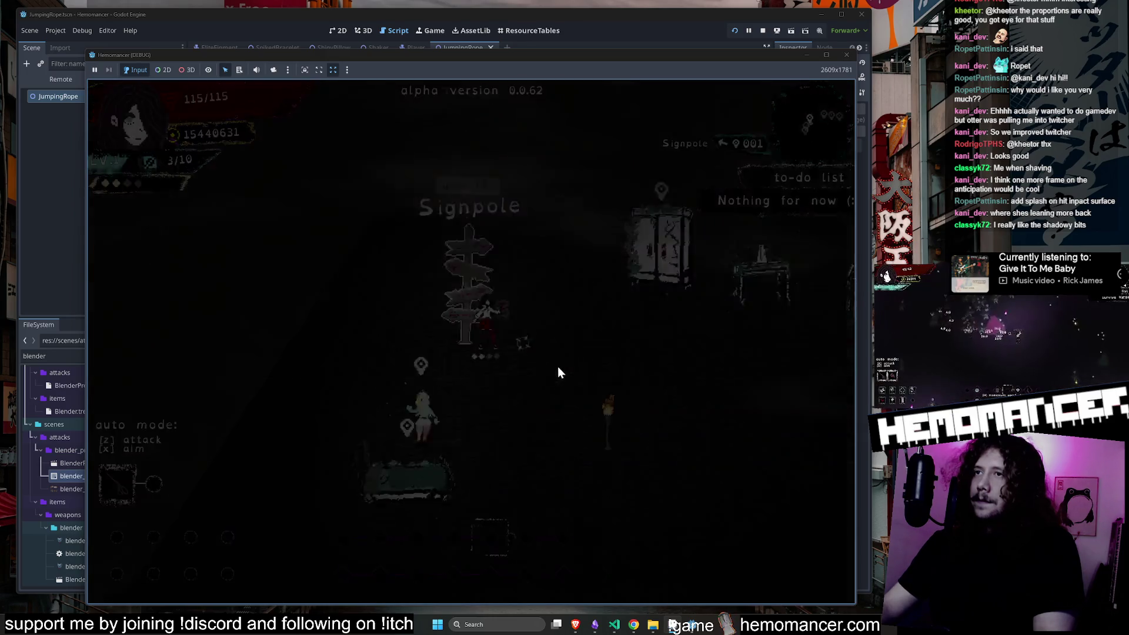
left_click(483, 403)
key("d")
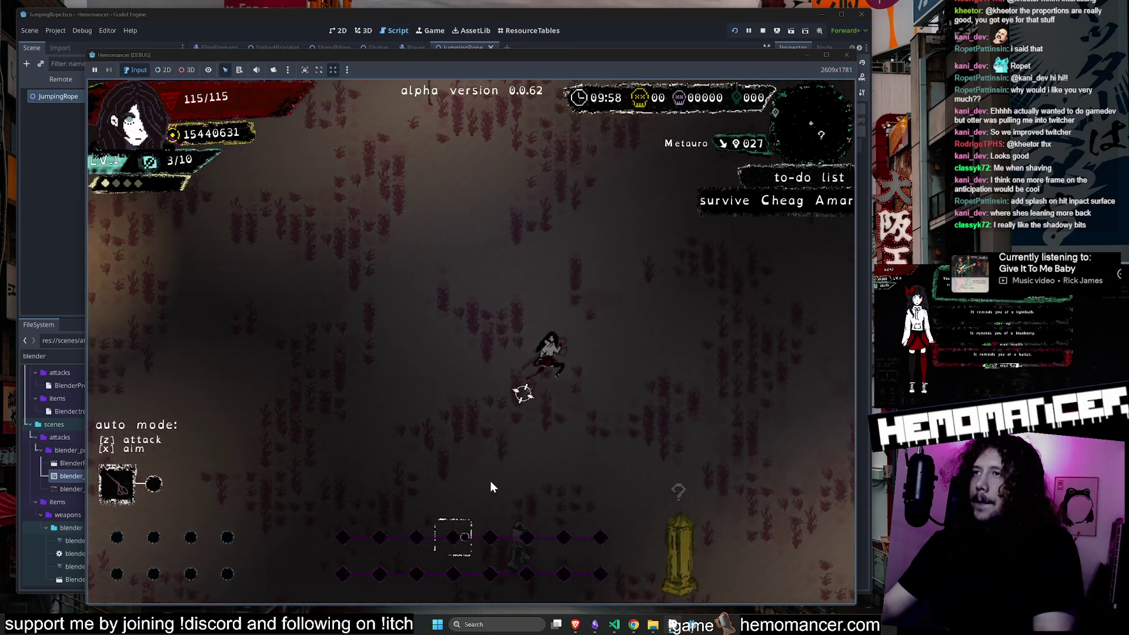
Run through the Cheag Amar stage and choose the Acorn upgrade.
key("Down")
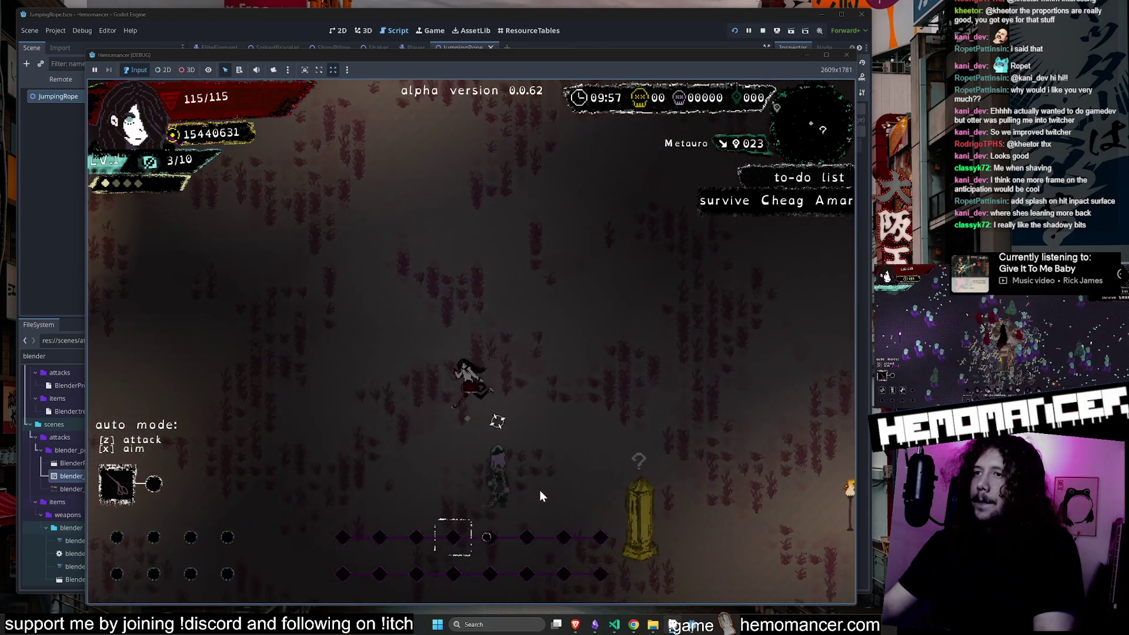
key("Down")
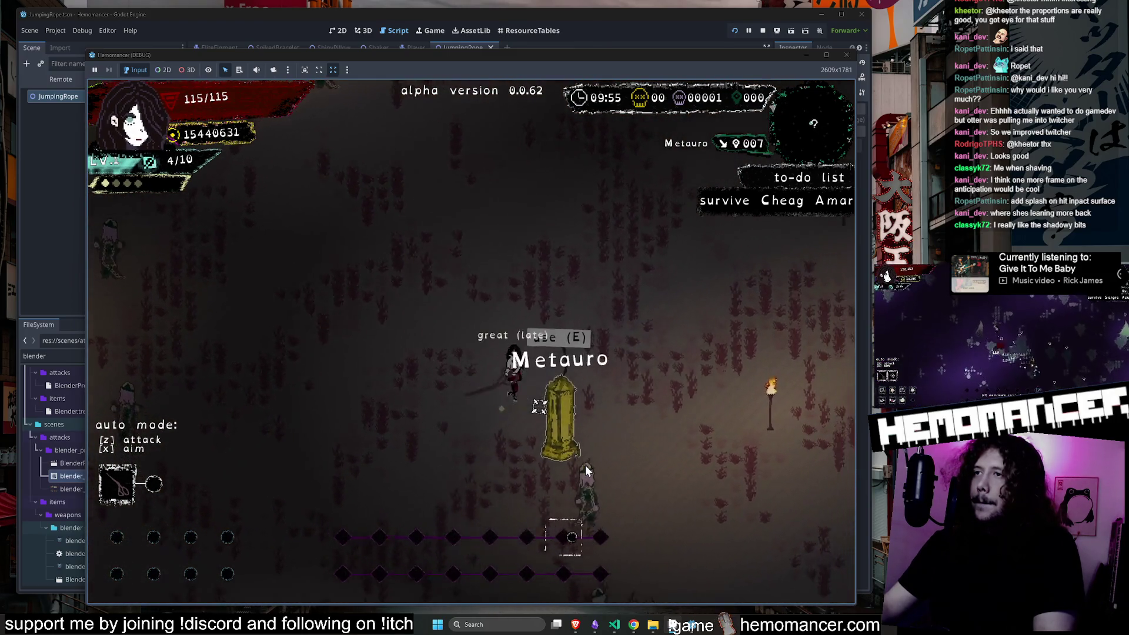
key("Right")
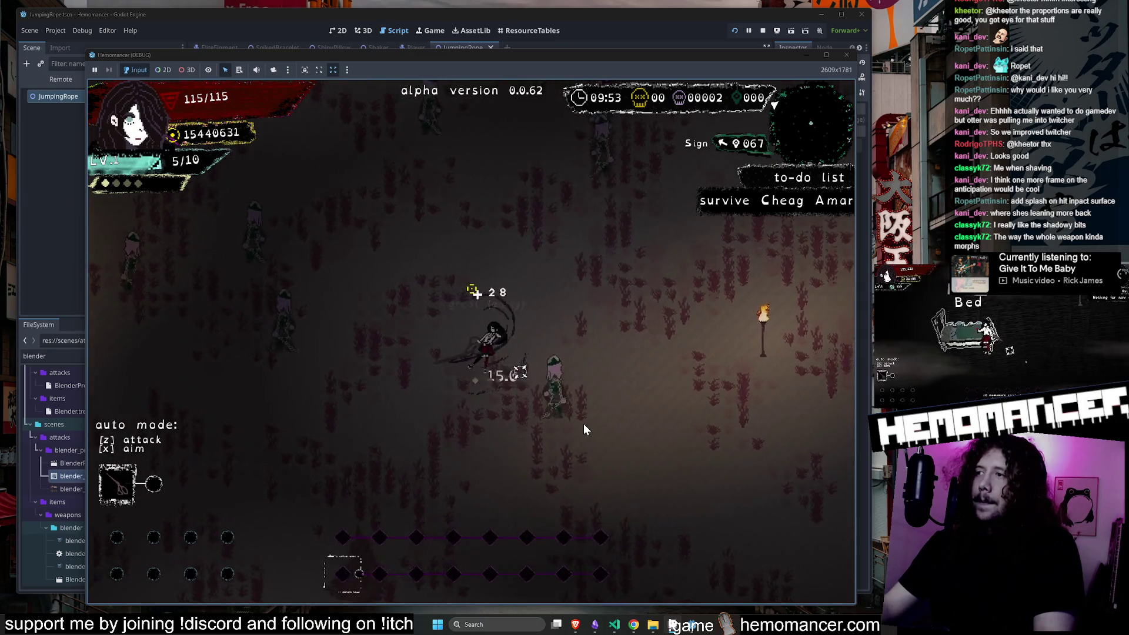
key("Up")
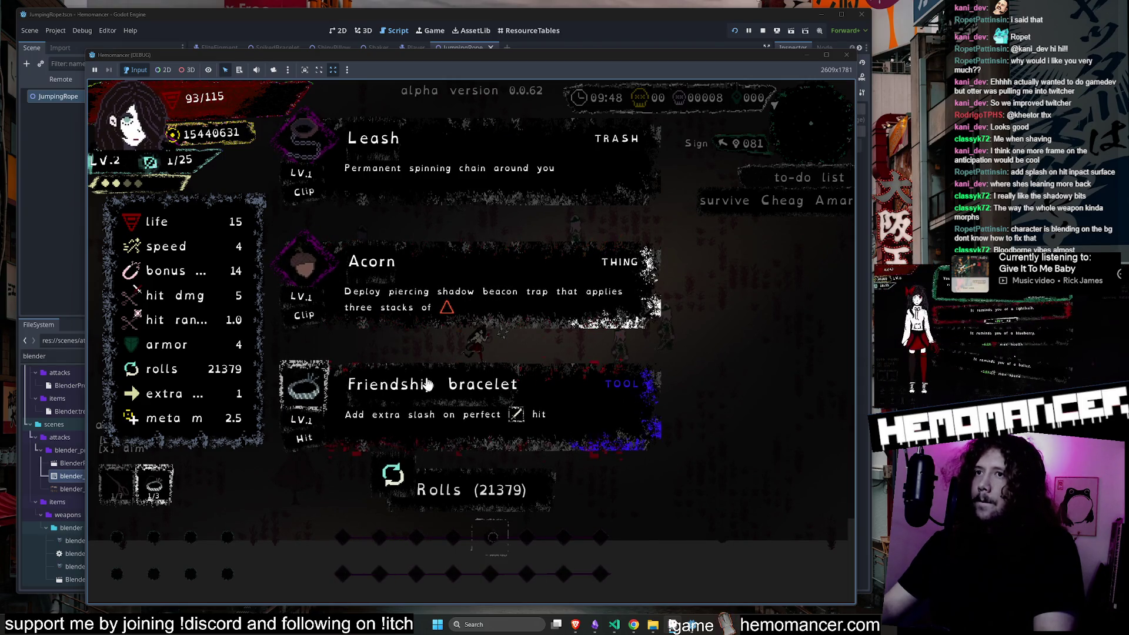
left_click(440, 275)
Steer the character upward through the enemy horde, attacking and dashing toward the reticle.
key("d")
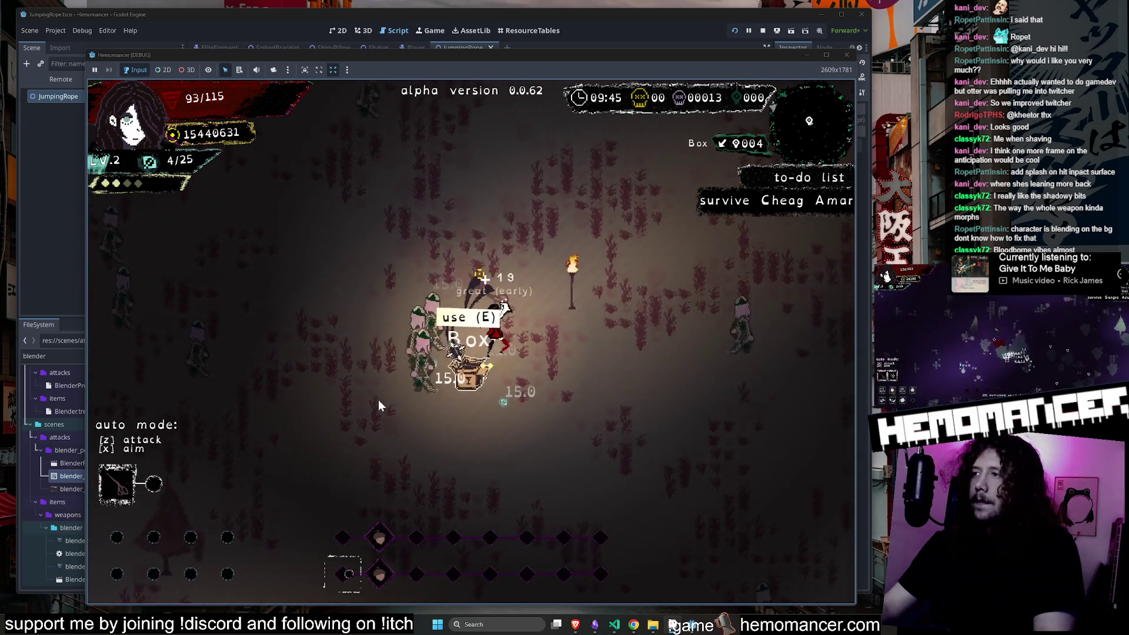
key("w")
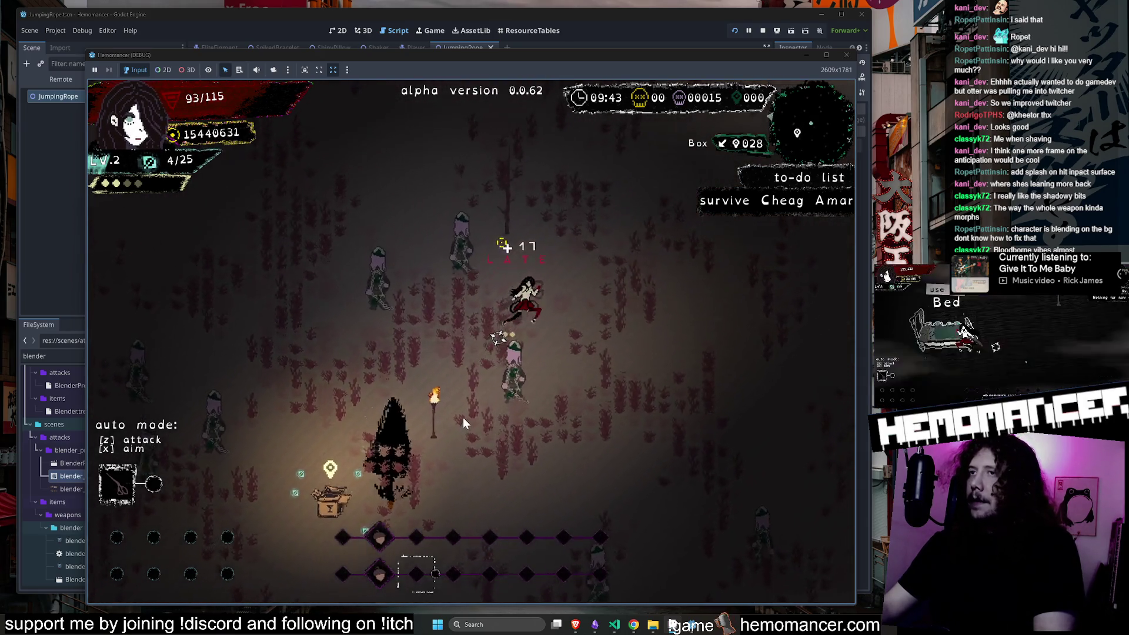
key("d")
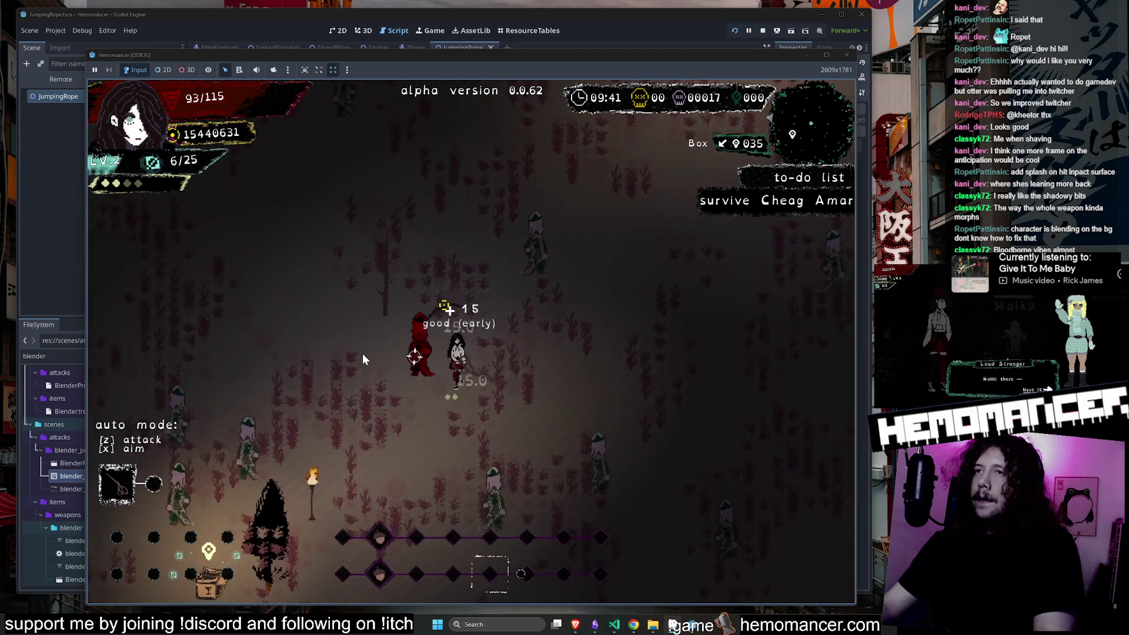
key("w")
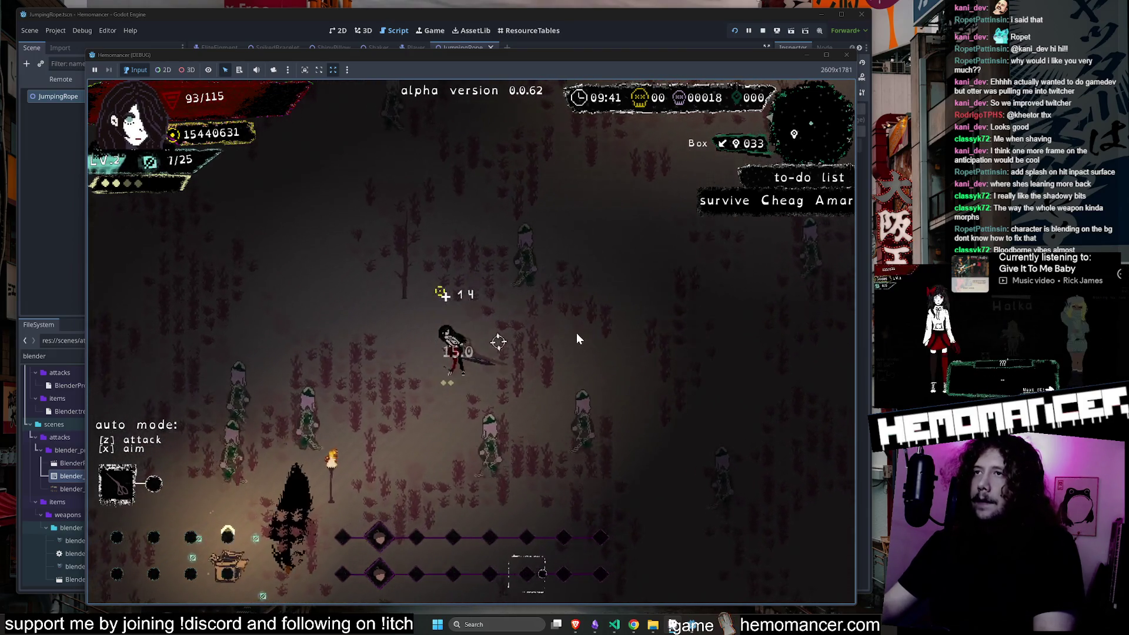
key("w")
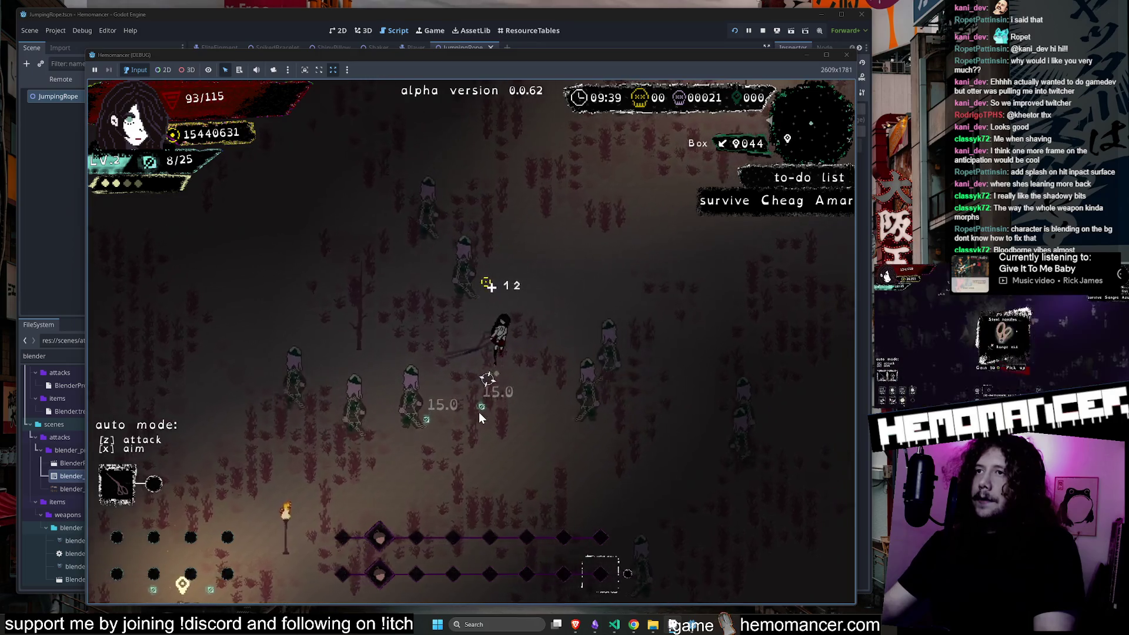
key("w")
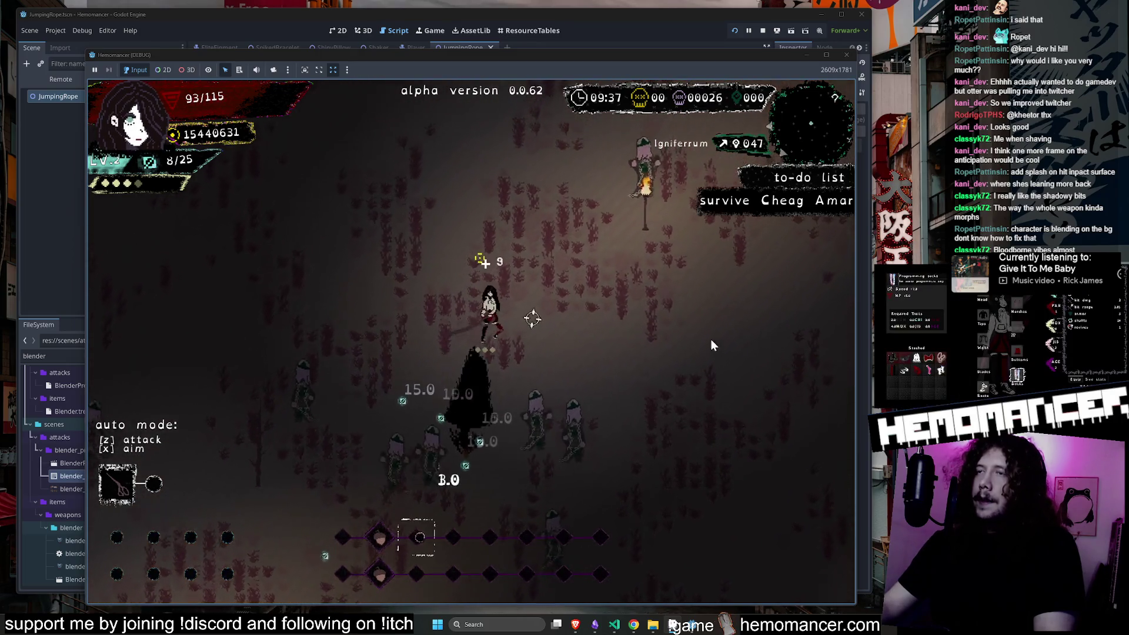
key("w")
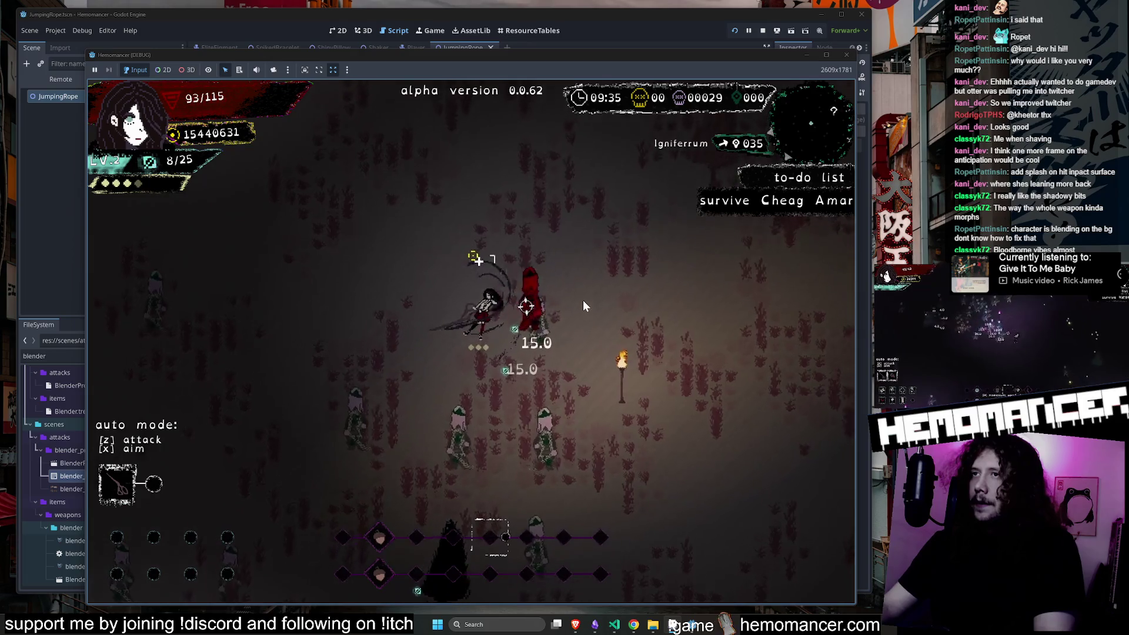
key("w")
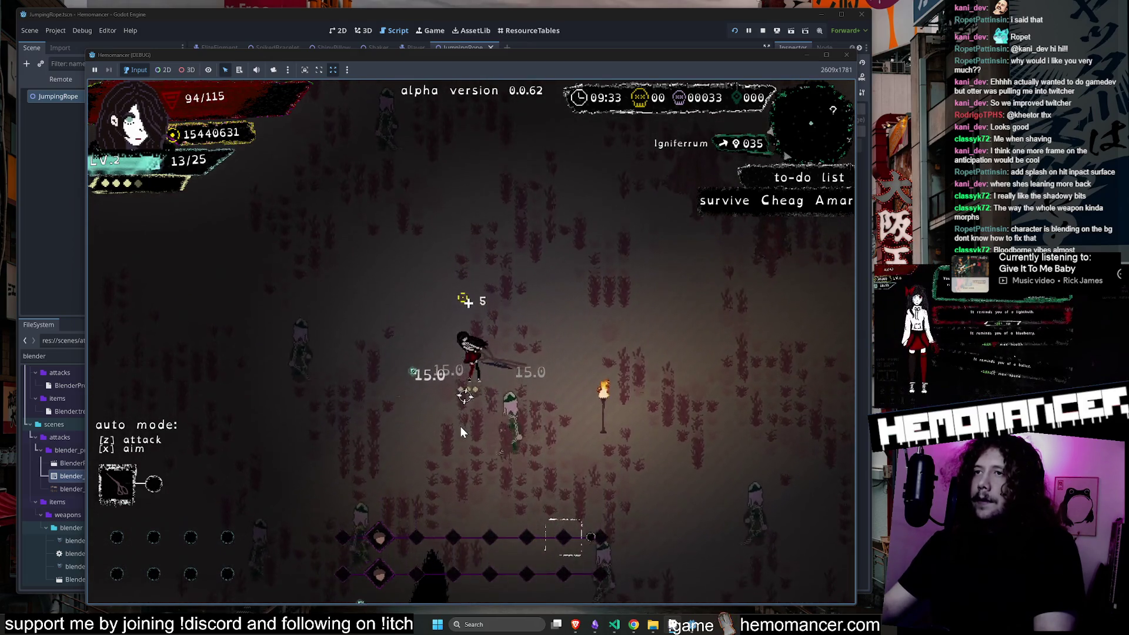
key("w")
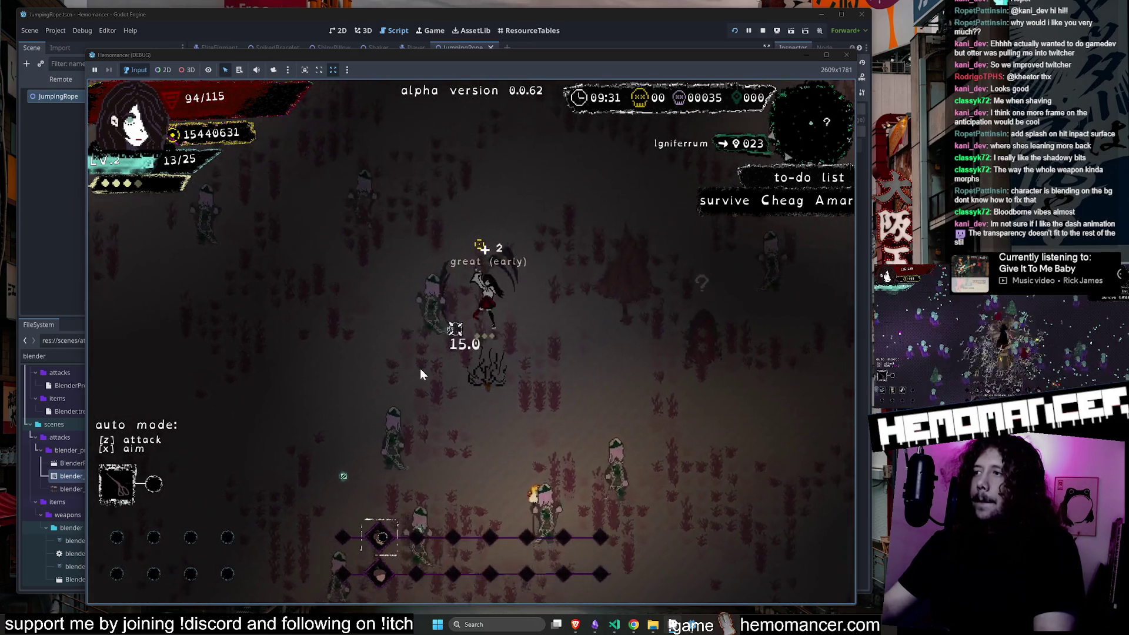
key("w")
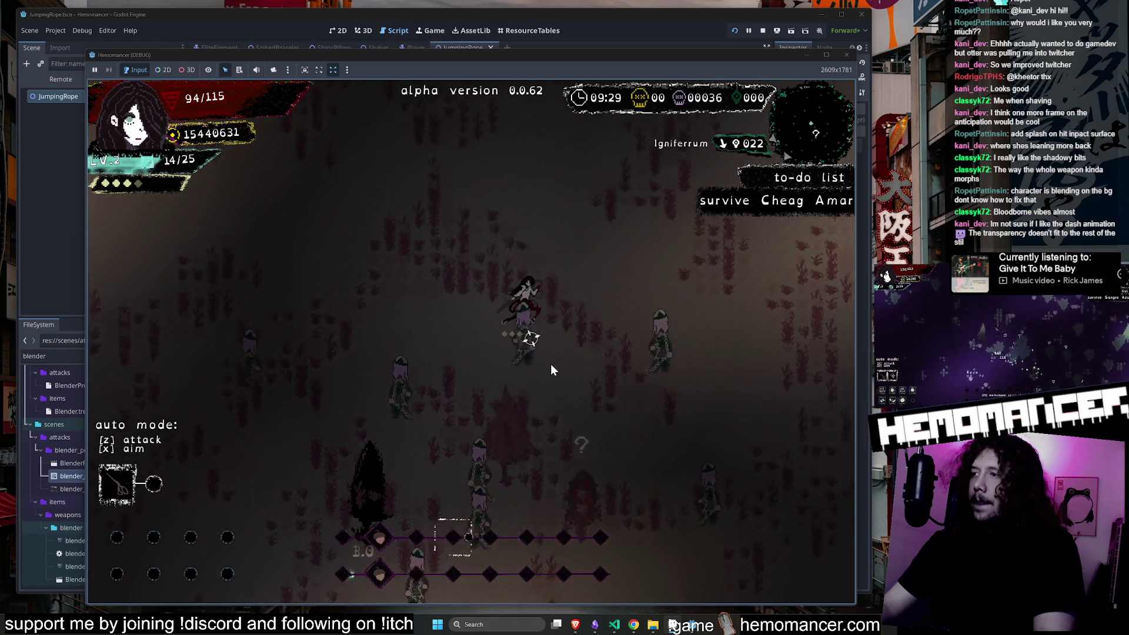
key("w")
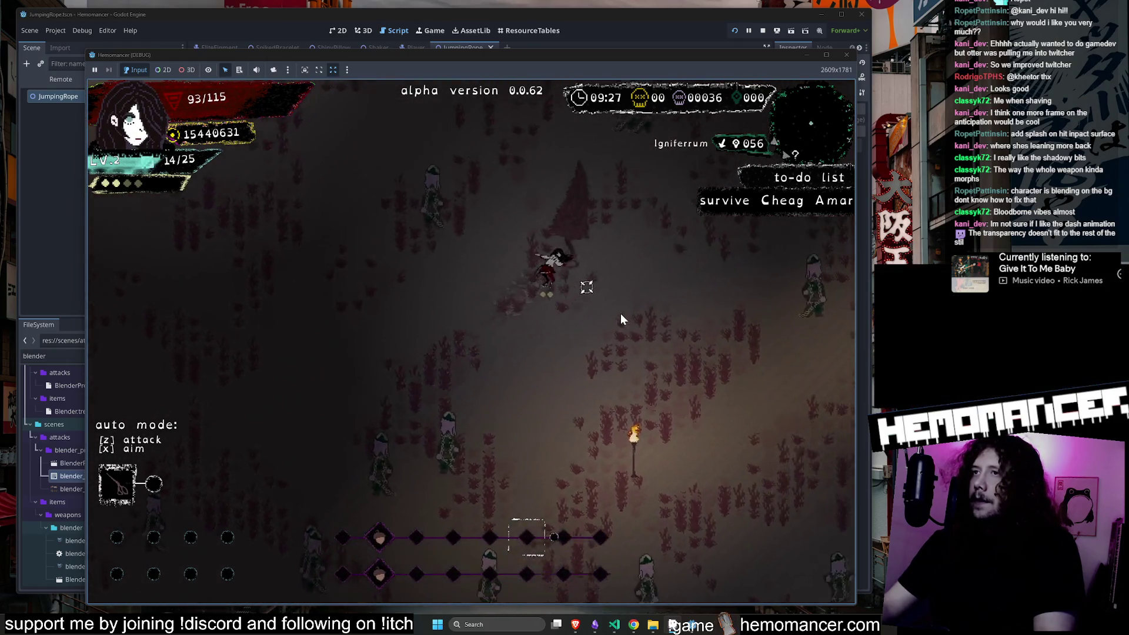
key("w")
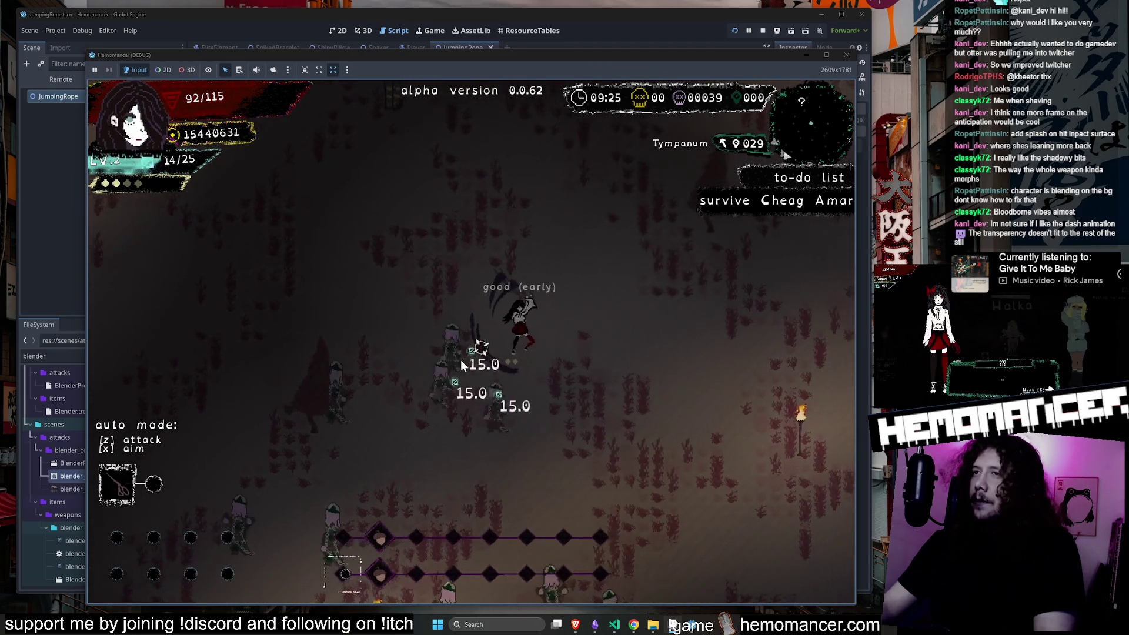
key("w")
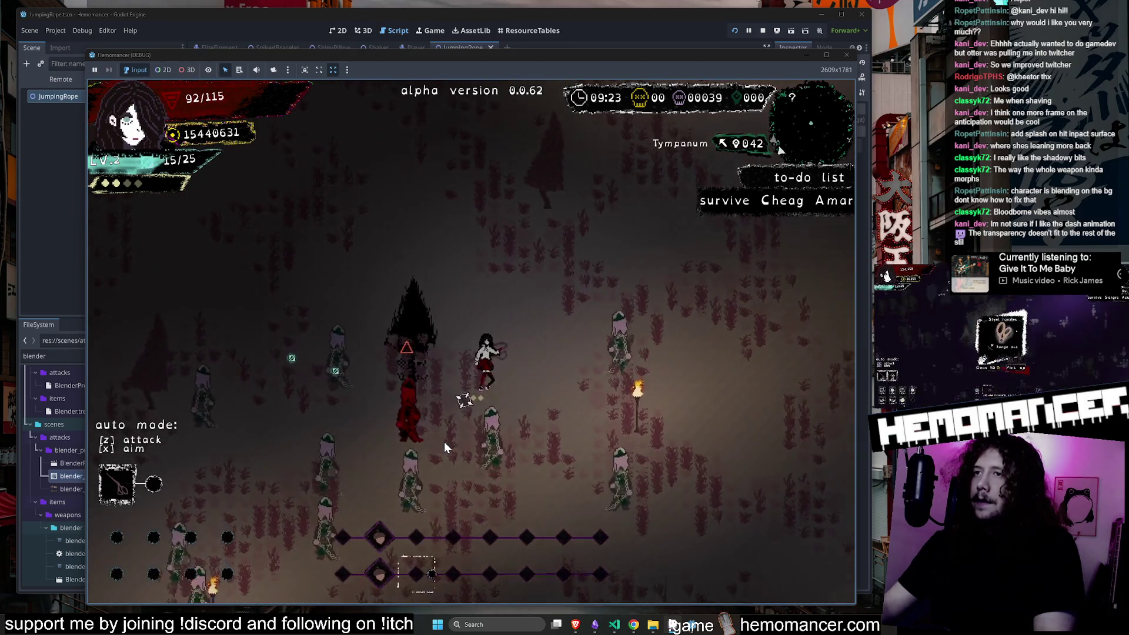
key("w")
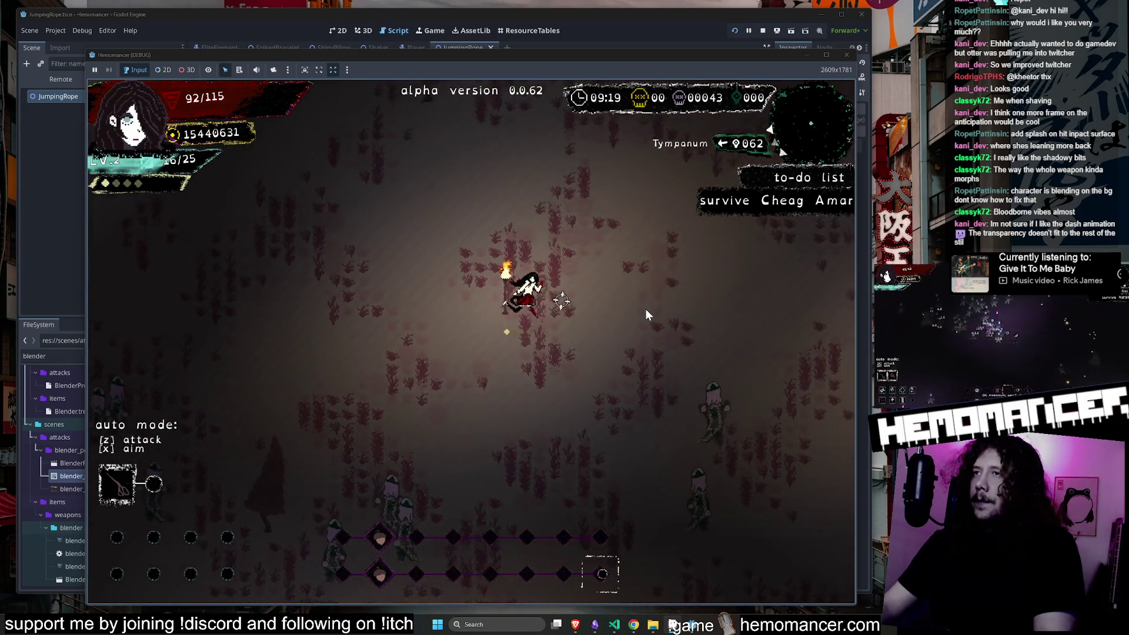
Pause and minimize the game, then open player.gd through a 'player' file search.
key("Escape")
left_click(805, 55)
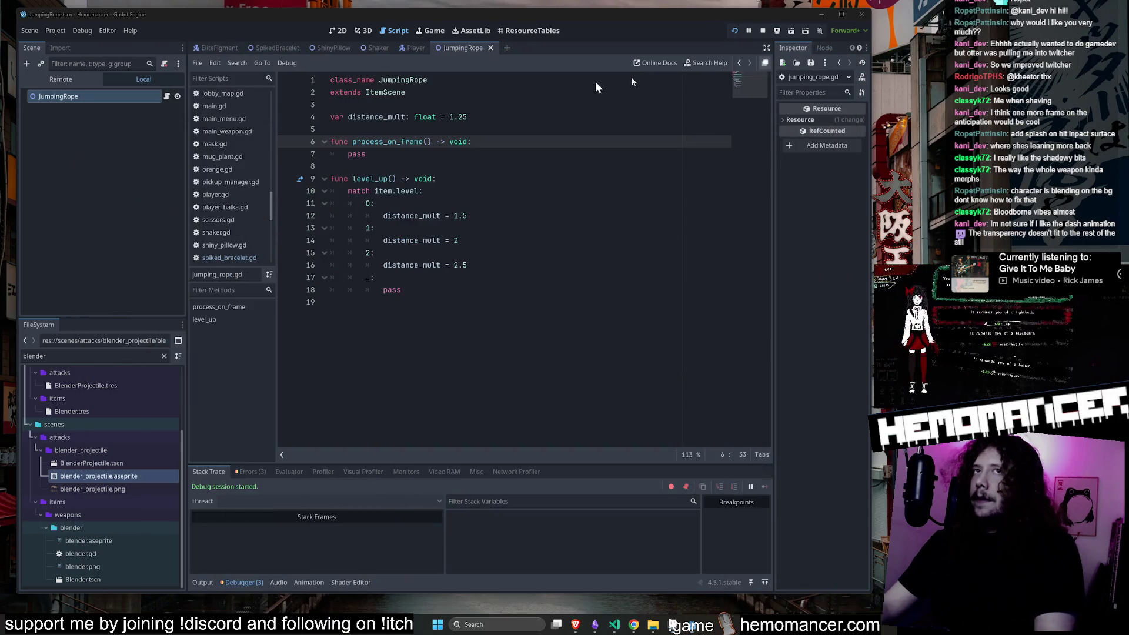
key("shift+alt+o")
type("player")
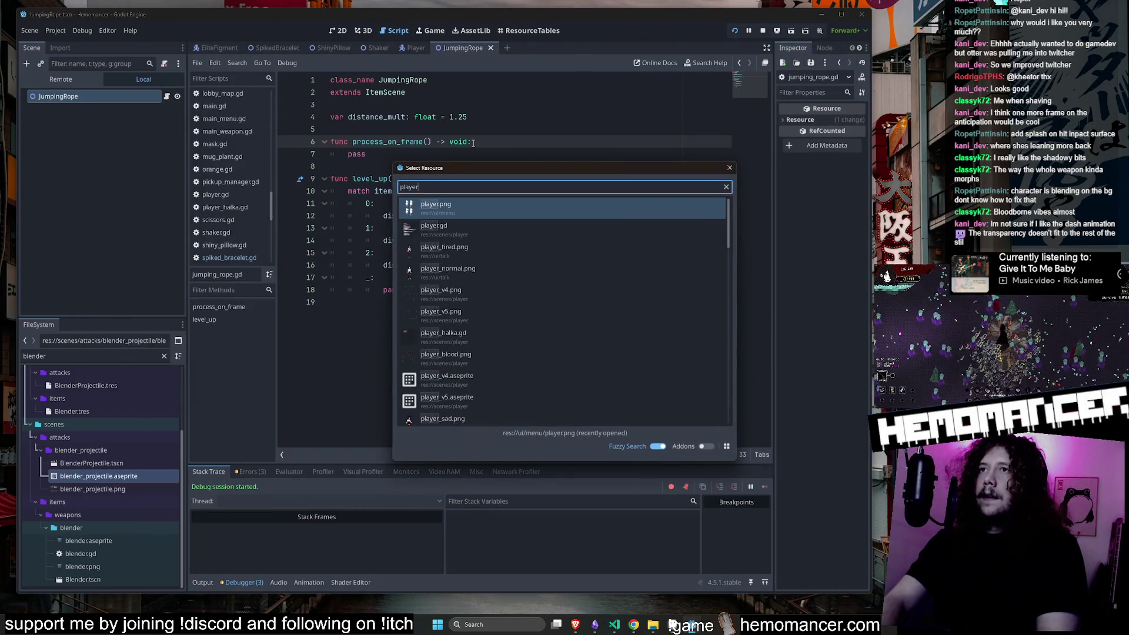
key("Down")
key("Return")
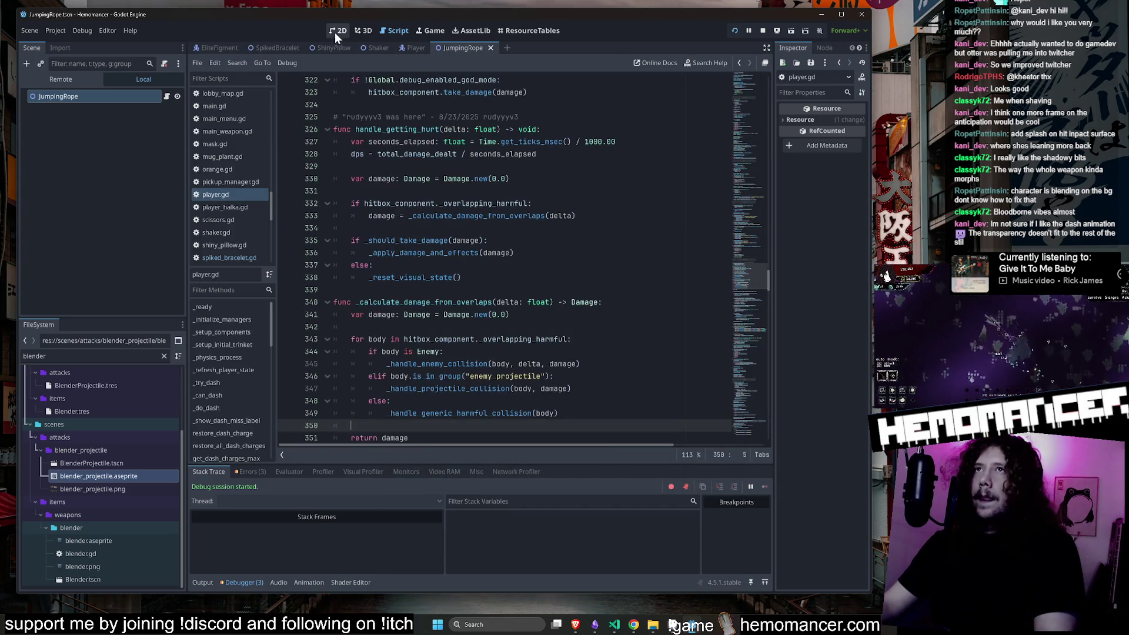
Turn on Emitting for the Player scene's CPUParticles2D dash effect and save the scene.
left_click(338, 32)
left_click(416, 48)
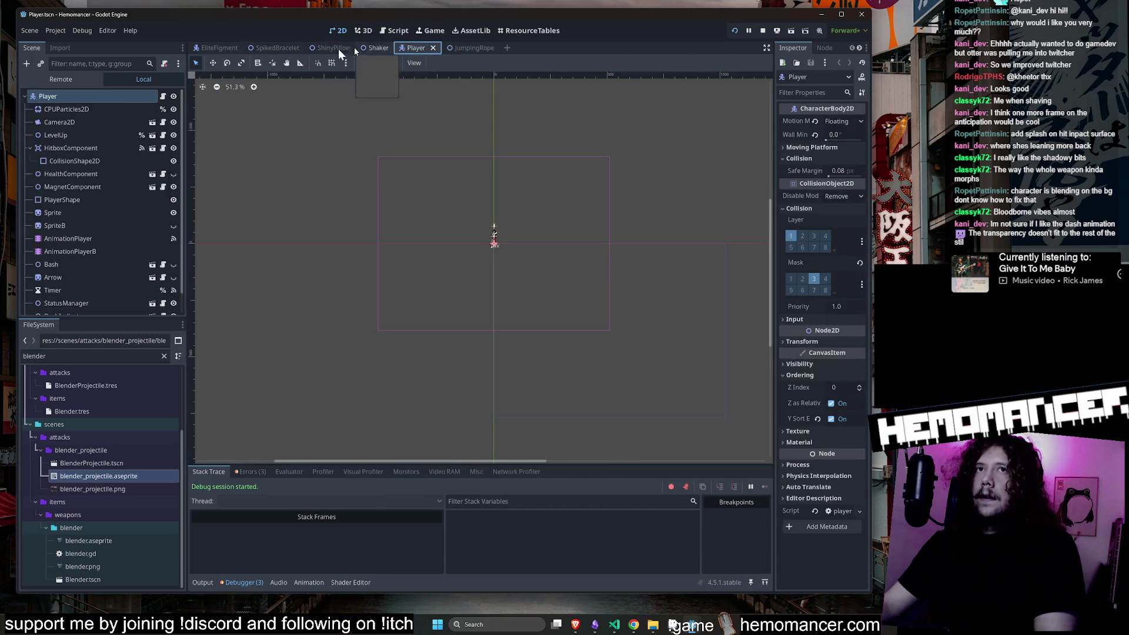
scroll(494, 224, "up", 10)
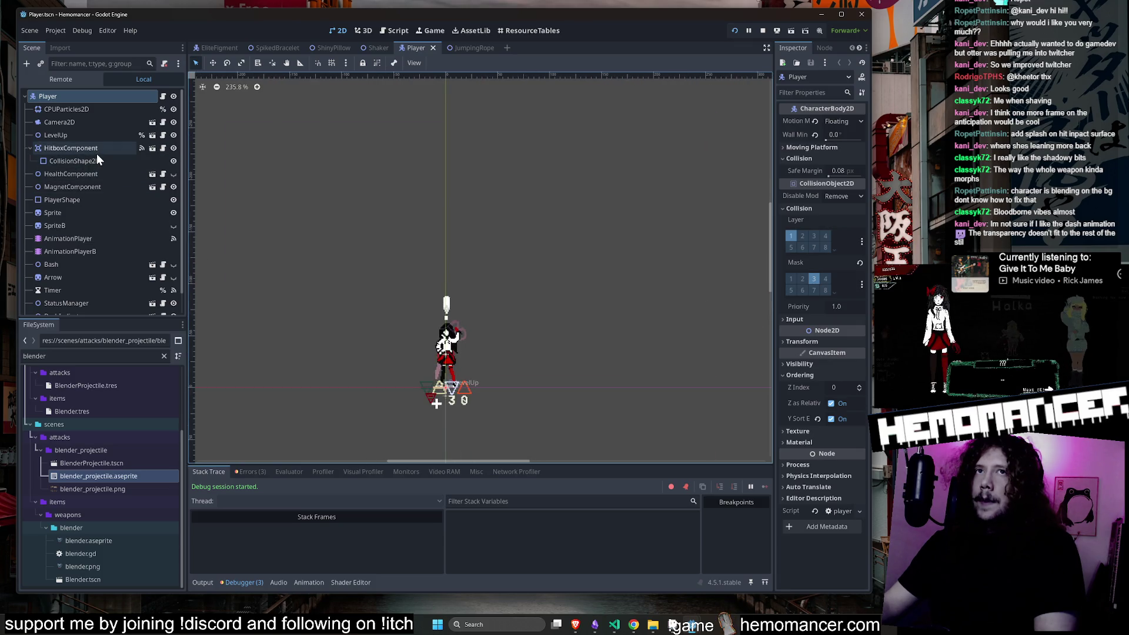
left_click(85, 111)
key("f")
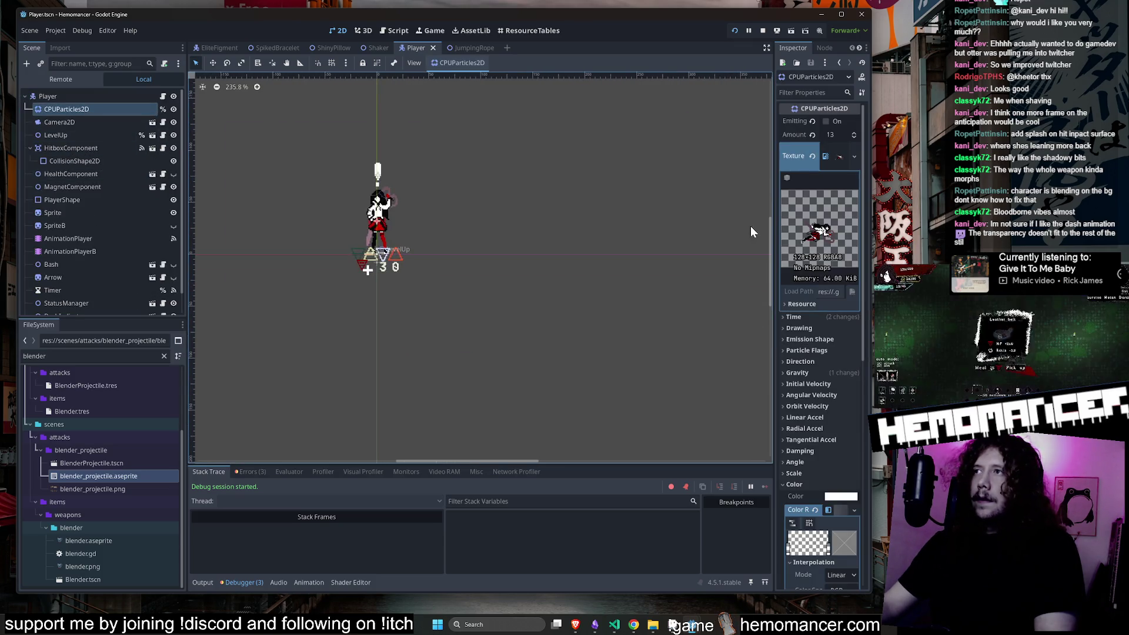
left_click_drag(773, 225, 515, 225)
left_click(696, 121)
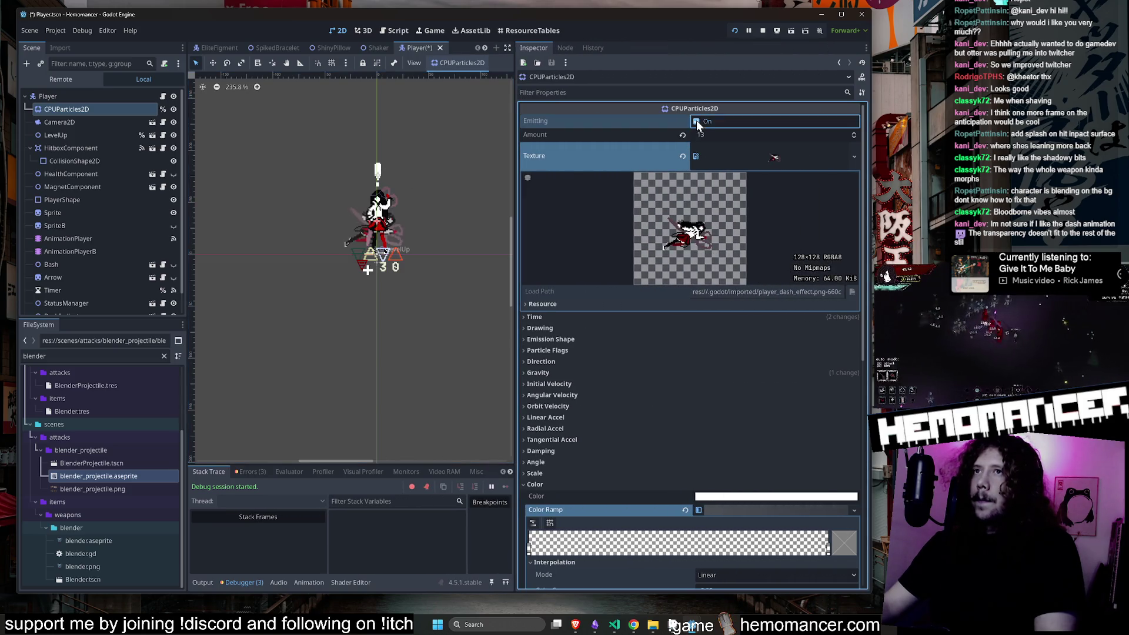
scroll(397, 232, "up", 3)
left_click(699, 122)
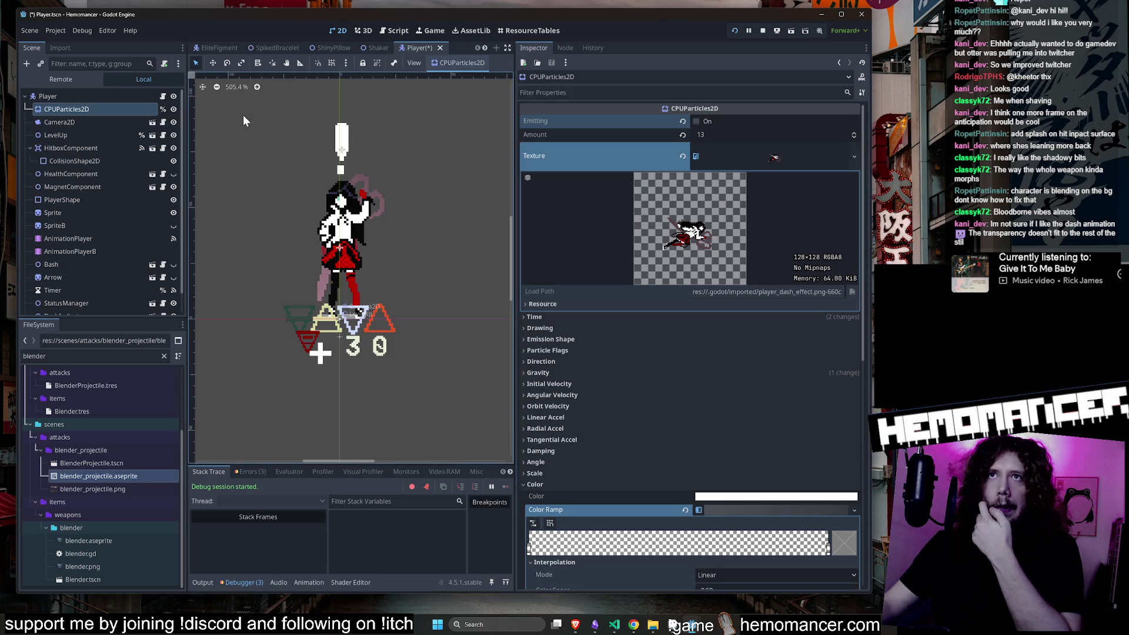
scroll(389, 138, "down", 3)
key("ctrl+s")
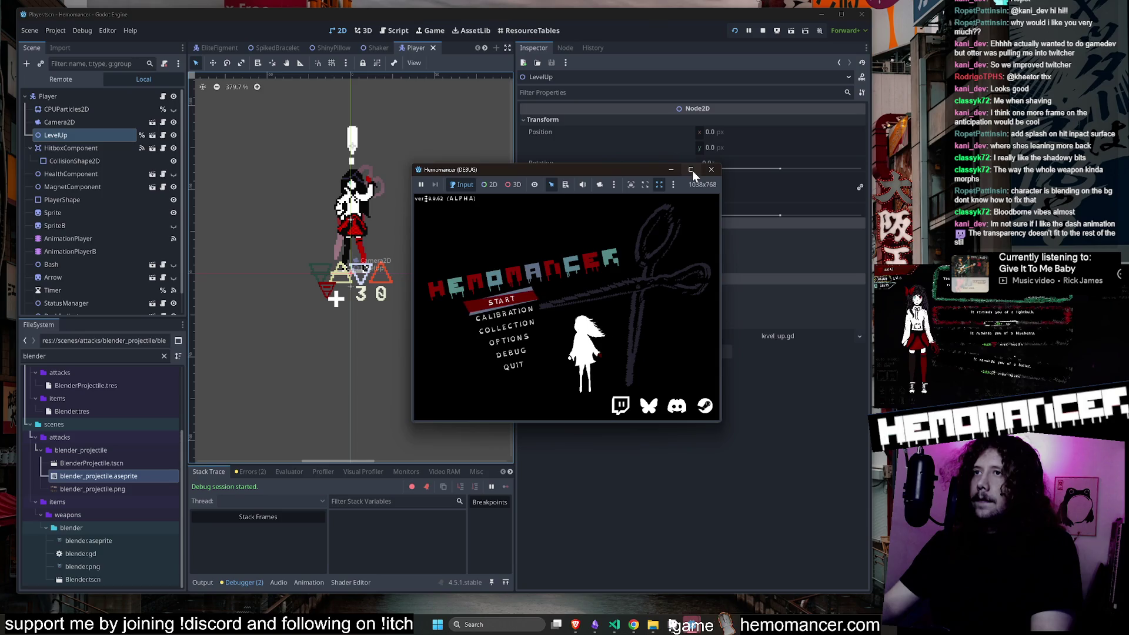
Start a new run from the title menu and enlarge the game window.
left_click(503, 297)
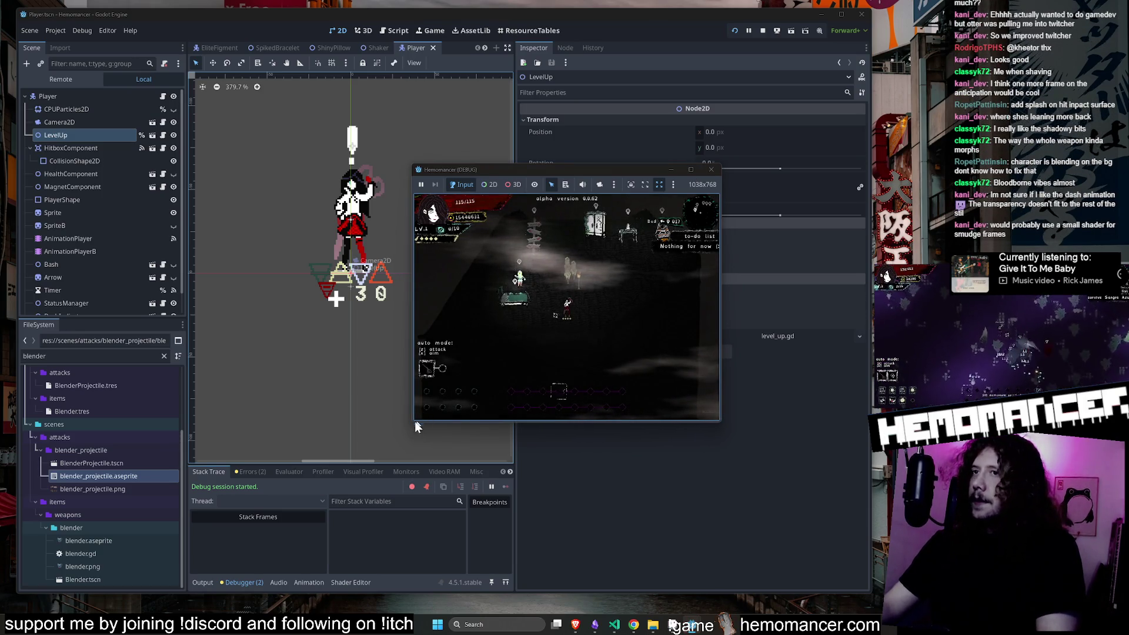
mouse_move(408, 426)
left_mouse_down()
mouse_move(189, 479)
mouse_move(5, 602)
mouse_move(45, 598)
mouse_move(21, 600)
left_mouse_up()
mouse_move(722, 166)
left_mouse_down()
mouse_move(740, 126)
mouse_move(887, 16)
left_mouse_up()
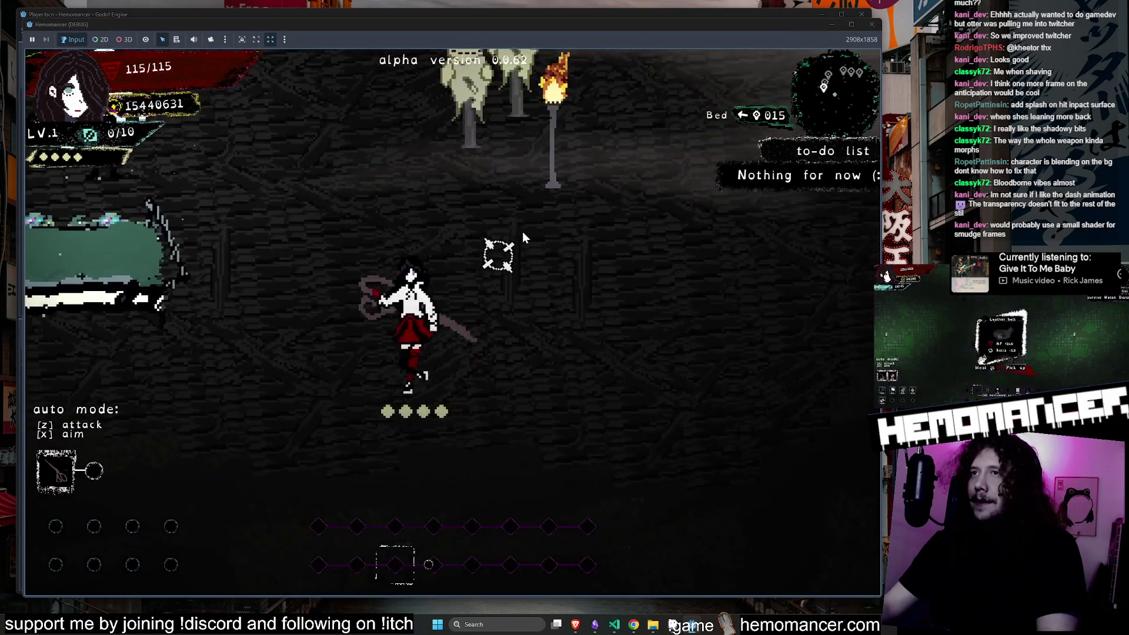
Attack toward the reticle and the red enemy, then run left and right across the area.
left_click(537, 227)
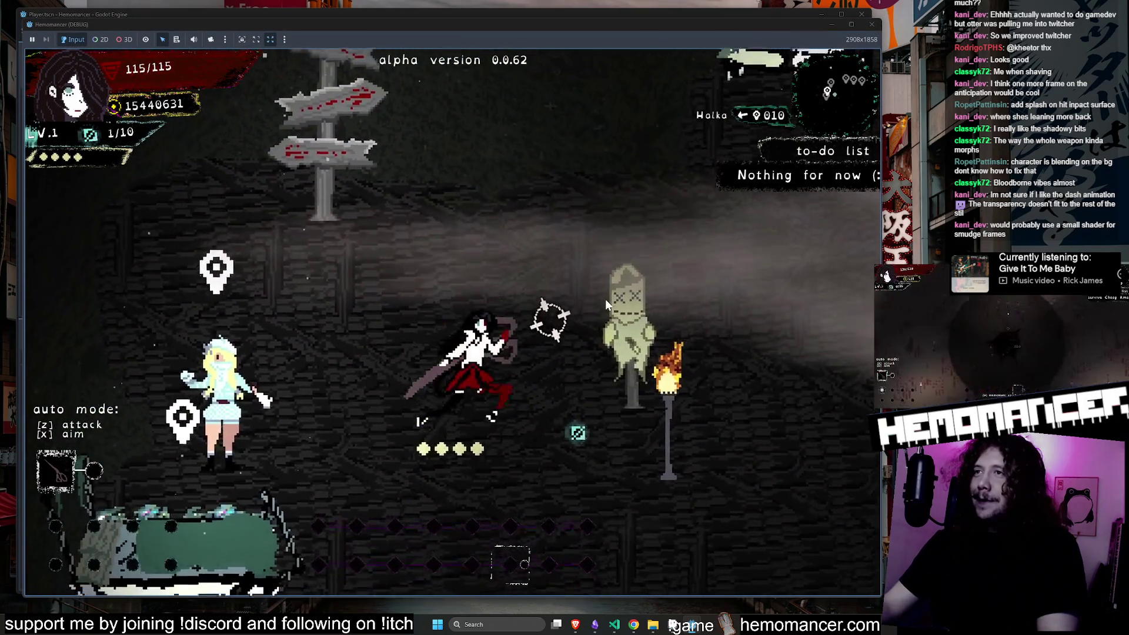
left_click(622, 312)
left_click(622, 308)
key("a")
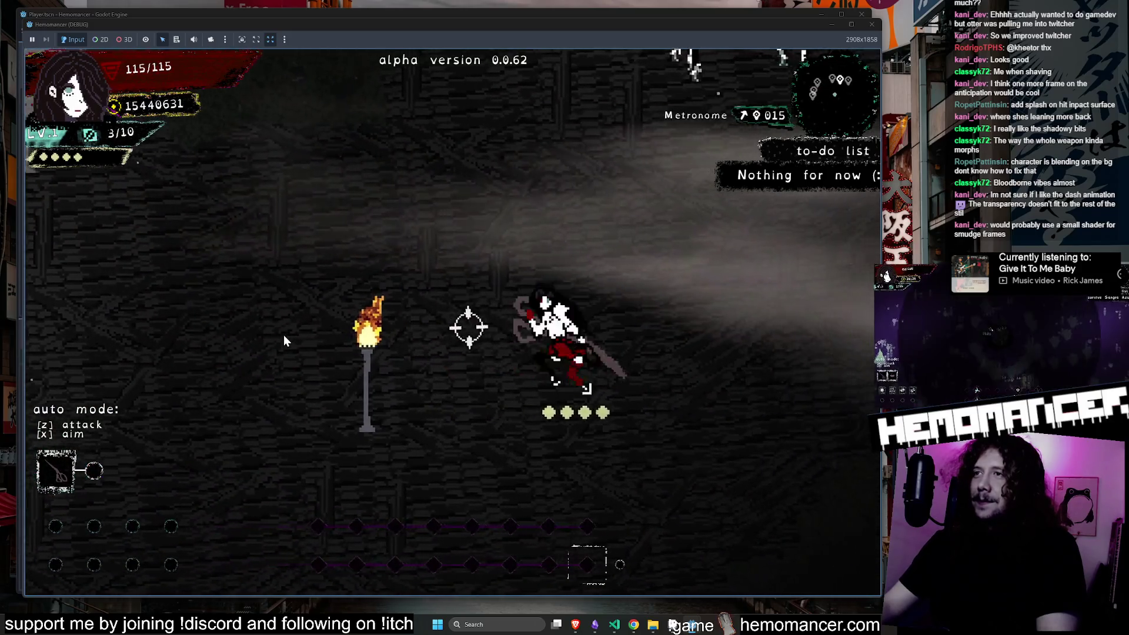
key("d")
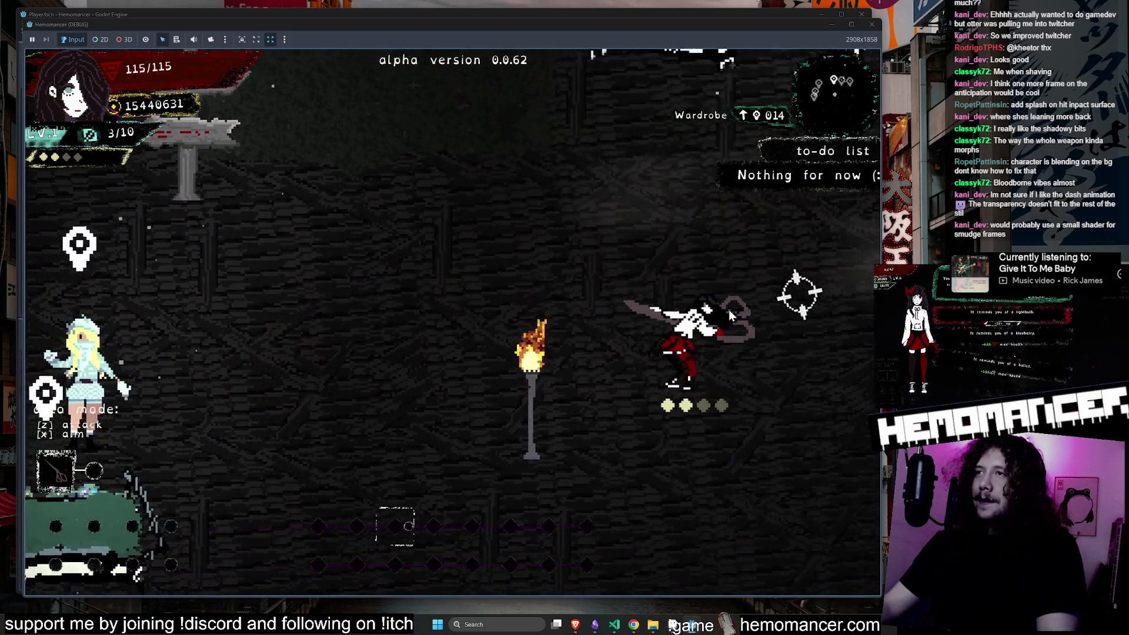
key("a")
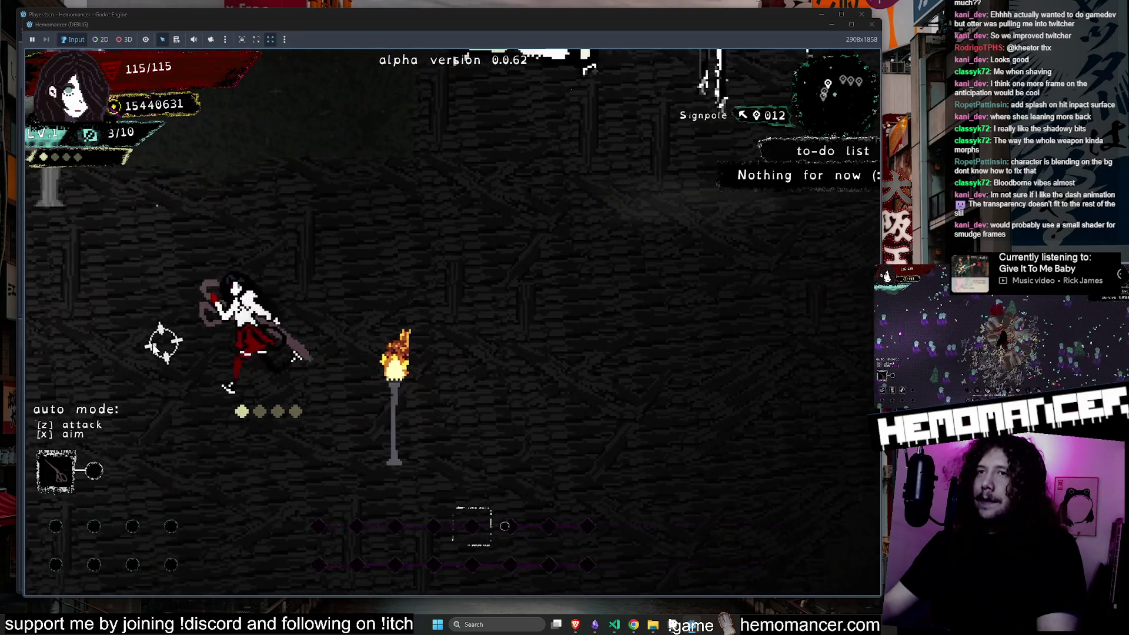
key("d")
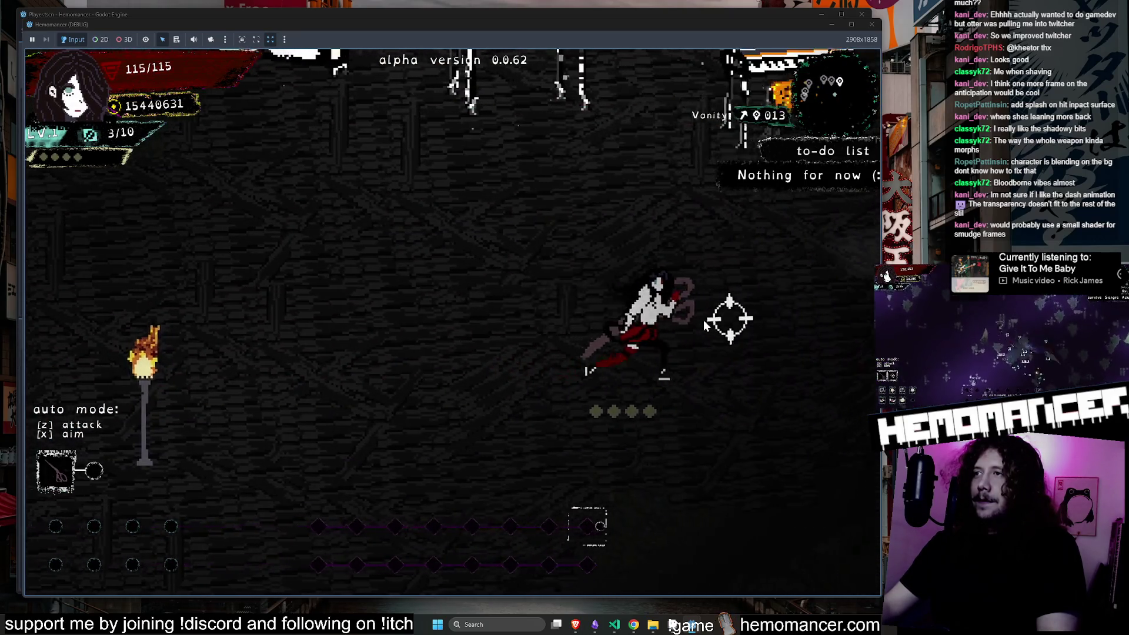
key("a")
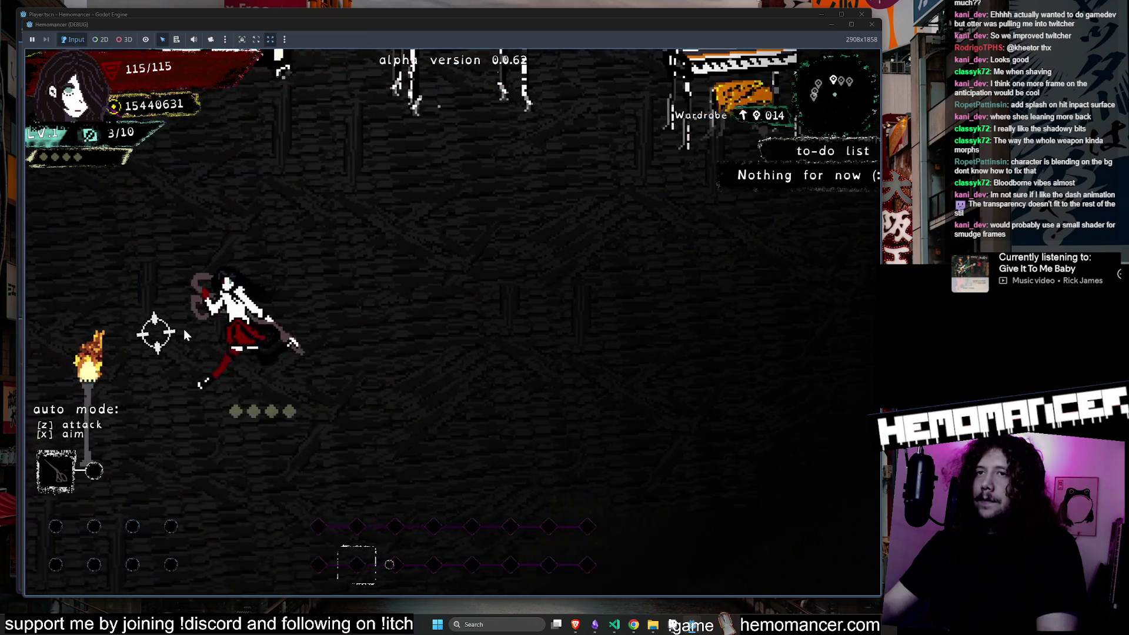
key("d")
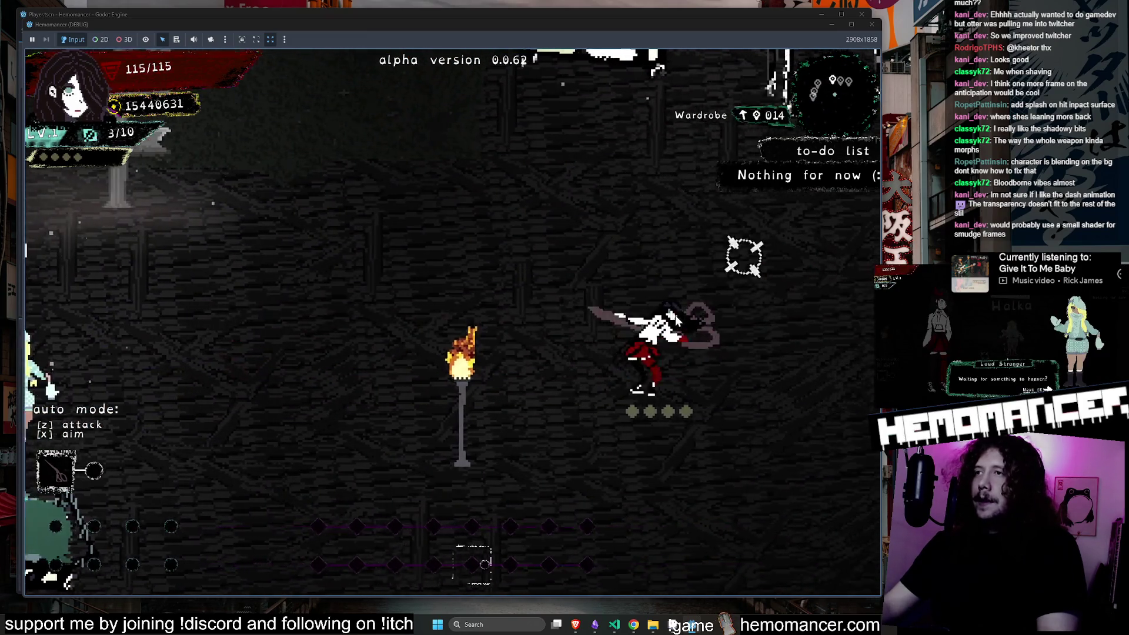
key("a")
Attack repeatedly on the beat to test the new swing animation.
left_click(447, 261)
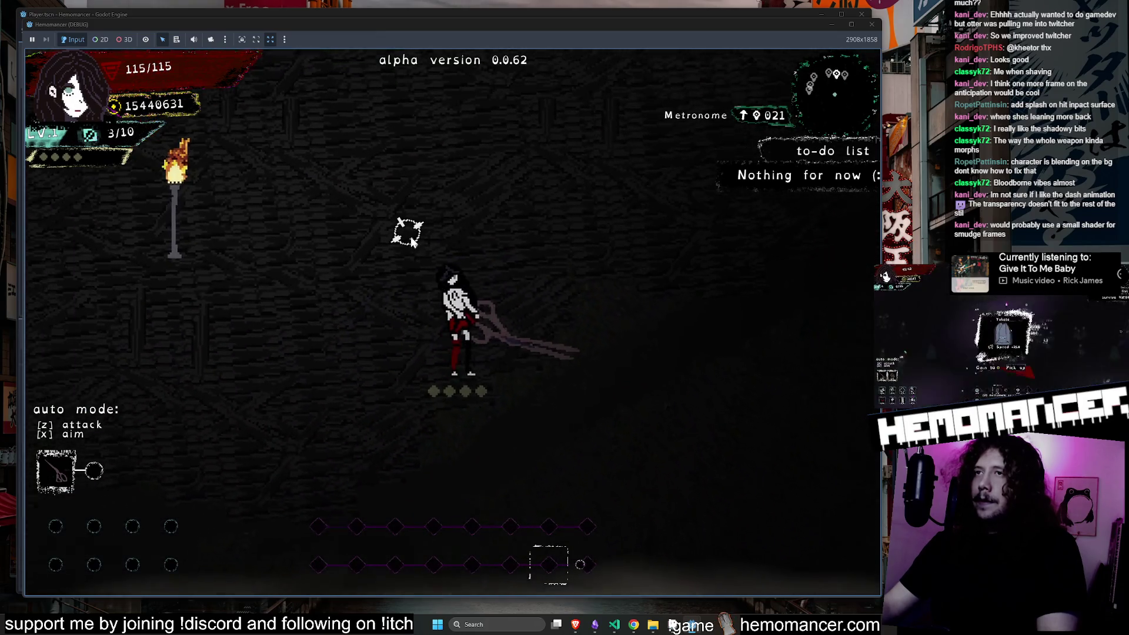
left_click(410, 236)
left_click(411, 236)
key("a")
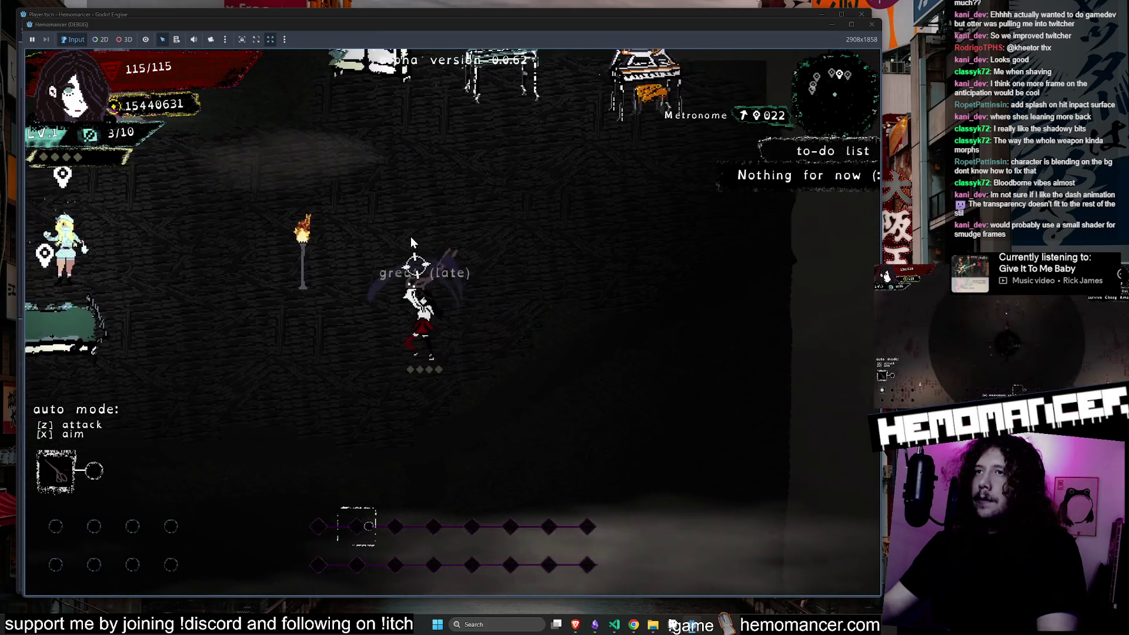
left_click(419, 244)
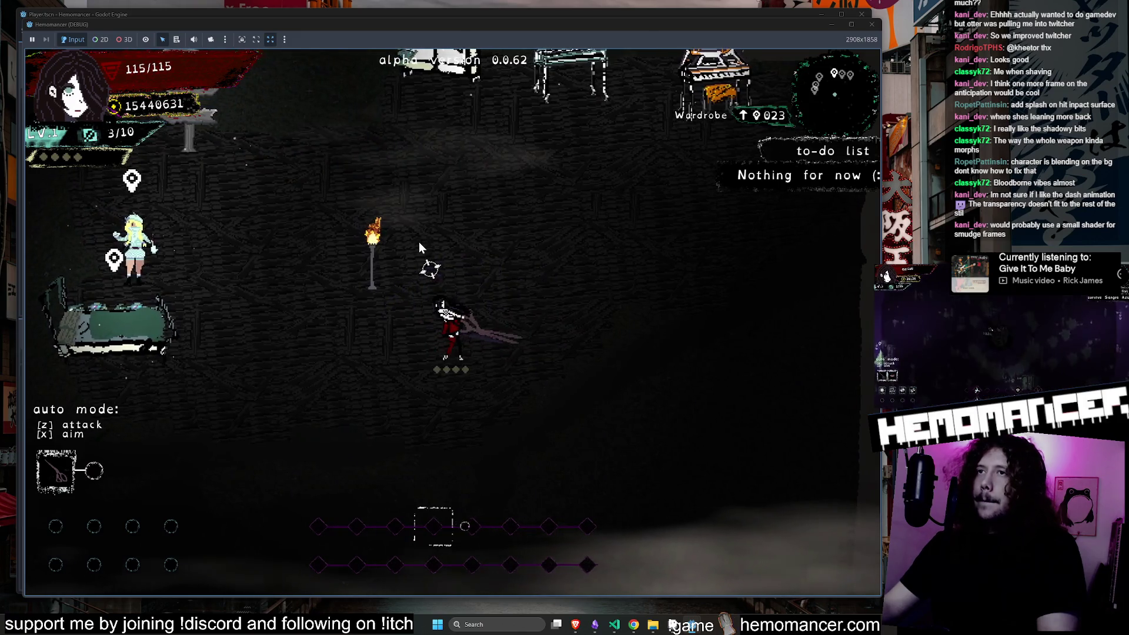
left_click(419, 242)
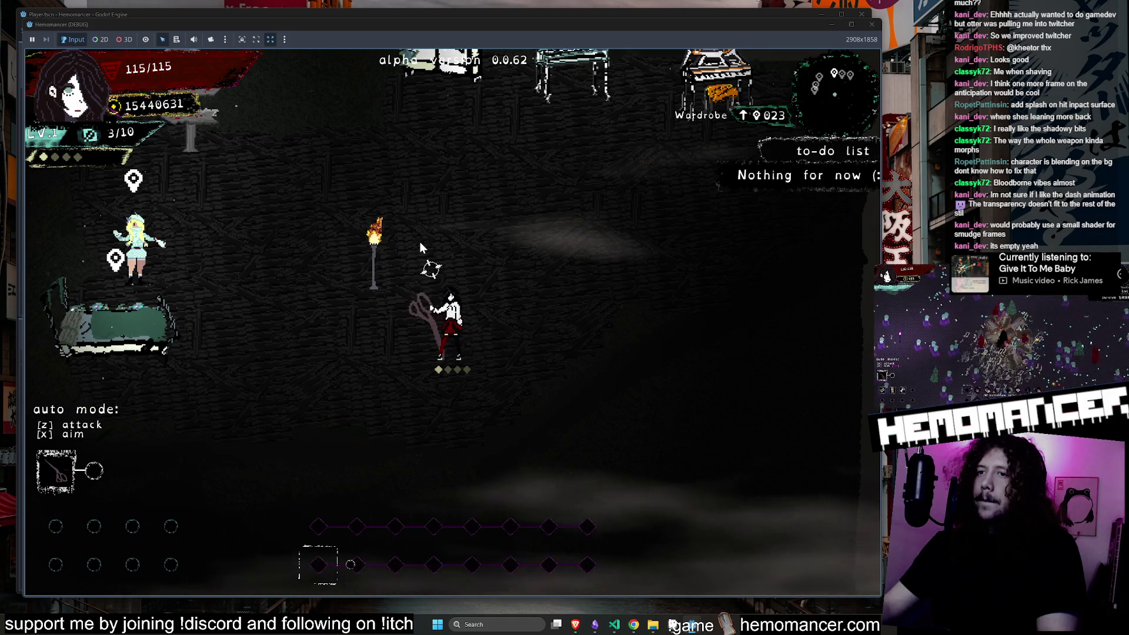
left_click(420, 242)
left_click(421, 241)
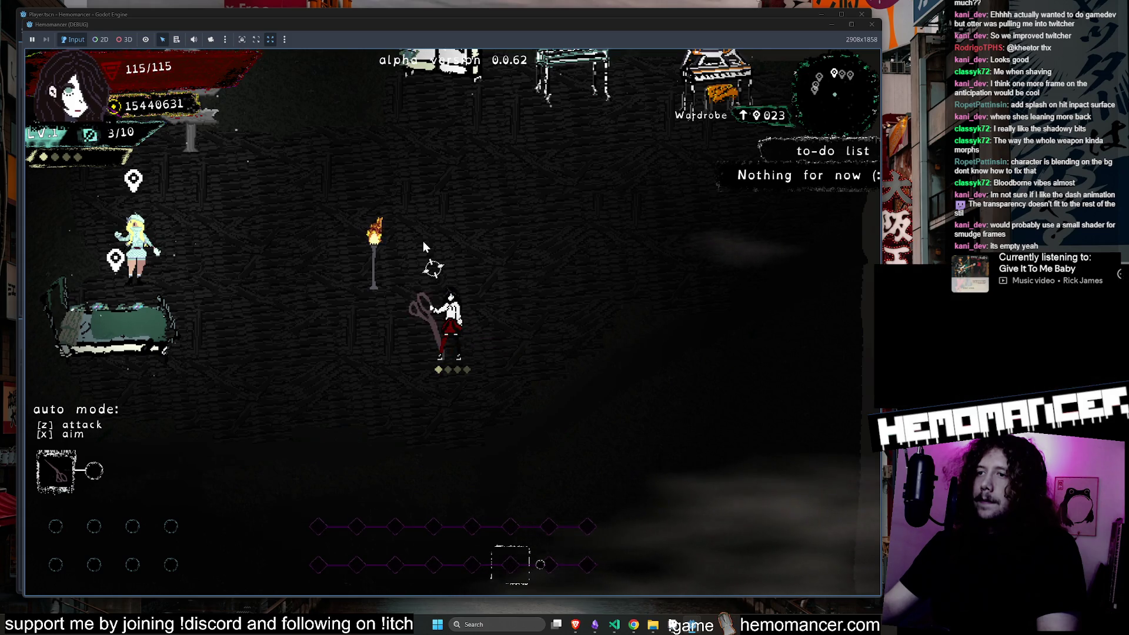
left_click(423, 242)
left_click(422, 240)
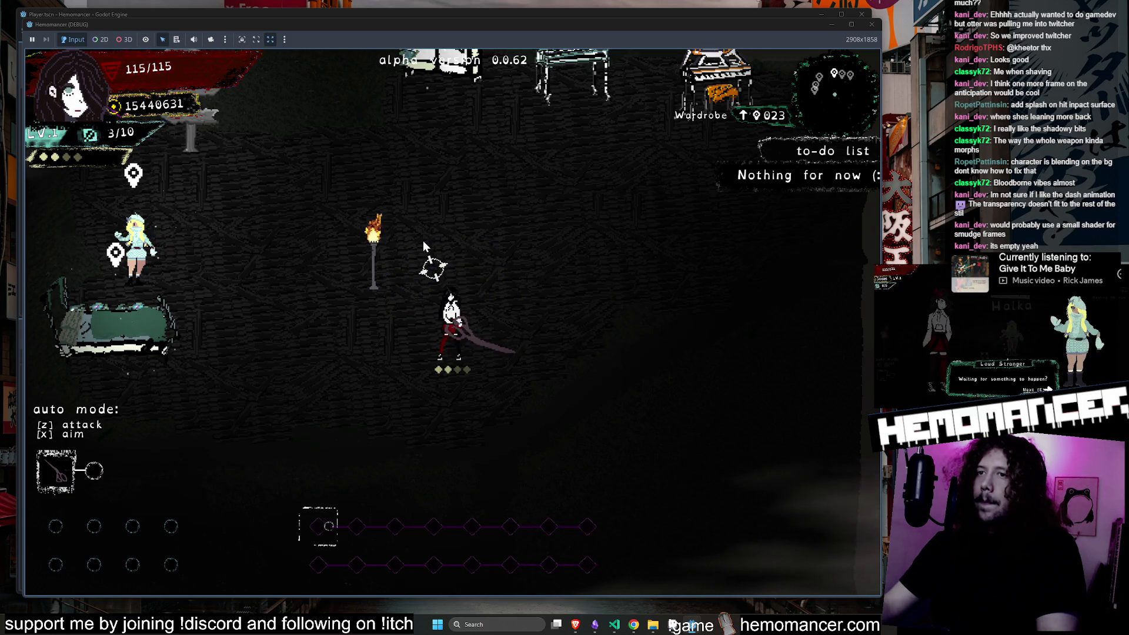
left_click(423, 242)
Move up-left, bring up the pause menu, and close the game window.
key("w+a")
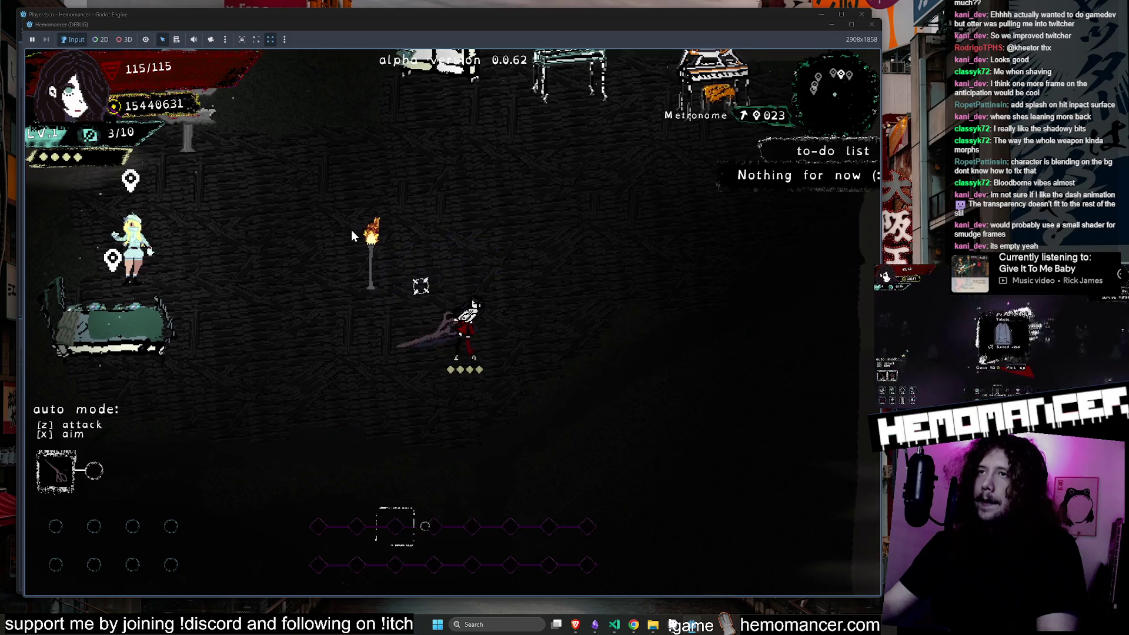
key("Escape")
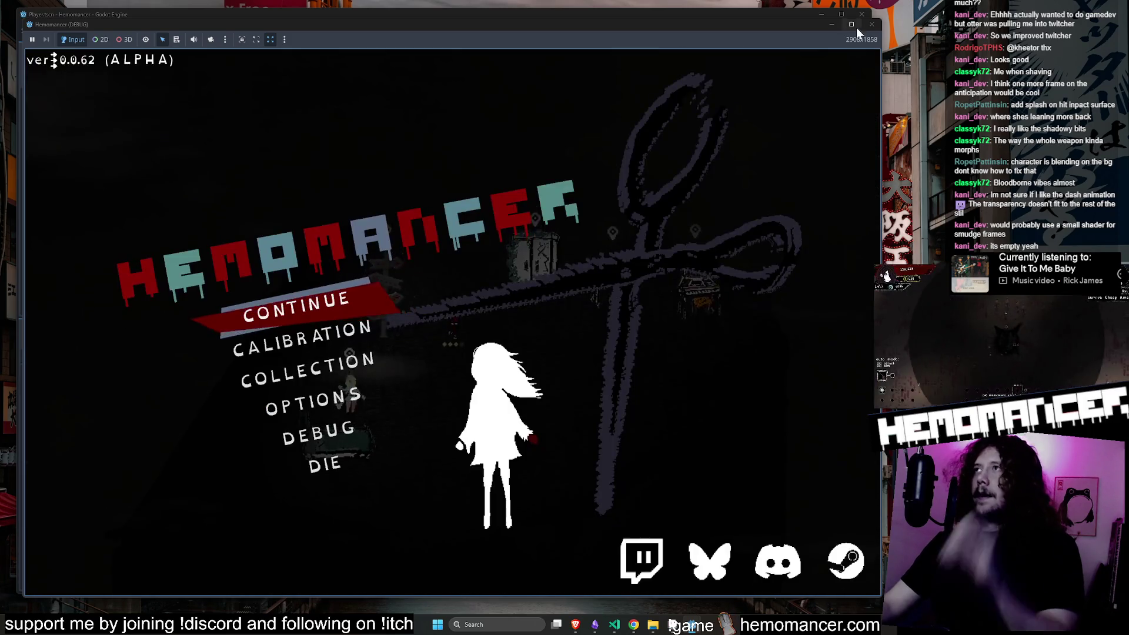
left_click(872, 25)
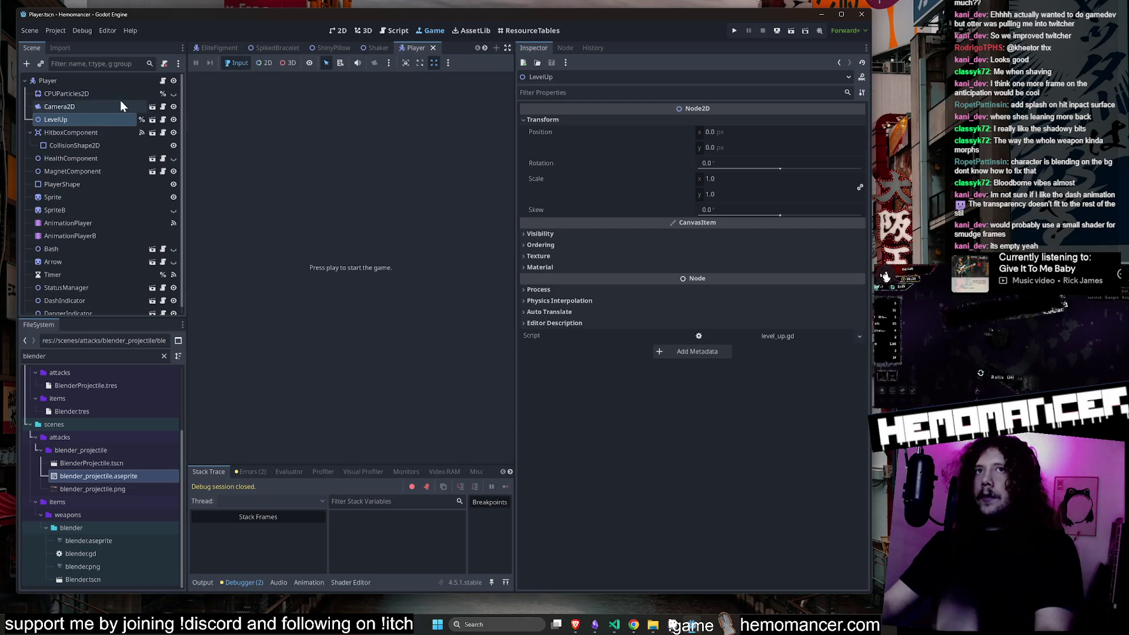
Check the CPUParticles2D node, switch to EliteFigment in 2D, and relaunch the game maximized with F5.
left_click(126, 93)
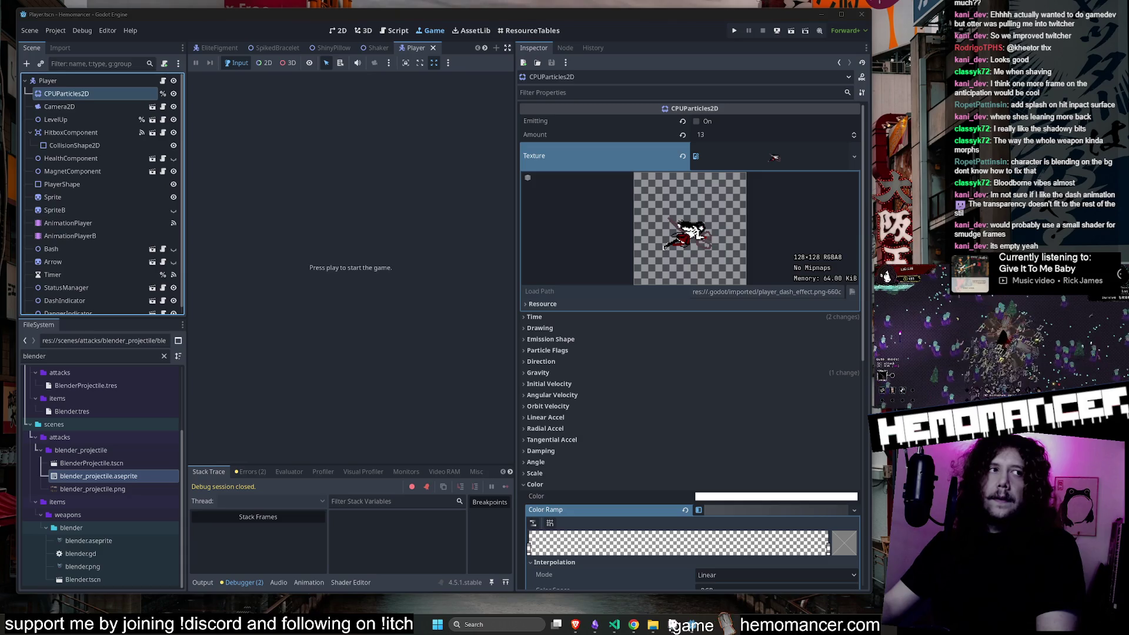
left_click(202, 46)
middle_click(421, 46)
left_click(332, 32)
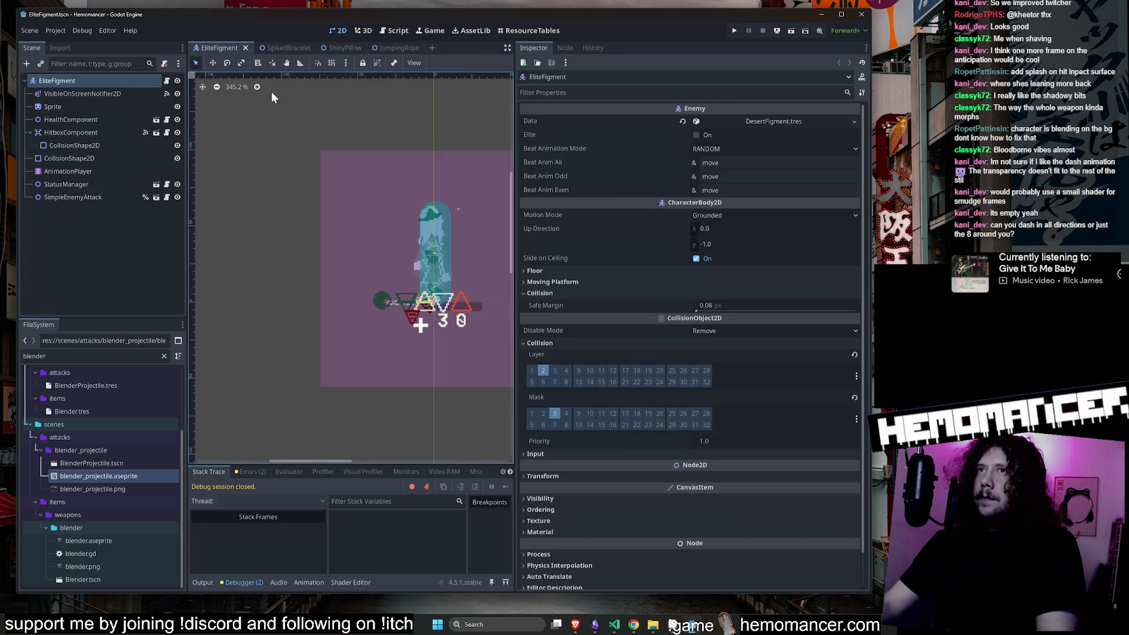
left_click_drag(301, 141, 251, 156)
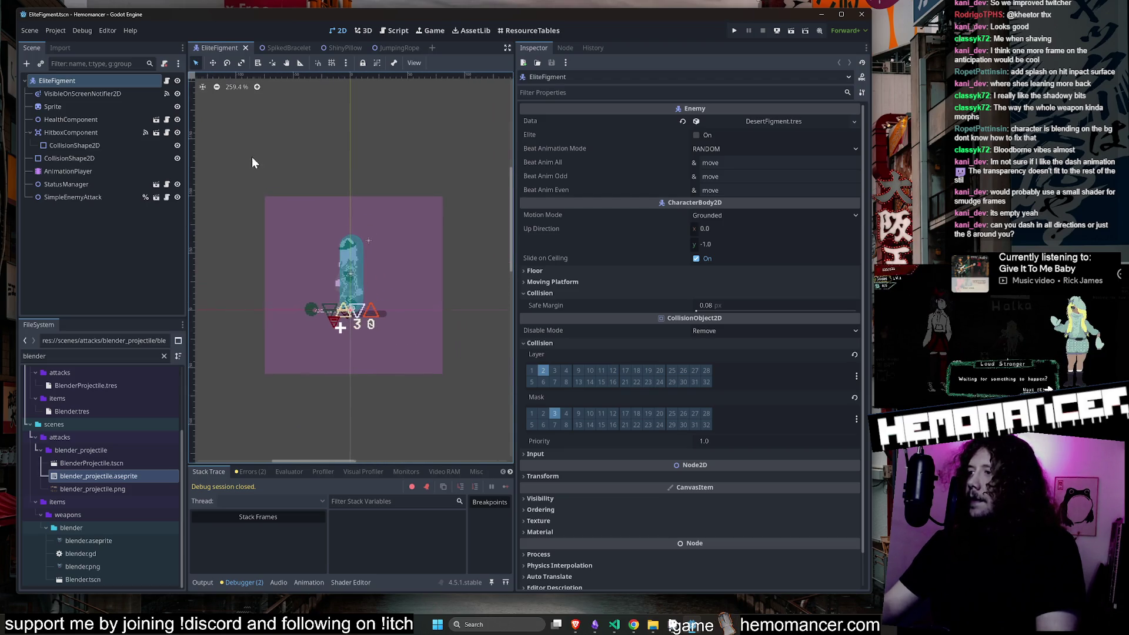
key("F5")
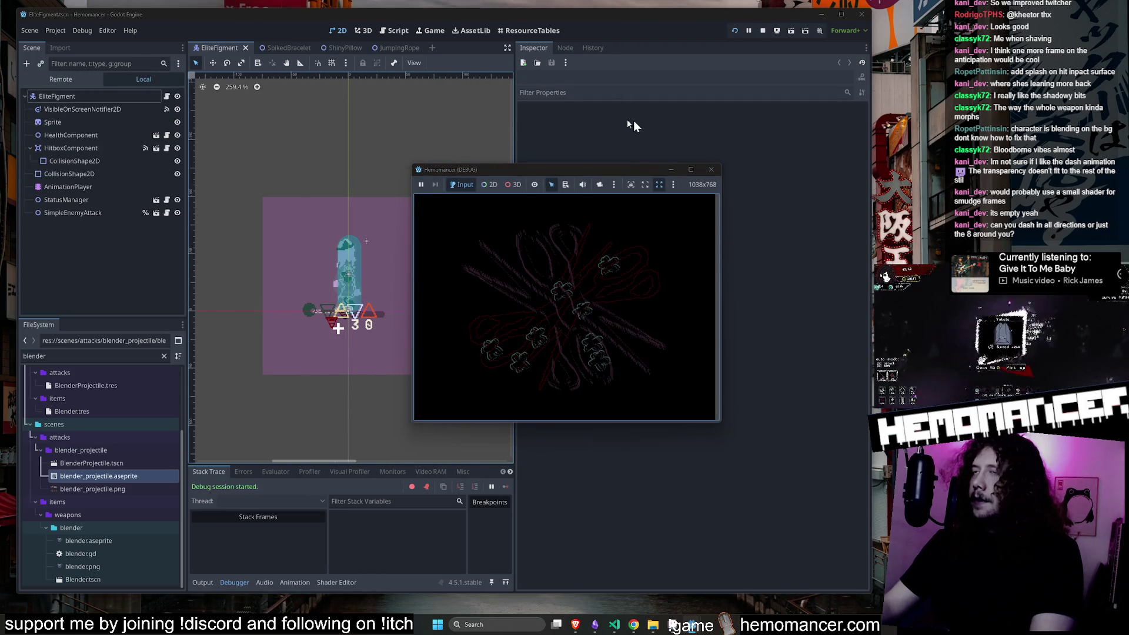
left_click(692, 170)
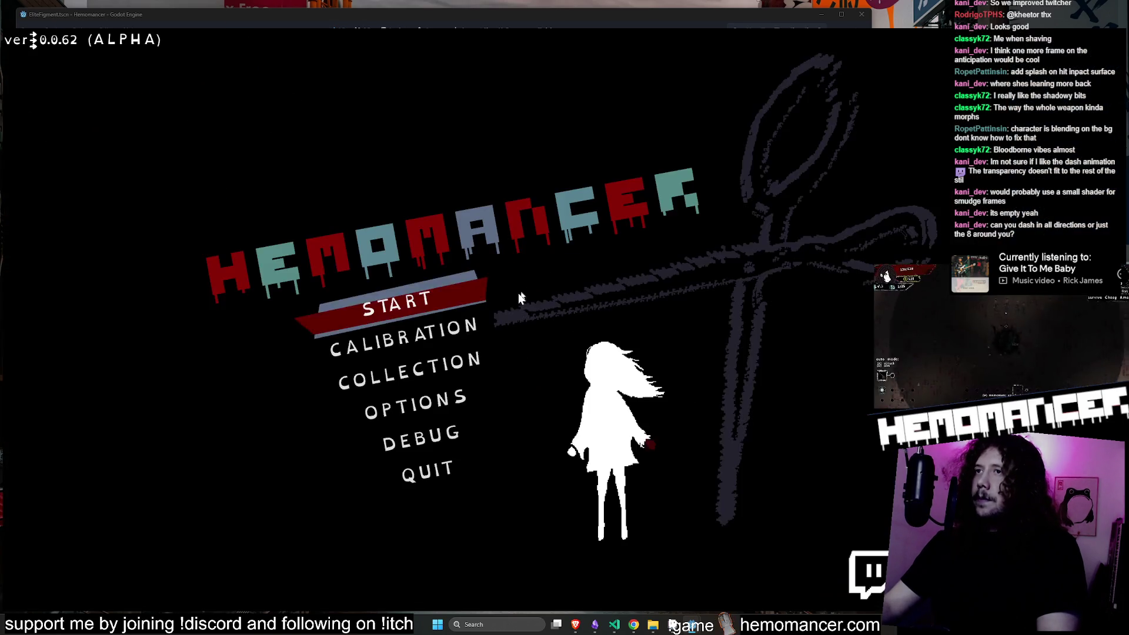
Start the game and walk and dash through the hub up to the wardrobe.
left_click(457, 274)
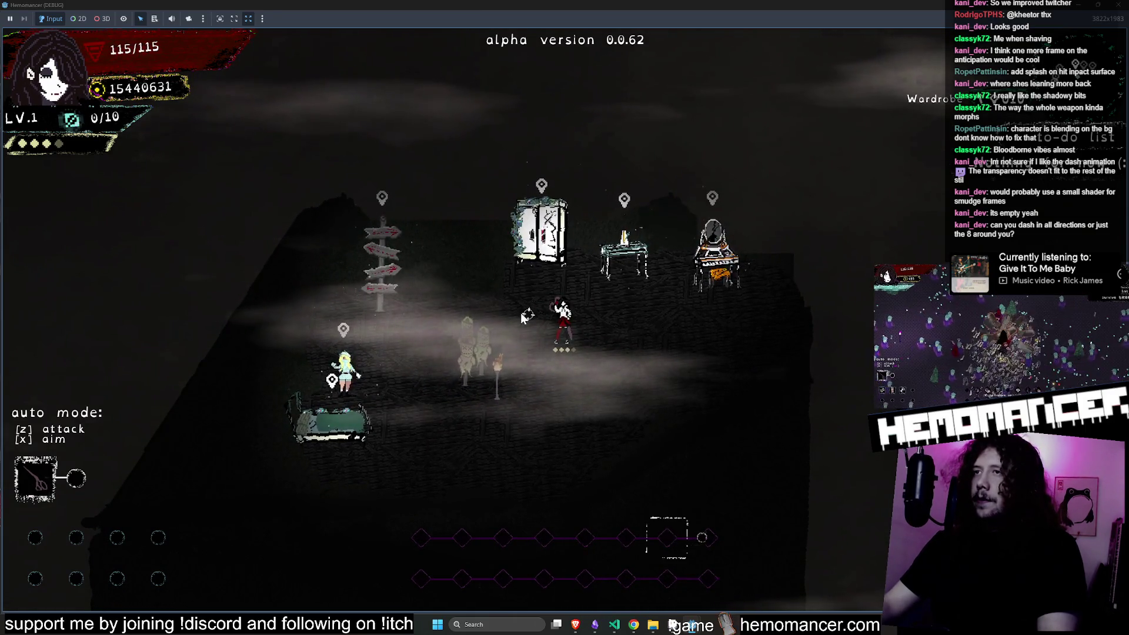
scroll(522, 304, "up", 5)
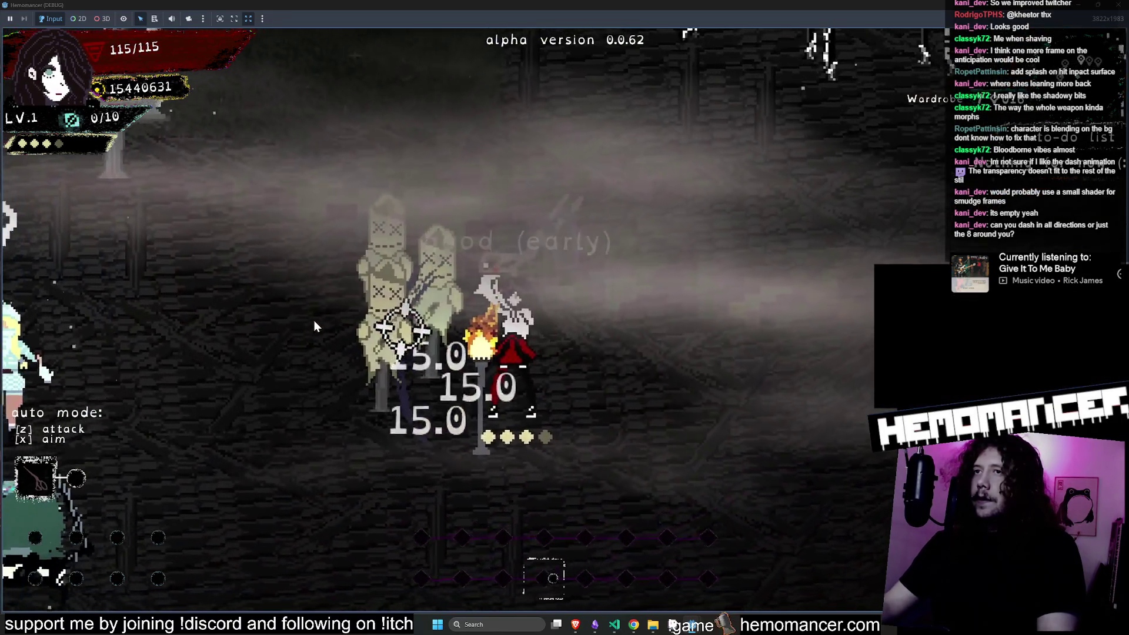
key("a")
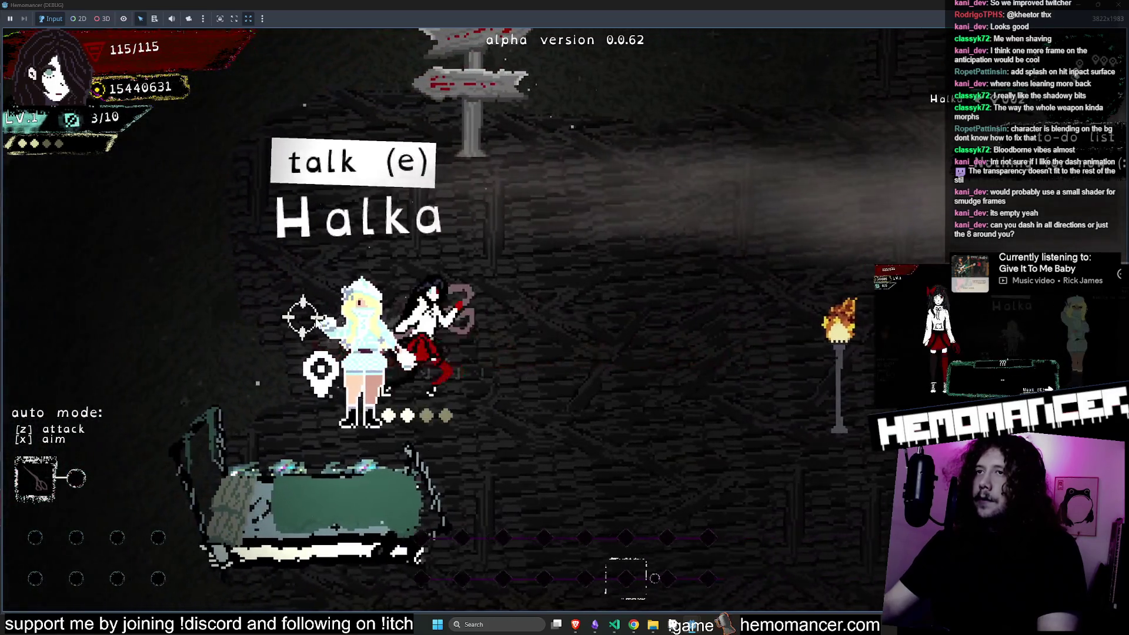
key("d")
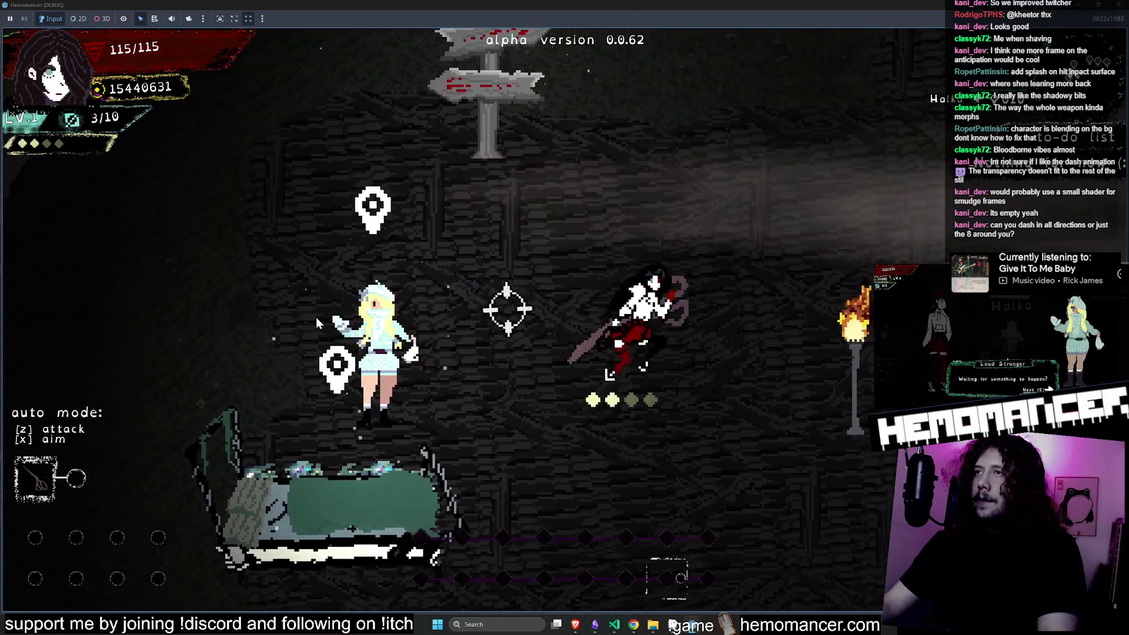
key("a")
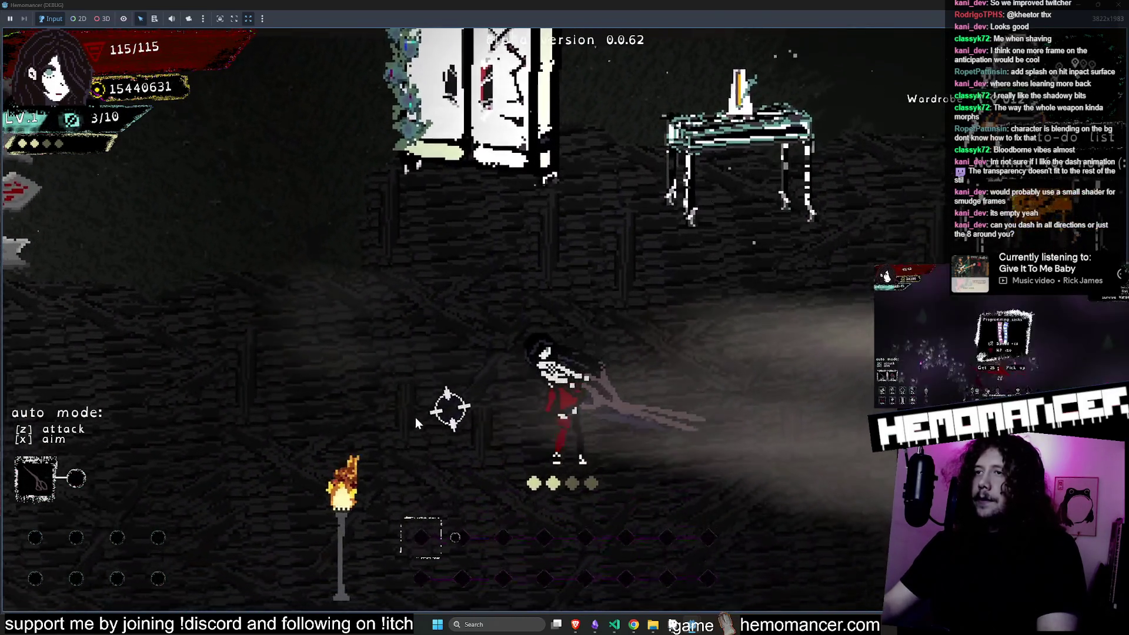
key("w")
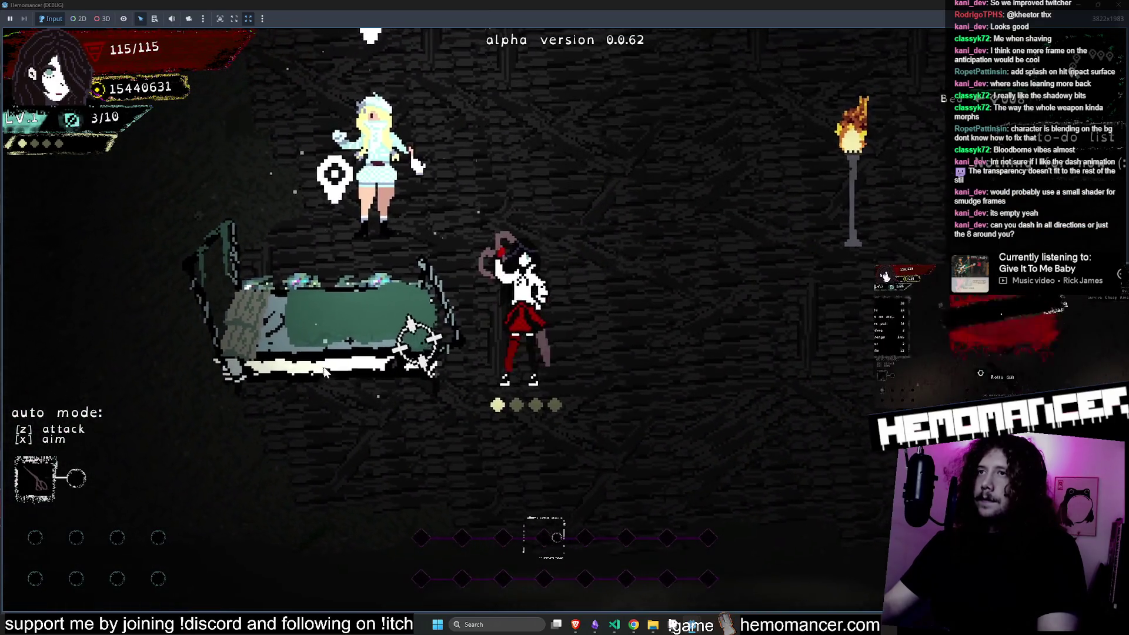
key("d")
key("w")
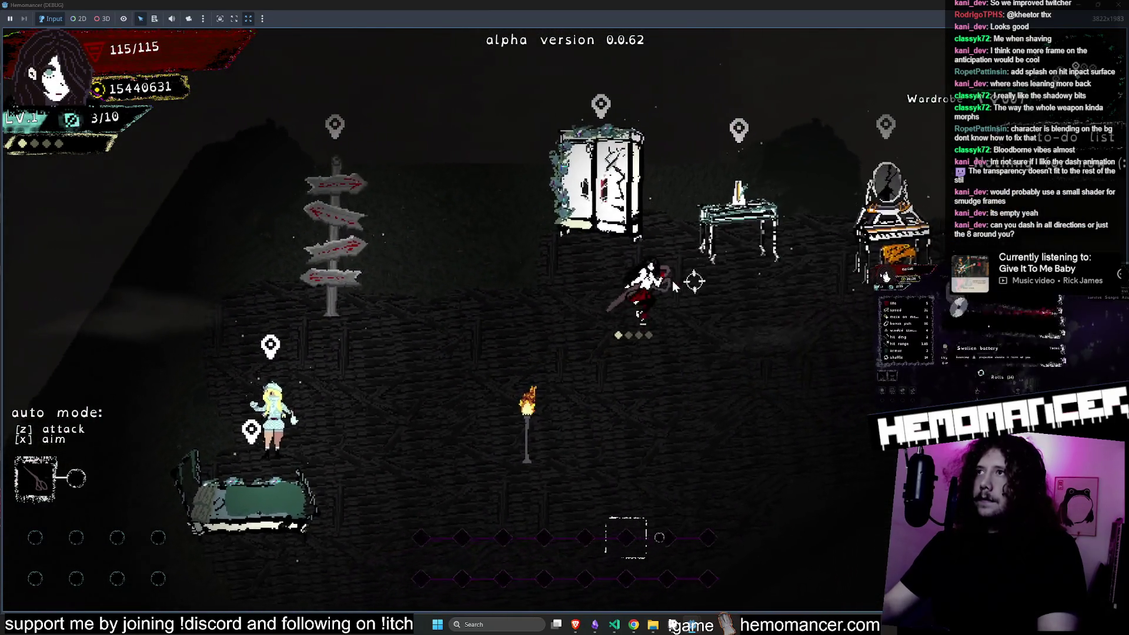
Look at the Wardrobe equipment menu and the Metronome calibration screen.
key("e")
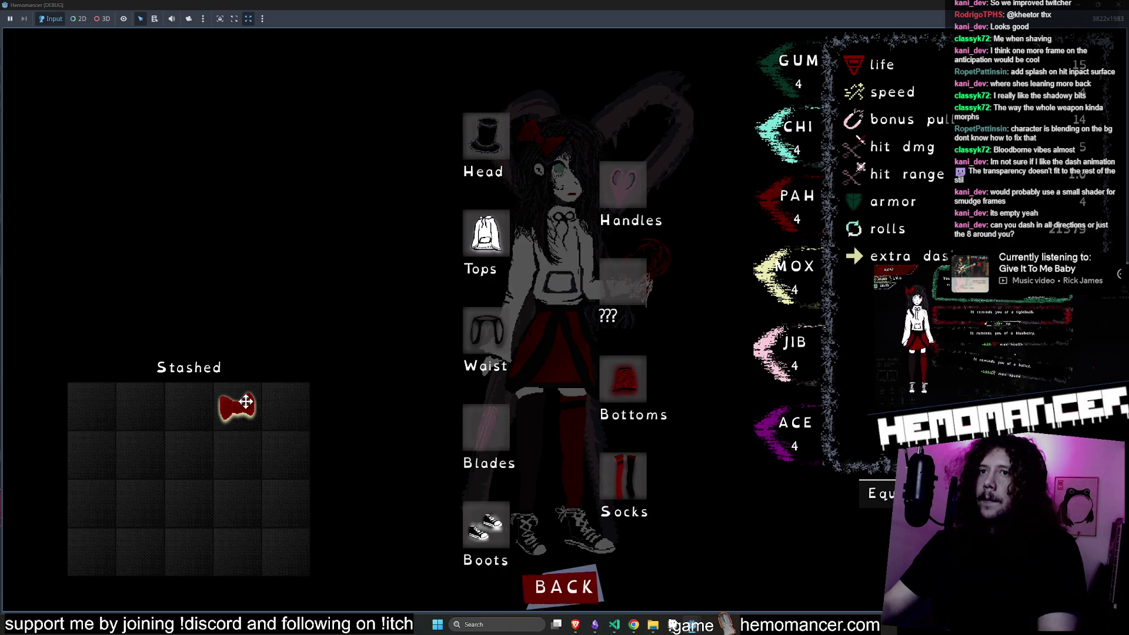
left_click(586, 587)
key("d")
key("e")
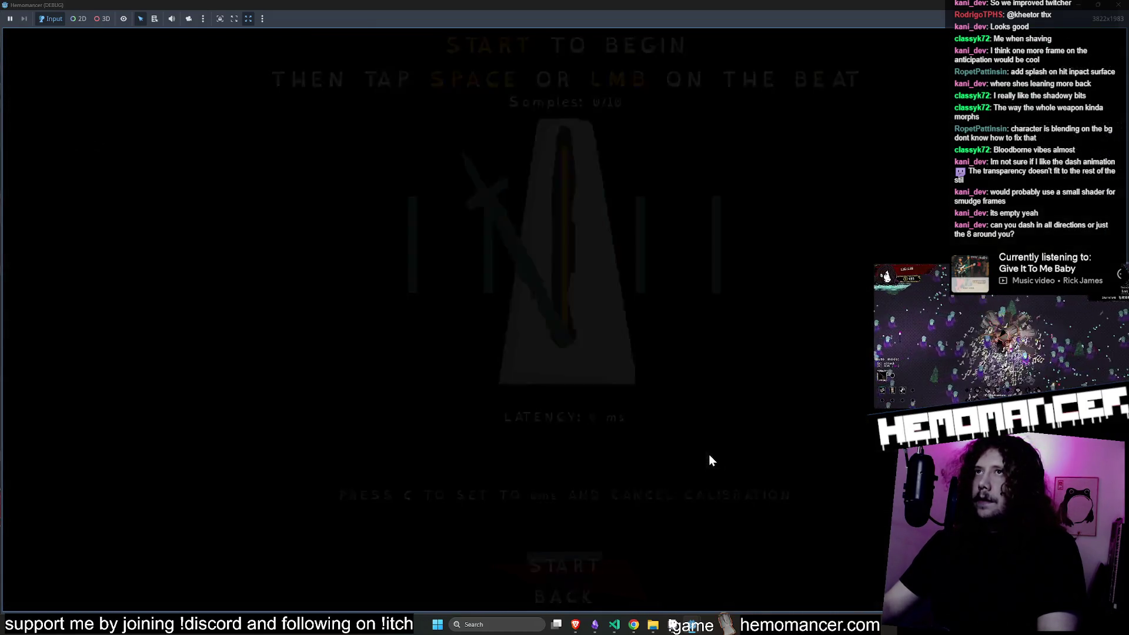
left_click(582, 593)
Invest in CHILDLIKE WONDER three times at the Vanity to max it at +7.
key("e")
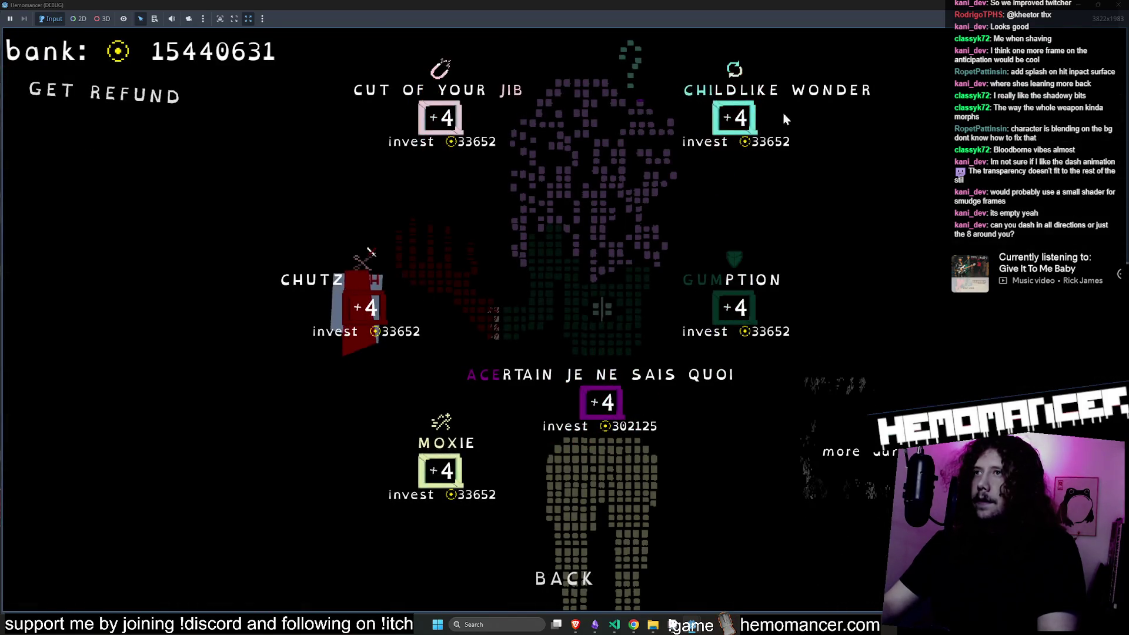
left_click(736, 119)
left_click(740, 119)
left_click(739, 121)
Restore and enlarge the game window, then bring Aseprite to the front.
mouse_move(761, 8)
left_mouse_down()
mouse_move(397, 128)
mouse_move(313, 92)
mouse_move(285, 38)
left_mouse_up()
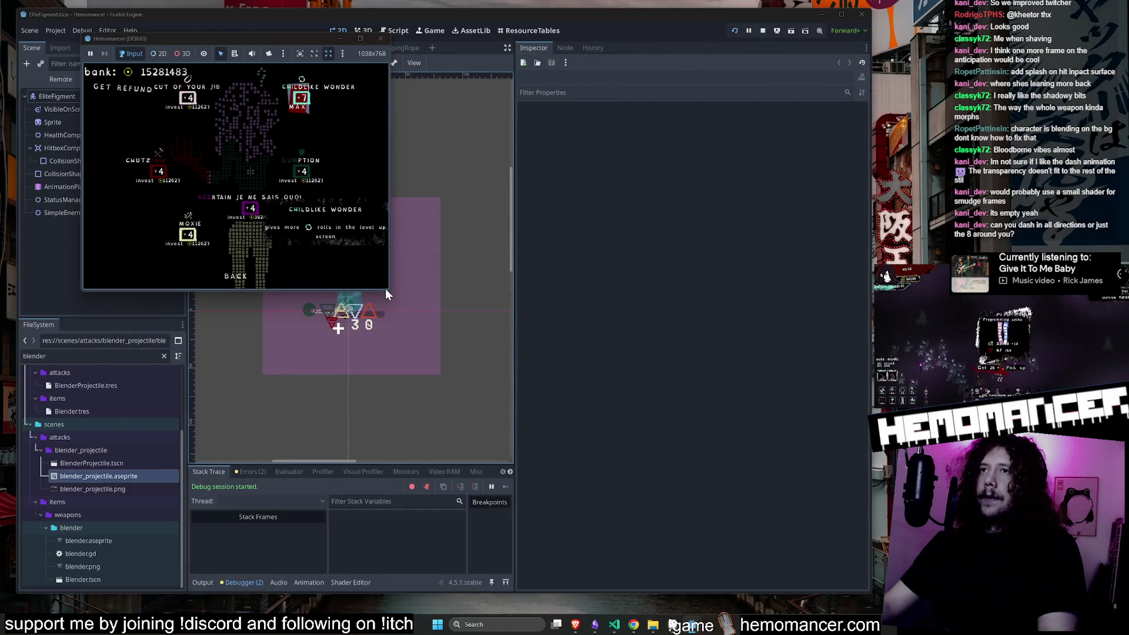
left_click_drag(386, 290, 867, 583)
left_click(673, 624)
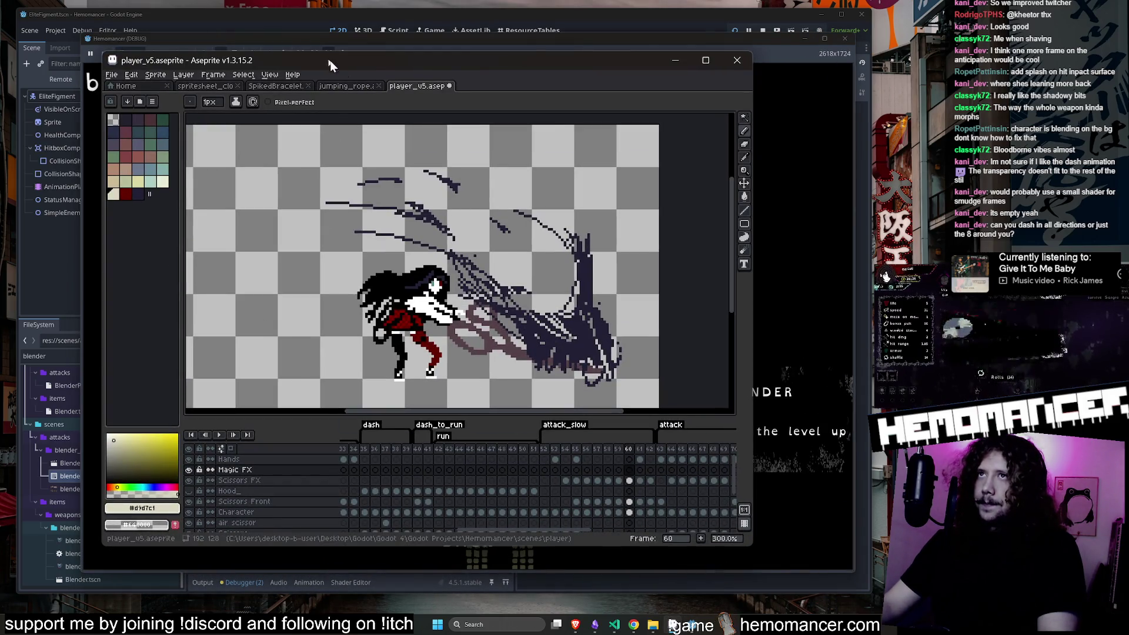
Keep player_v5 open and switch Aseprite to the jumping_rope sprite.
middle_click(415, 90)
key("Escape")
left_click(358, 88)
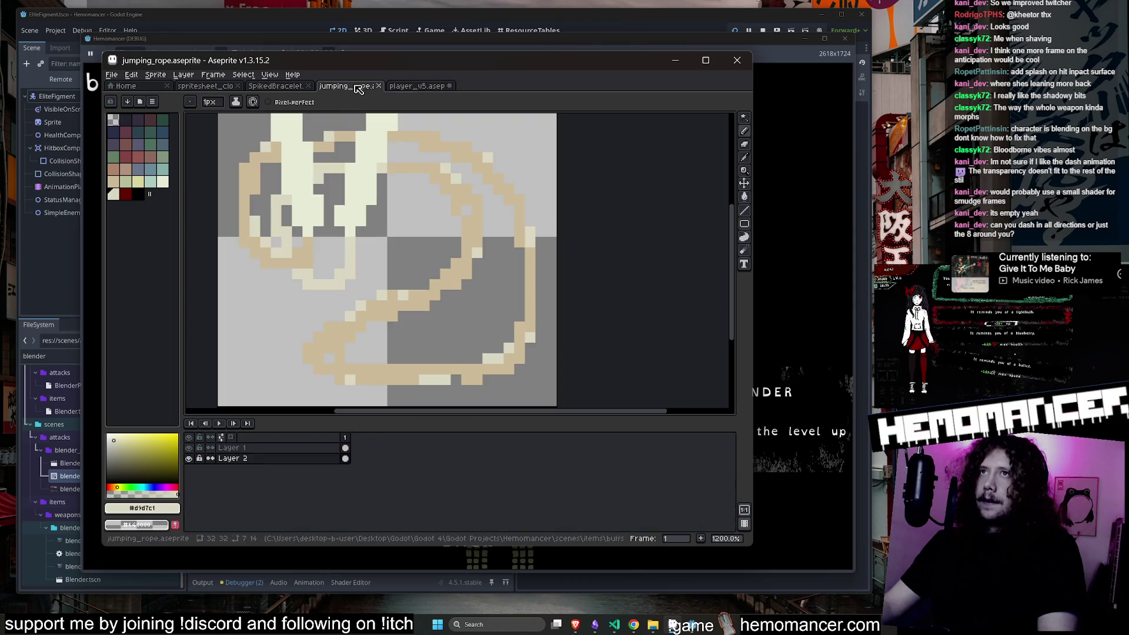
Back in the game, open the item Collection and view the Dynamo item's description.
left_click(712, 41)
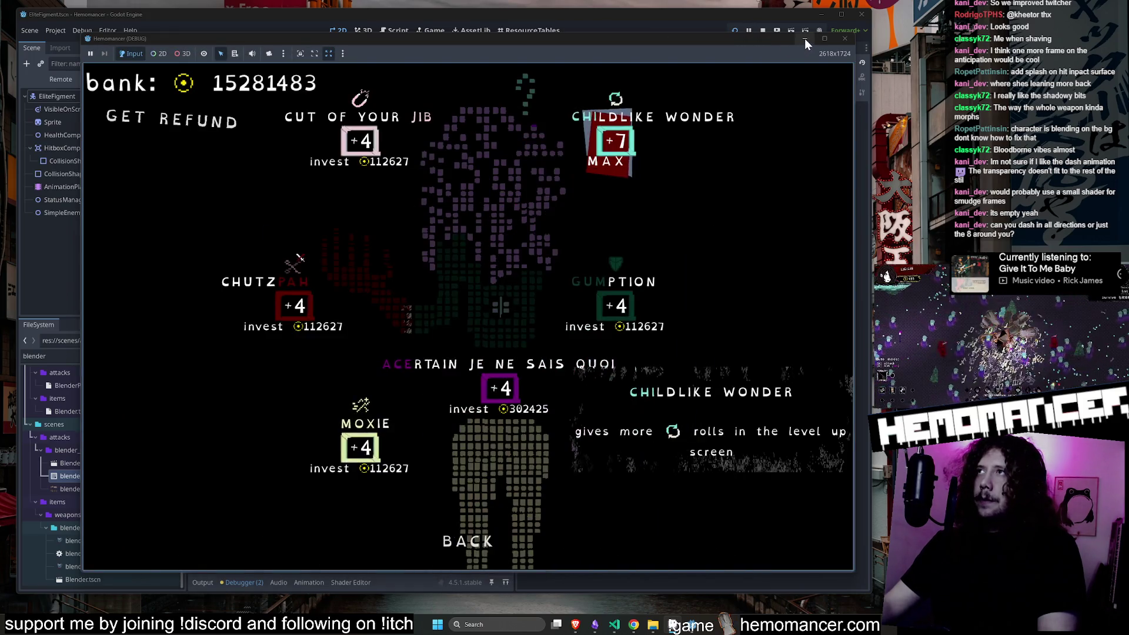
key("Escape")
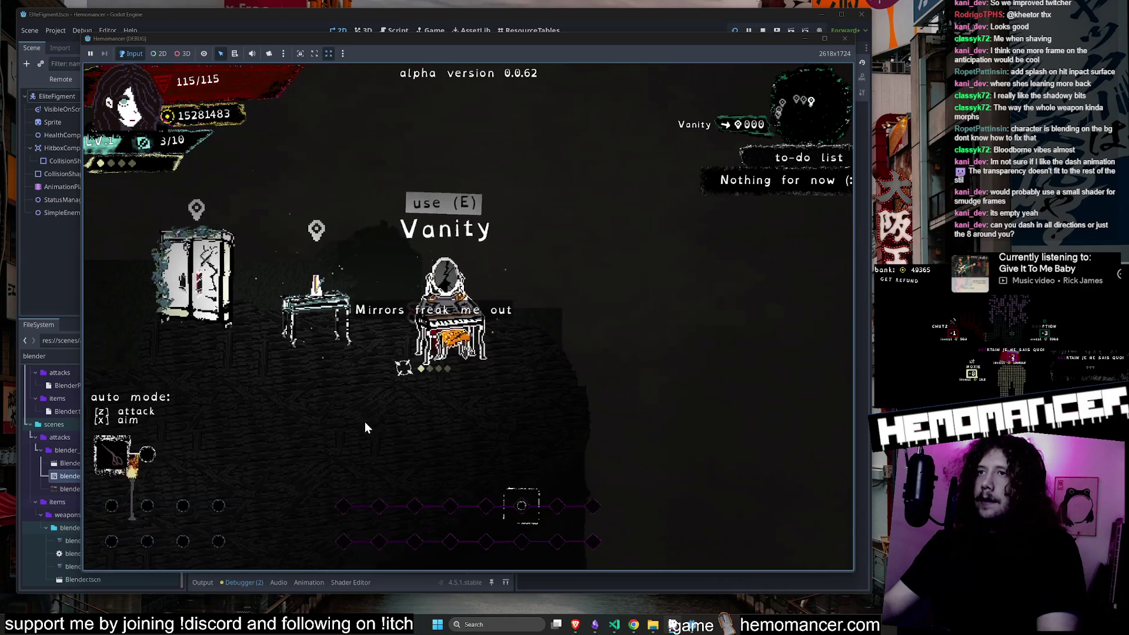
key("Escape")
left_click(348, 361)
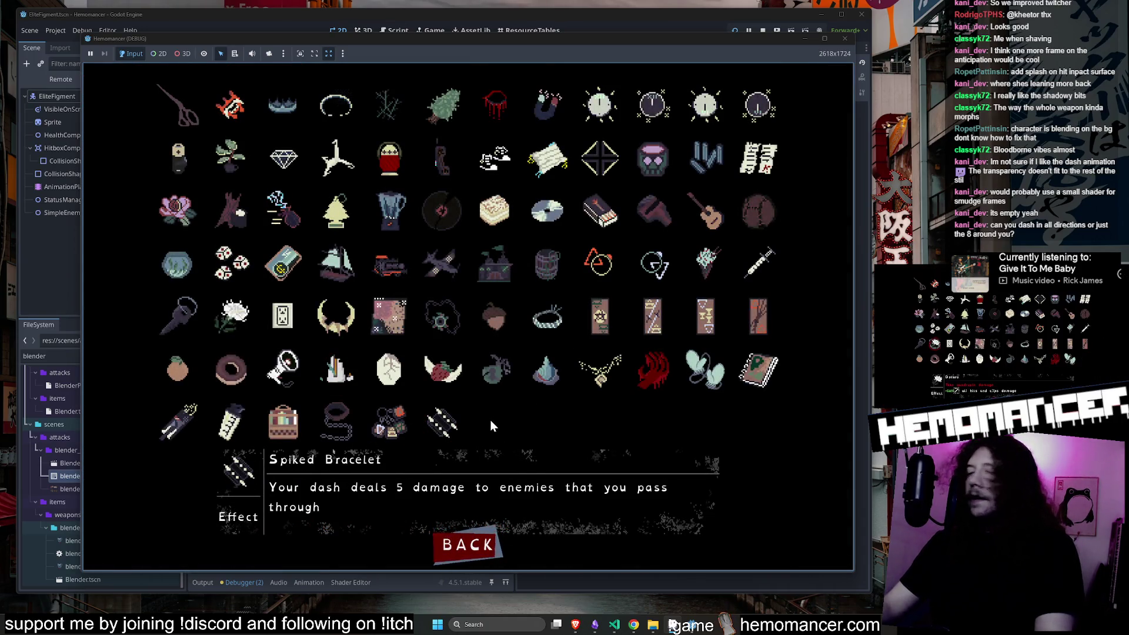
key("Right")
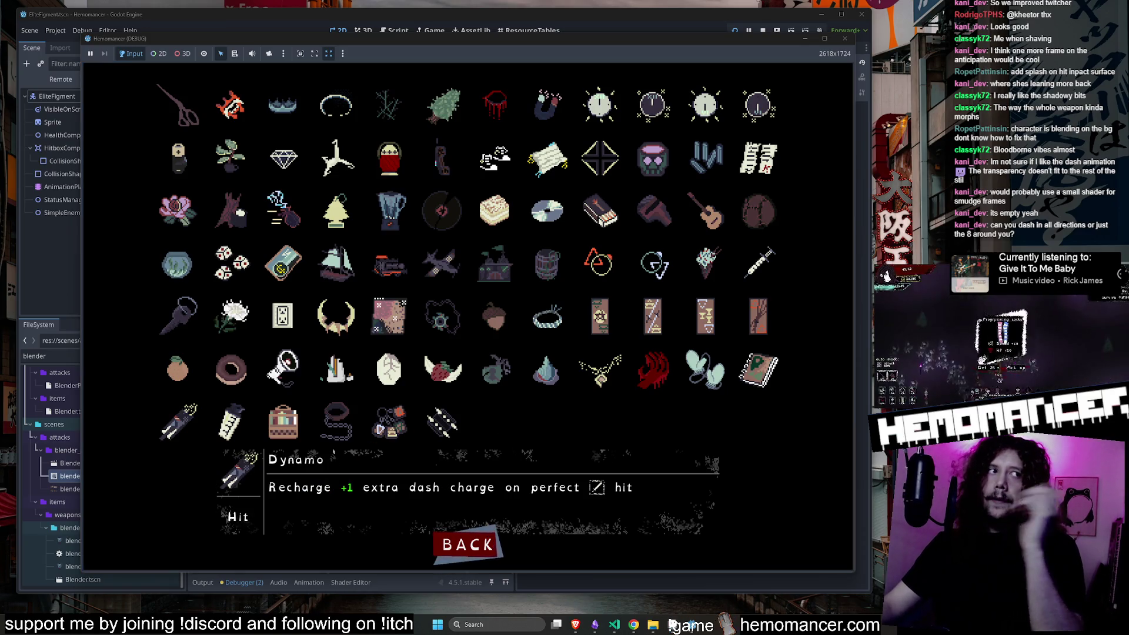
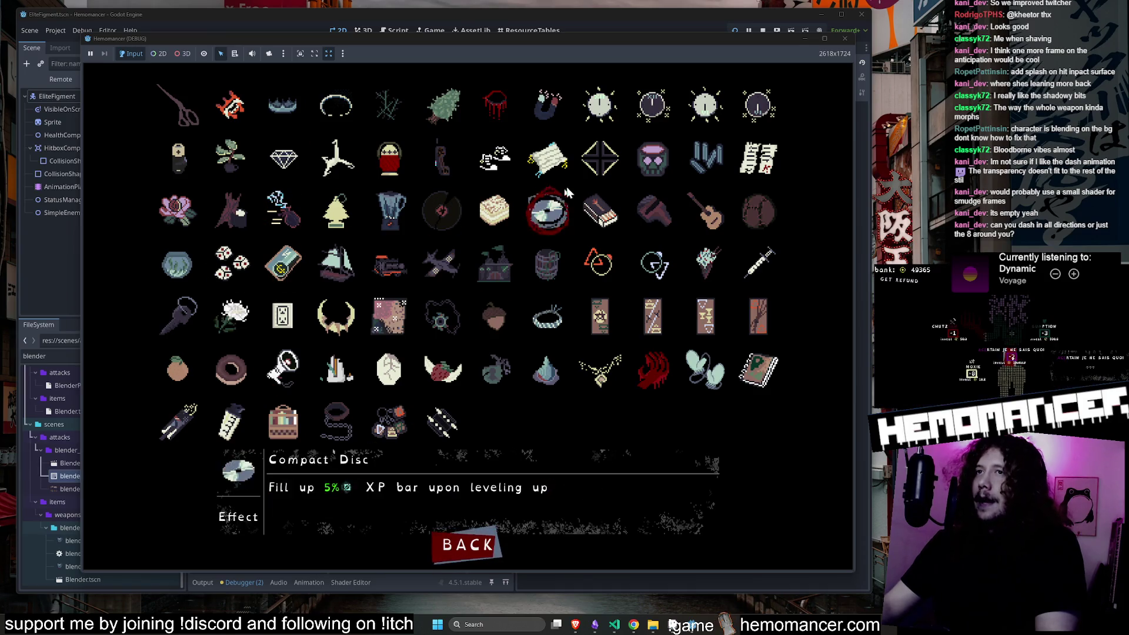
Leave the item collection, walk around the game hub, then reopen the collection from the pause menu.
left_click(499, 549)
left_click(345, 305)
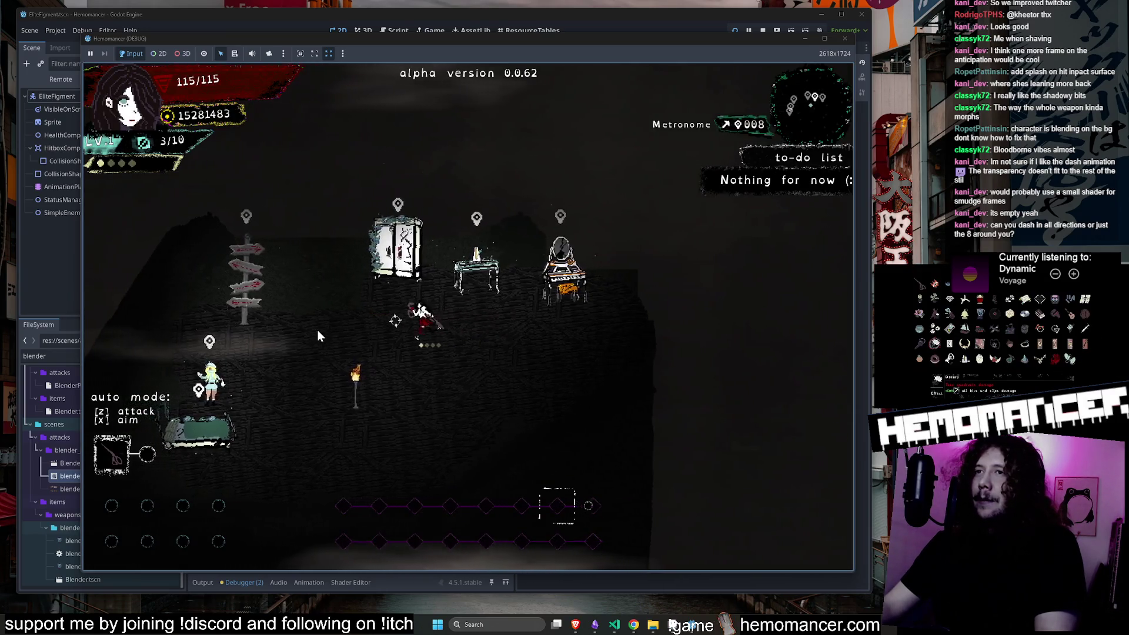
key("a")
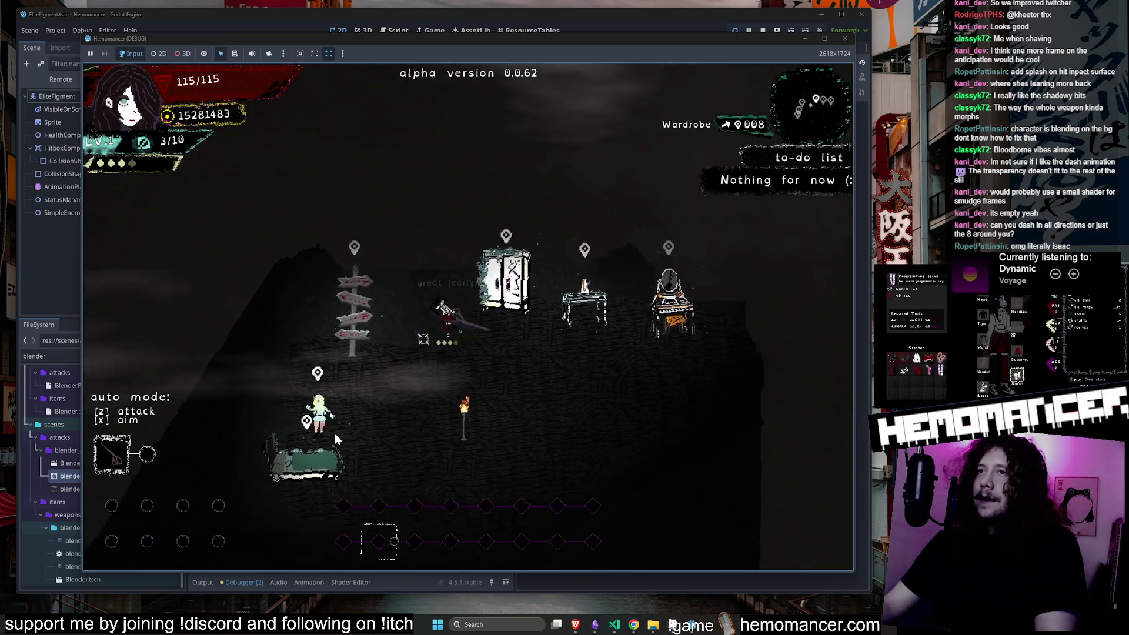
key("s")
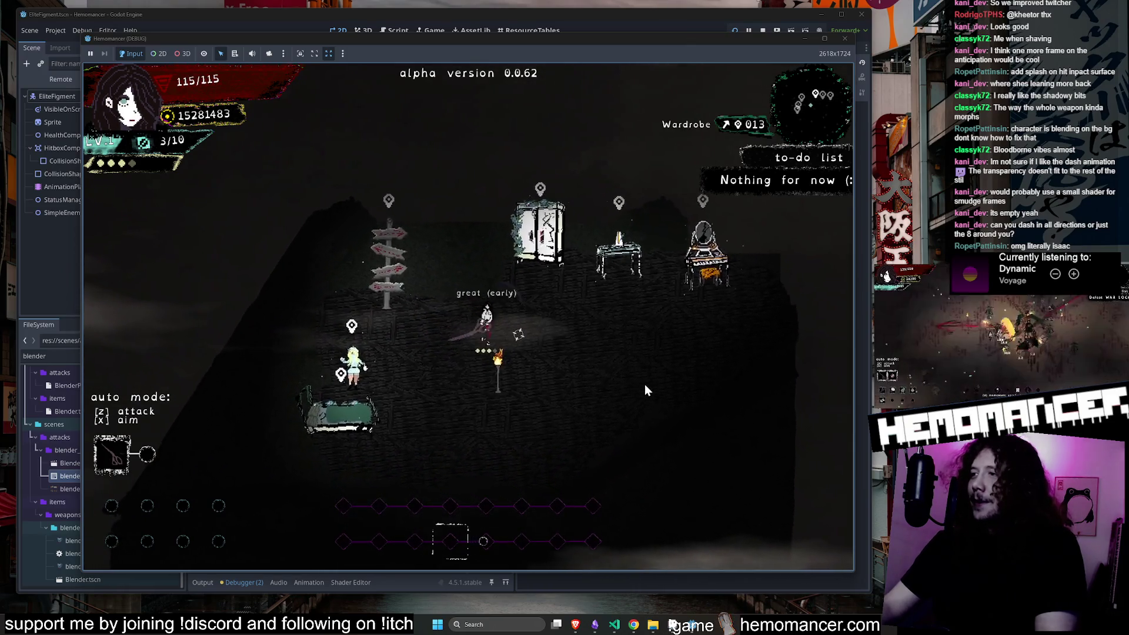
key("d")
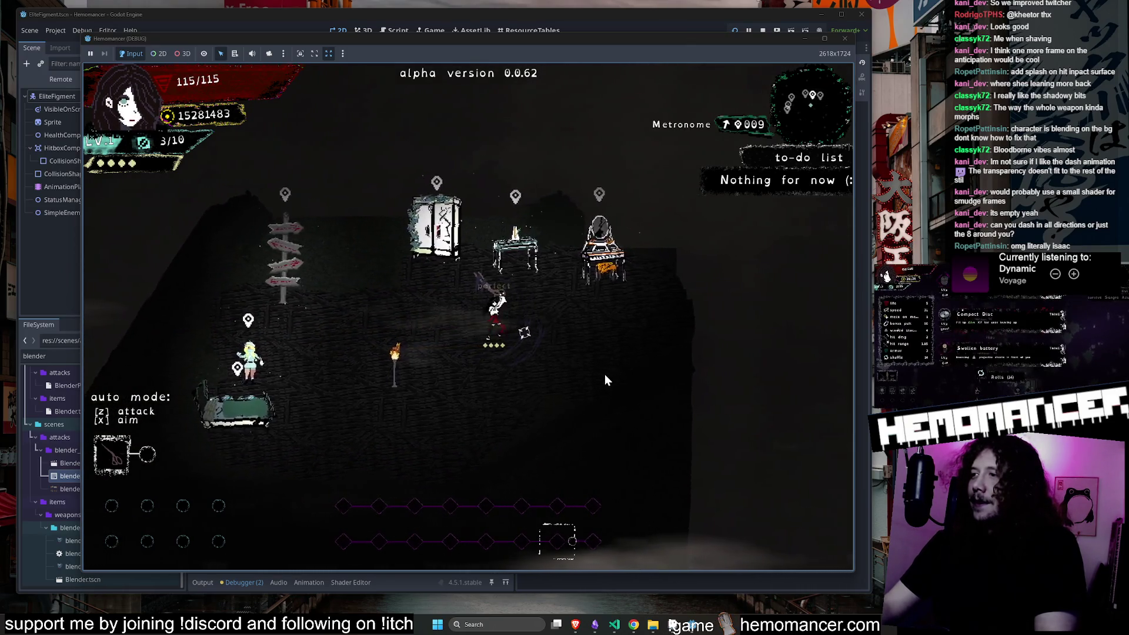
key("Escape")
left_click(329, 359)
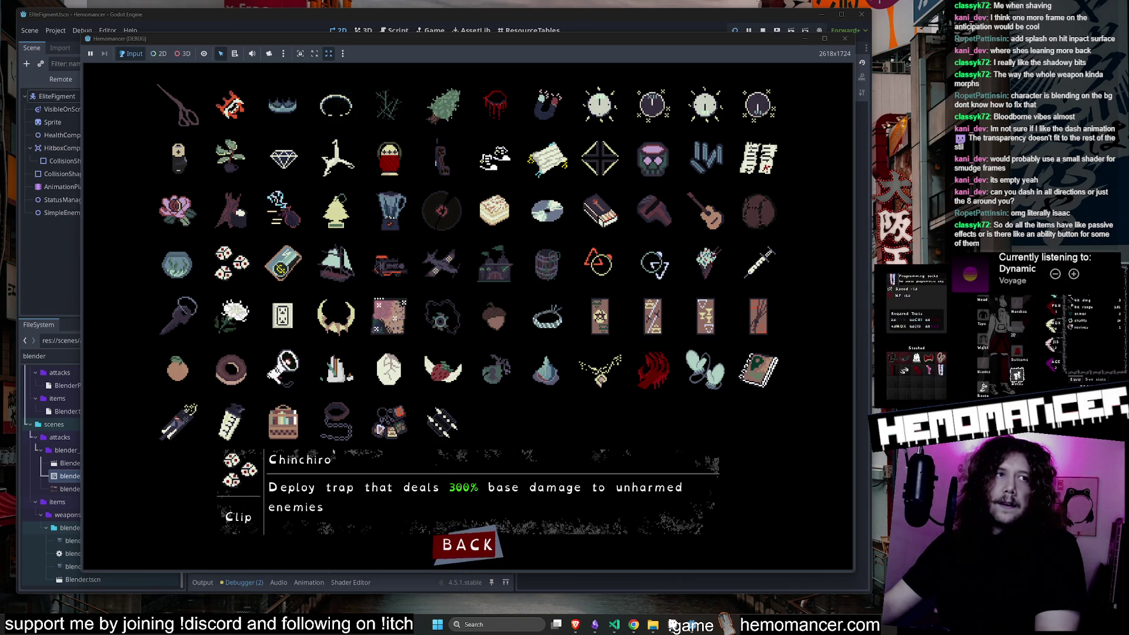
Bring Chrome's image results forward, move the window higher, and compare it with the game's item grid.
key("alt+Tab")
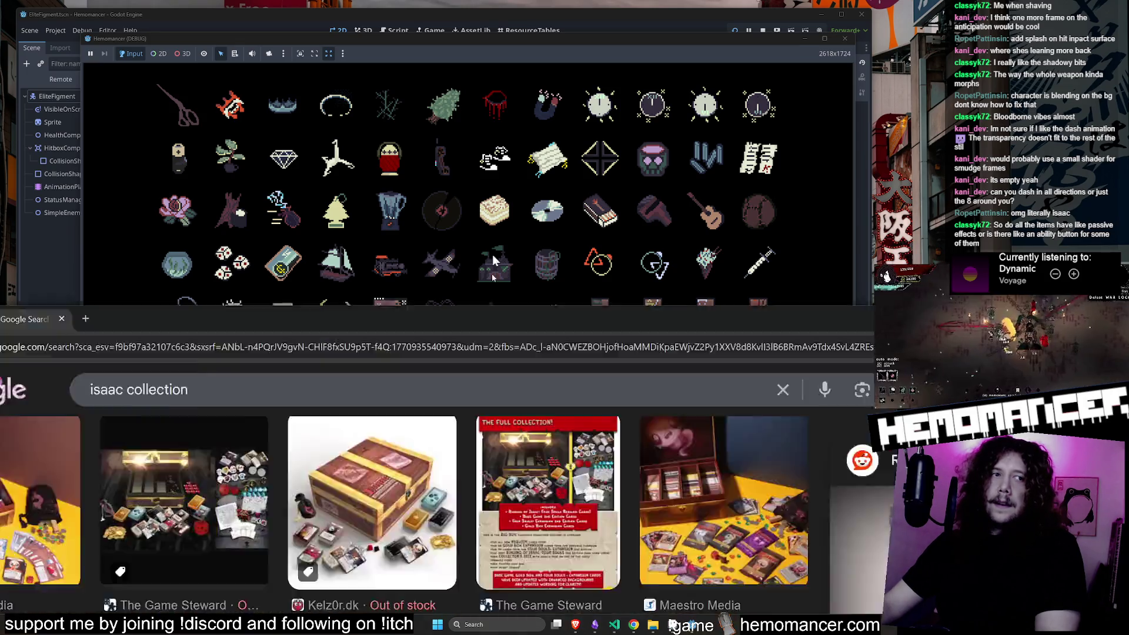
left_click_drag(485, 298, 337, 122)
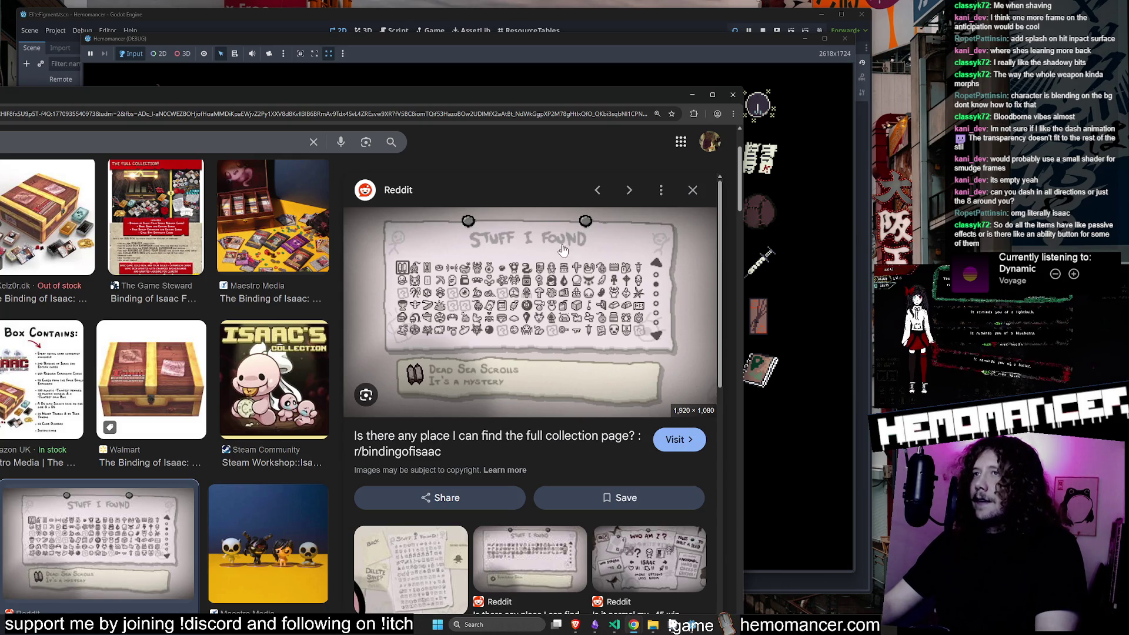
left_click(792, 198)
key("alt+Tab")
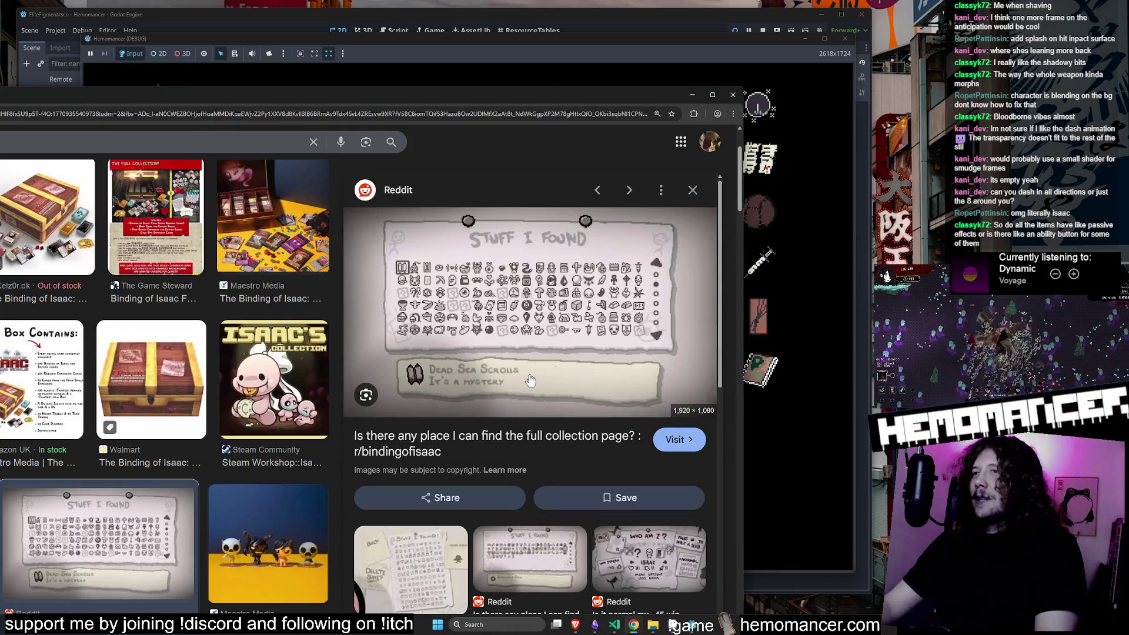
key("alt+Tab")
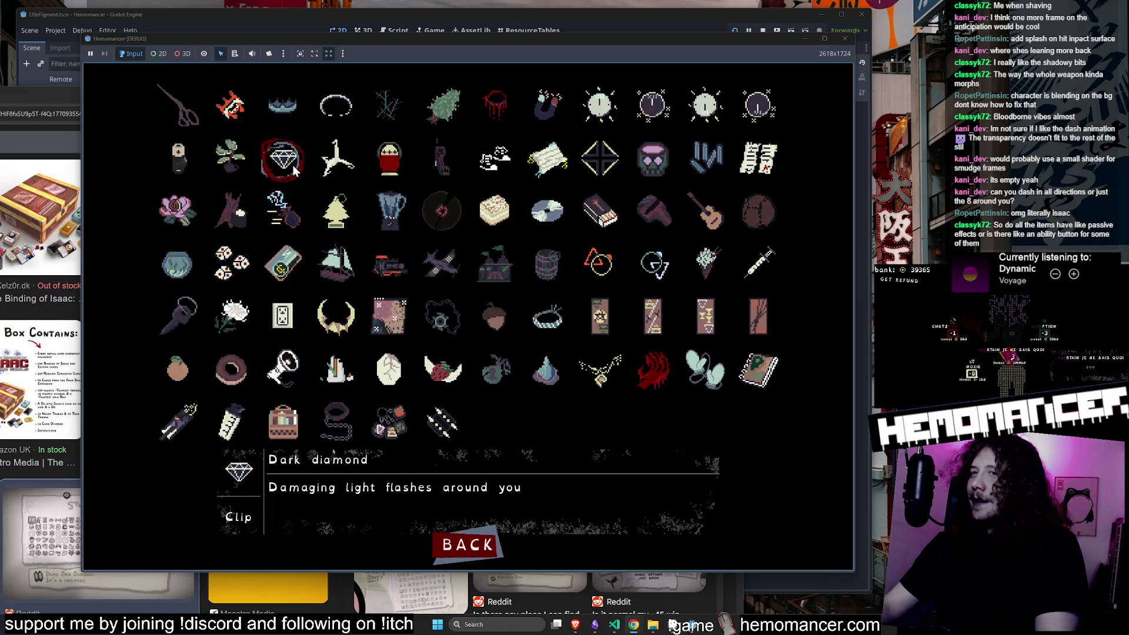
key("alt+Tab")
key("alt+Tab")
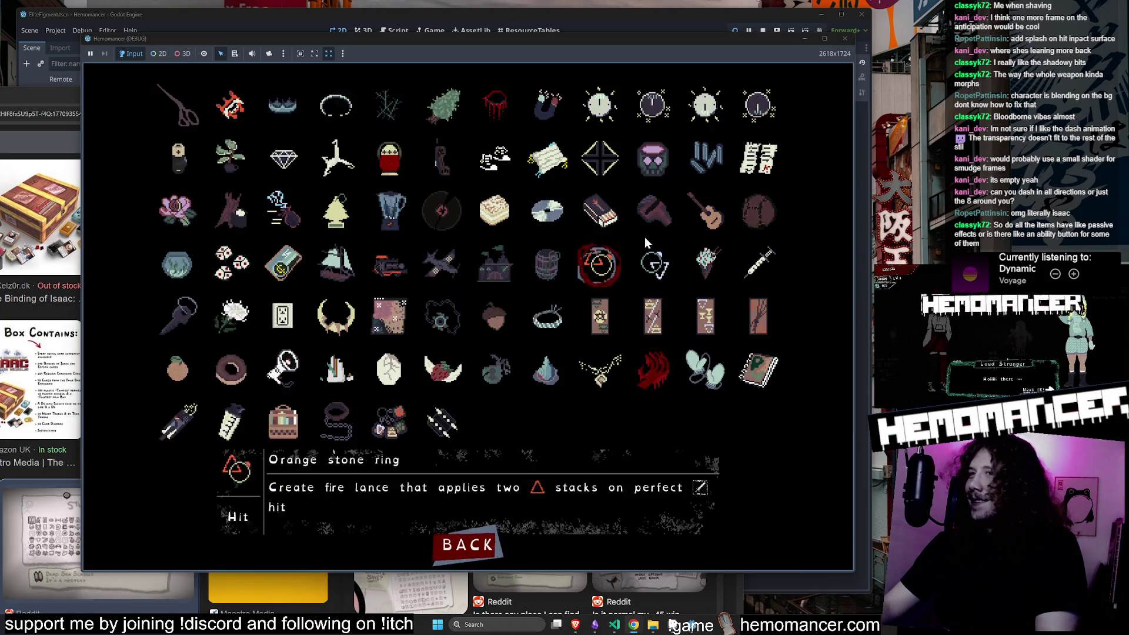
key("alt+Tab")
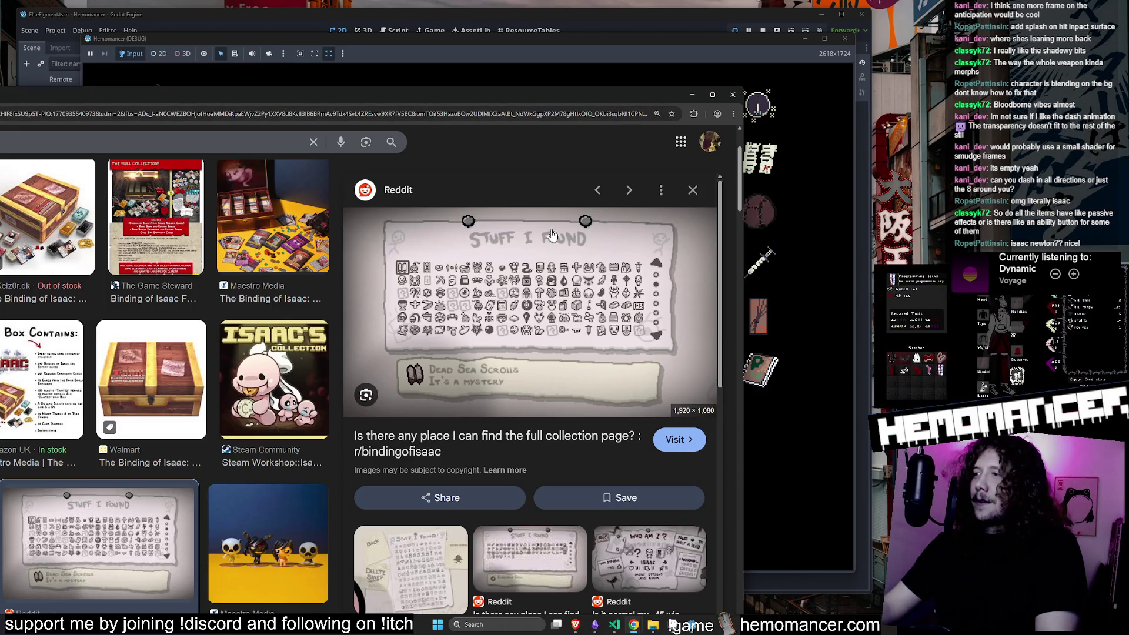
Preview the Binding of Isaac Wiki collection image, then minimize Chrome and close the game's collection.
scroll(508, 365, "down", 1)
left_click(435, 518)
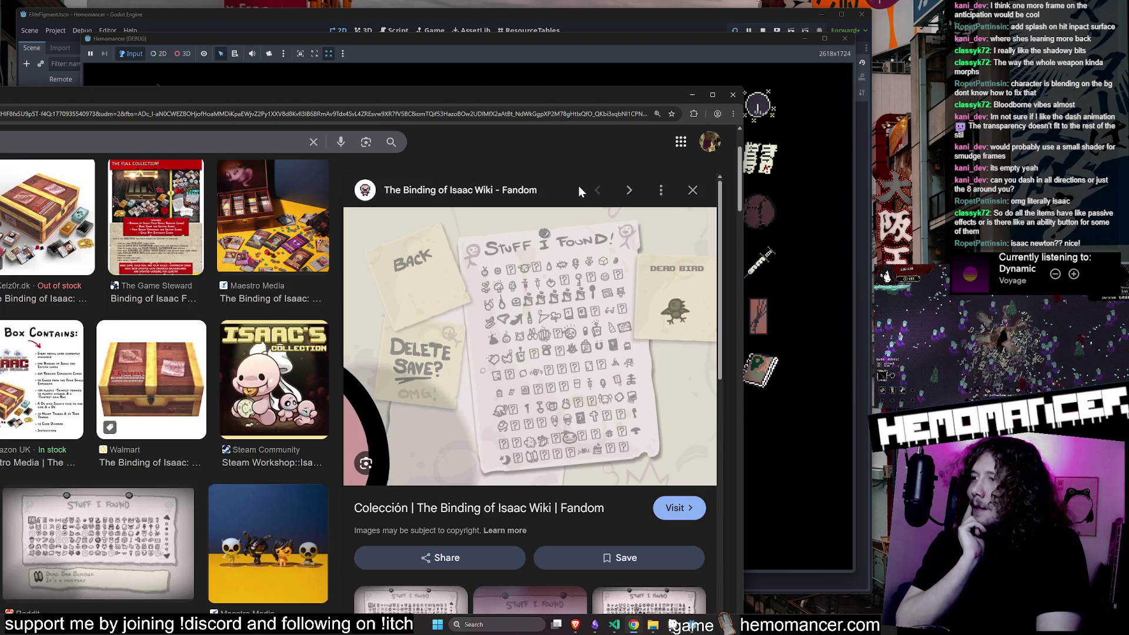
key("alt+Tab")
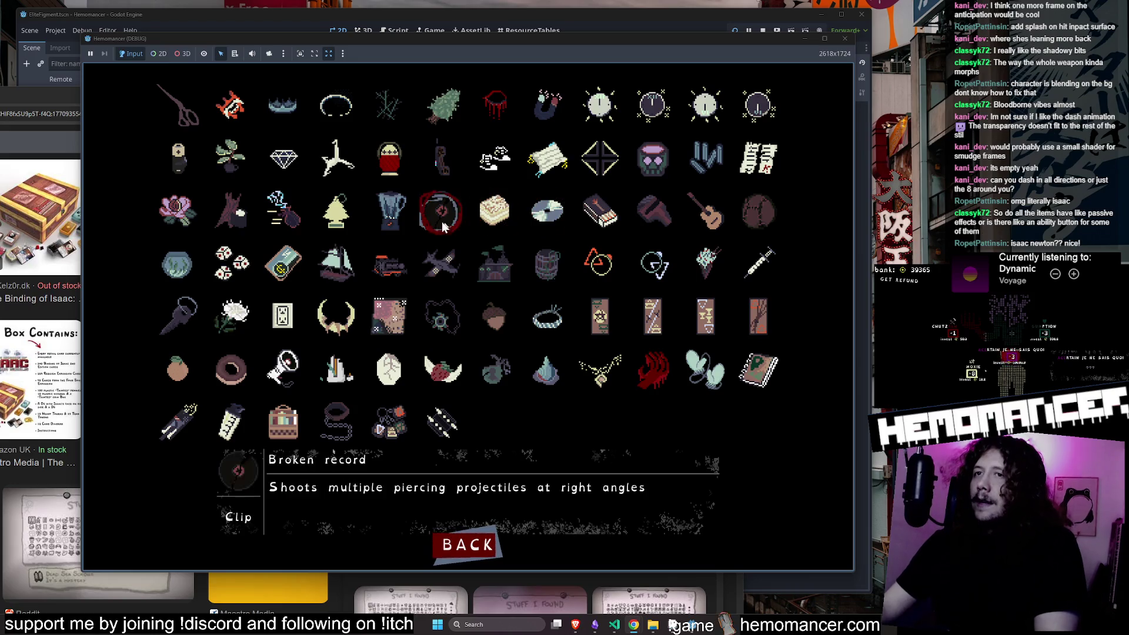
key("alt+Tab")
left_click(693, 95)
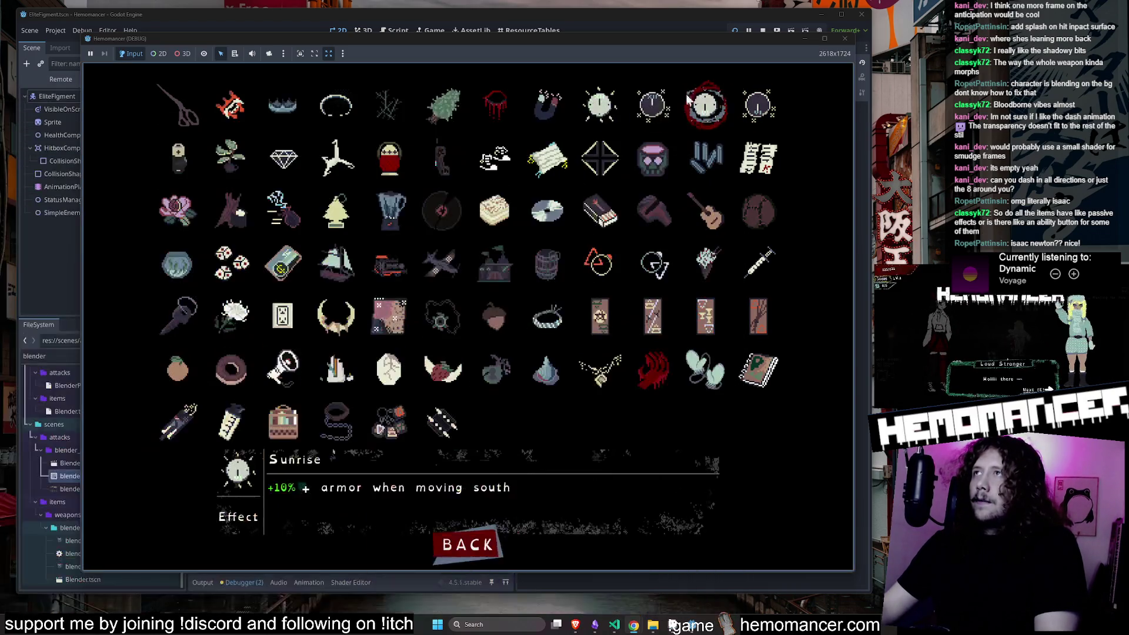
left_click(466, 544)
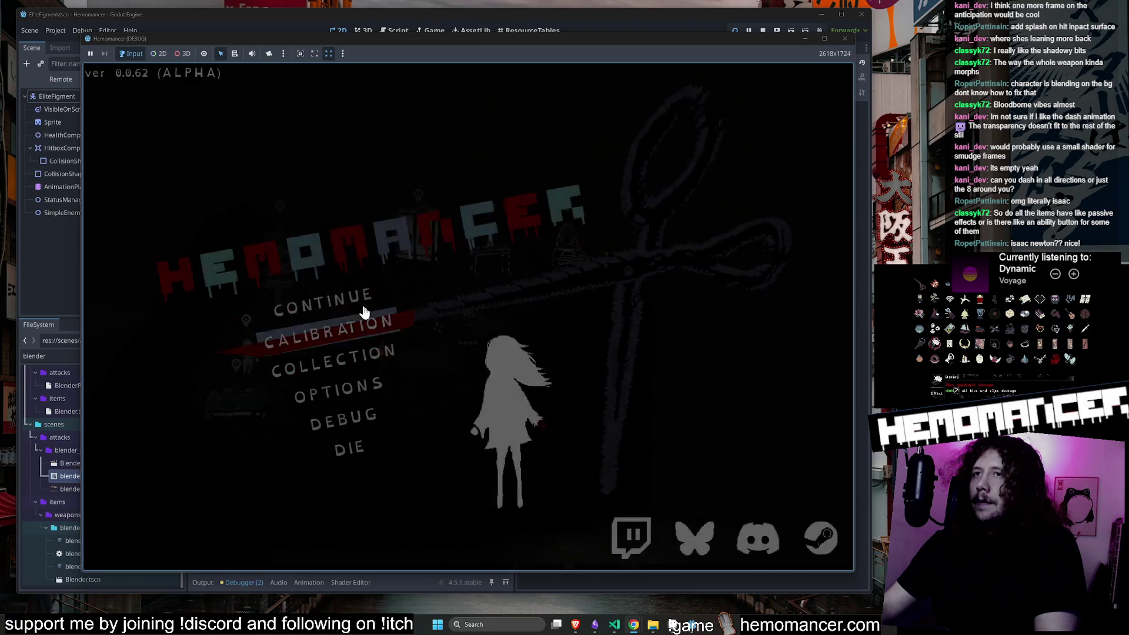
Continue into the hub and walk the character past the metronome desk over to the wardrobe.
left_click(353, 297)
key("d")
key("w")
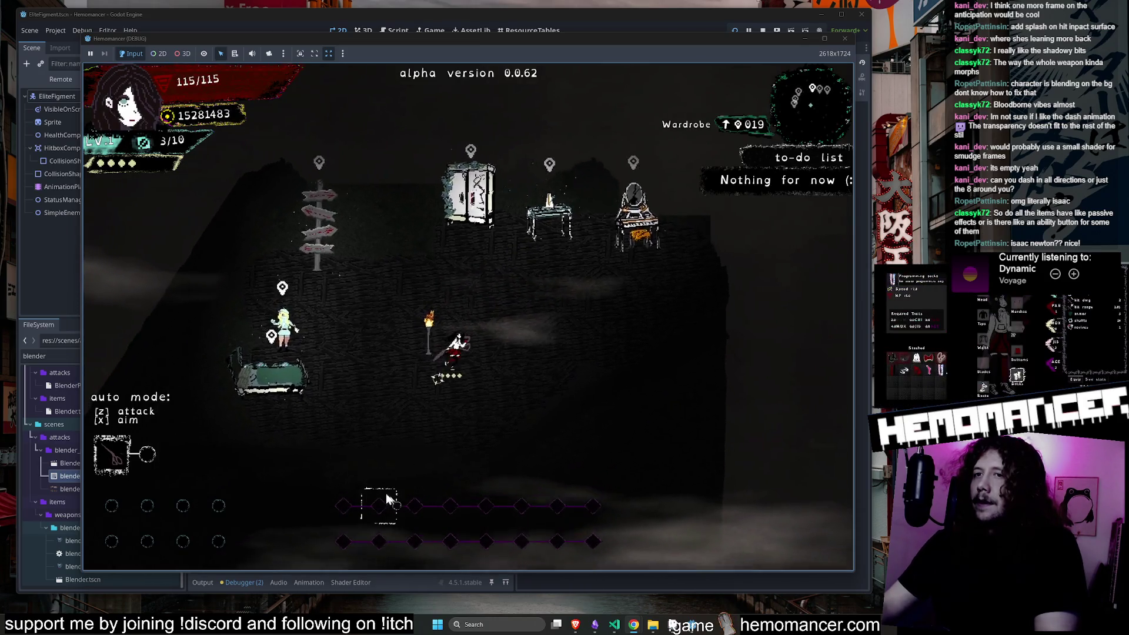
key("a")
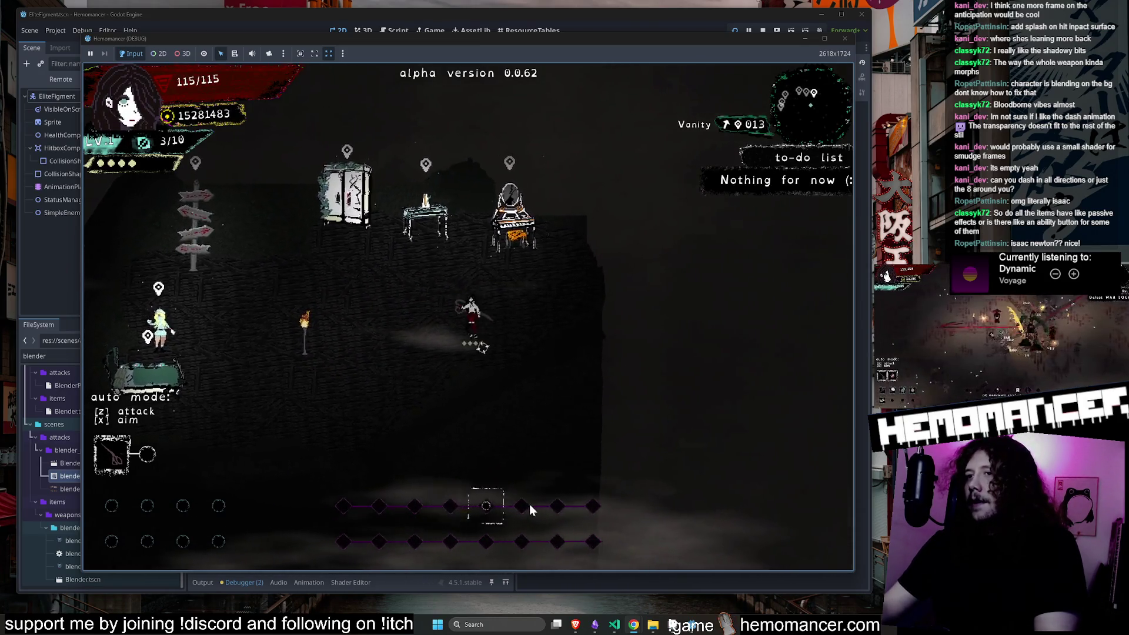
key("a")
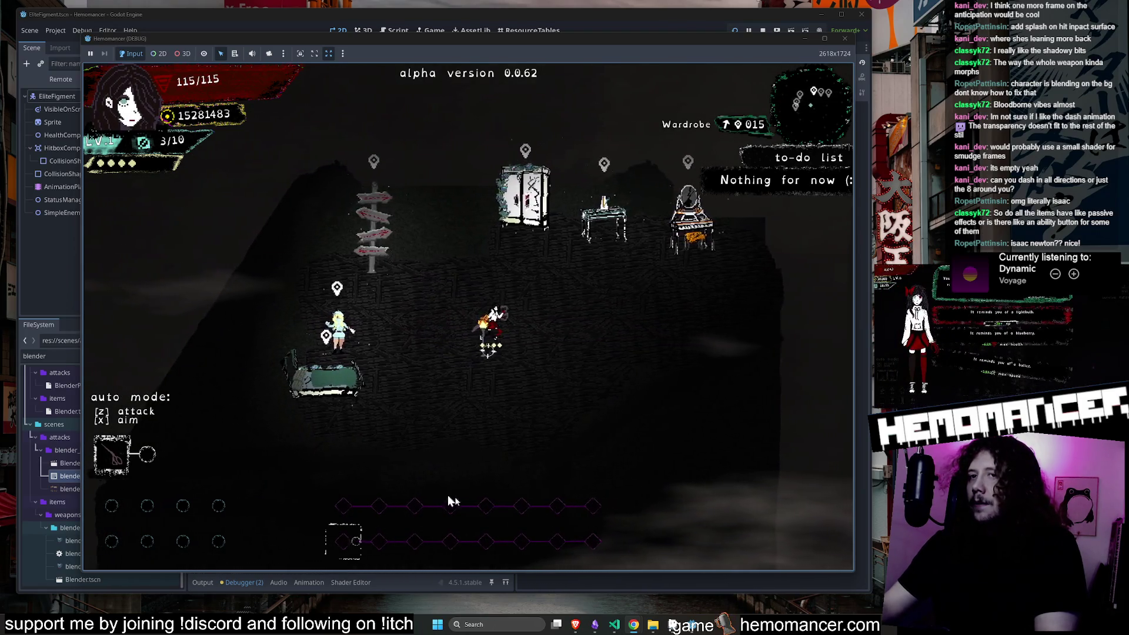
key("d")
key("w")
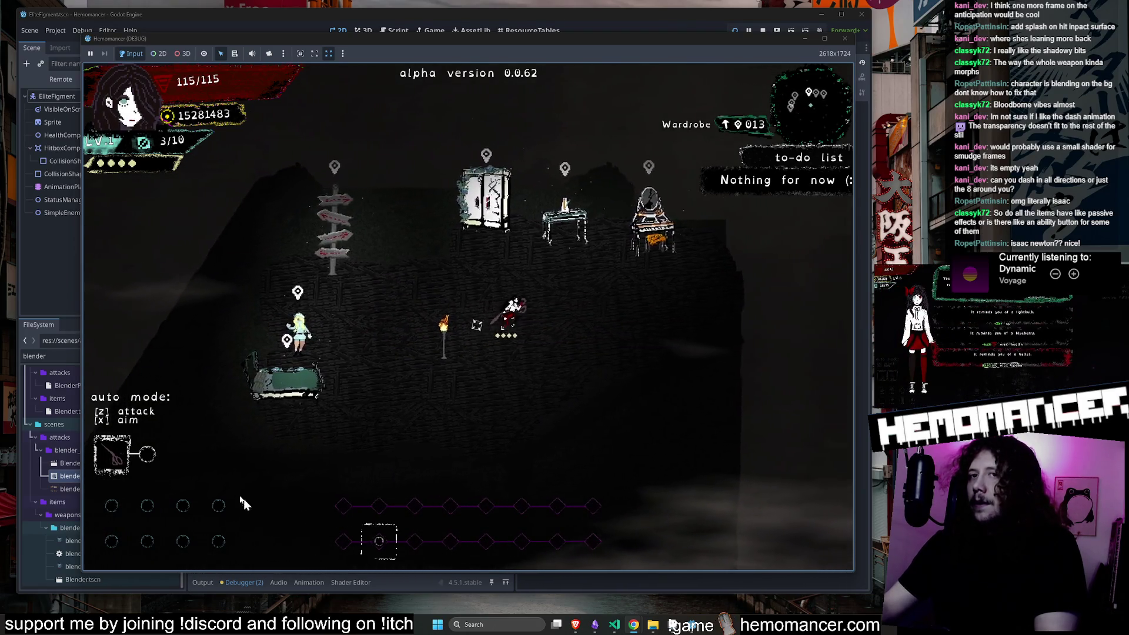
key("s")
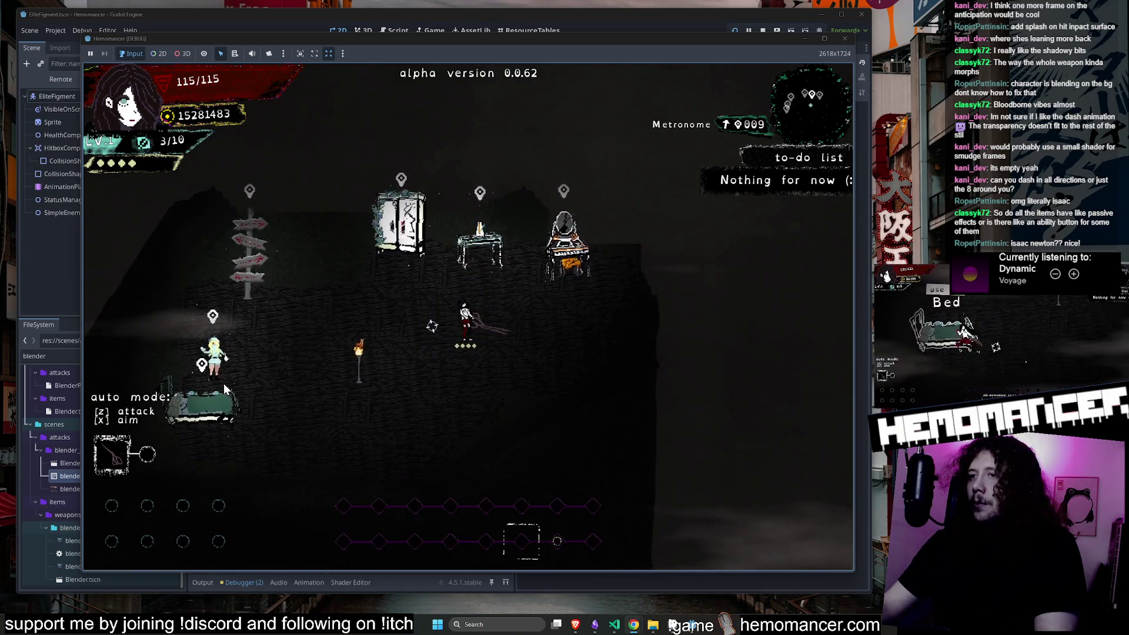
key("a")
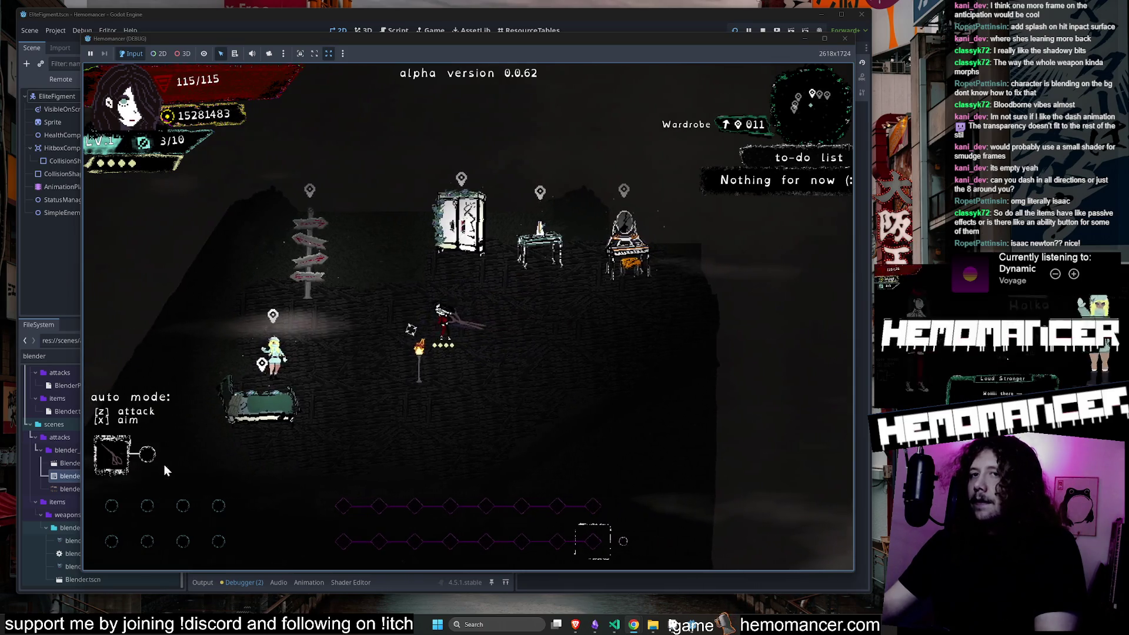
key("a")
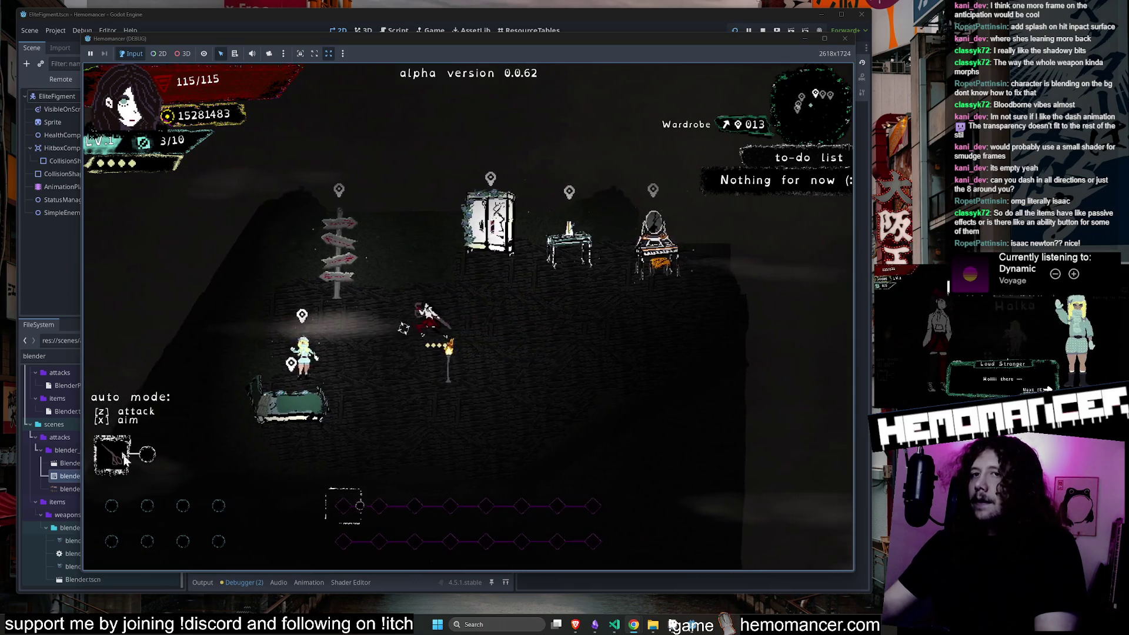
key("d")
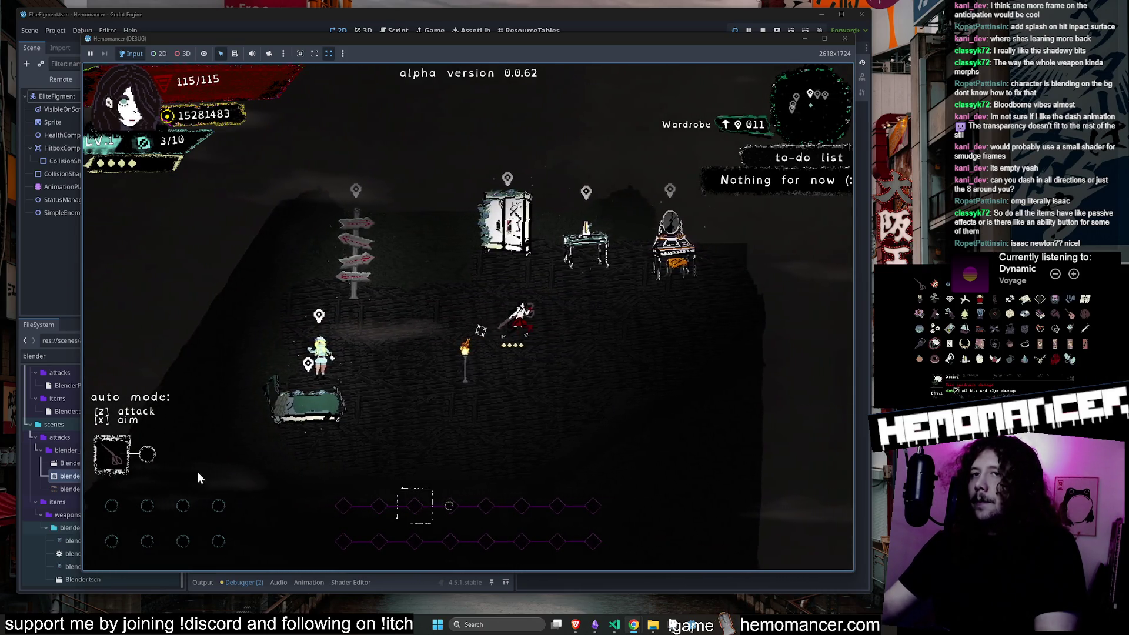
key("a")
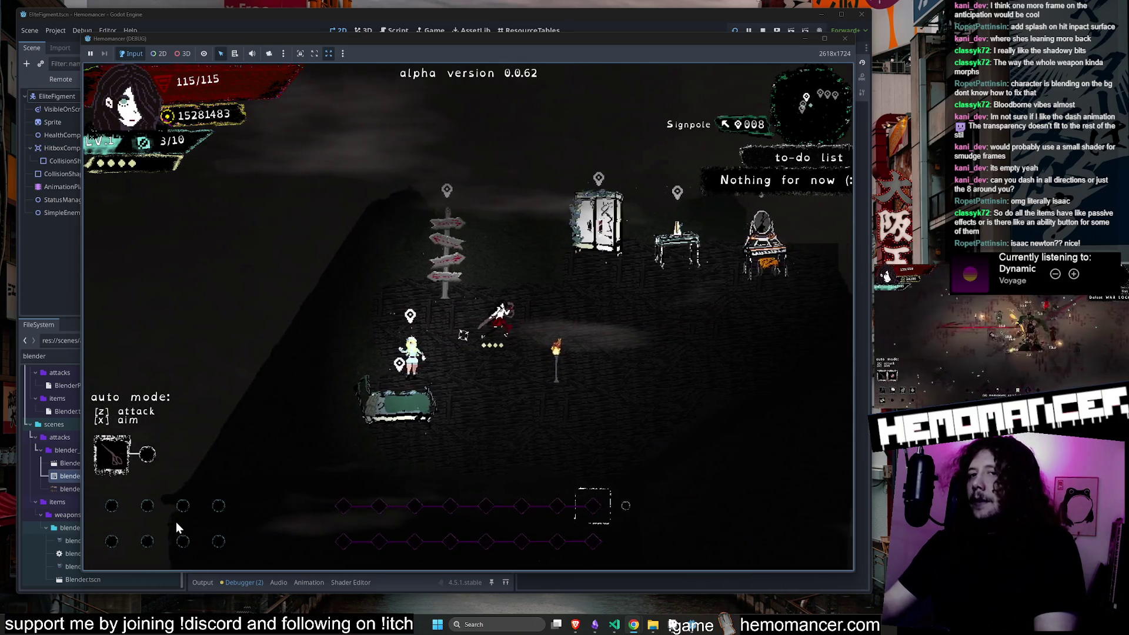
key("d")
key("a")
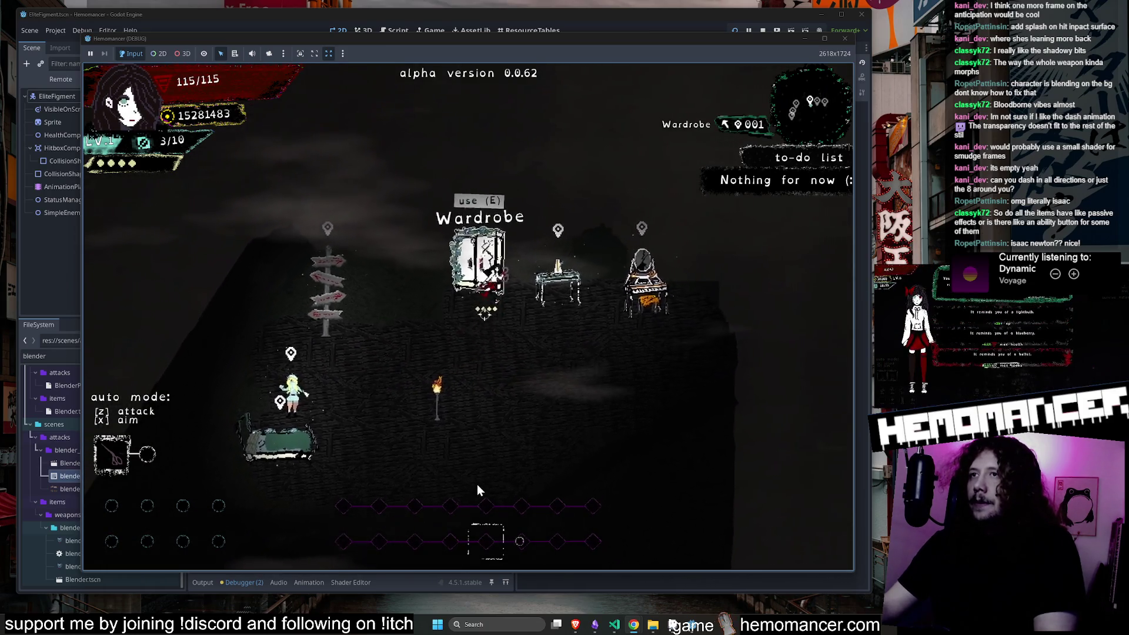
Glance at the wardrobe equipment screen, then open the game's debug screen from the title menu.
key("e")
mouse_move(396, 158)
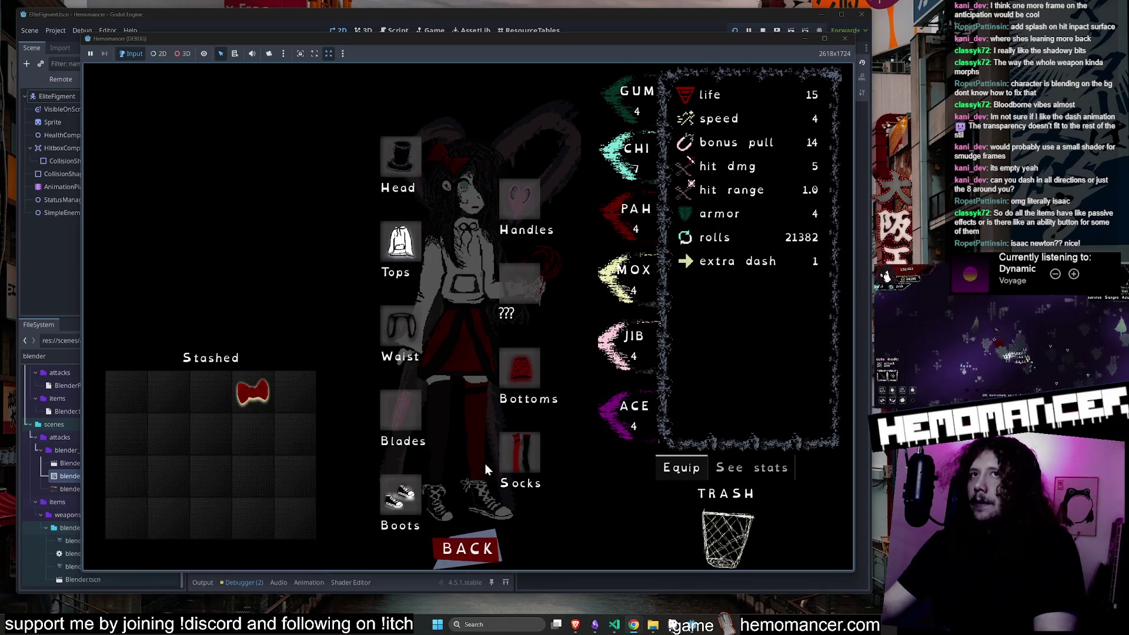
left_click(467, 548)
key("Escape")
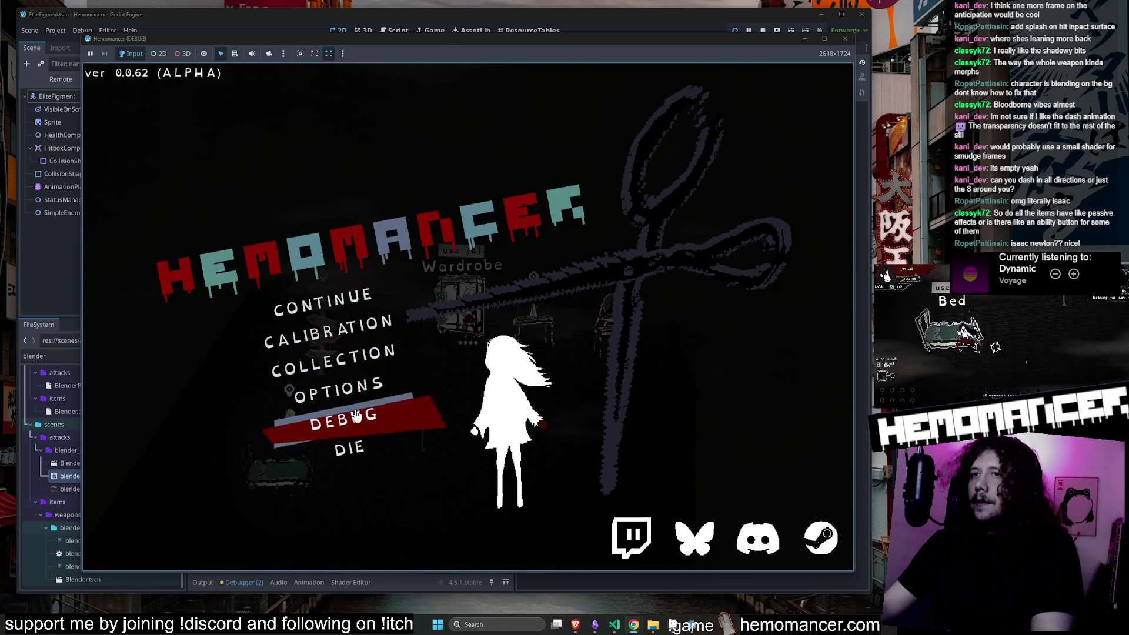
left_click(344, 419)
In the debug EQ dropdown, try Capri pants, Short handles and Shortened pants.
left_click(619, 185)
left_click(621, 152)
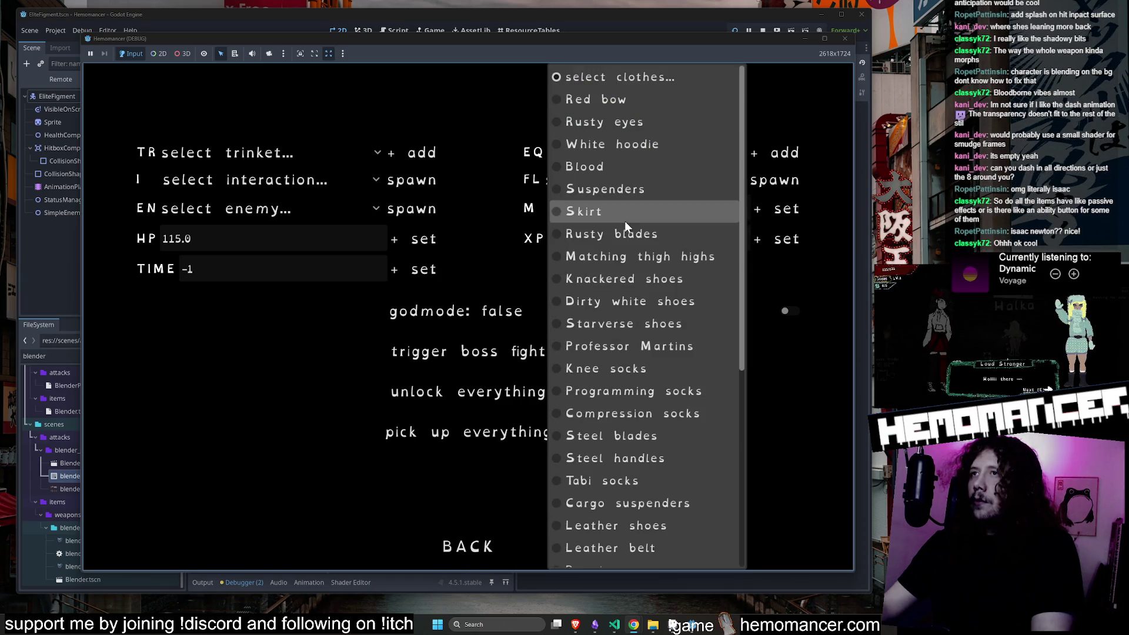
scroll(701, 379, "down", 5)
left_click(644, 446)
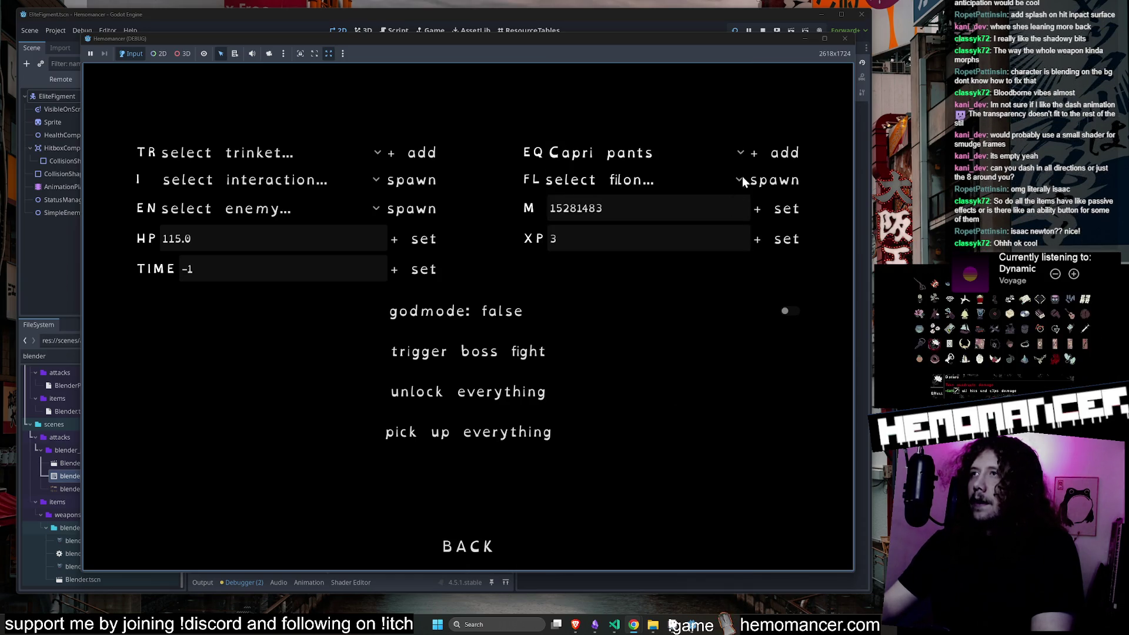
left_click(659, 154)
left_click(639, 471)
left_click(651, 157)
left_click(785, 153)
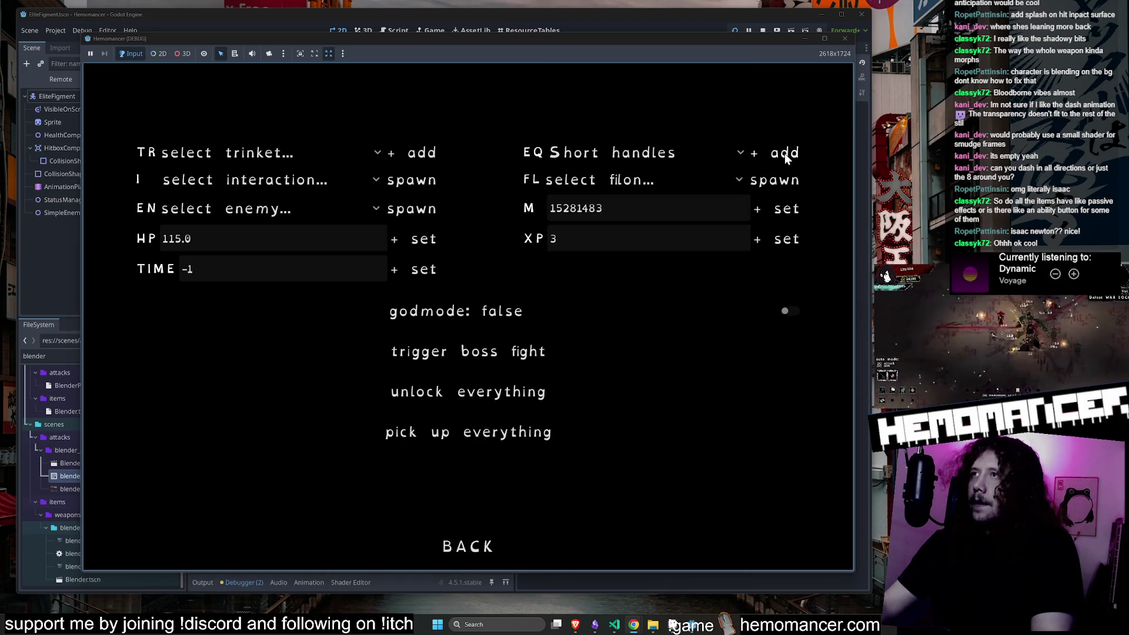
left_click(647, 153)
left_click(615, 496)
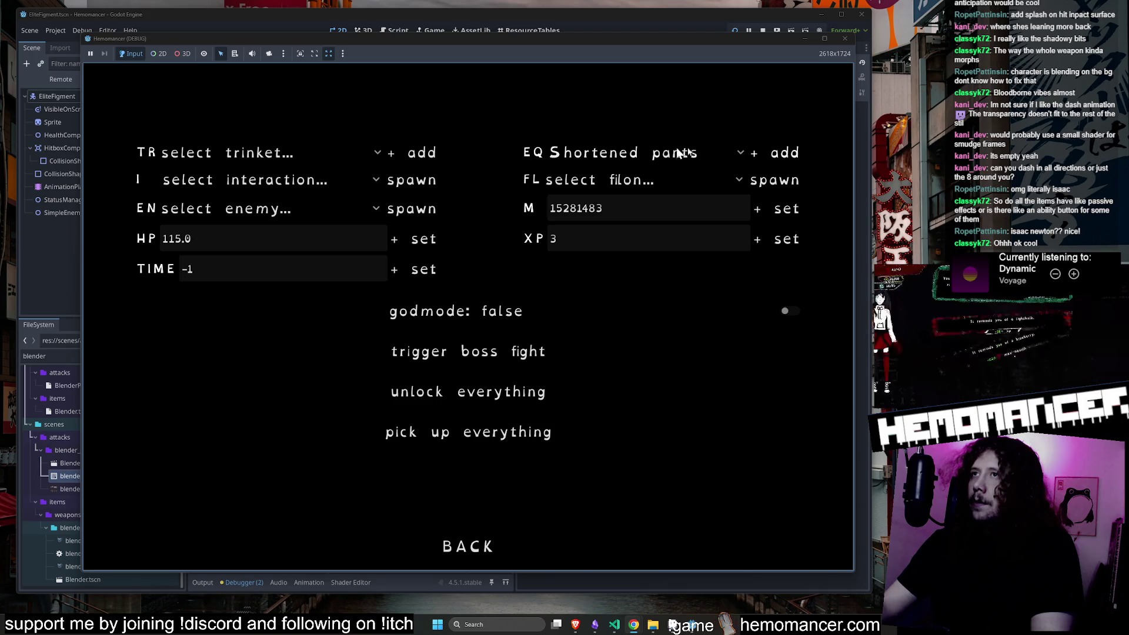
Pick Apron, Rounded blades and Deluxe Tophat from the EQ dropdown.
left_click(706, 154)
left_click(594, 510)
left_click(646, 152)
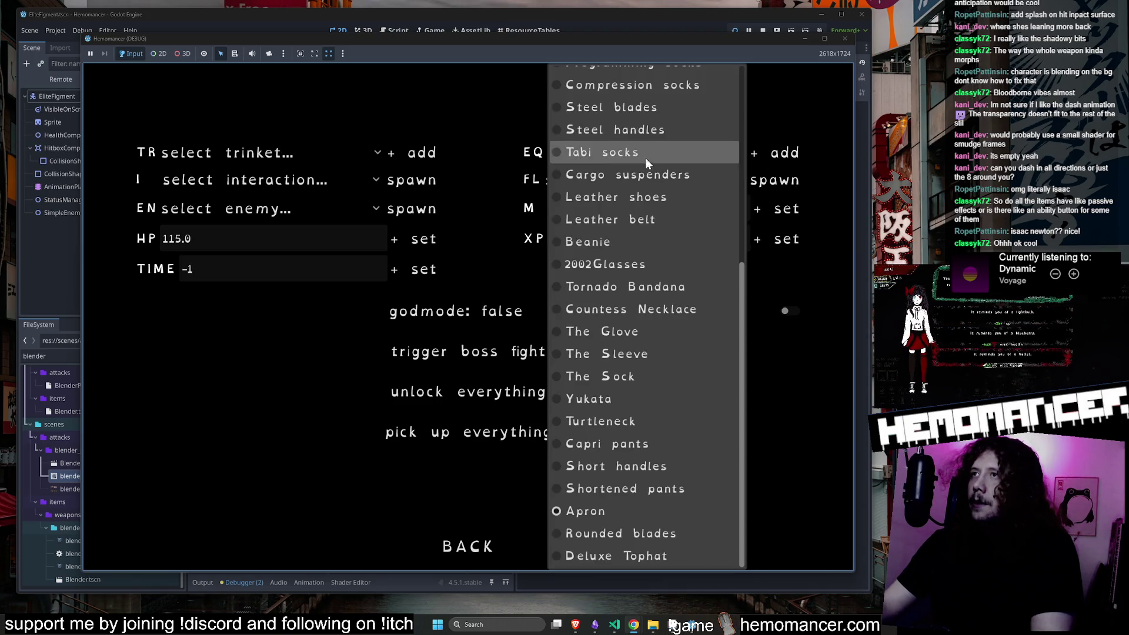
left_click(618, 533)
left_click(647, 153)
left_click(647, 556)
left_click(683, 154)
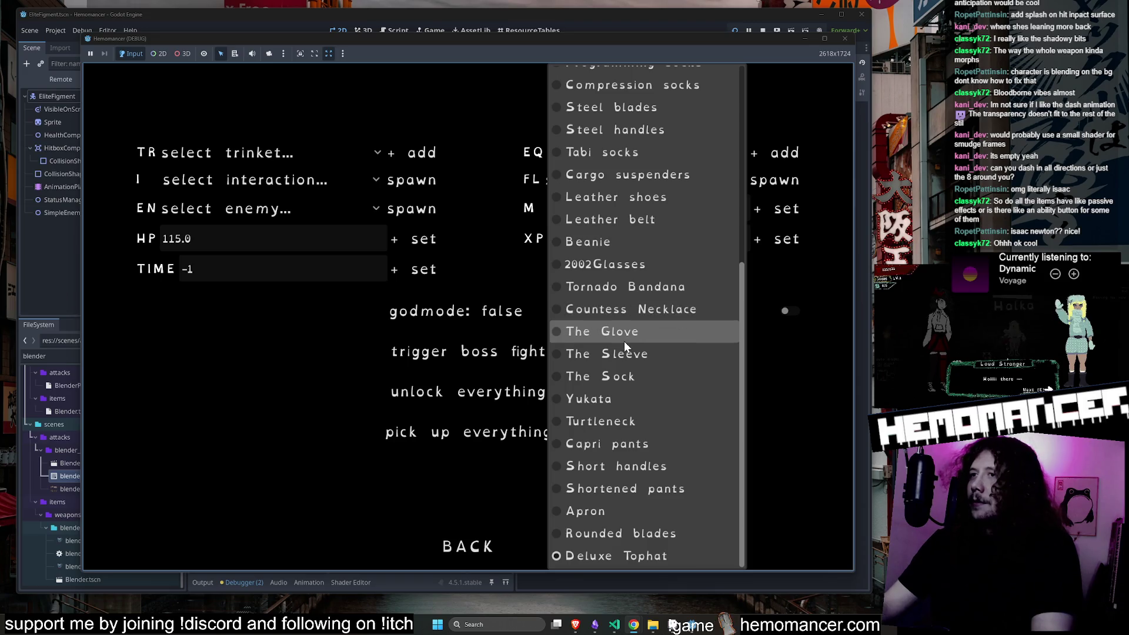
Pick Tabi socks and Leather shoes, then leave the debug panel for the hub beside the Wardrobe.
scroll(644, 328, "up", 3)
left_click(640, 341)
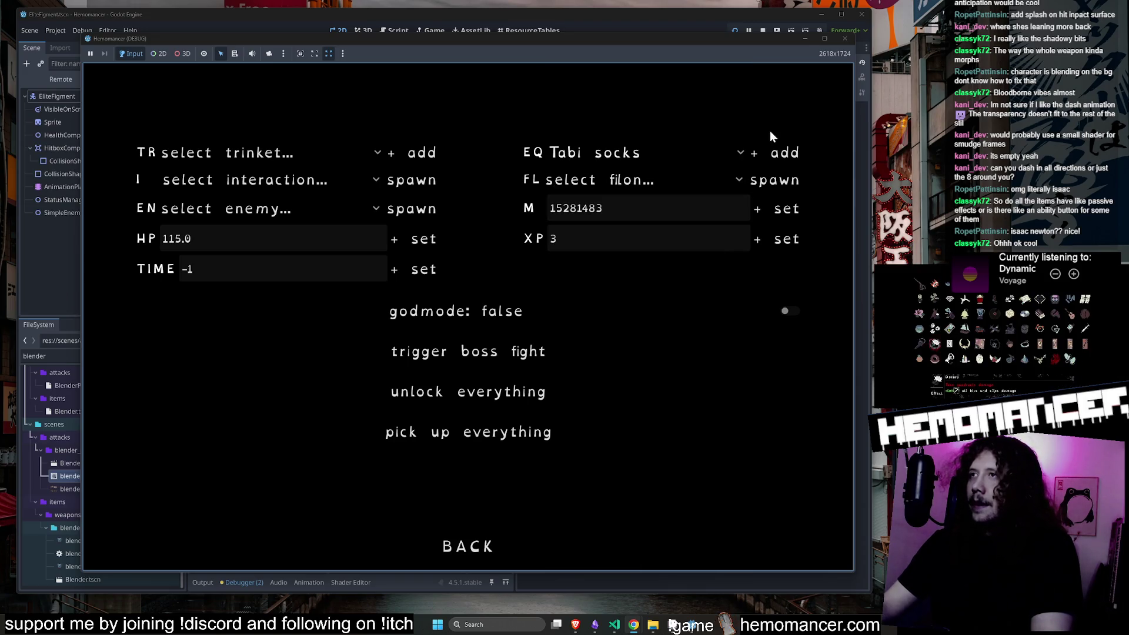
left_click(682, 157)
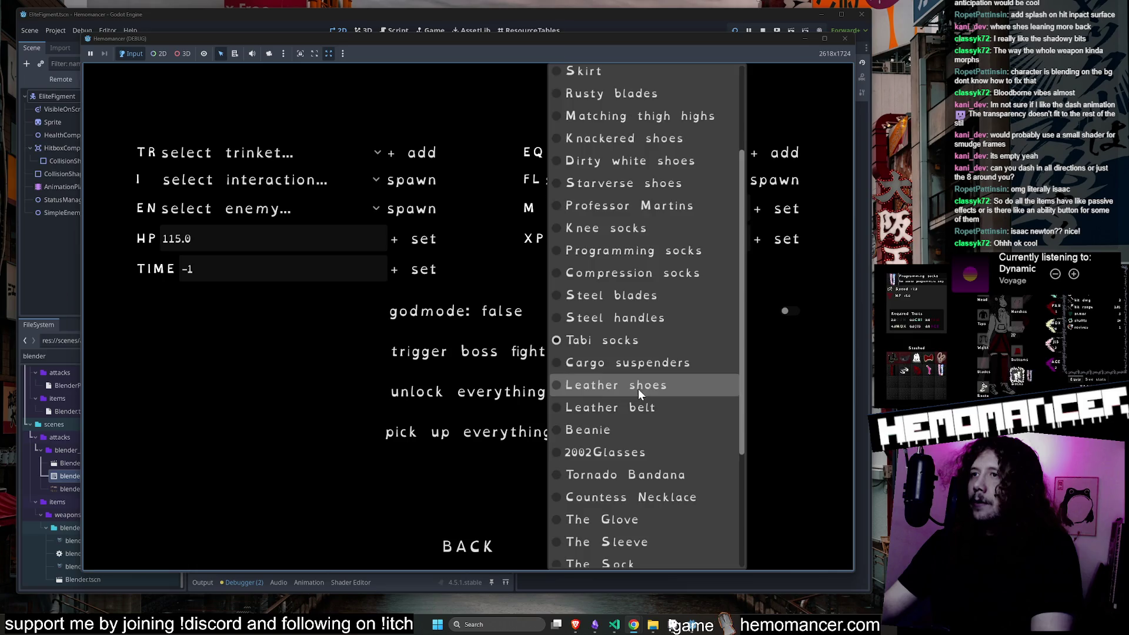
left_click(638, 389)
left_click(458, 554)
left_click(353, 301)
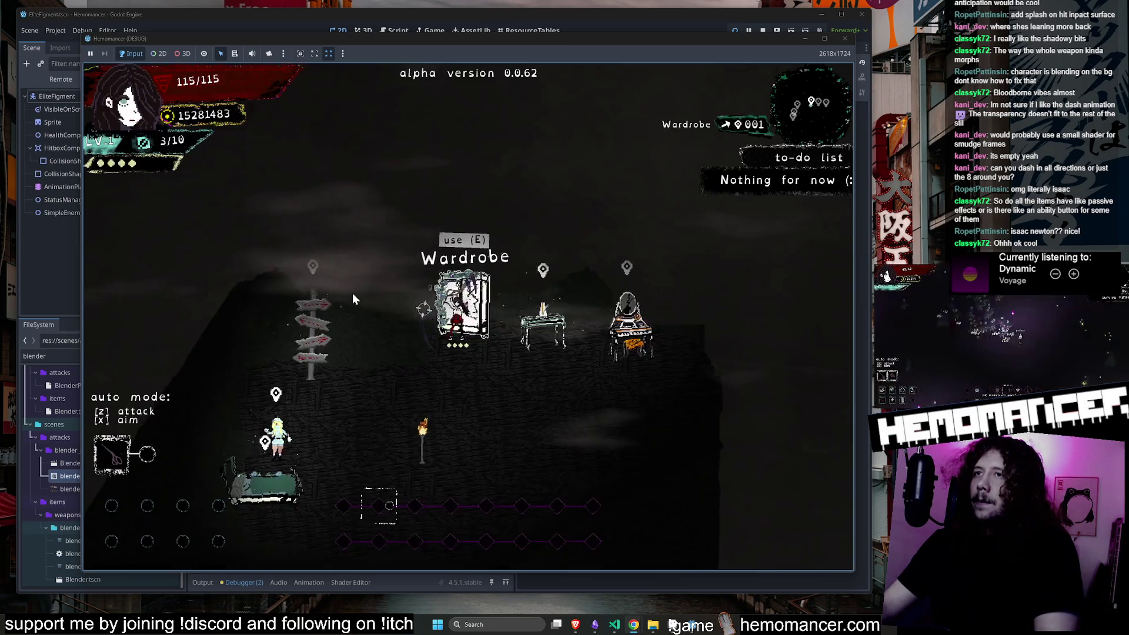
Drag the stashed Shortened pants into the Bottoms slot, raising speed from 4 to 16, and exit the wardrobe.
mouse_move(215, 405)
left_click_drag(276, 441, 289, 444)
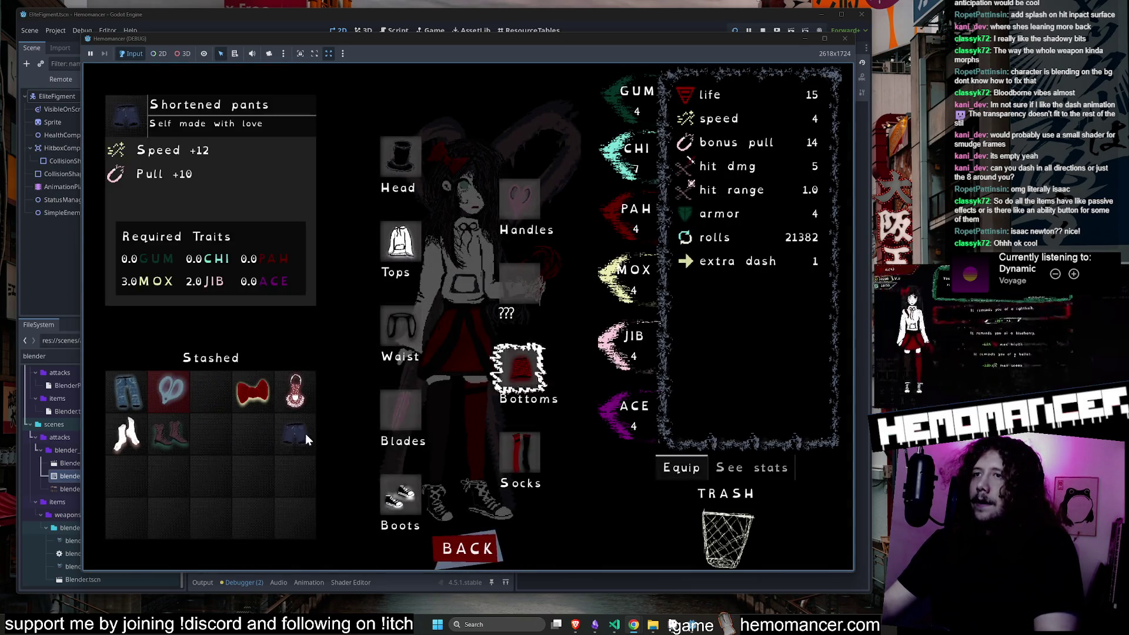
left_click_drag(528, 371, 527, 371)
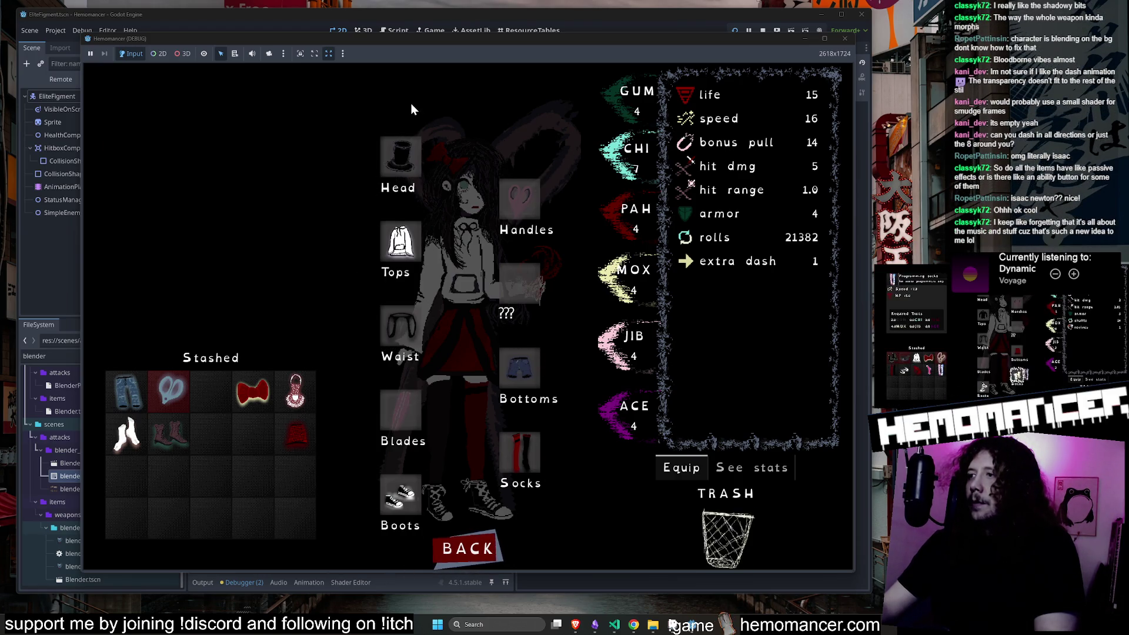
left_click(481, 550)
key("Right")
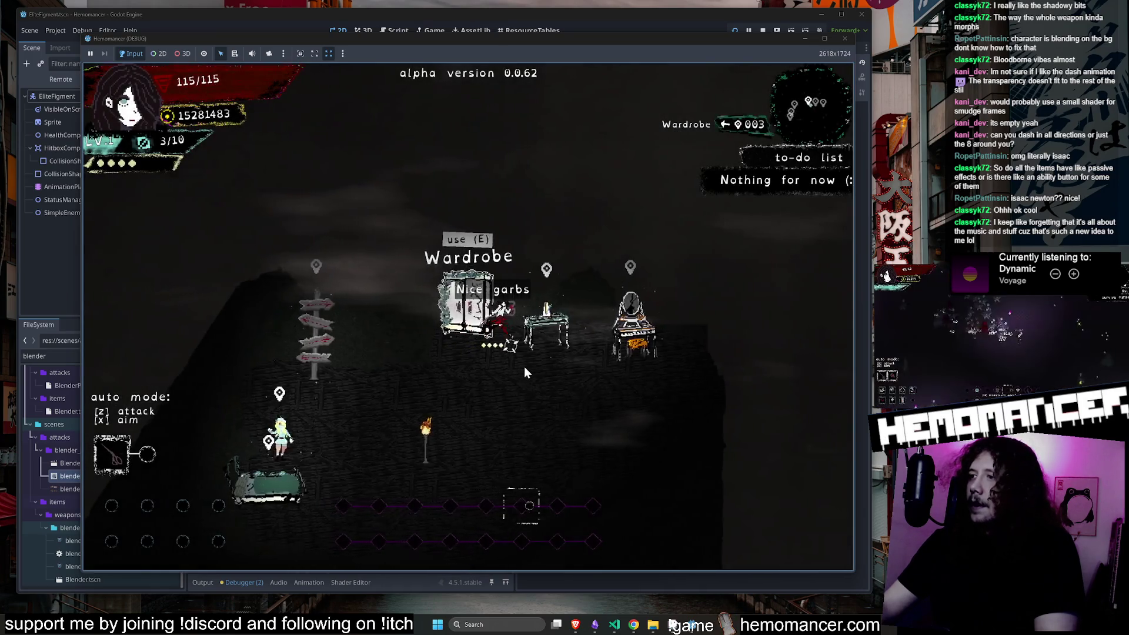
Visit the Vanity's investment screen, then close it and step away.
key("Down")
key("Left")
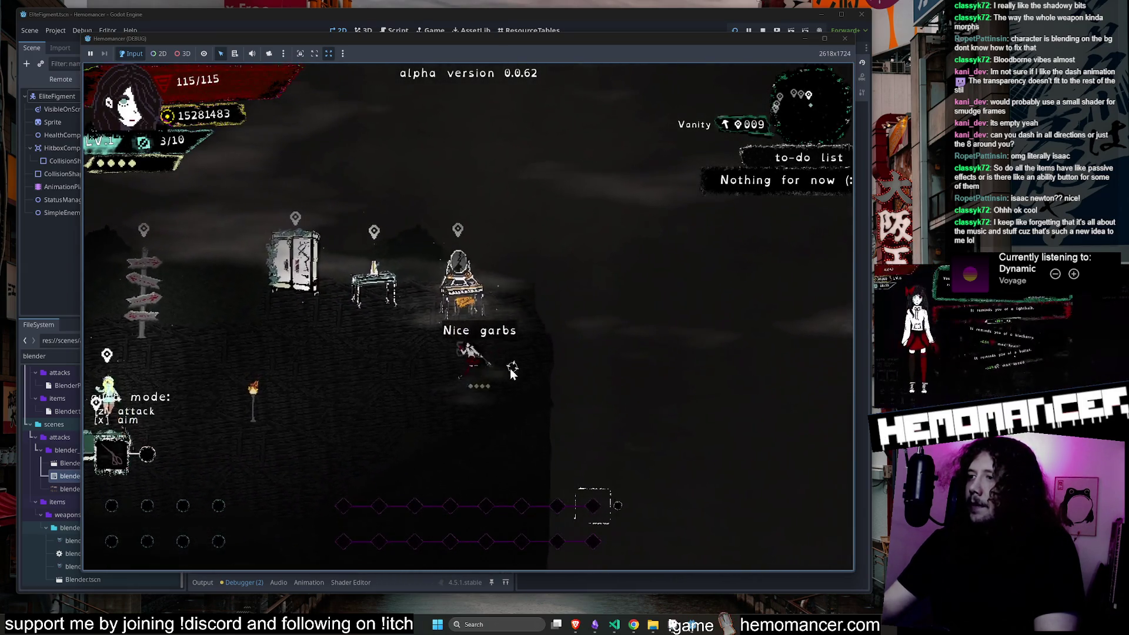
key("Up")
key("Right")
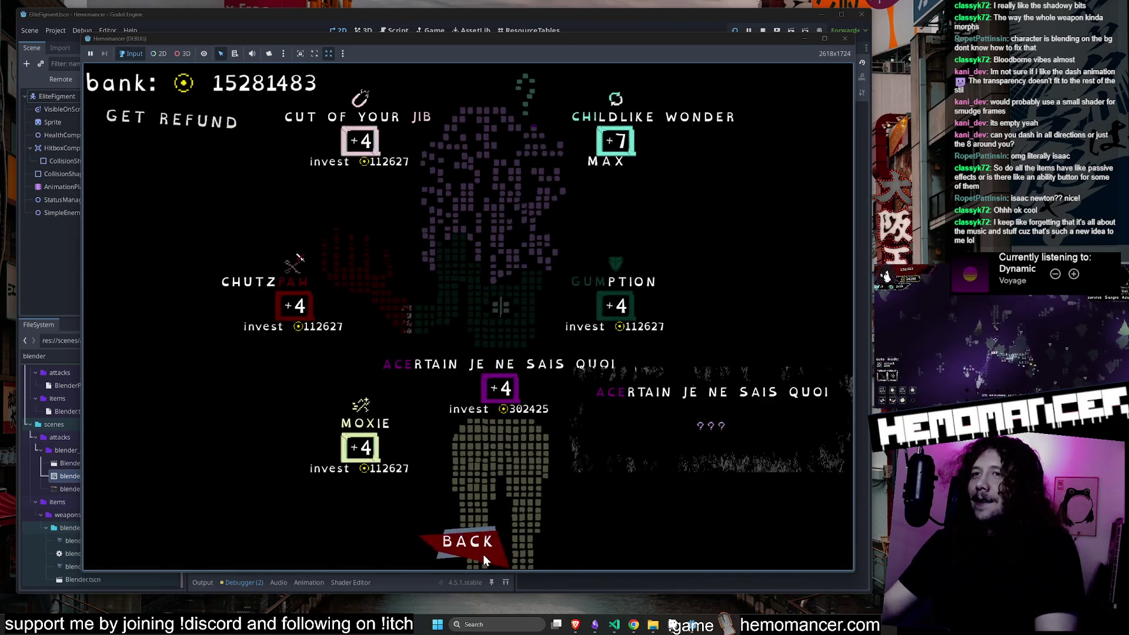
left_click(474, 541)
key("Down")
key("Left")
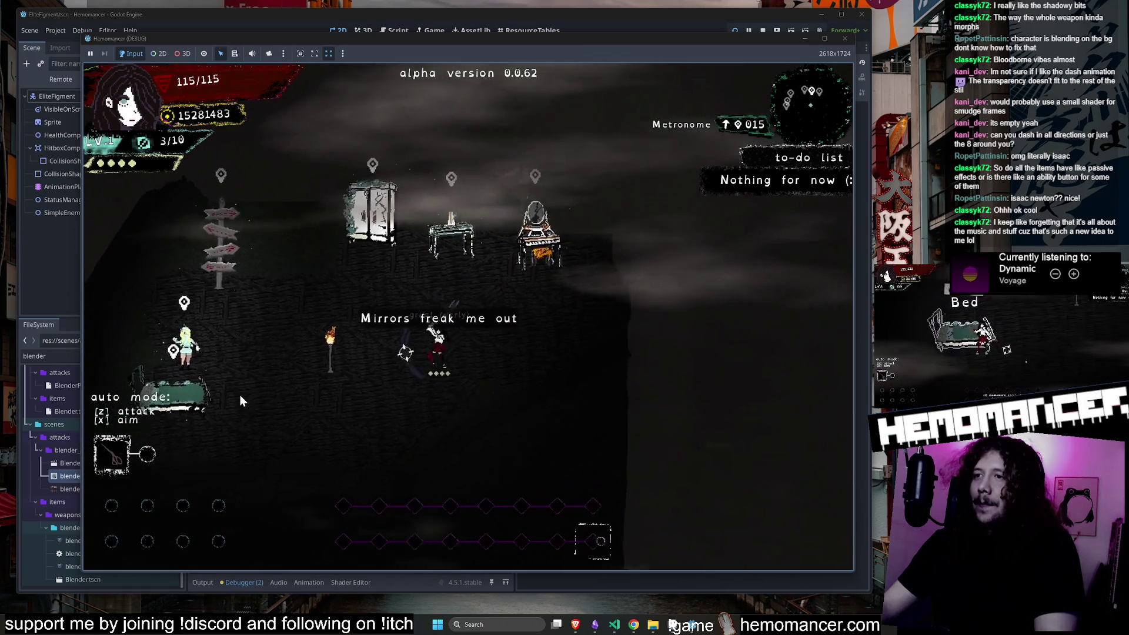
Use the Signpost to travel to Cheag Amar and read its sign.
key("Left")
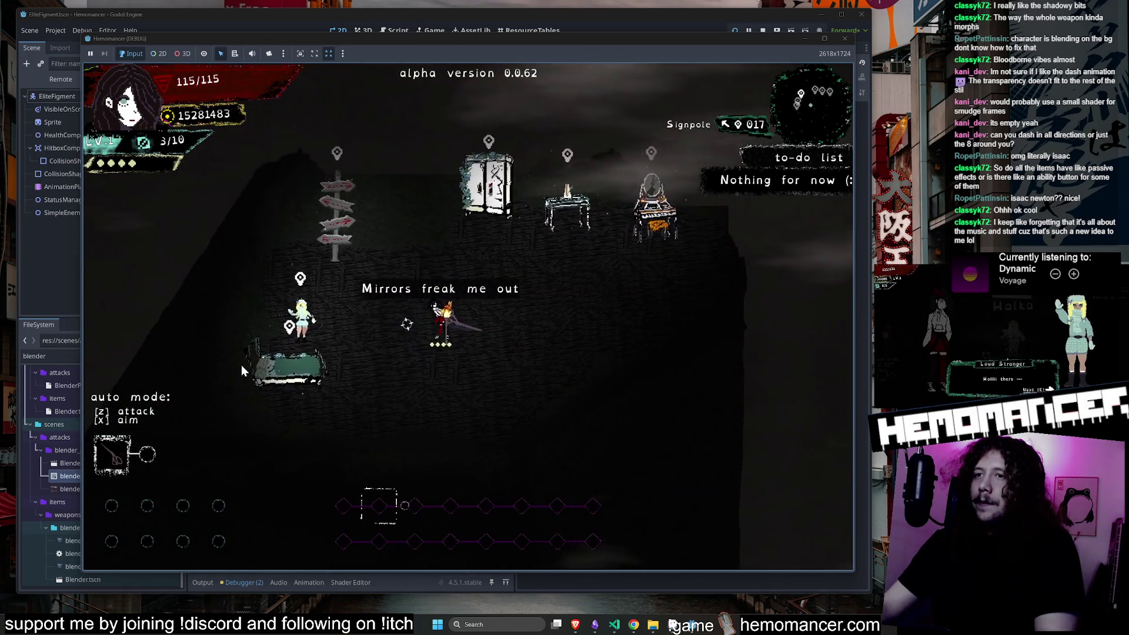
key("Up")
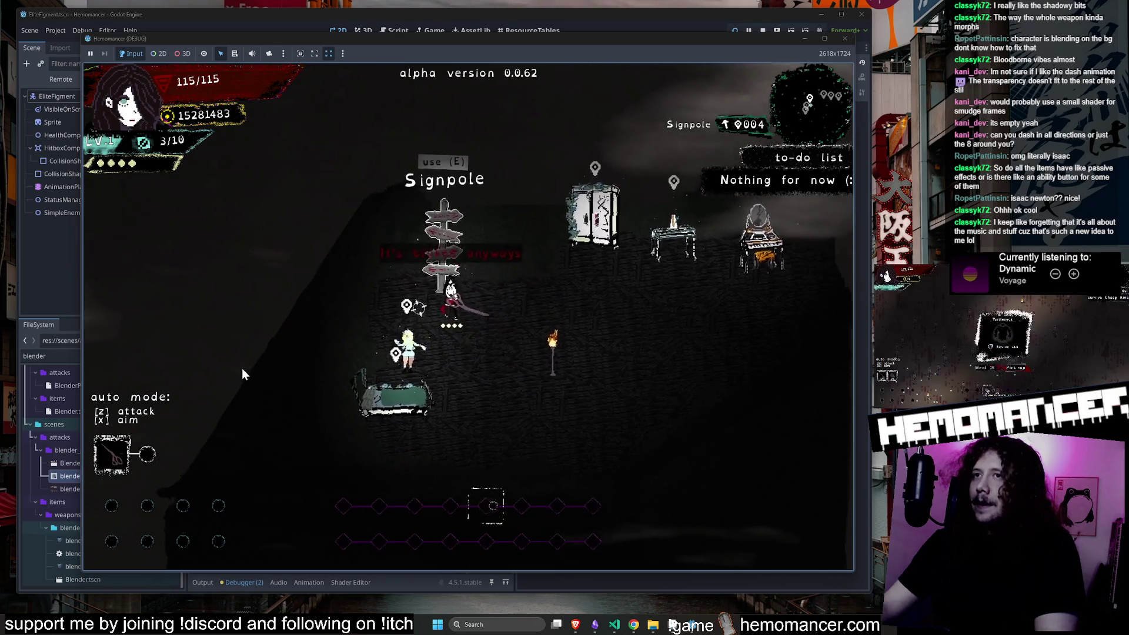
key("e")
key("Return")
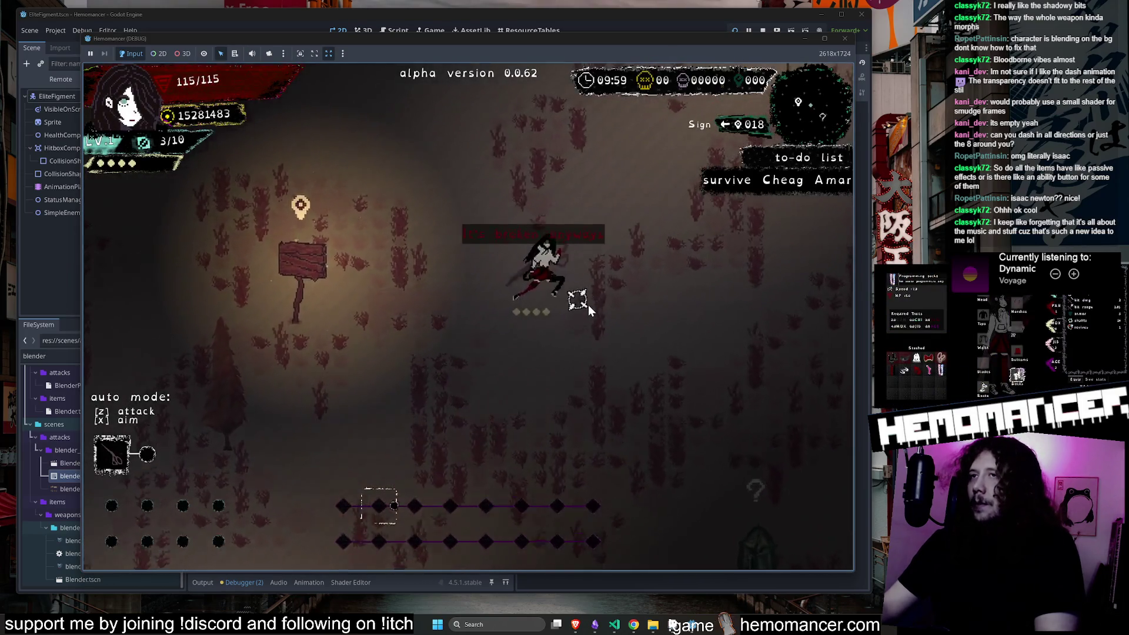
key("Left")
key("e")
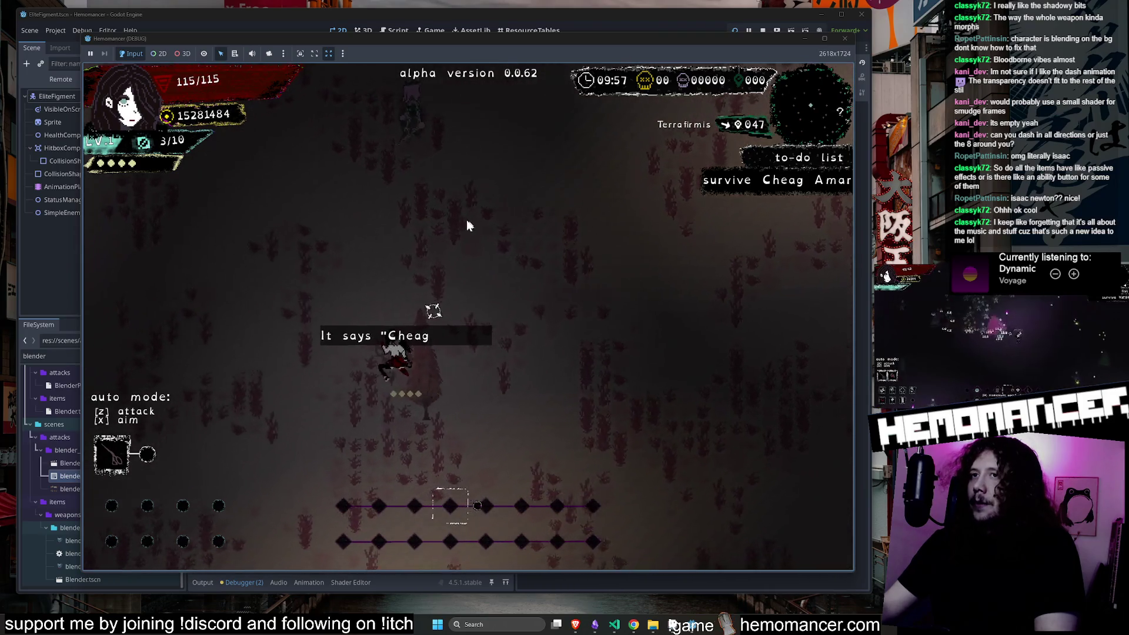
Fight enemies until the level-2 reward offers Wunder Tree or Bundle of keychains.
key("Right")
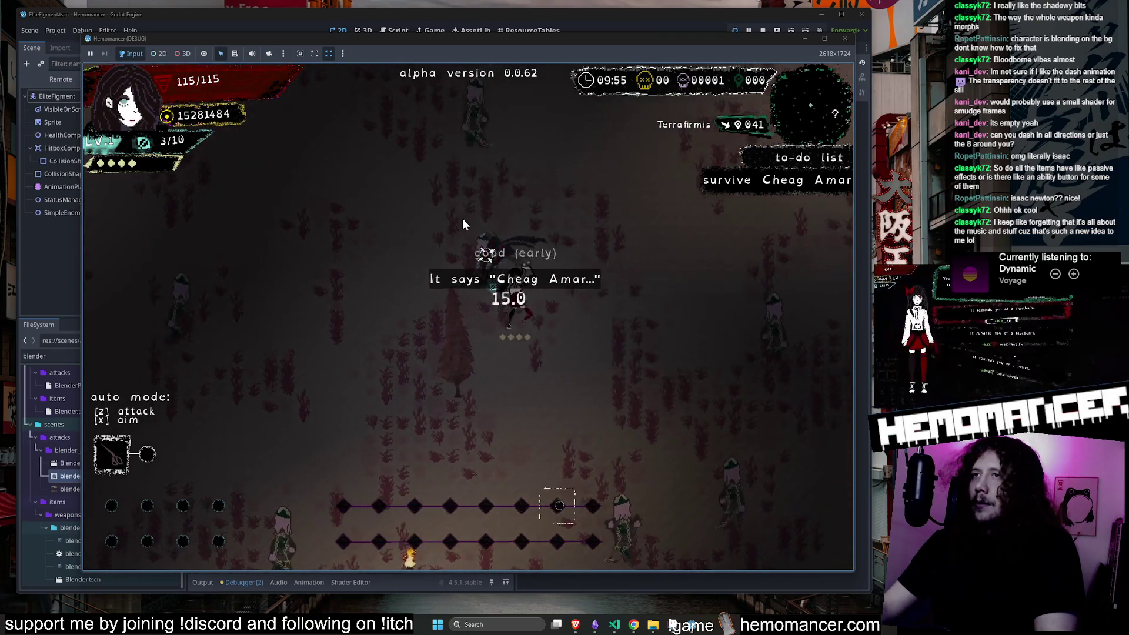
key("Right")
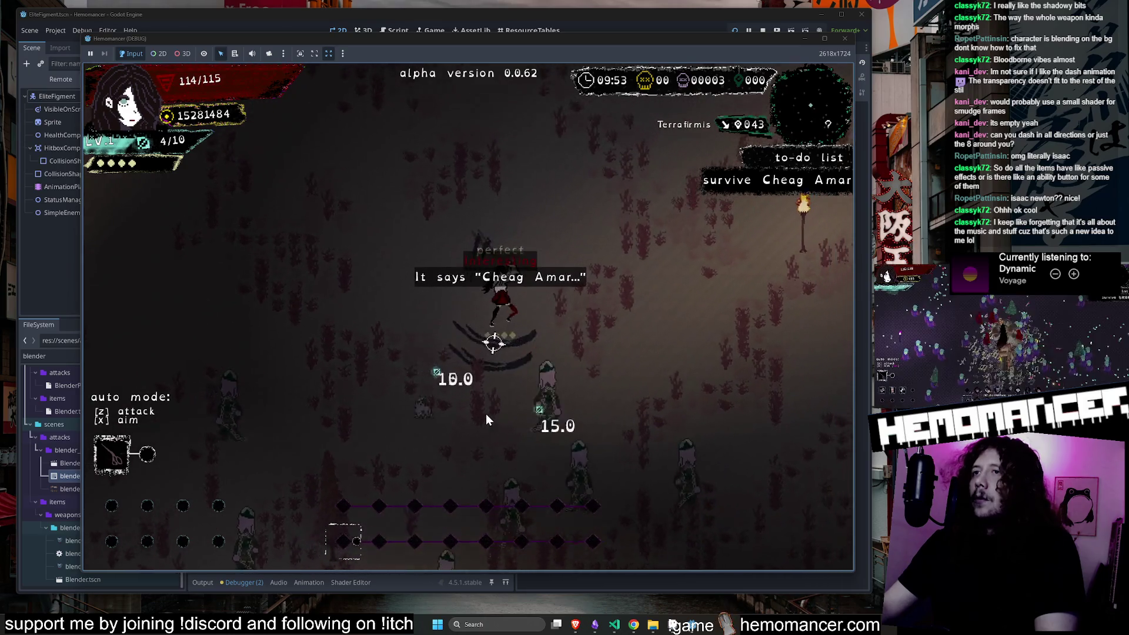
key("Right")
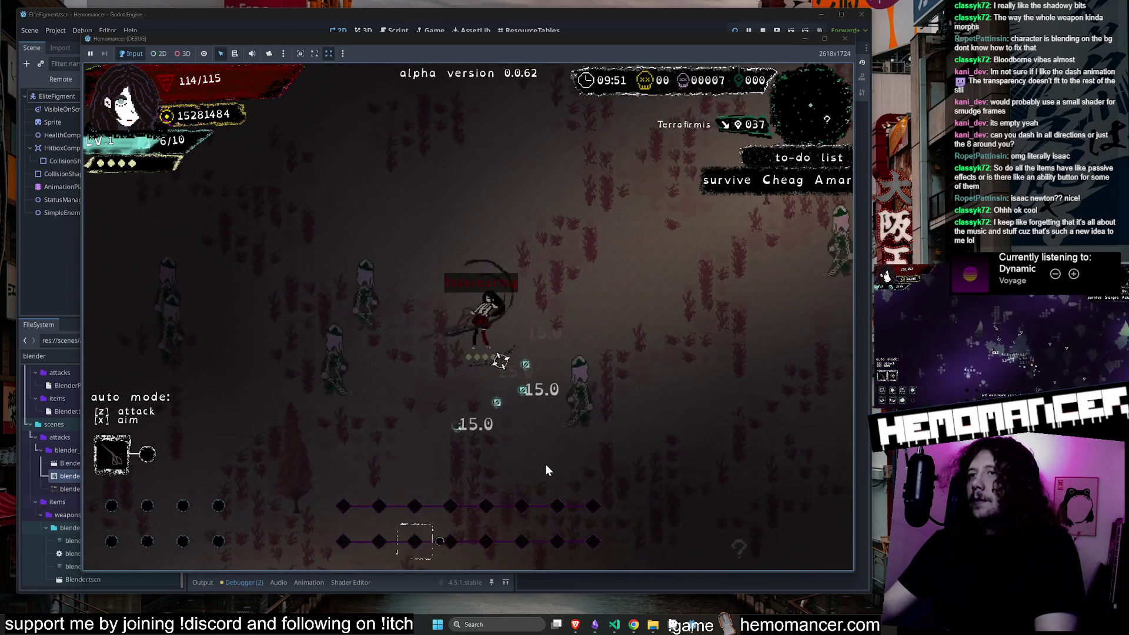
key("Up")
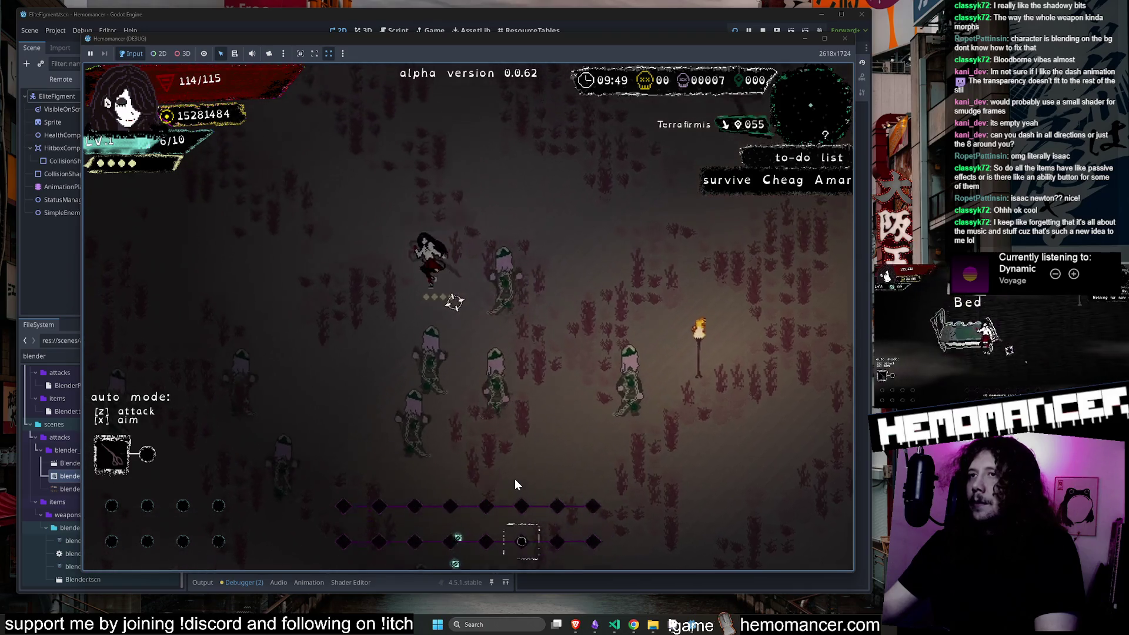
key("Up")
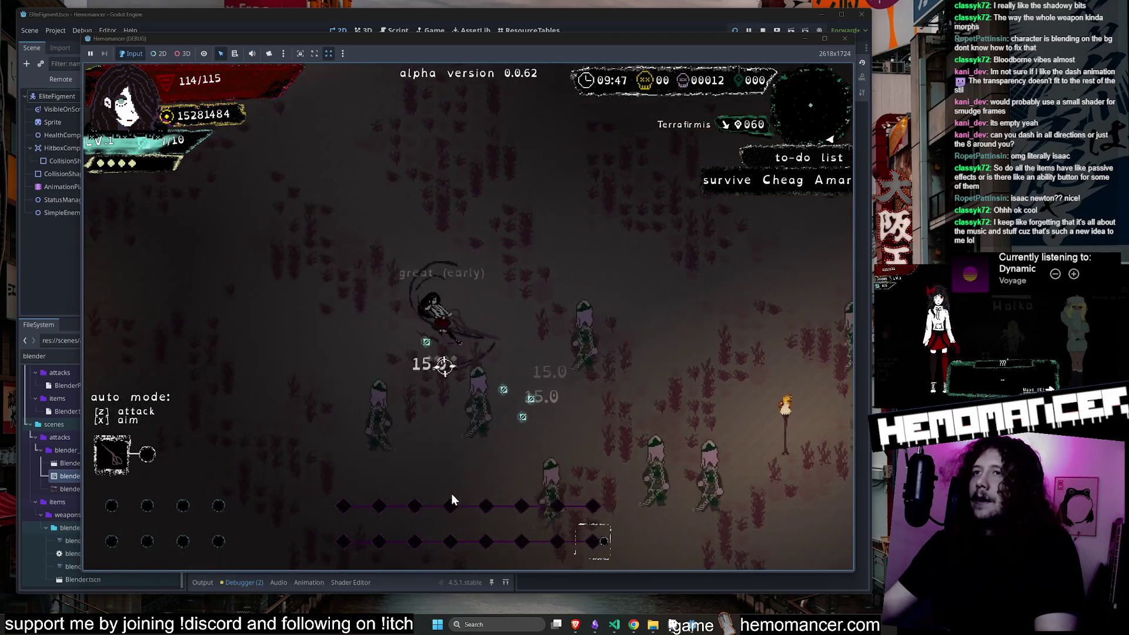
key("Up")
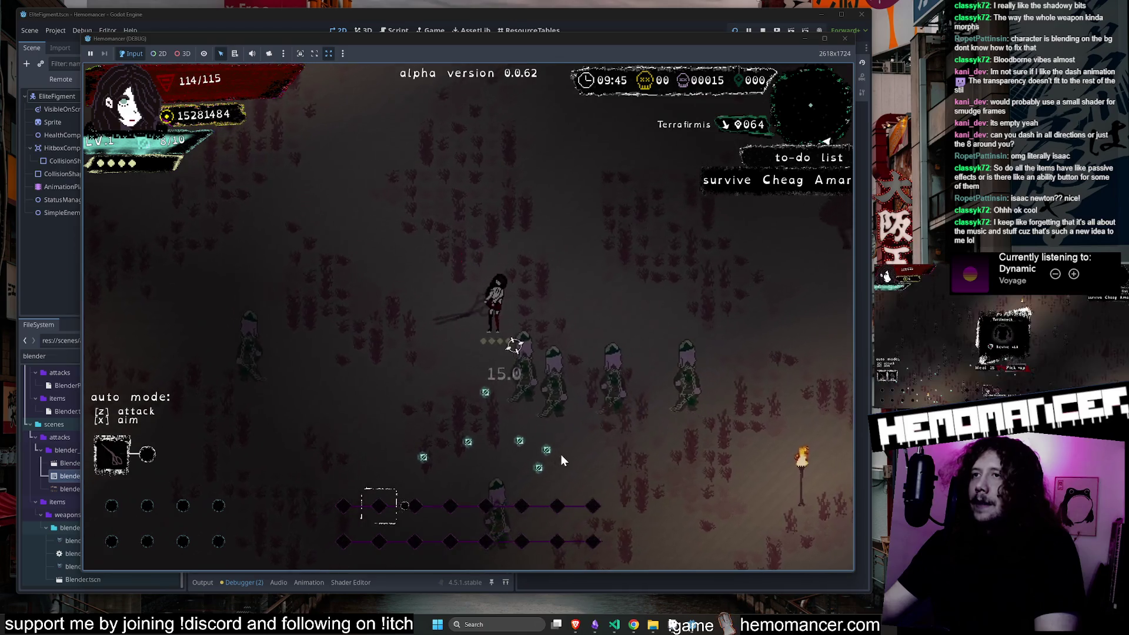
key("Right")
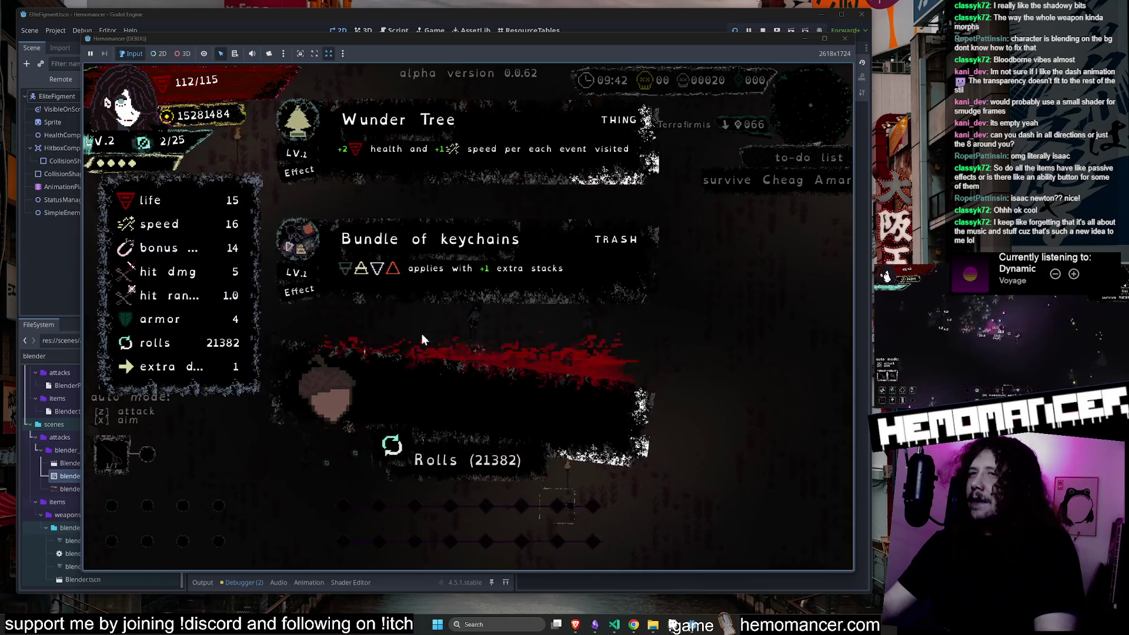
Reroll the level-2 choices, take the Friendship bracelet, and fight around the field.
left_click(466, 459)
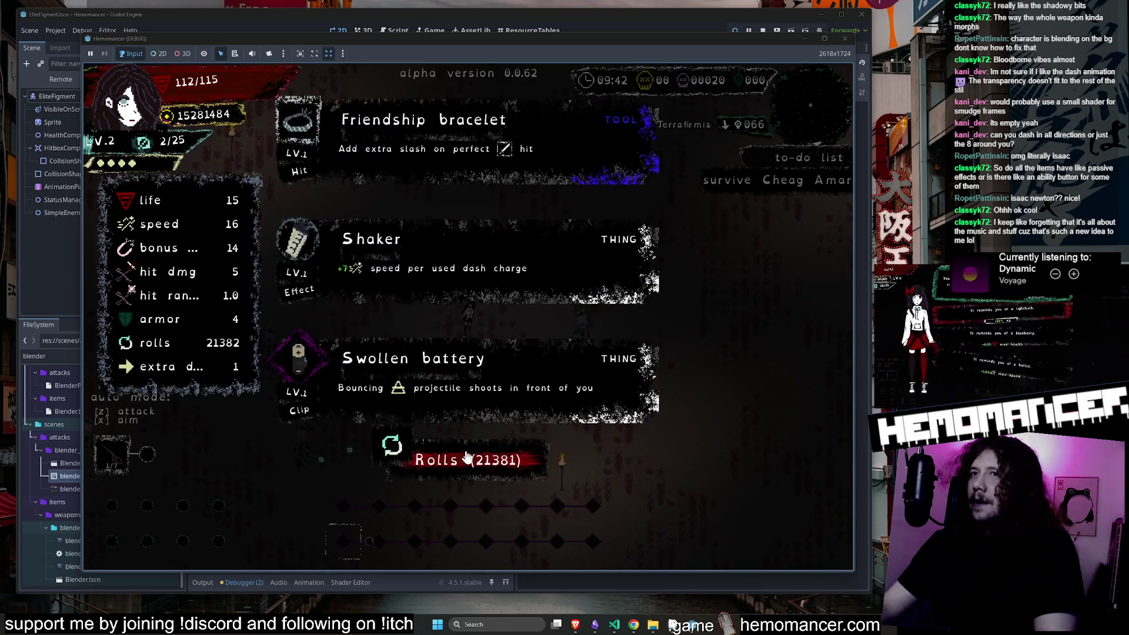
left_click(456, 143)
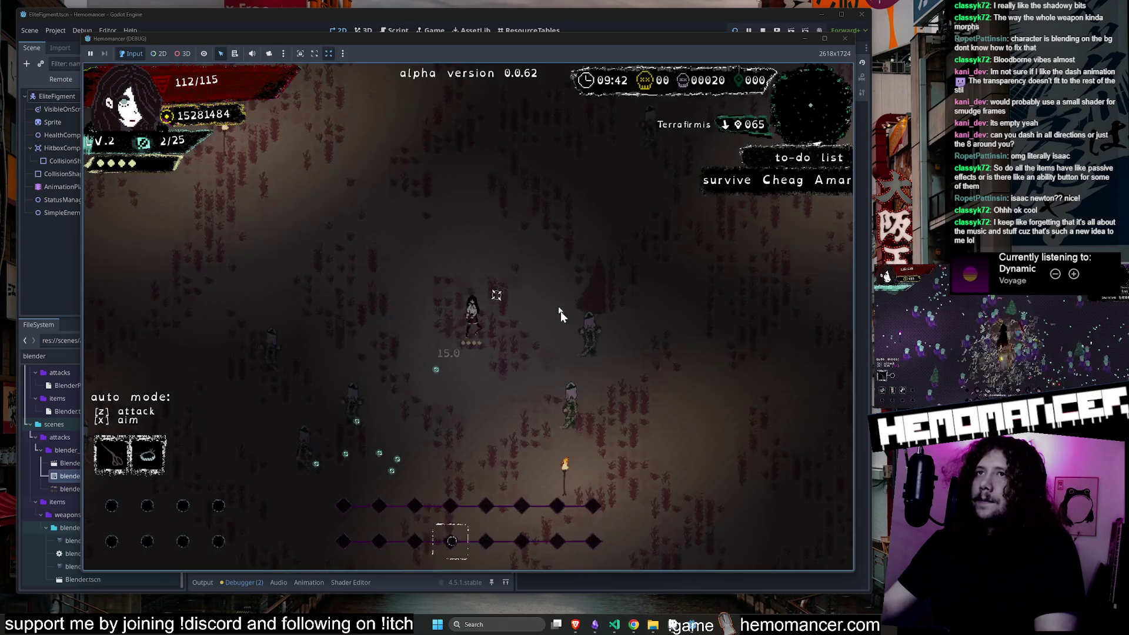
key("Up")
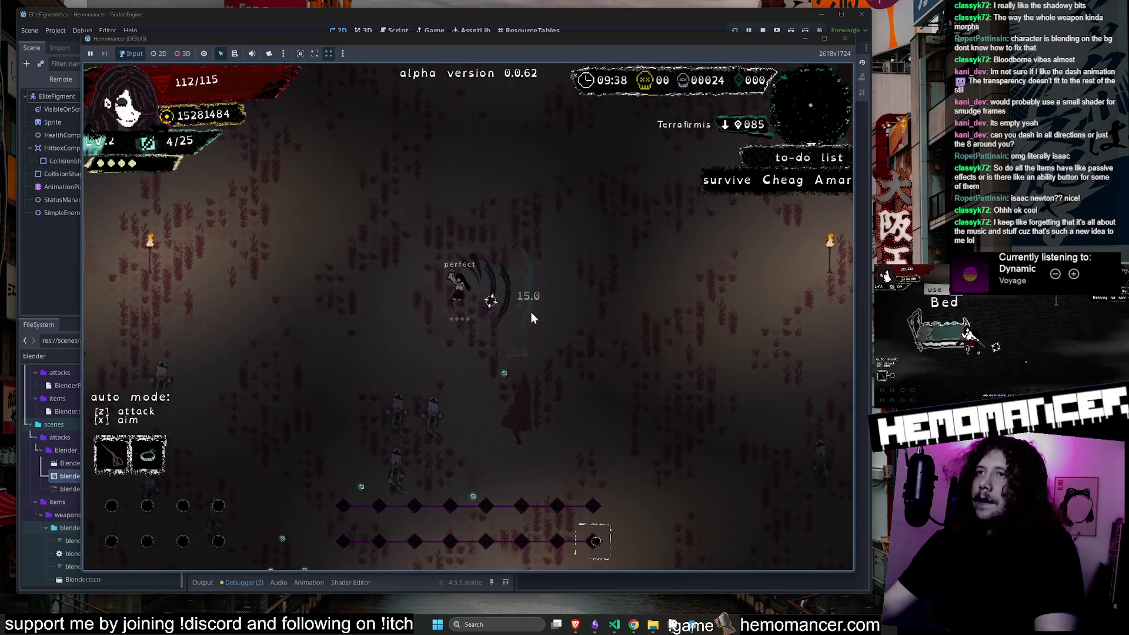
key("Down")
key("Right")
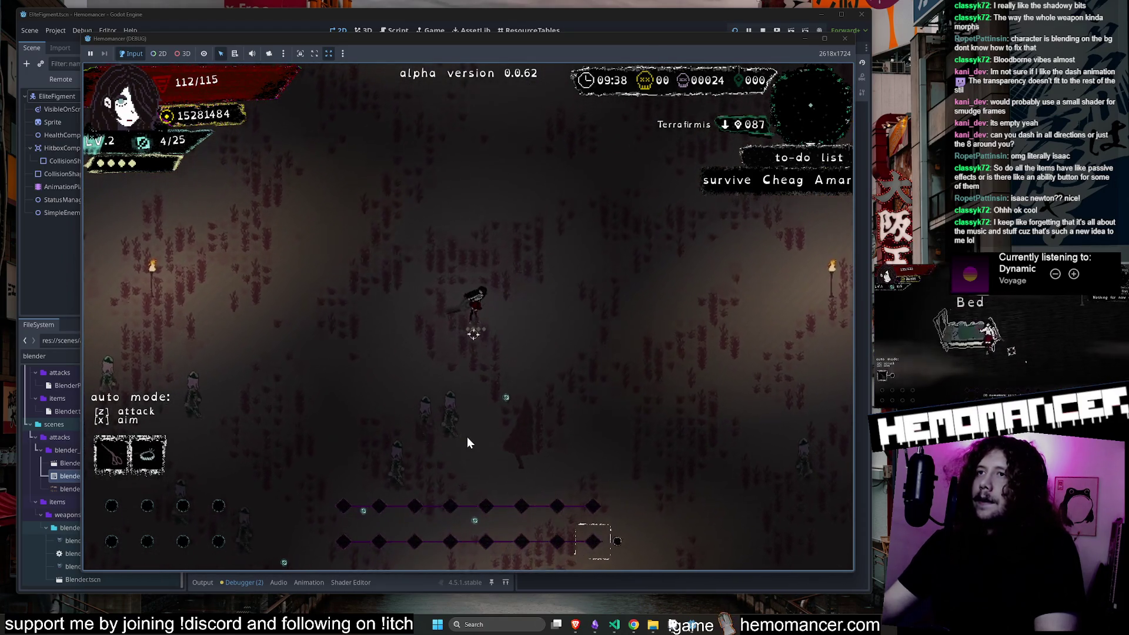
key("Down")
key("Left")
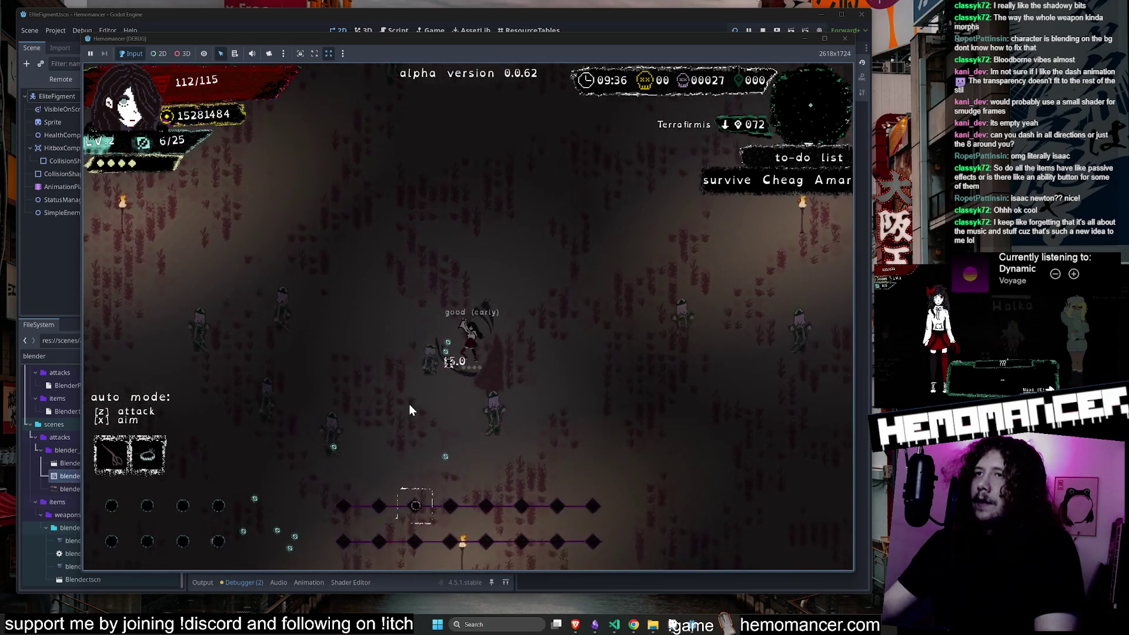
key("Down")
key("Left")
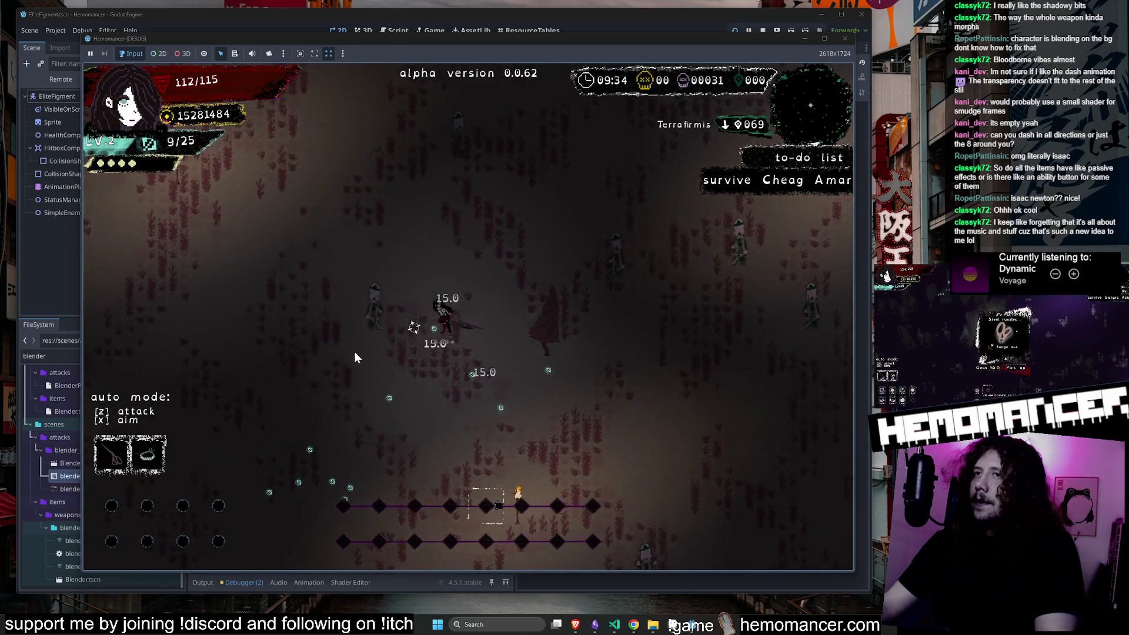
key("Down")
key("Right")
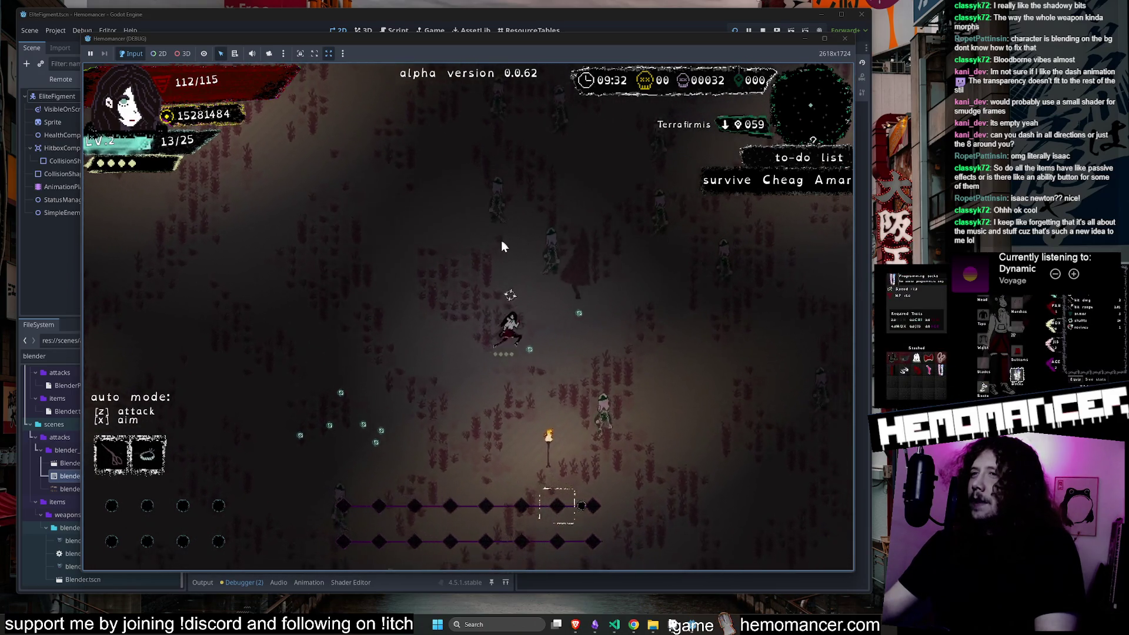
Make the way up-right past enemies to the Fragmentum statue and activate it.
key("Up")
key("Right")
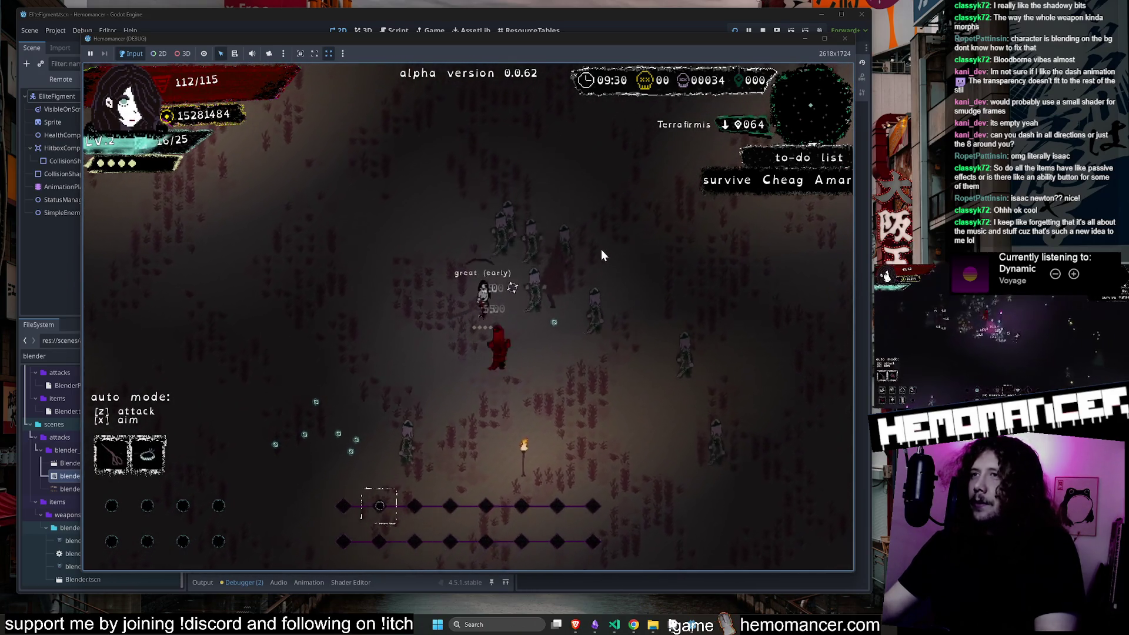
key("Up")
key("Right")
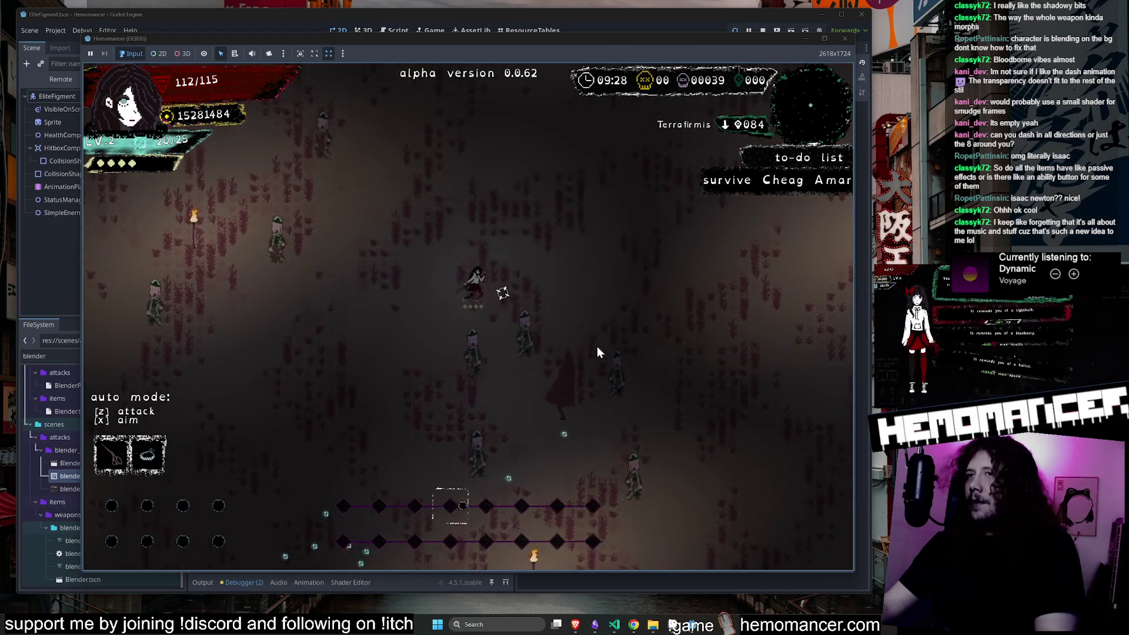
key("Up")
key("Right")
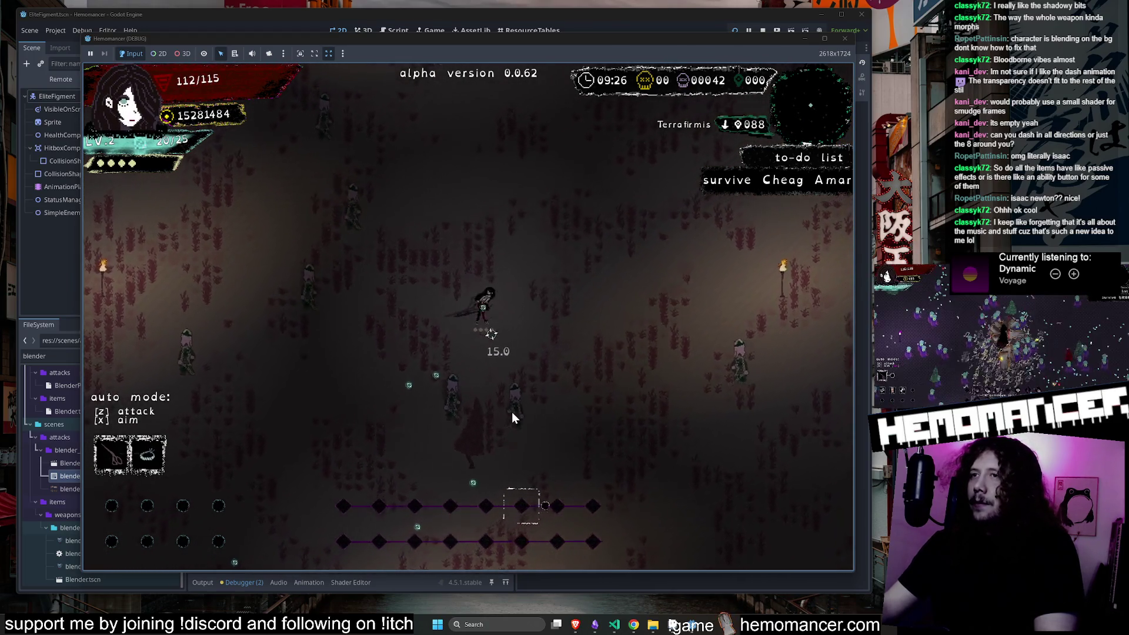
key("w")
key("a")
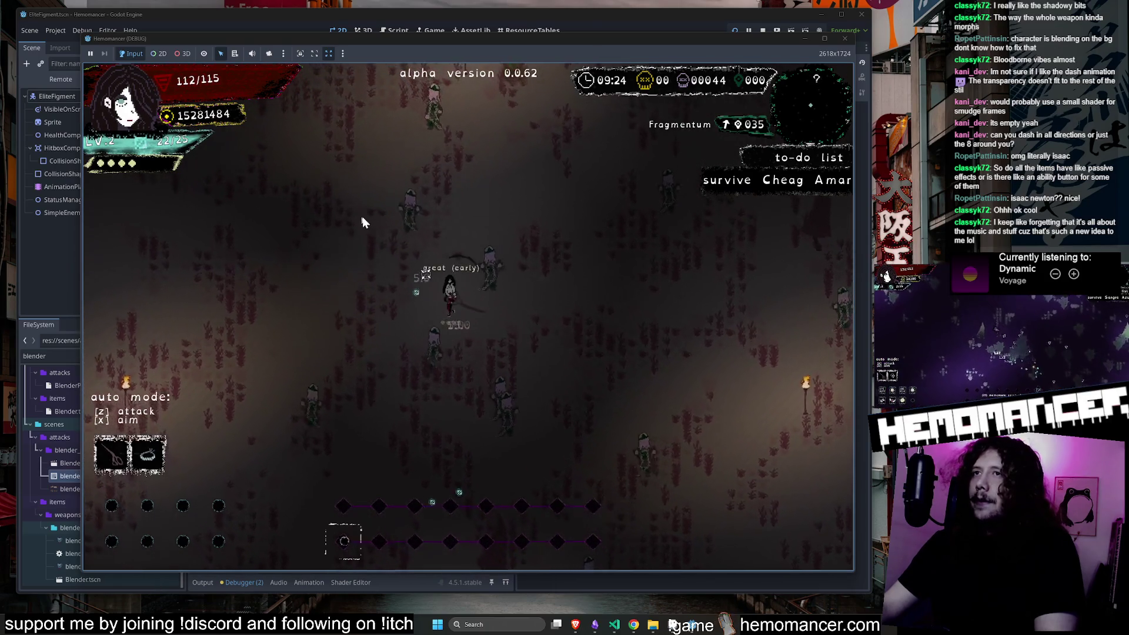
key("w")
key("d")
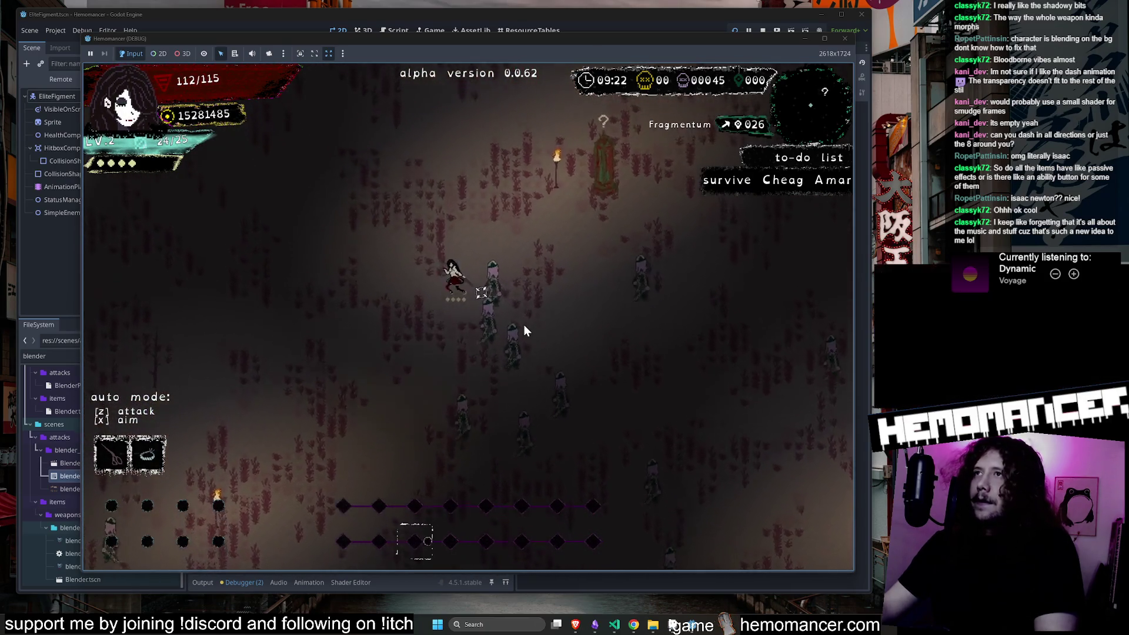
key("e")
key("w")
key("d")
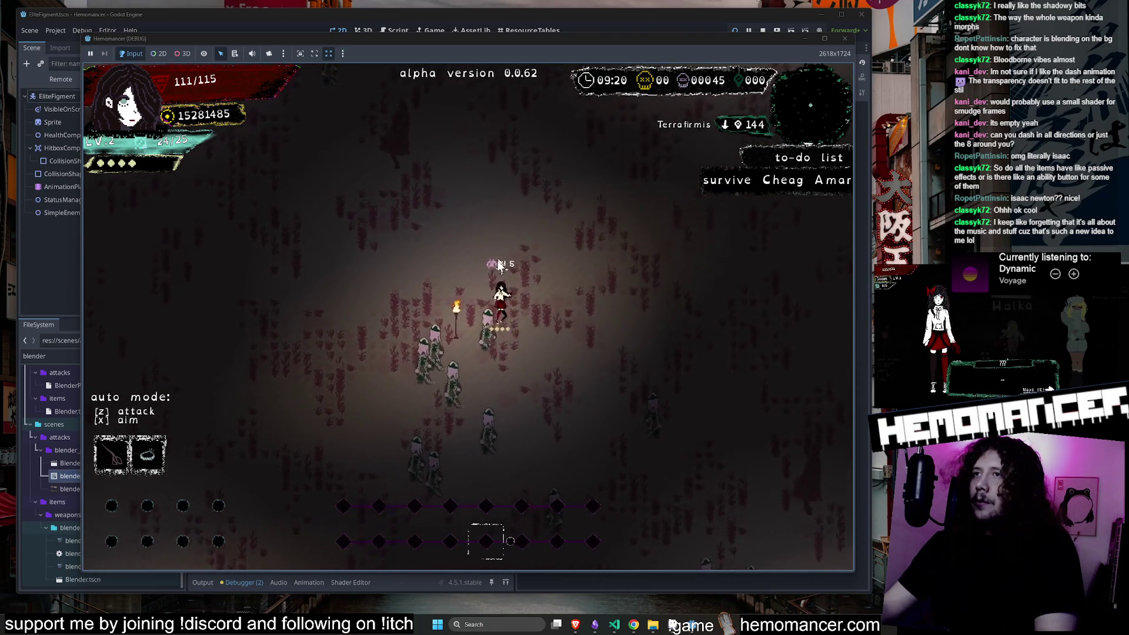
Activate the Aquanimis statue, then keep fighting until level 3 offers Orange or Shoe stickers.
key("w")
key("d")
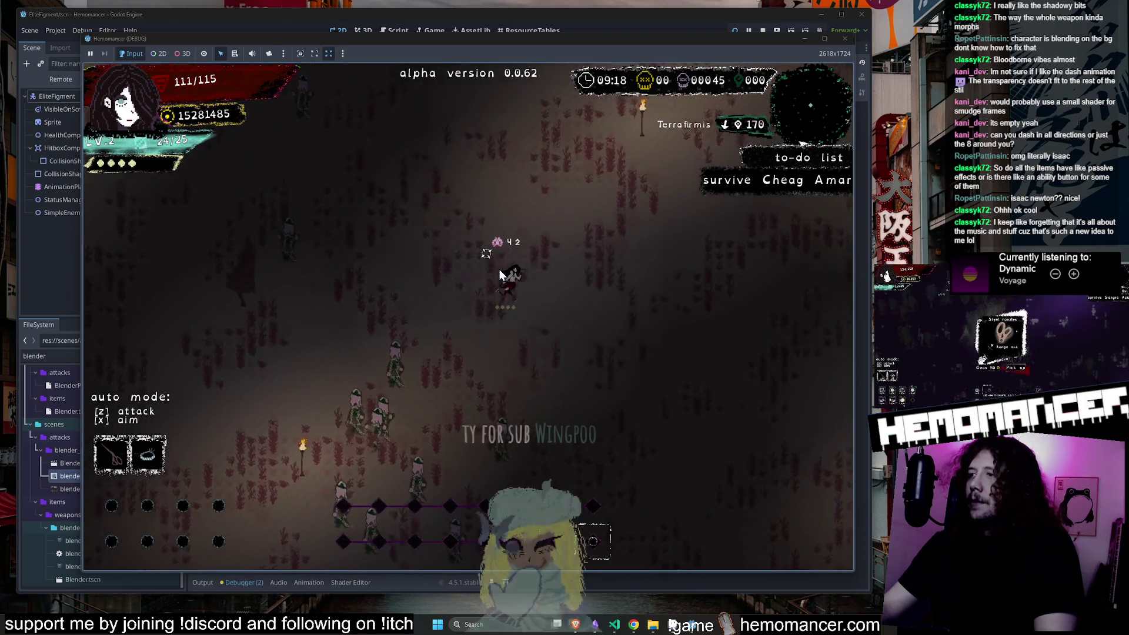
key("w")
key("d")
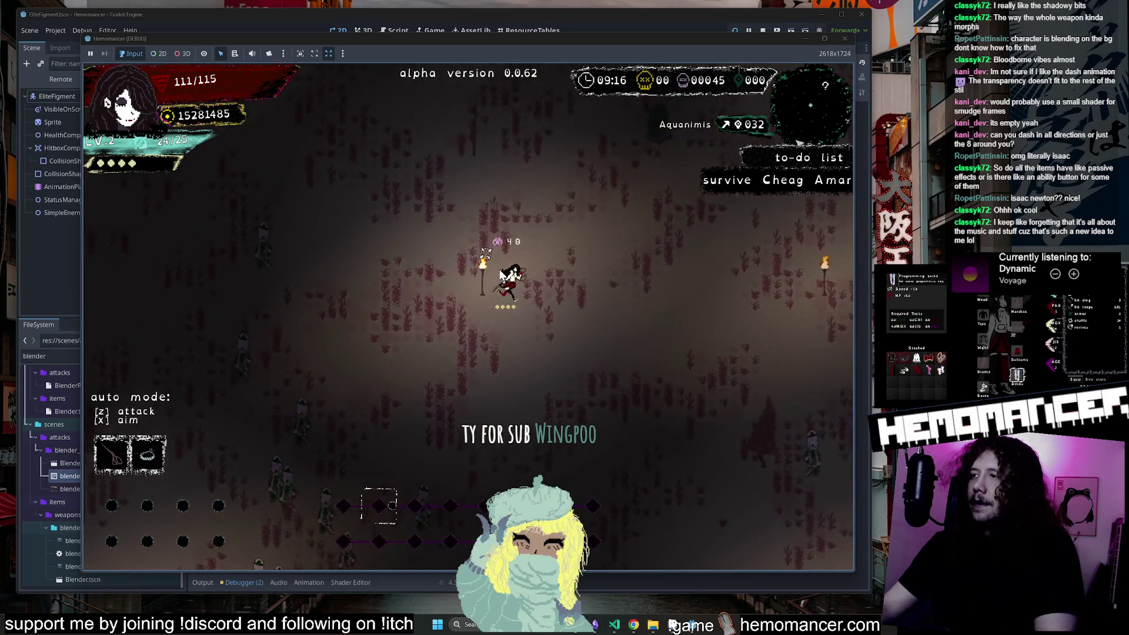
key("e")
key("w")
key("d")
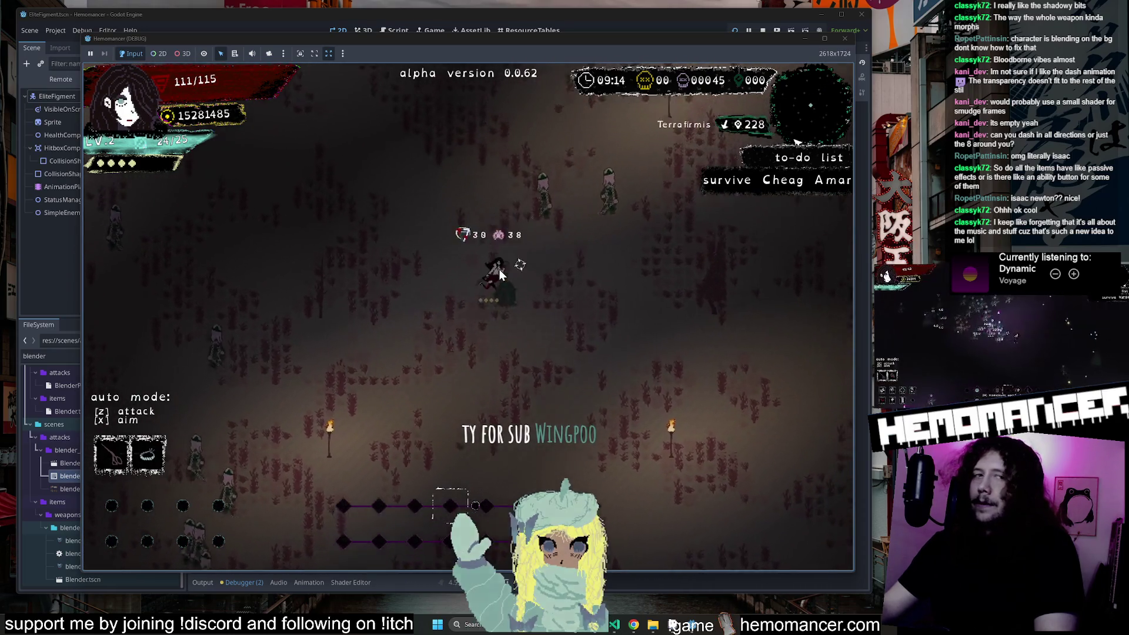
key("w")
key("d")
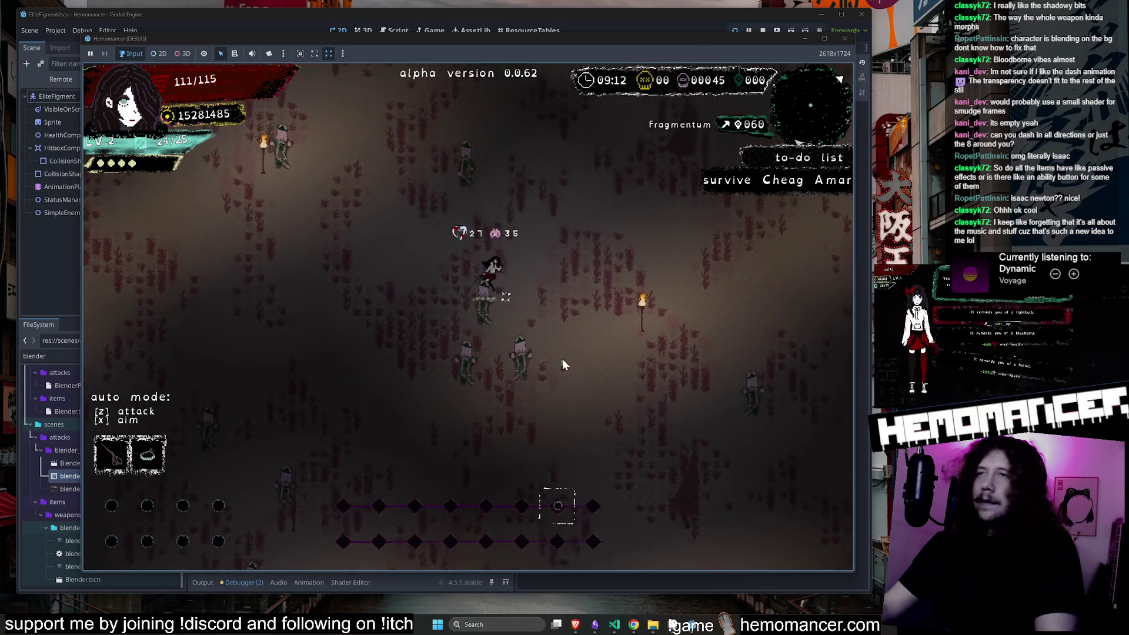
key("w")
key("d")
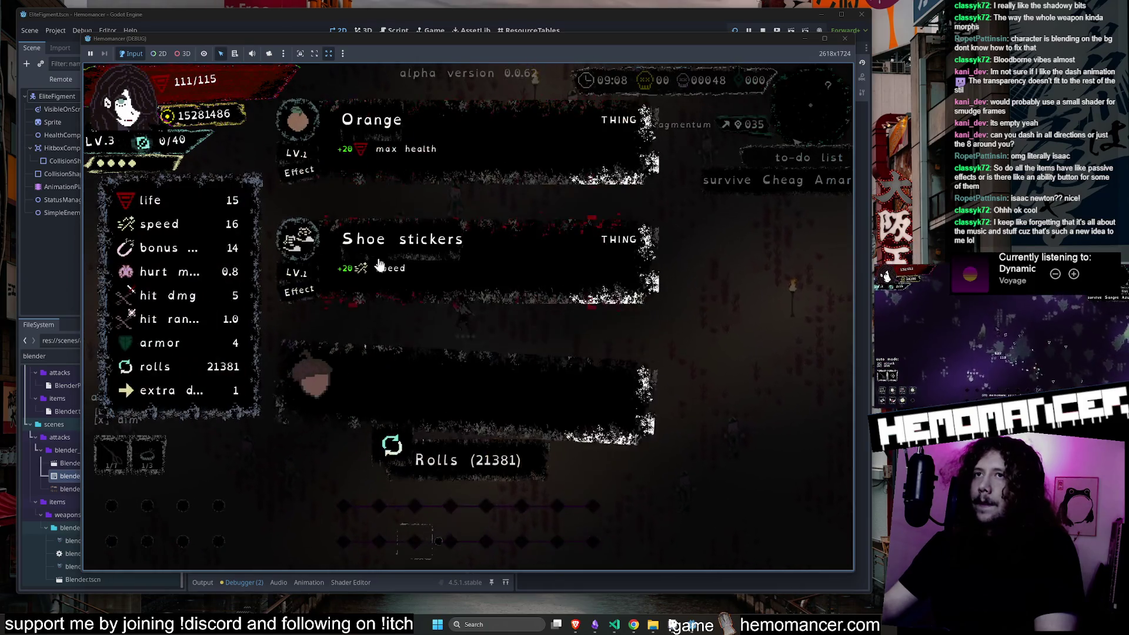
Pick a level-up reward, then move around the field fighting the nearby enemy group.
left_click(379, 263)
key("w")
key("d")
key("w")
key("d")
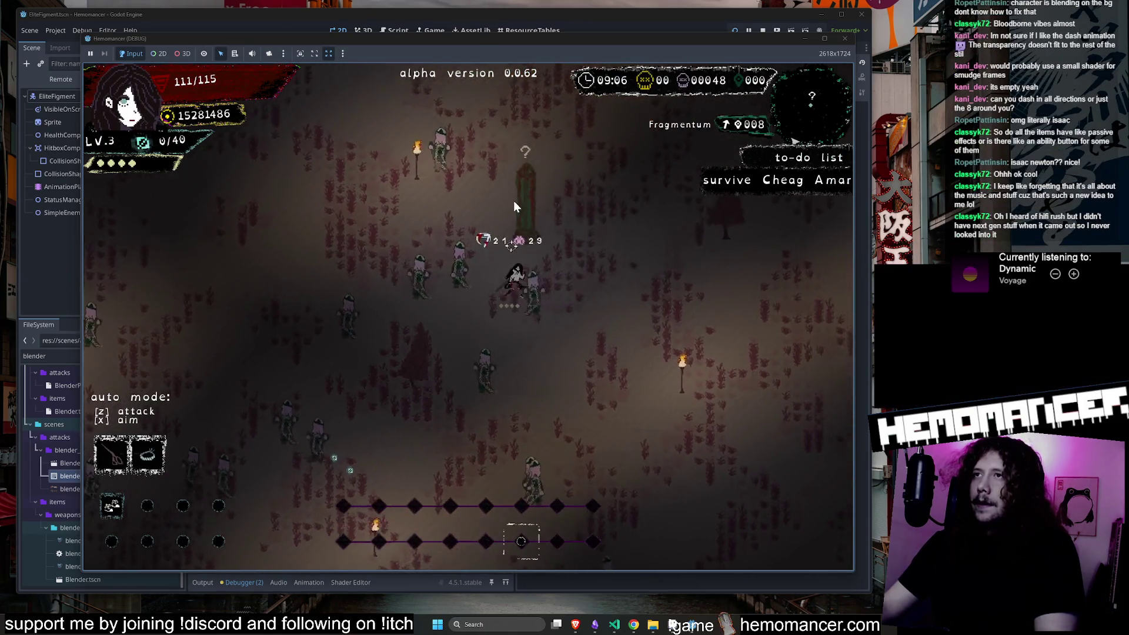
key("w")
key("d")
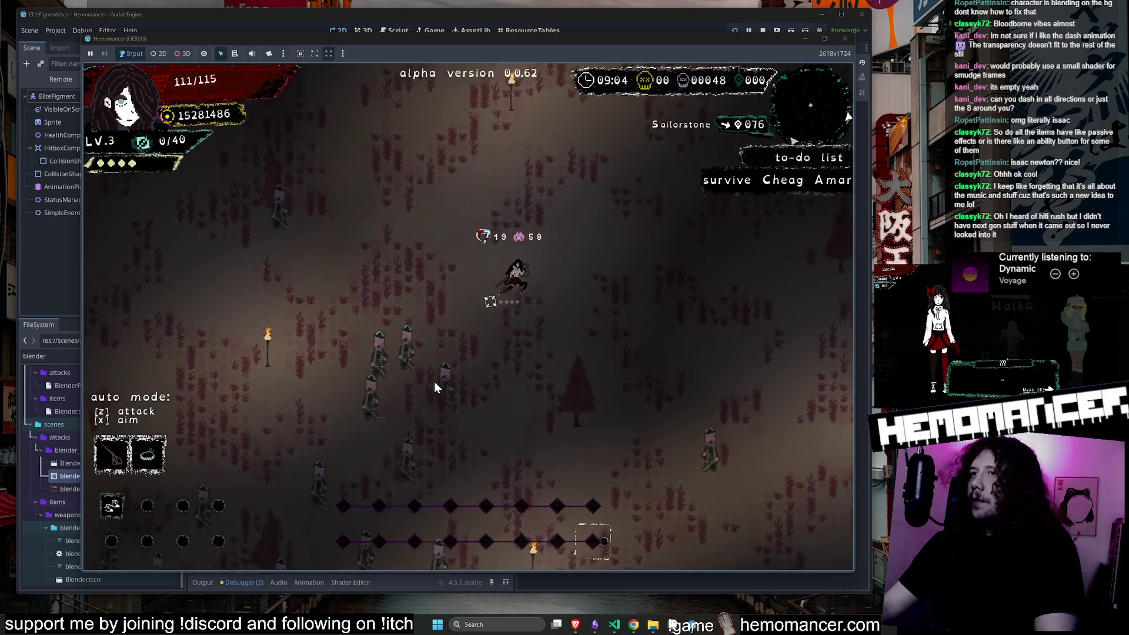
key("s")
key("a")
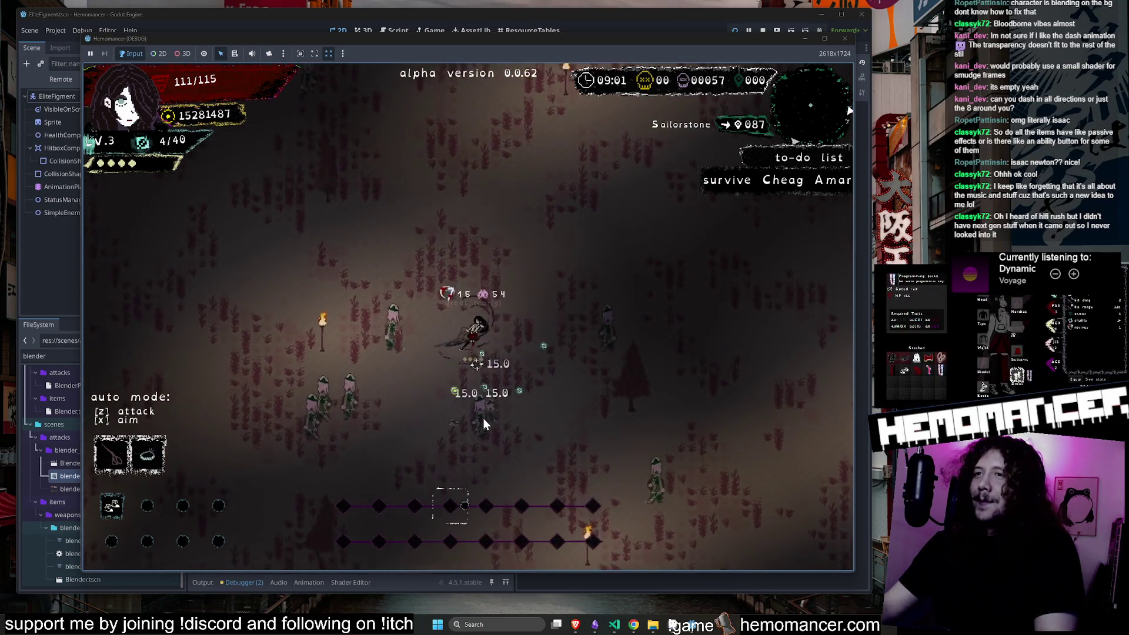
key("s")
key("a")
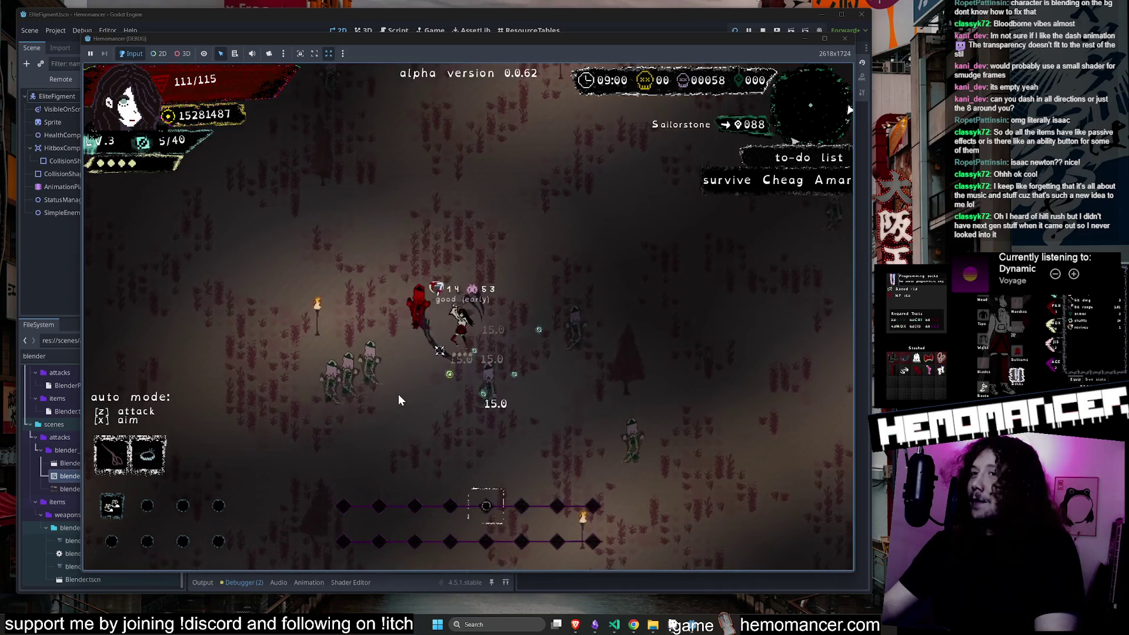
key("d")
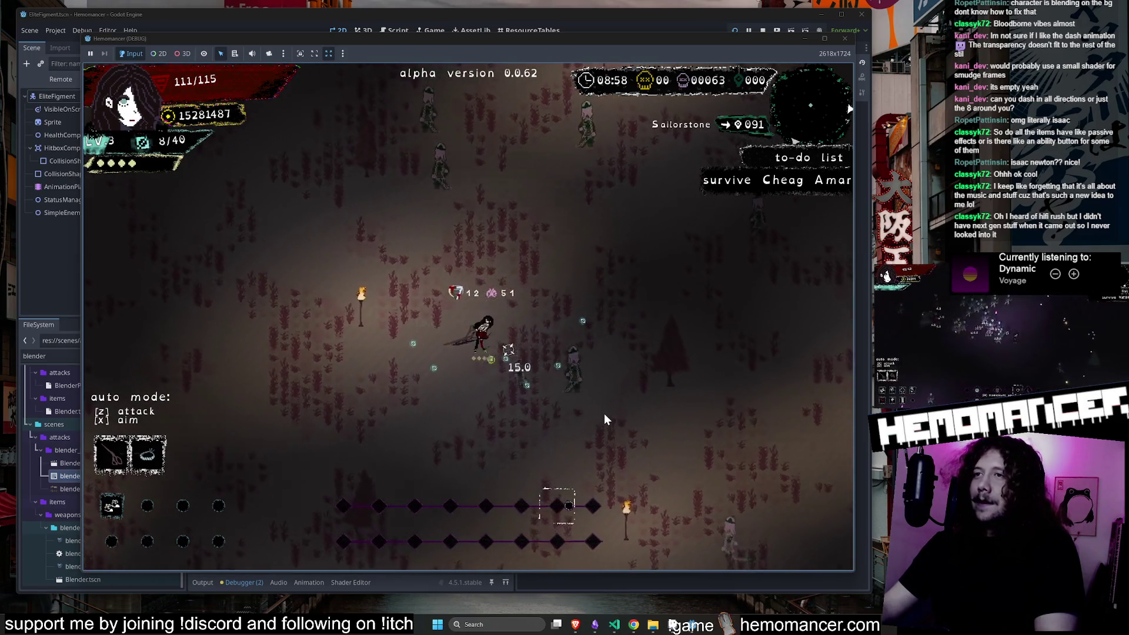
key("w")
key("d")
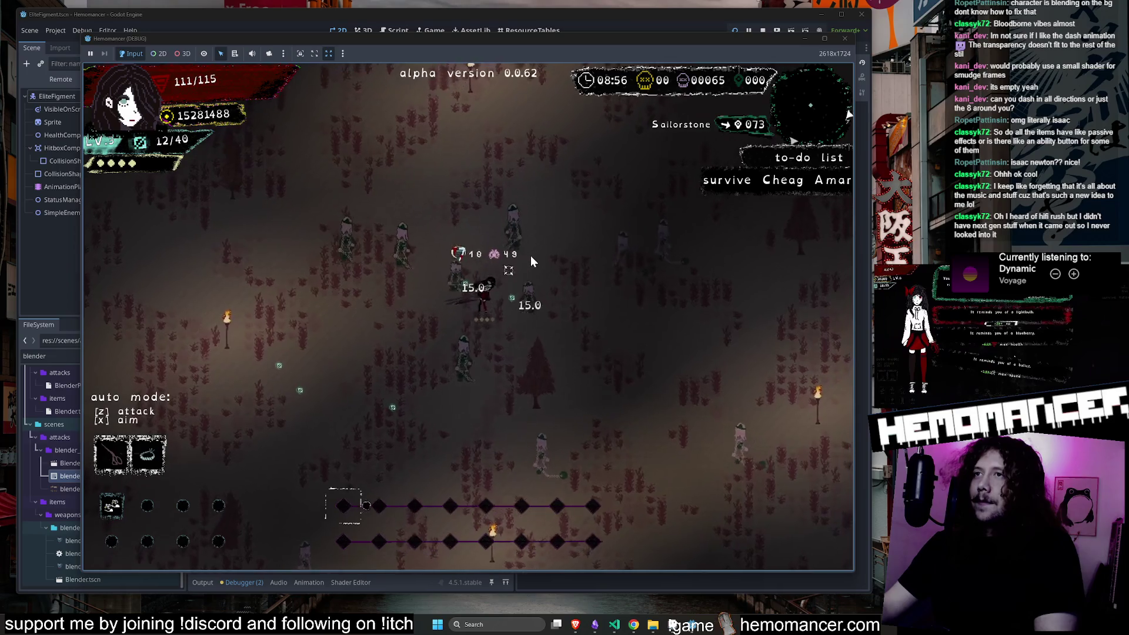
key("w")
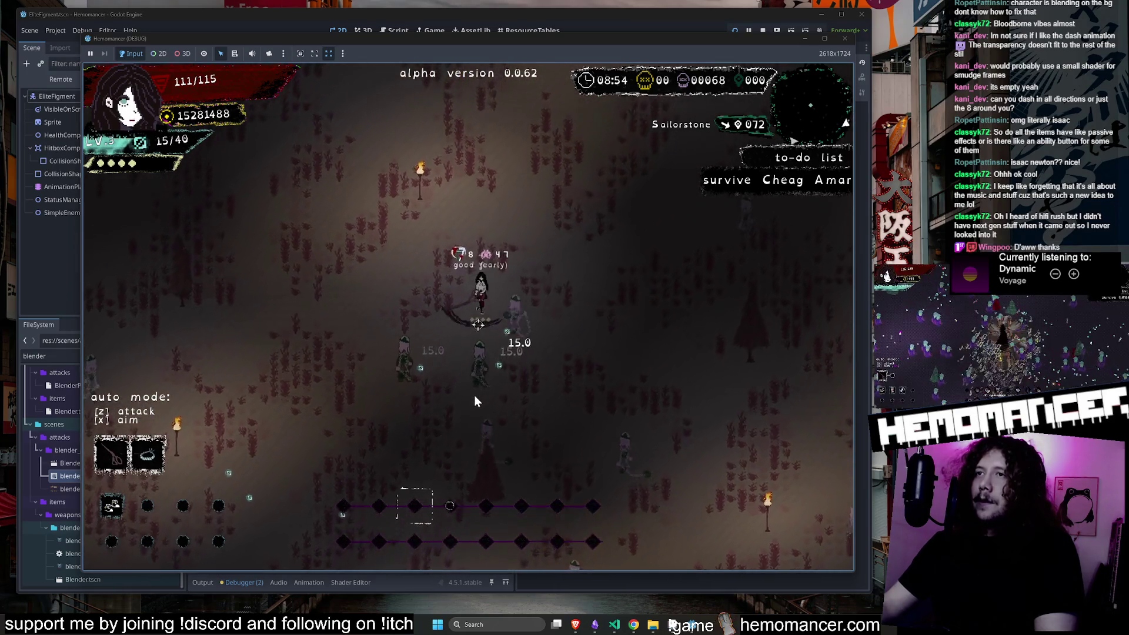
key("s")
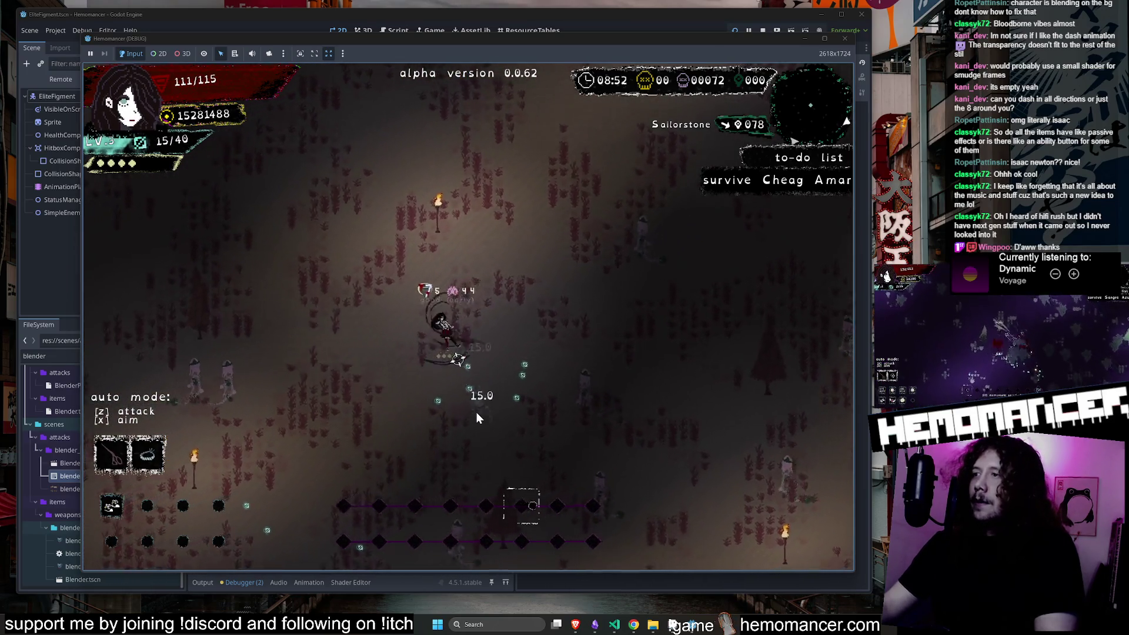
key("w")
key("d")
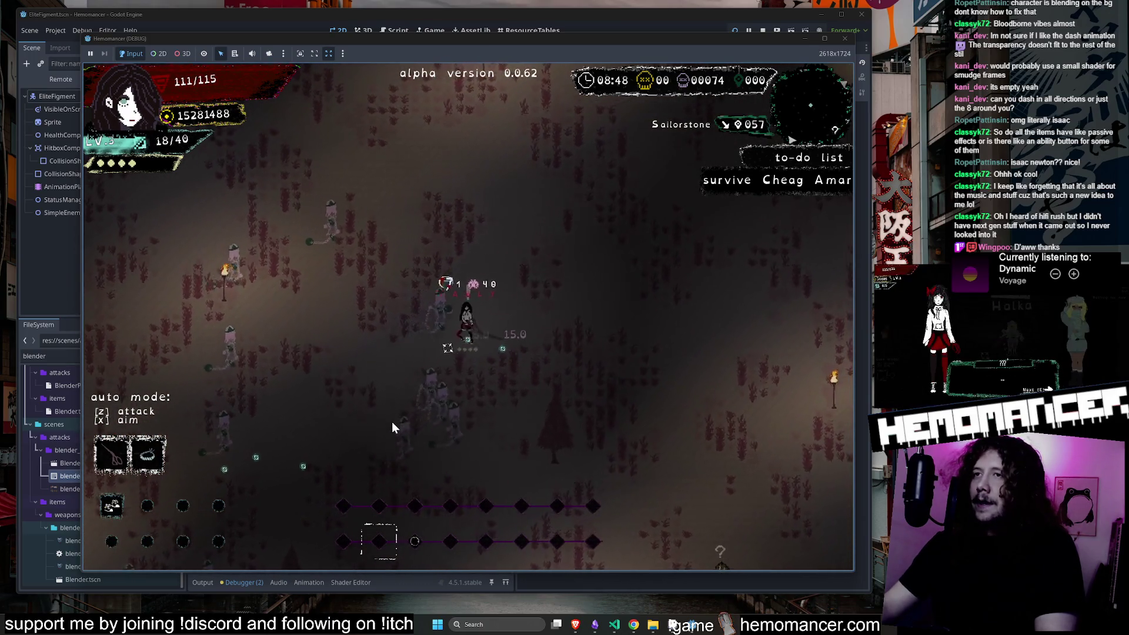
key("d")
Walk between the Sailorstone and Terrafirmis pillars, then exit to the title menu.
key("s")
key("d")
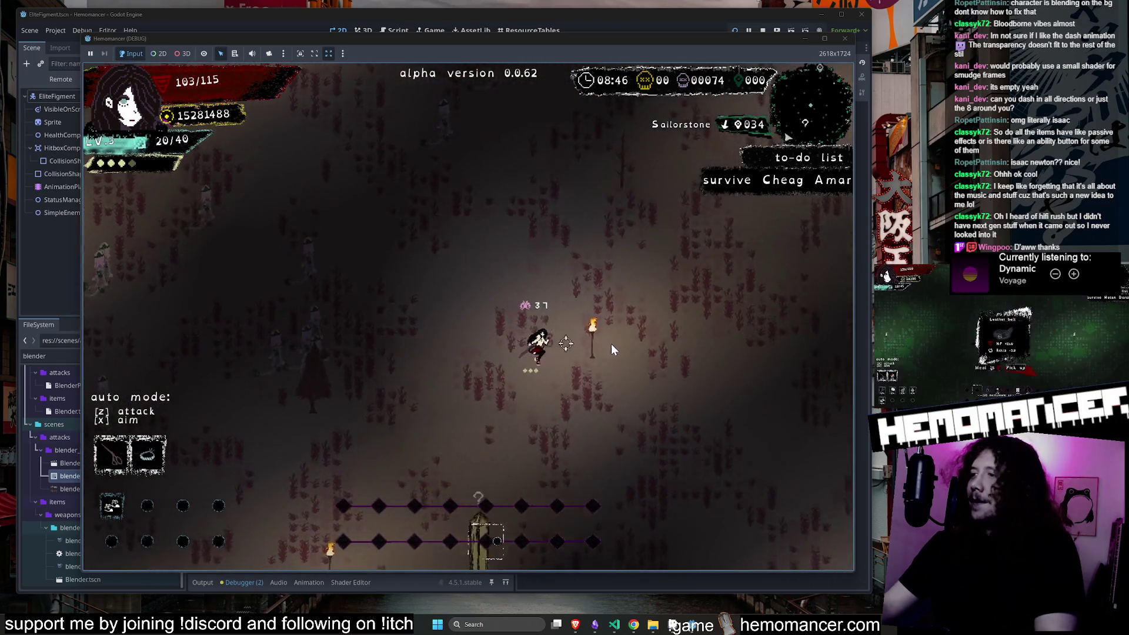
key("s")
key("d")
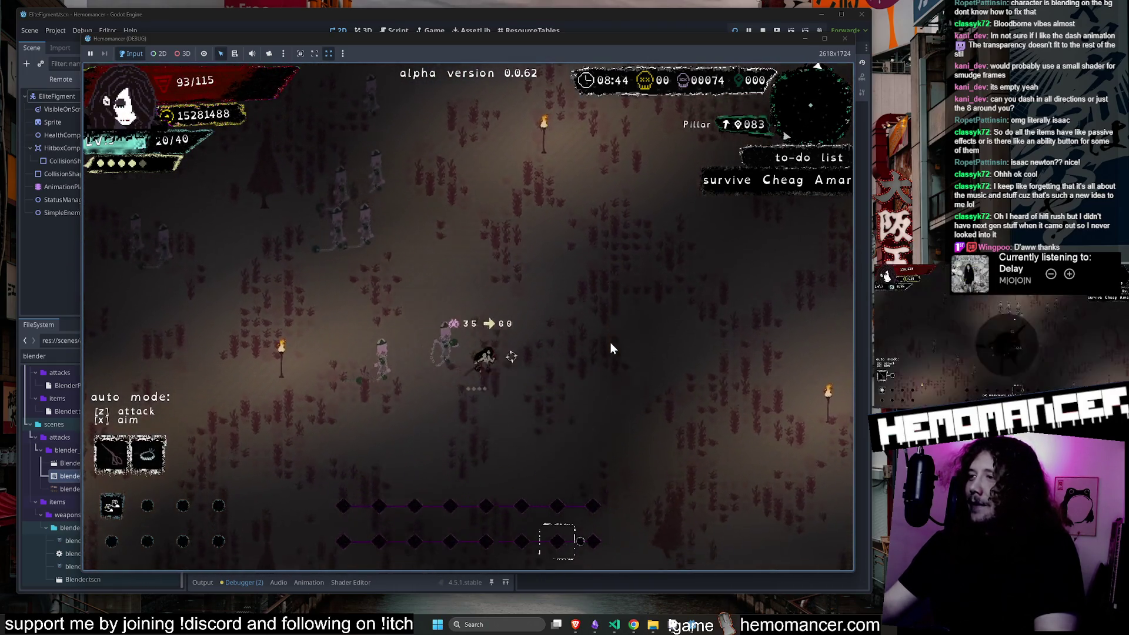
key("s")
key("a")
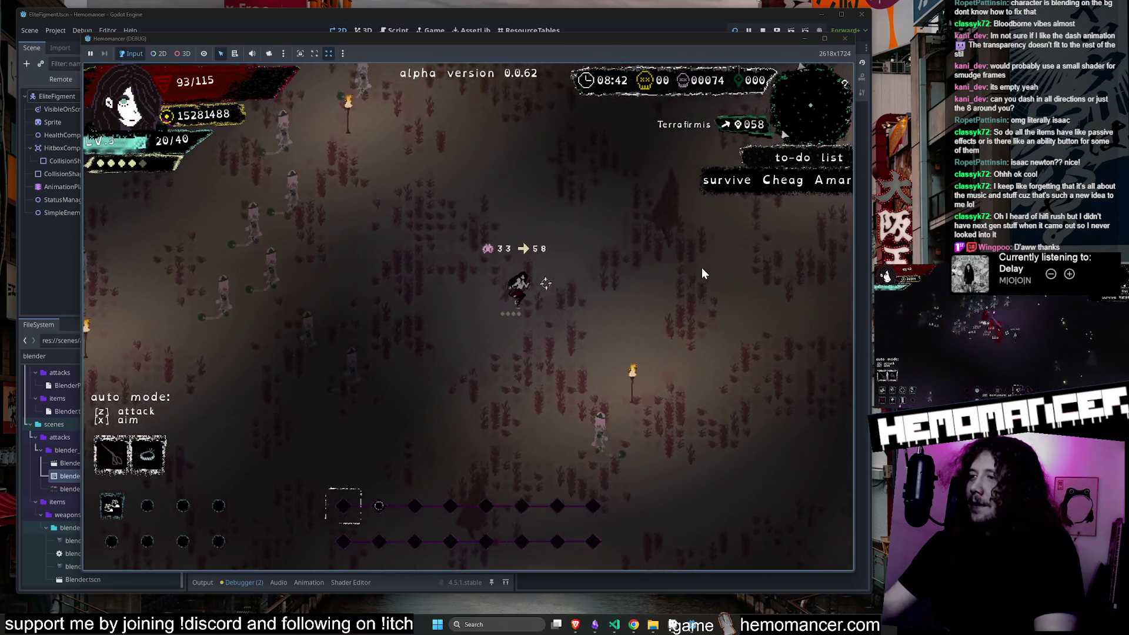
key("w")
key("d")
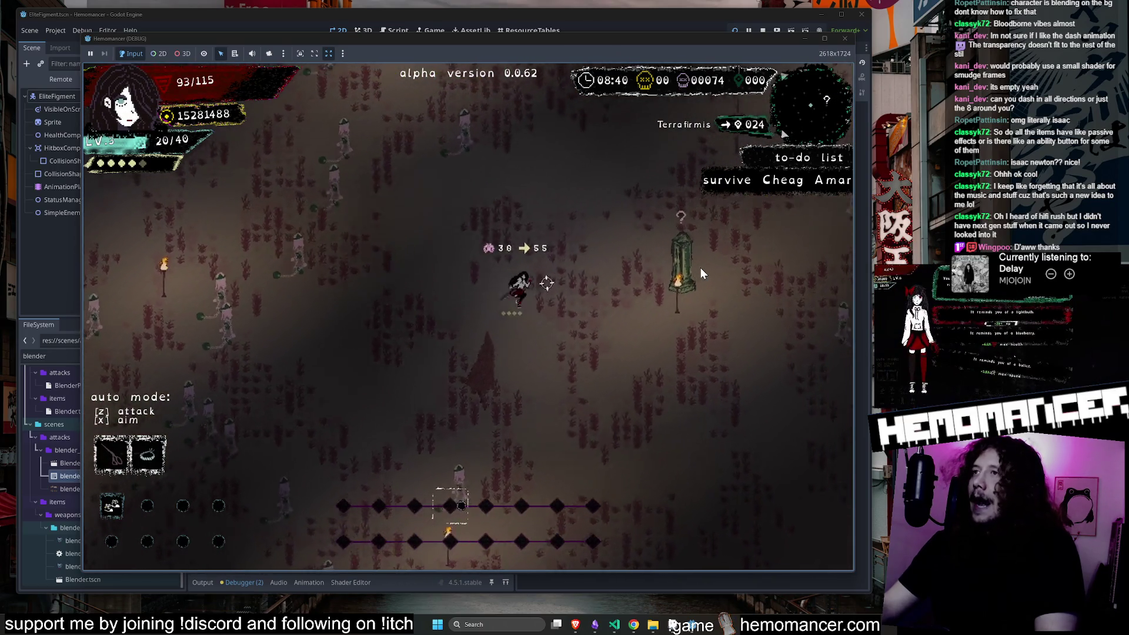
key("w")
key("a")
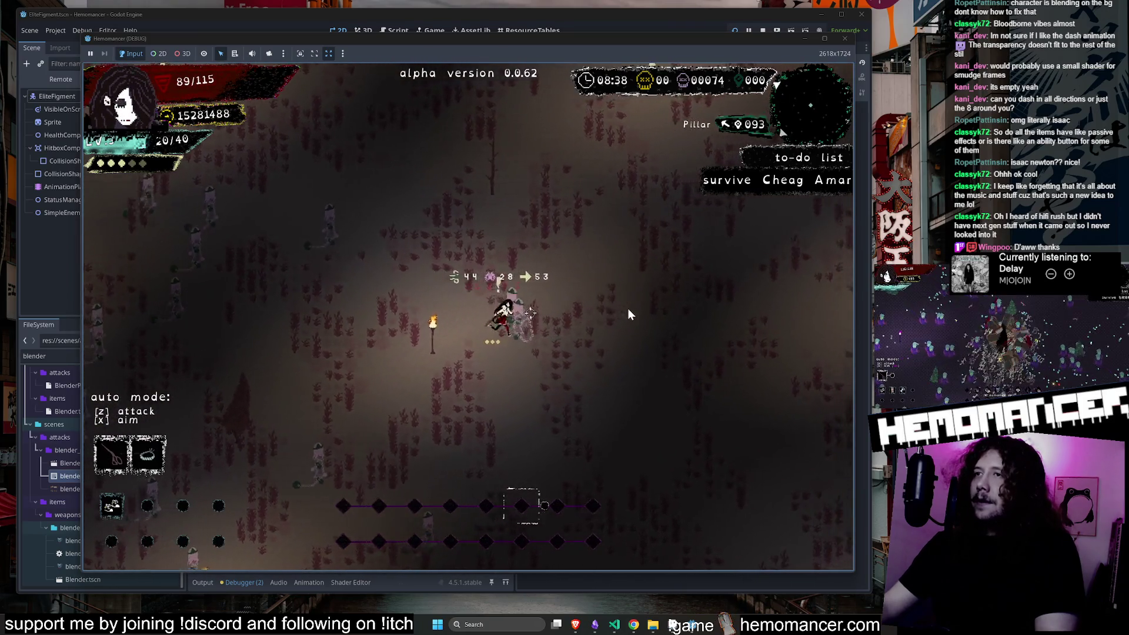
key("w")
key("d")
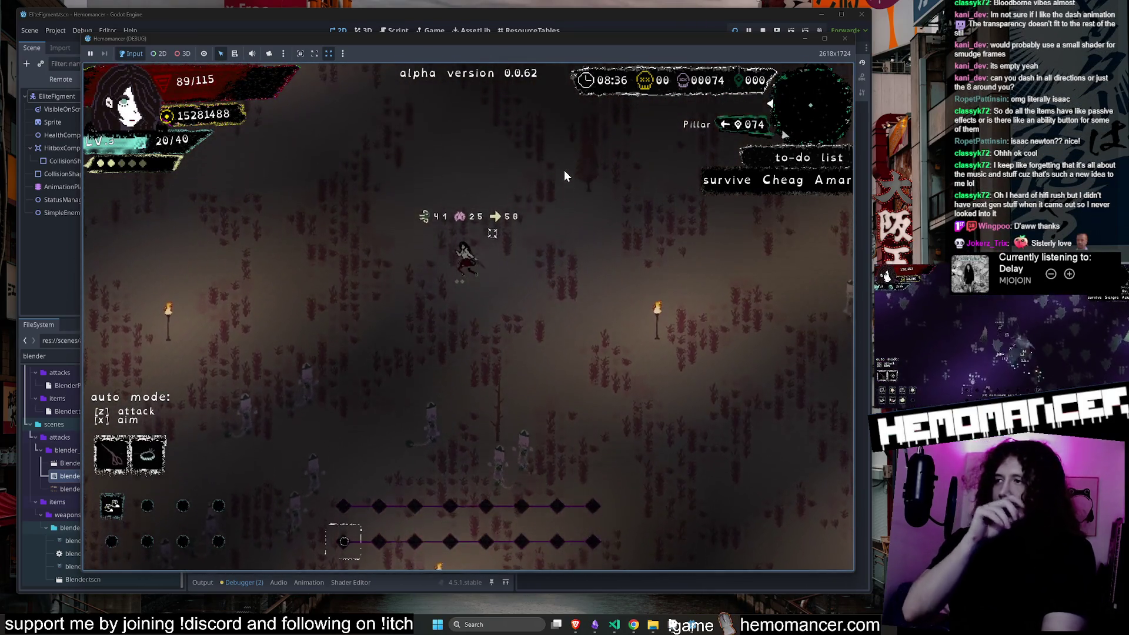
key("w")
key("d")
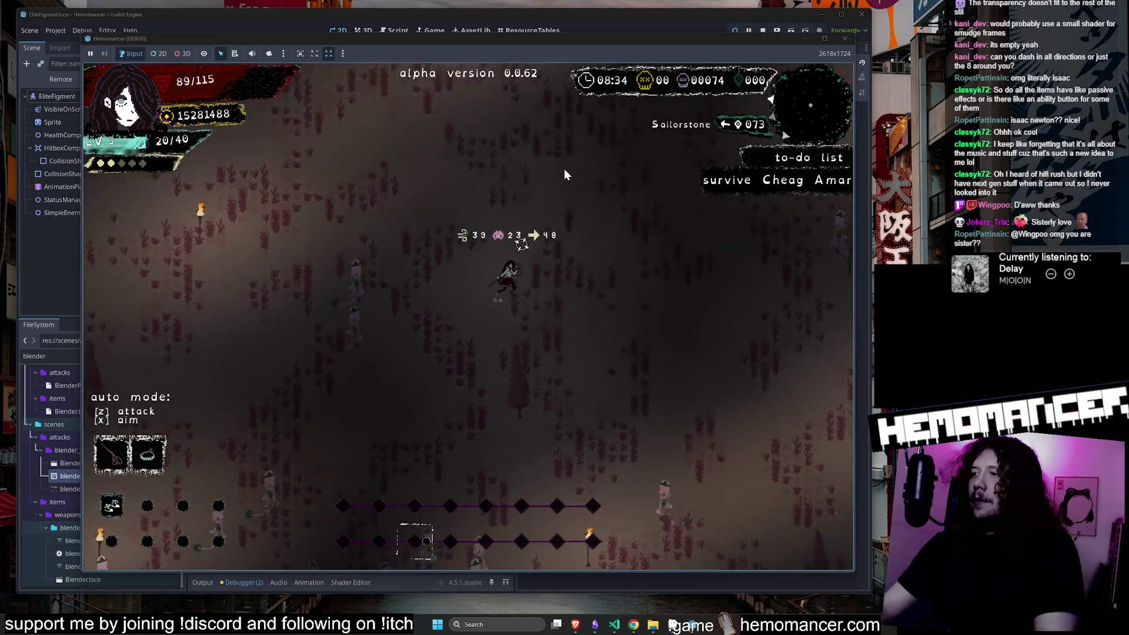
key("w")
key("d")
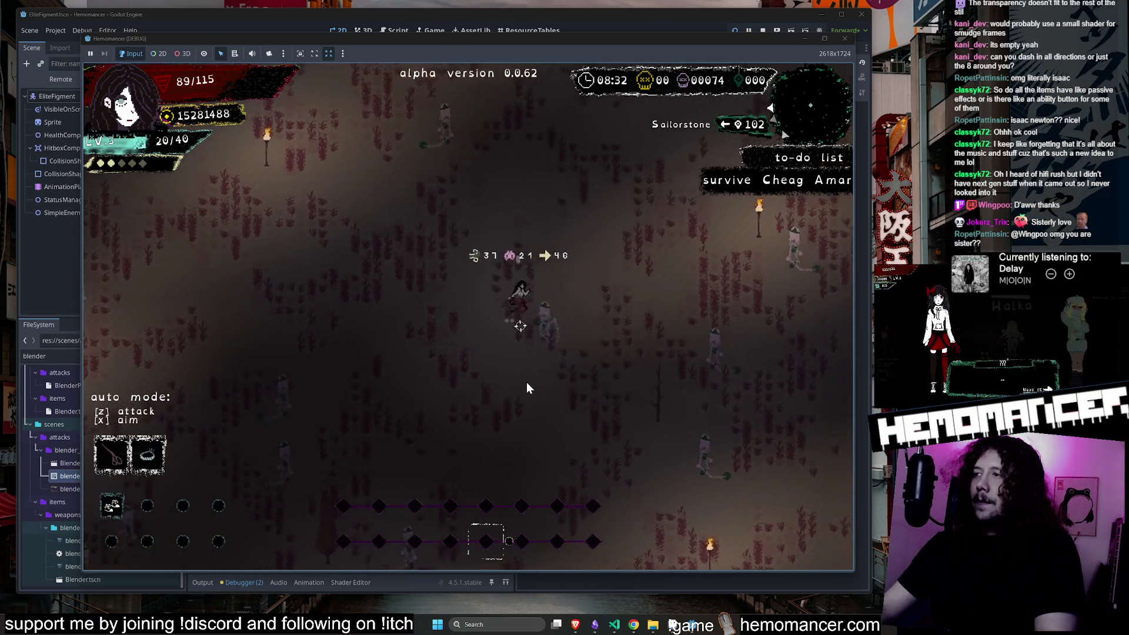
key("a")
key("w")
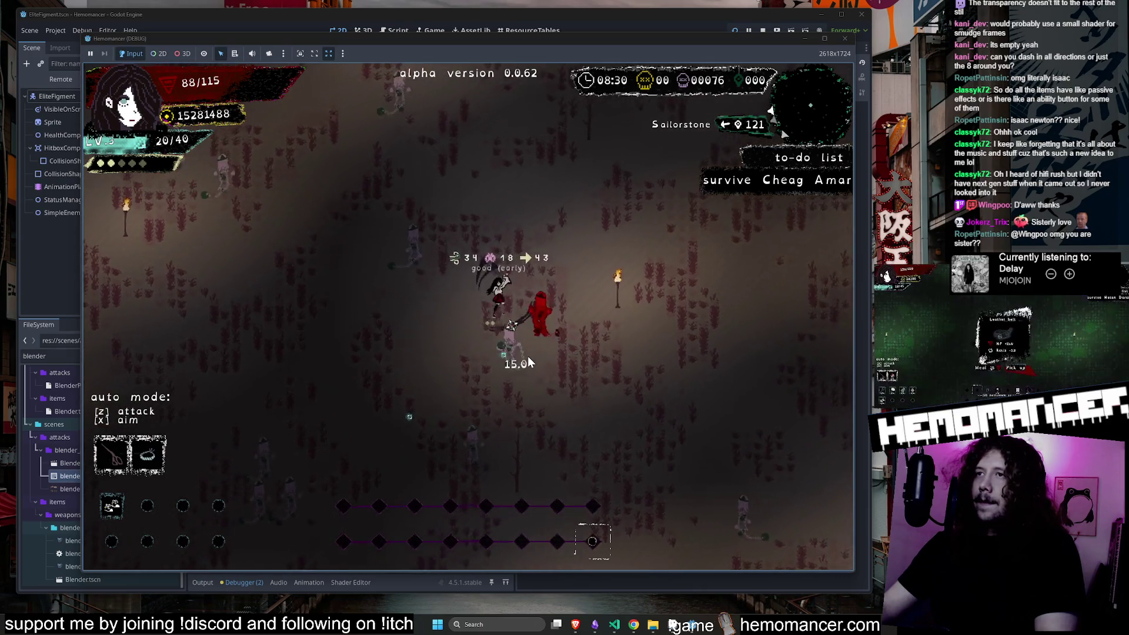
key("w")
key("d")
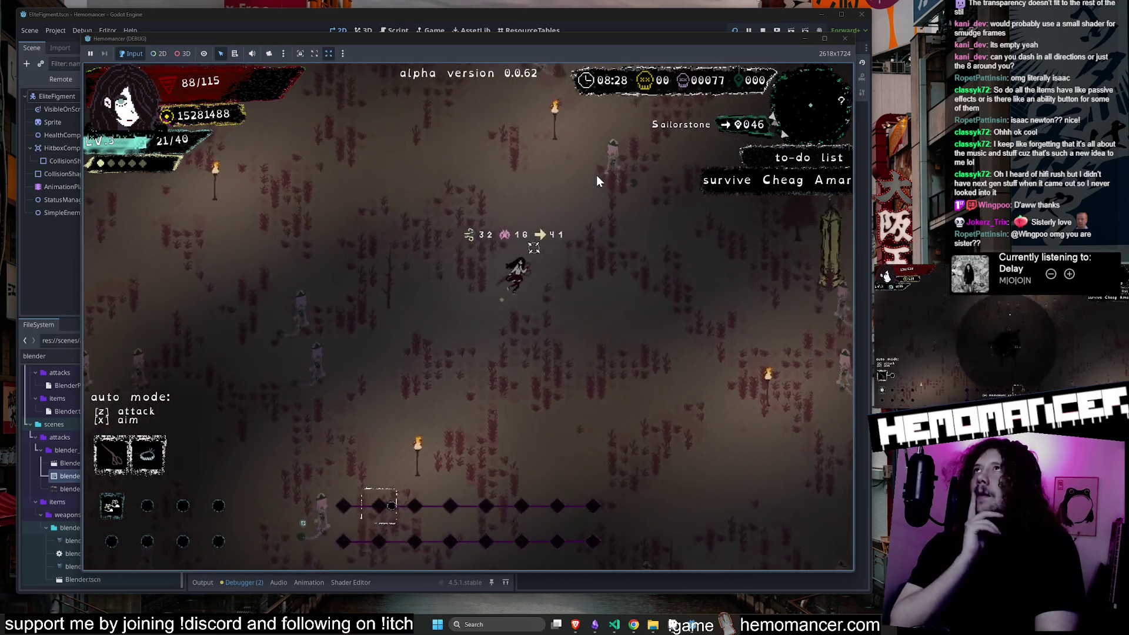
key("w")
key("a")
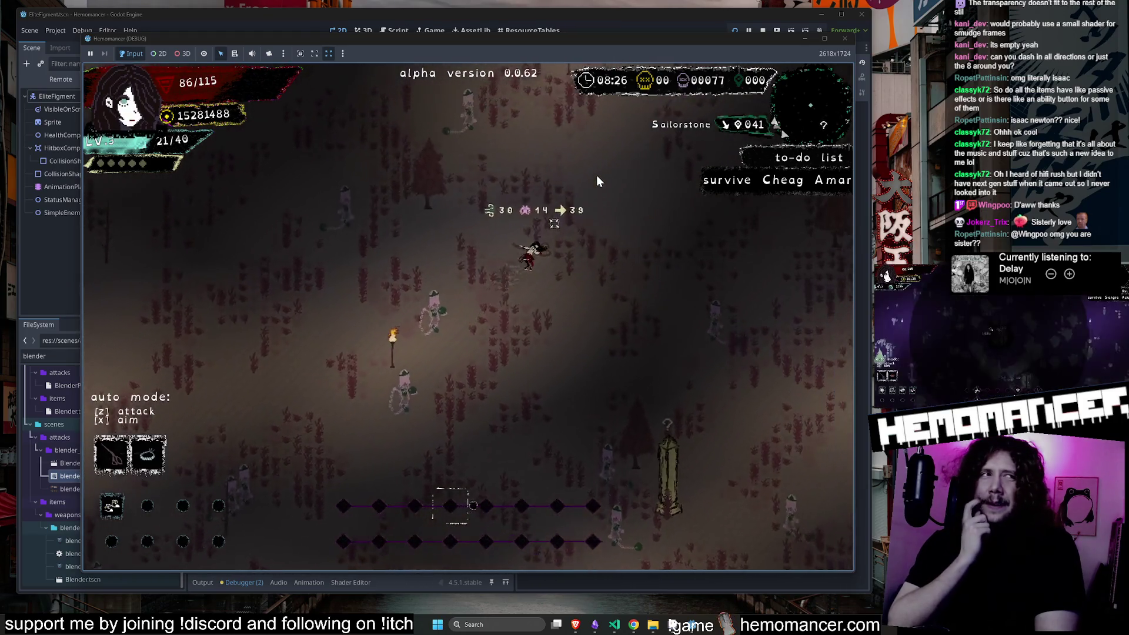
key("s")
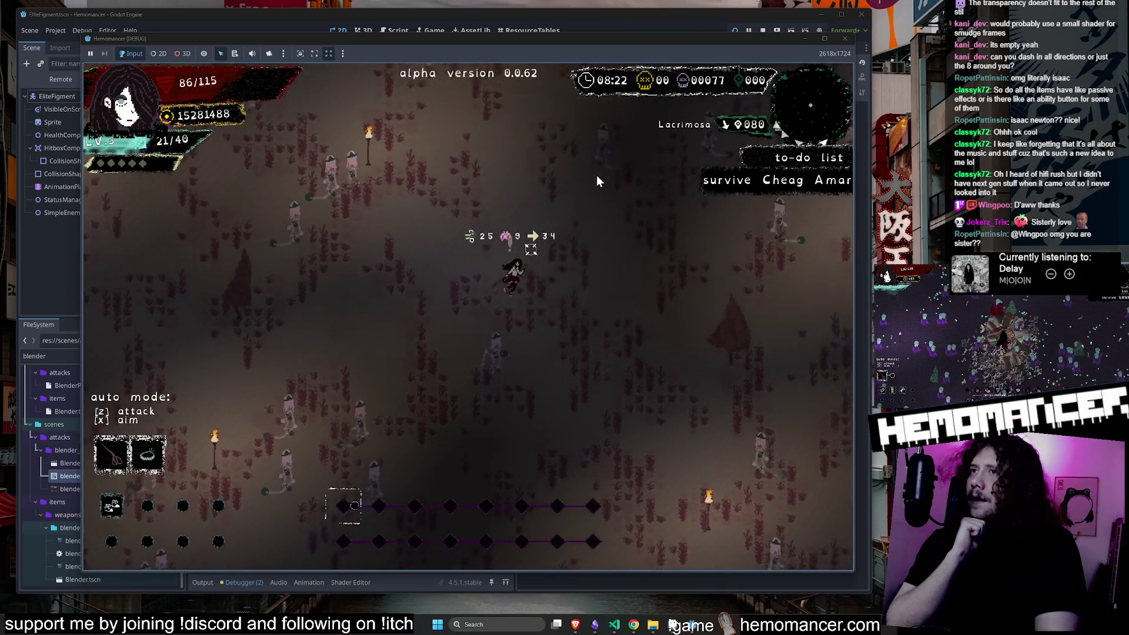
key("Escape")
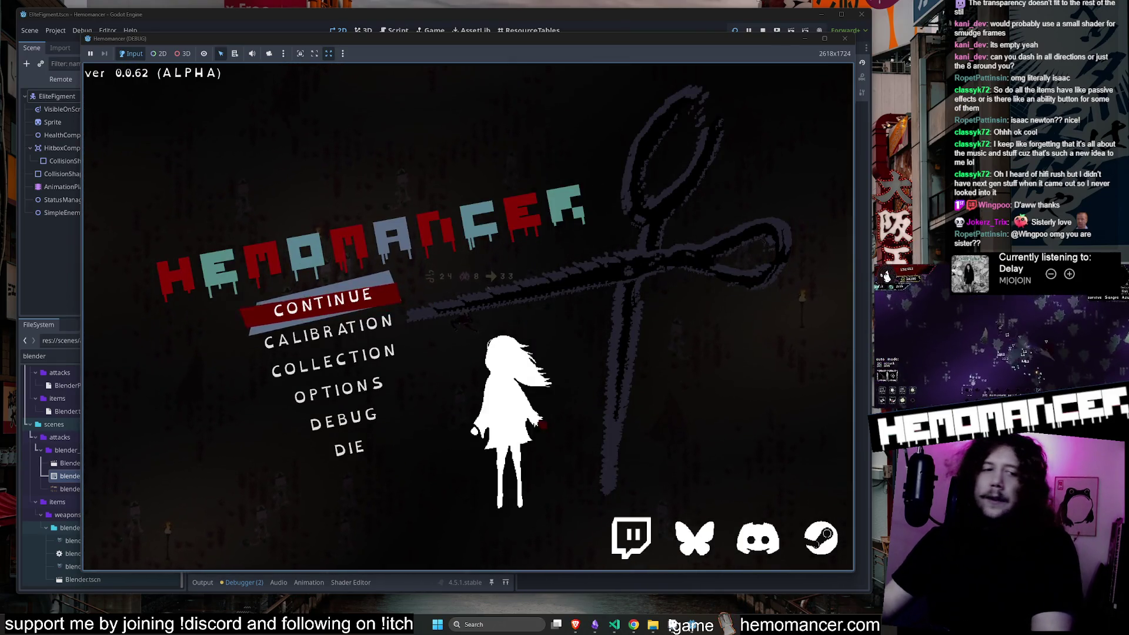
Search the Steam store for 'hifirush' and open the Hi-Fi RUSH store page.
left_click(820, 540)
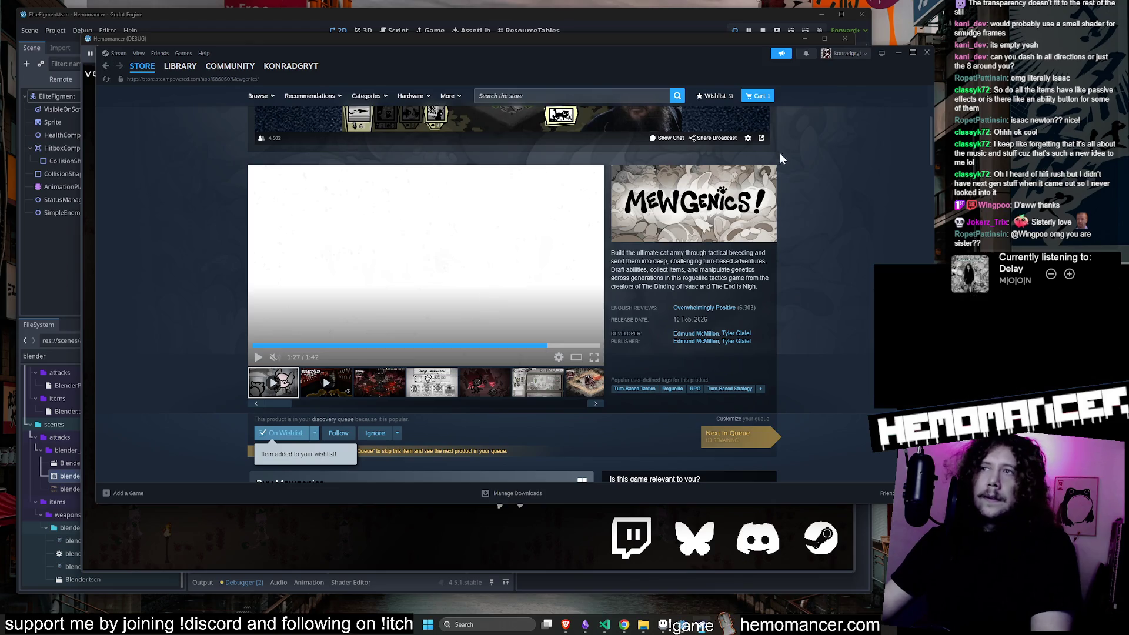
scroll(768, 176, "up", 4)
type("hifirush")
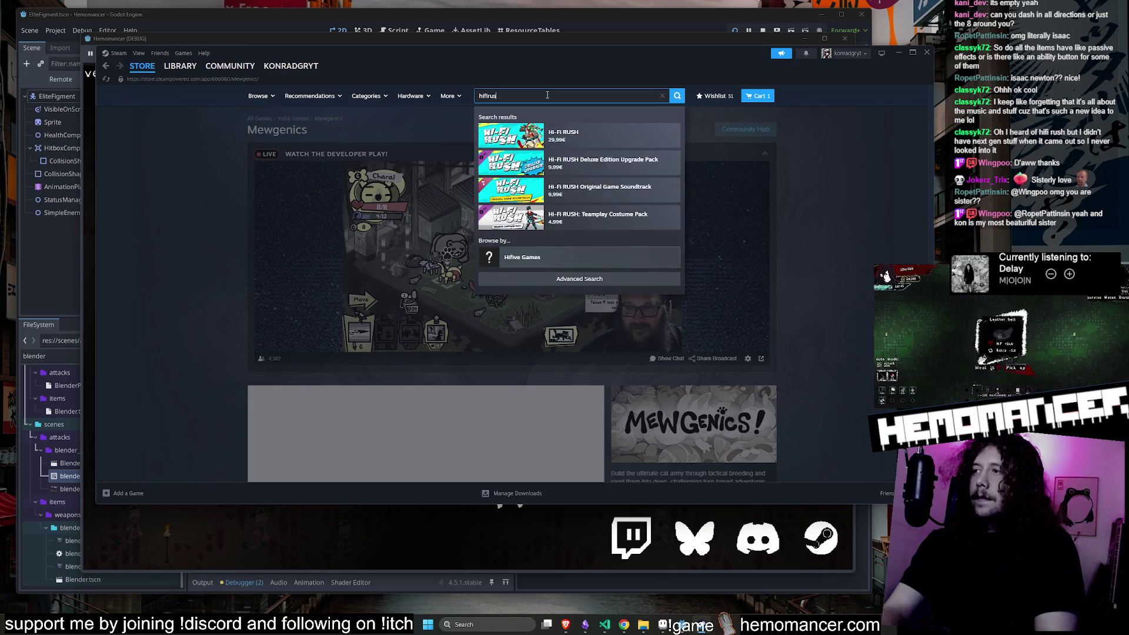
key("Return")
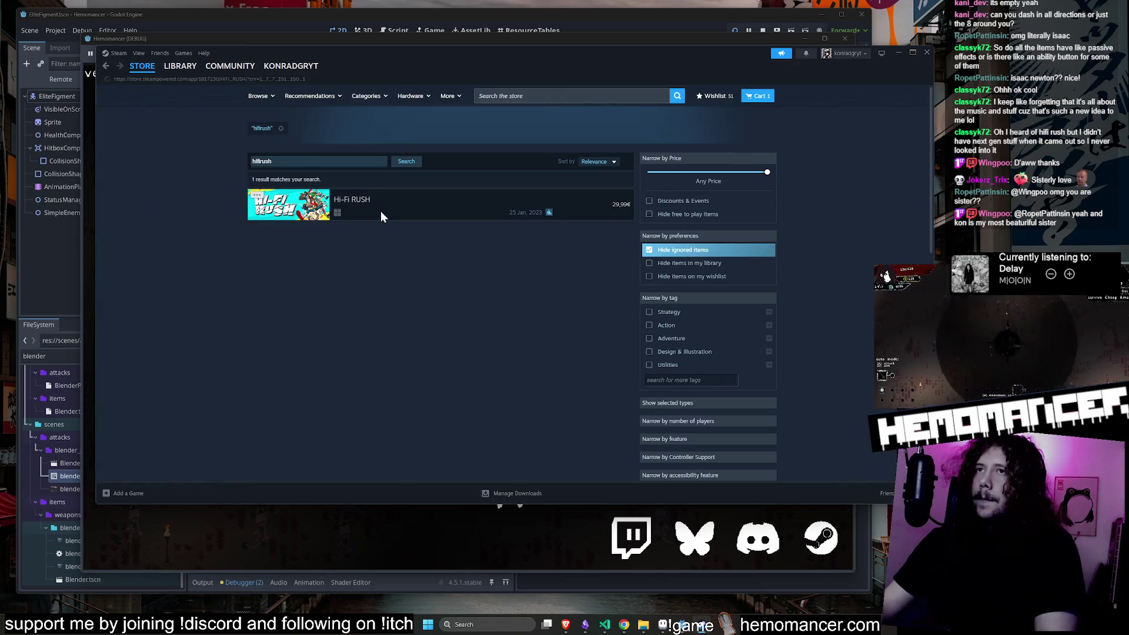
left_click(380, 212)
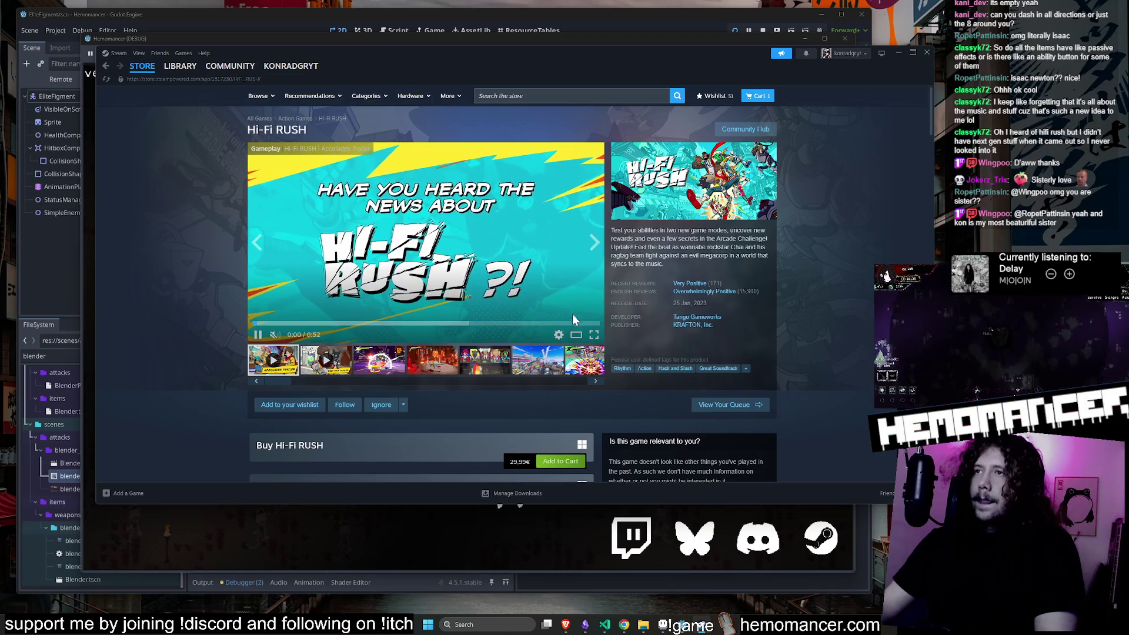
Watch the Hi-Fi RUSH trailers full-size, skipping the Gameplay Deep Dive Trailer ahead to about 0:52.
left_click(574, 318)
left_click(260, 440)
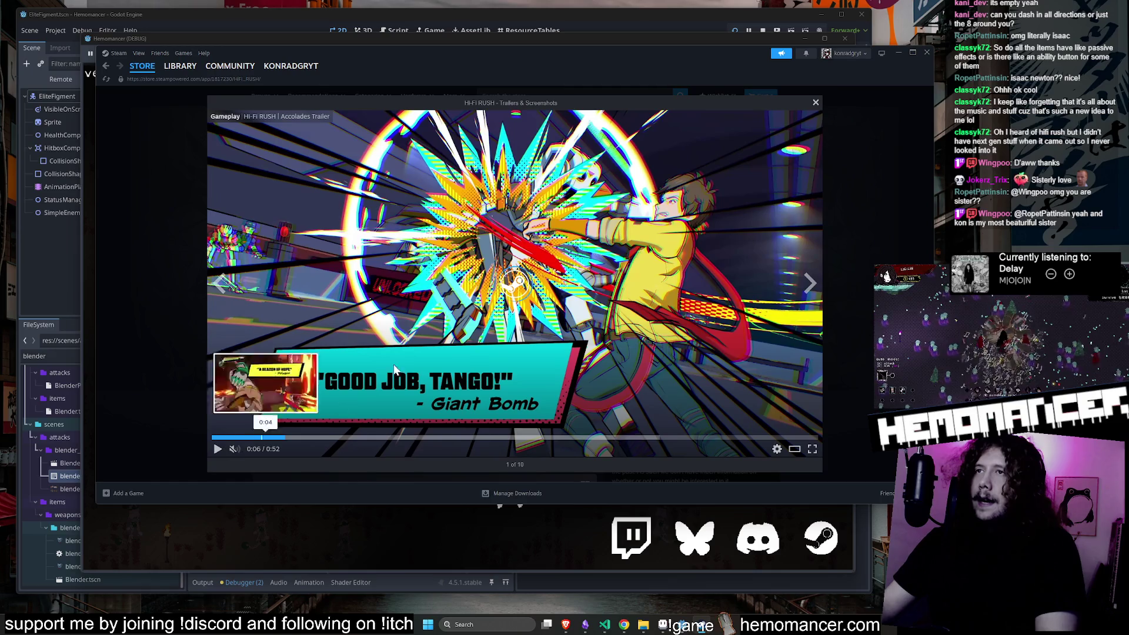
left_click(170, 410)
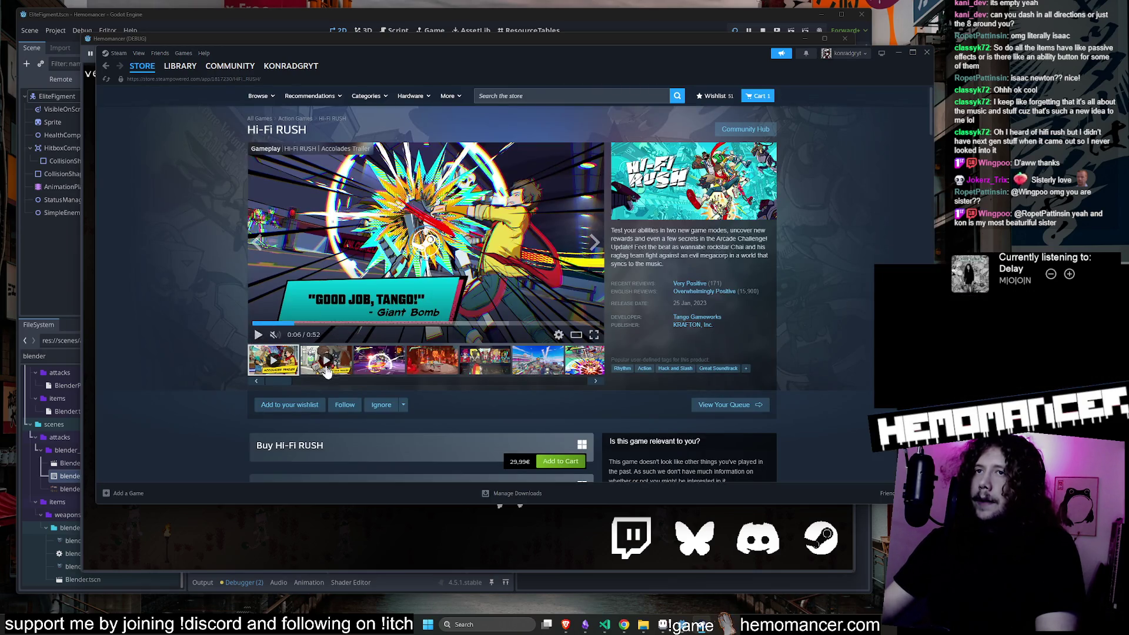
left_click(326, 360)
left_click(577, 339)
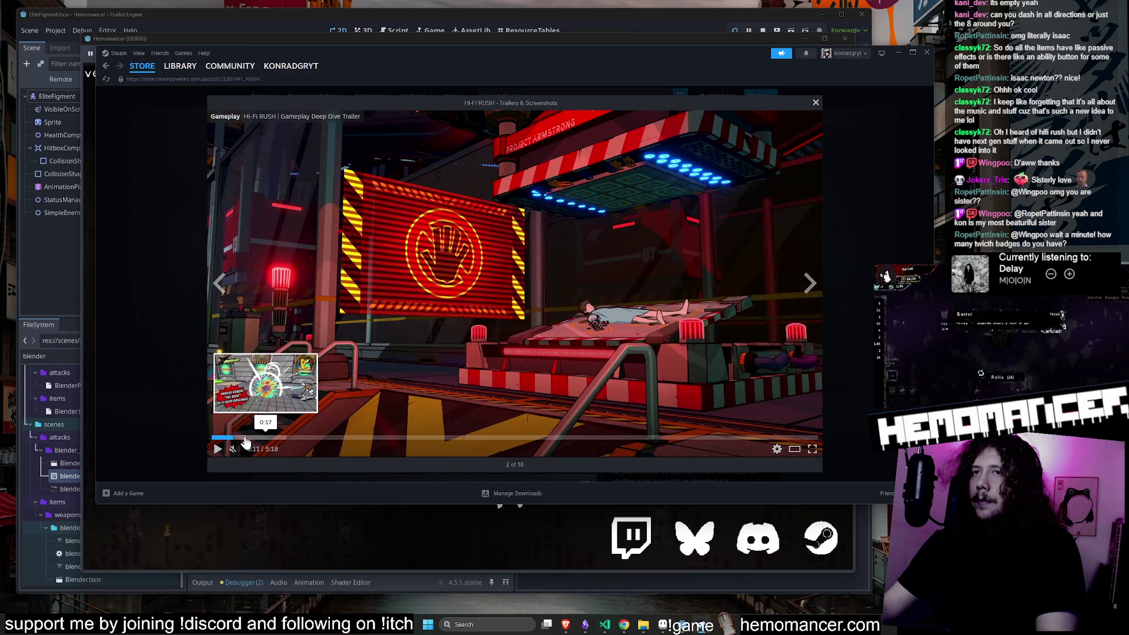
left_click(246, 439)
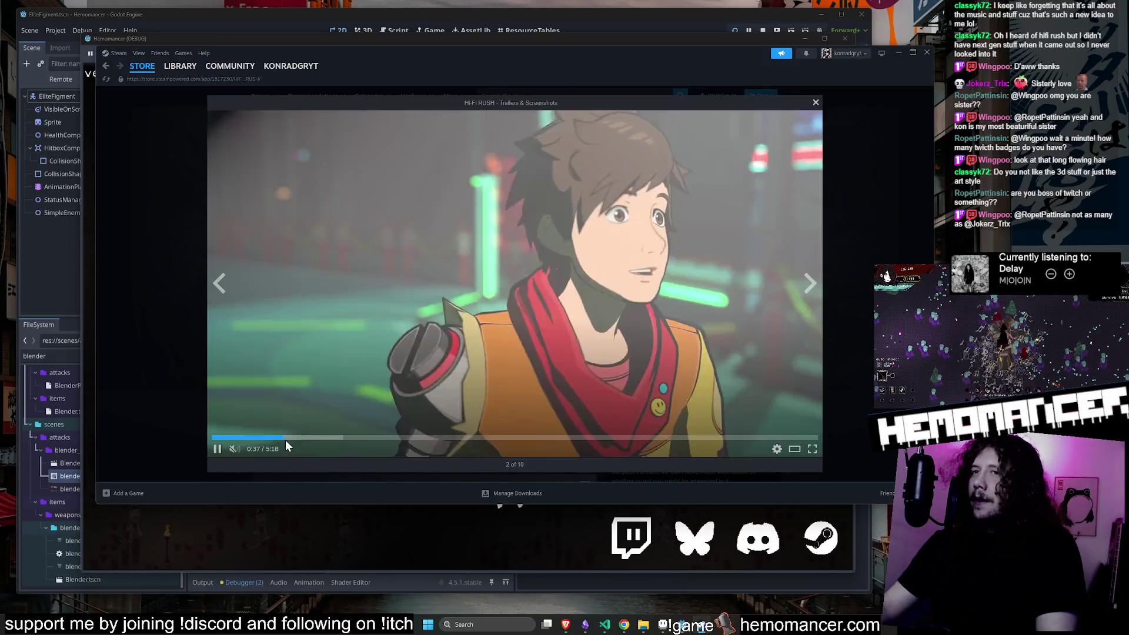
left_click(309, 438)
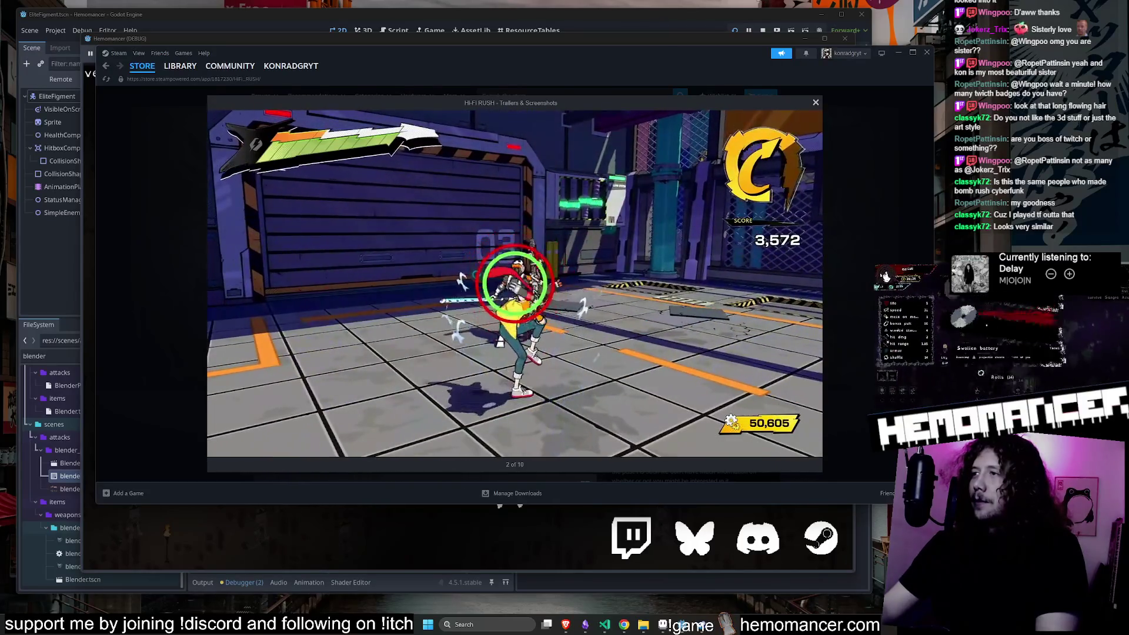
mouse_move(797, 357)
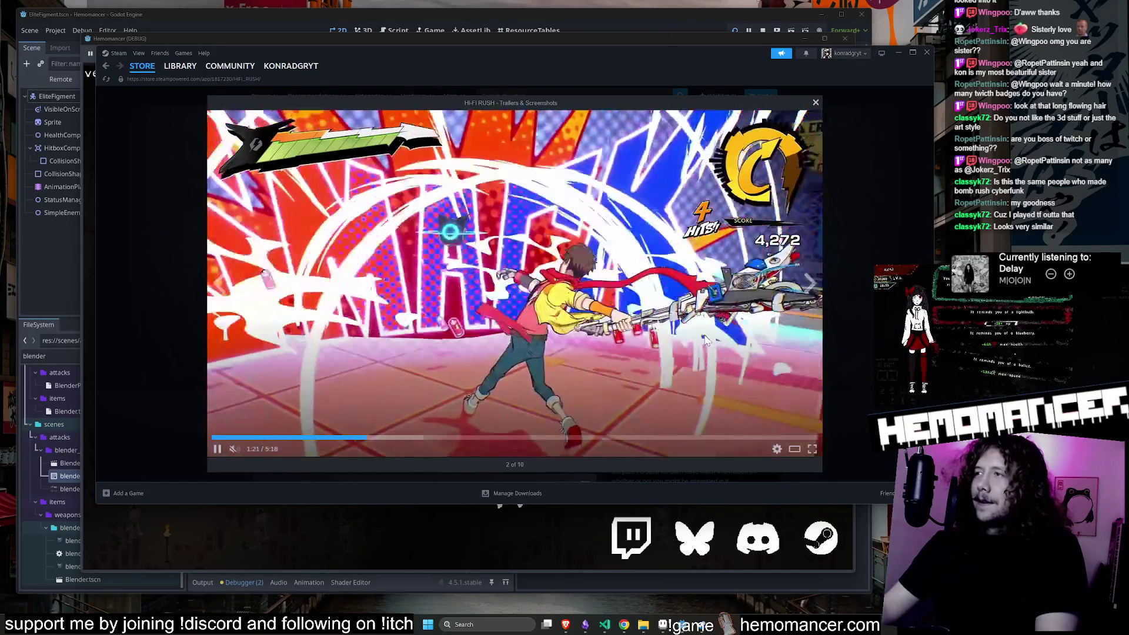
key("Escape")
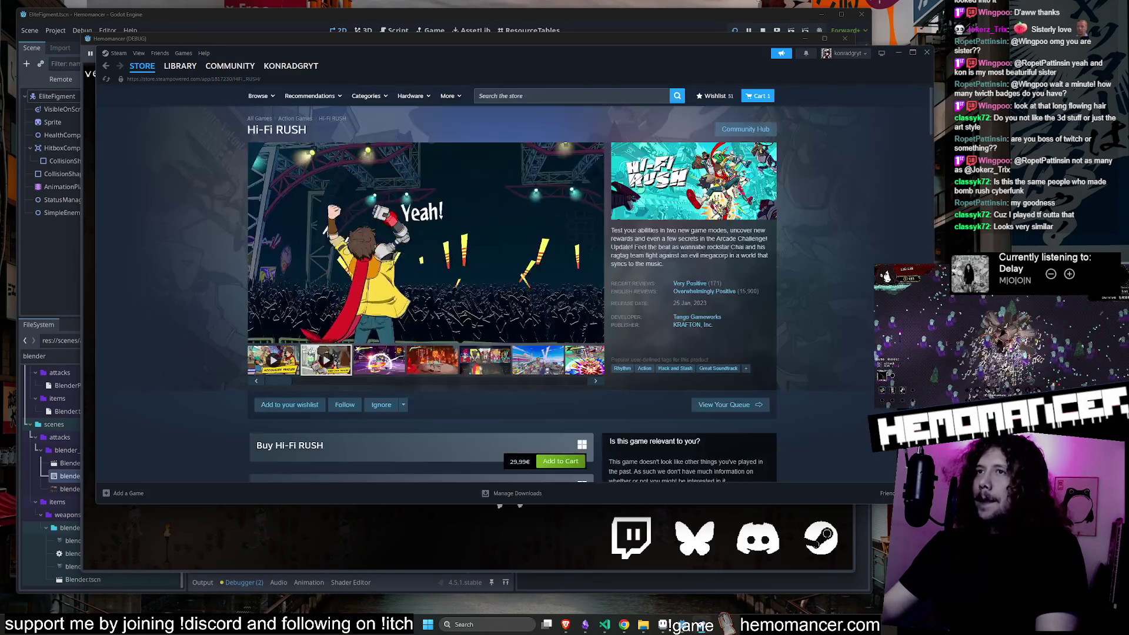
Pause the trailer, minimize Steam, and play Hemomancer briefly before returning to its menu.
left_click(255, 335)
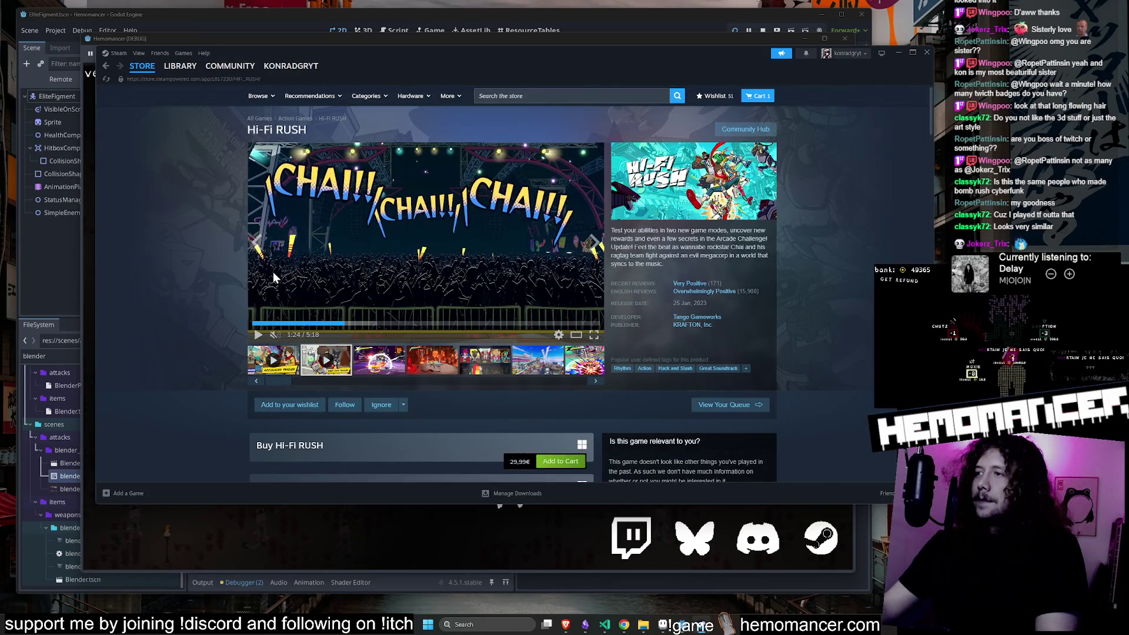
left_click(898, 55)
left_click(343, 300)
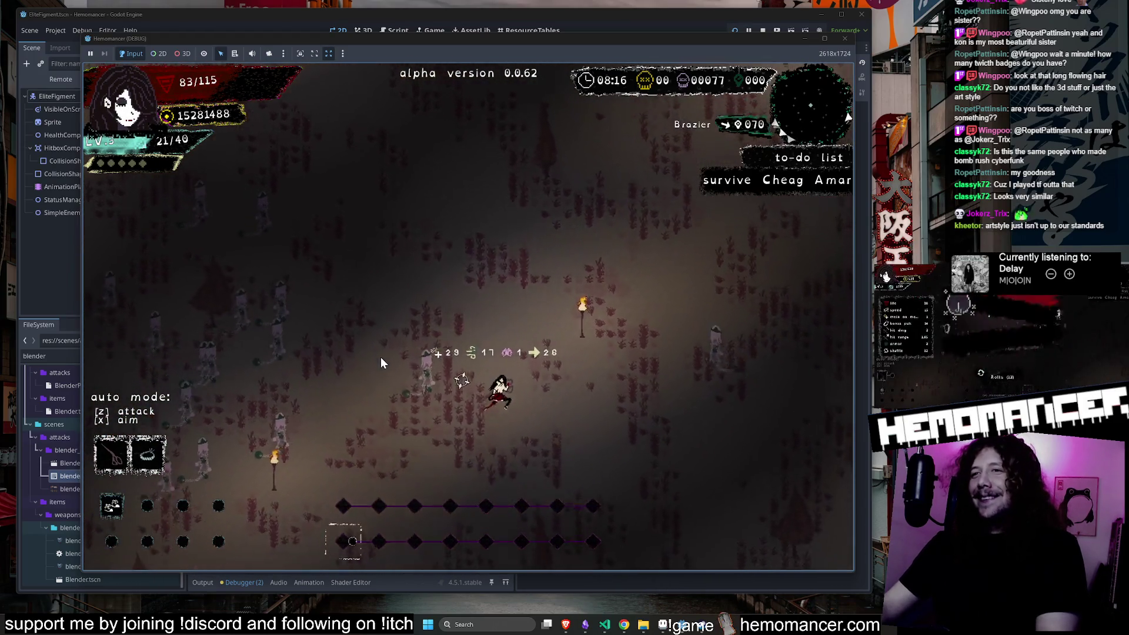
key("Escape")
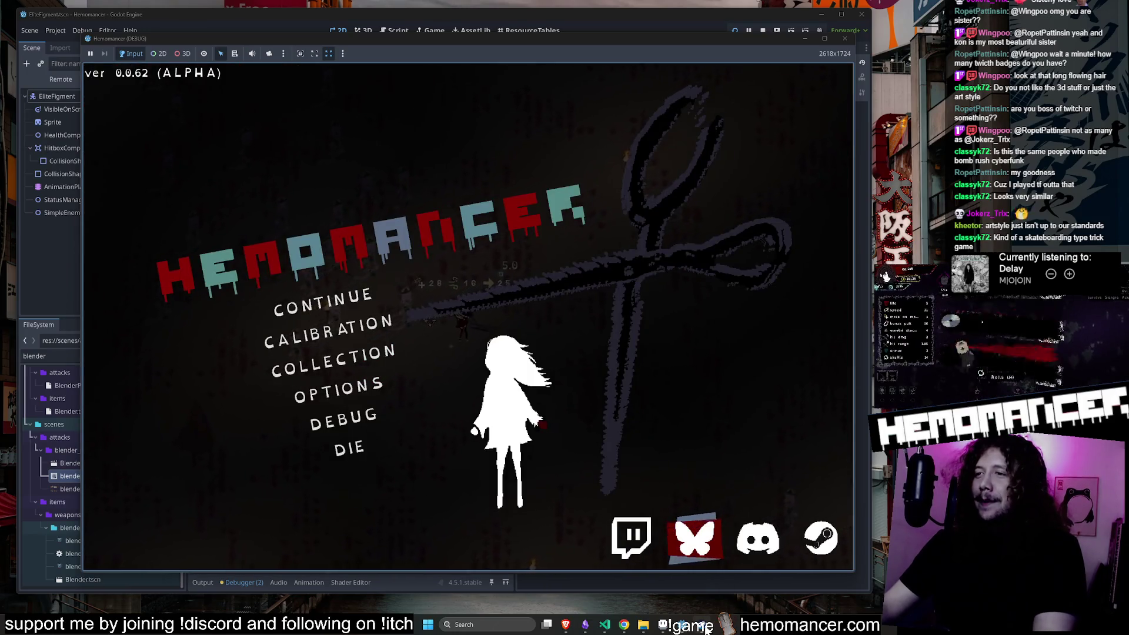
Search the Steam store for 'hy' and open the Hylics 2 store page.
left_click(707, 629)
left_click(581, 98)
type("hylics")
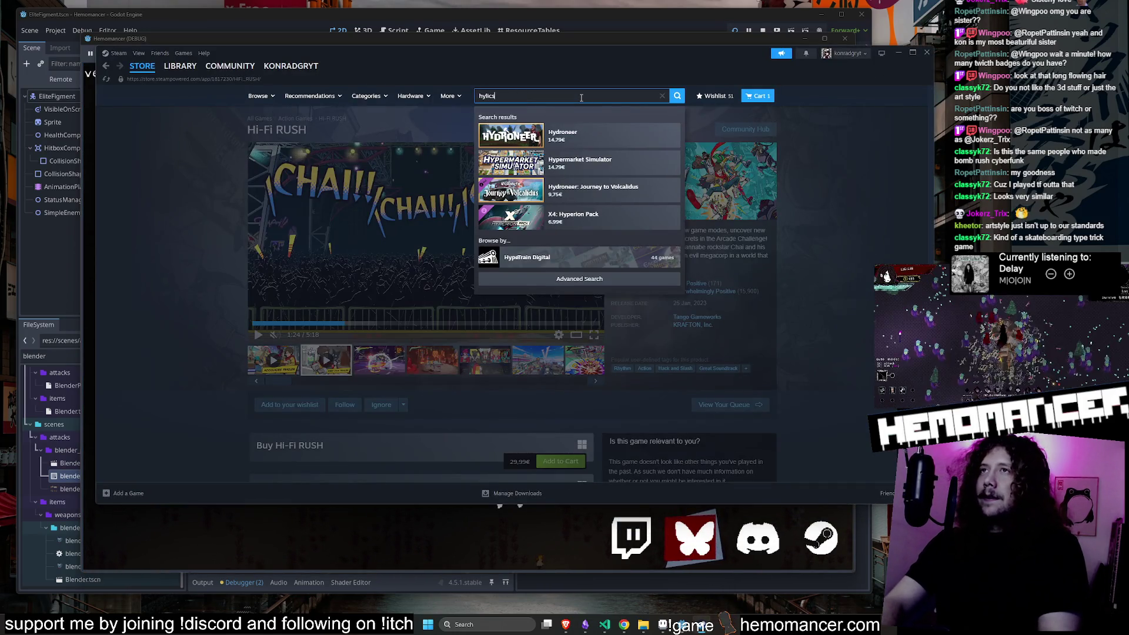
key("Return")
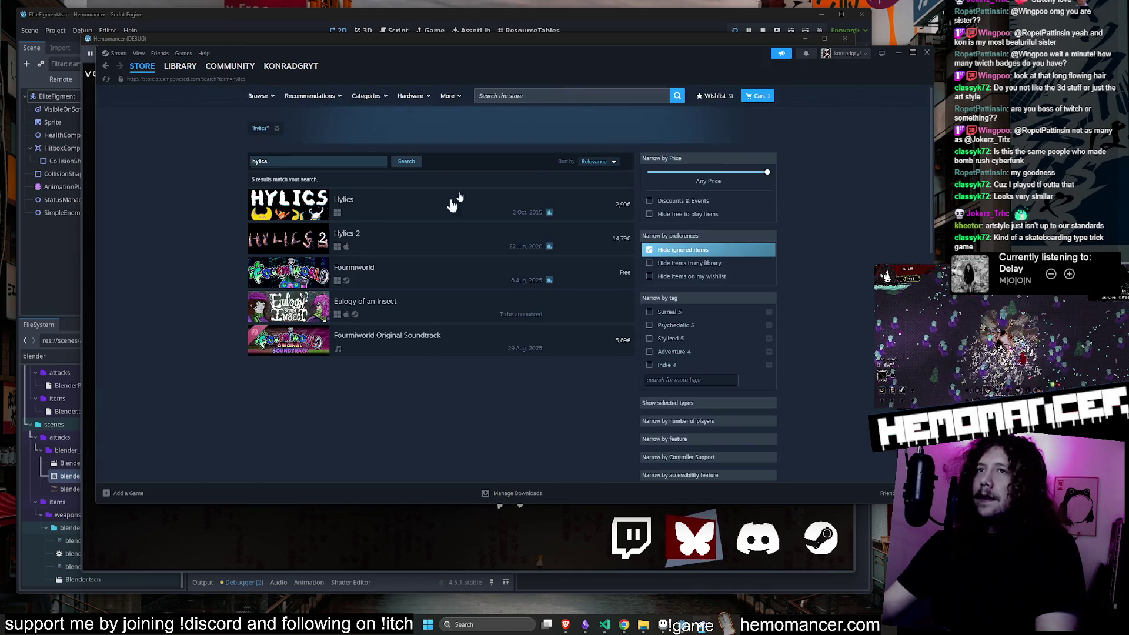
left_click(418, 246)
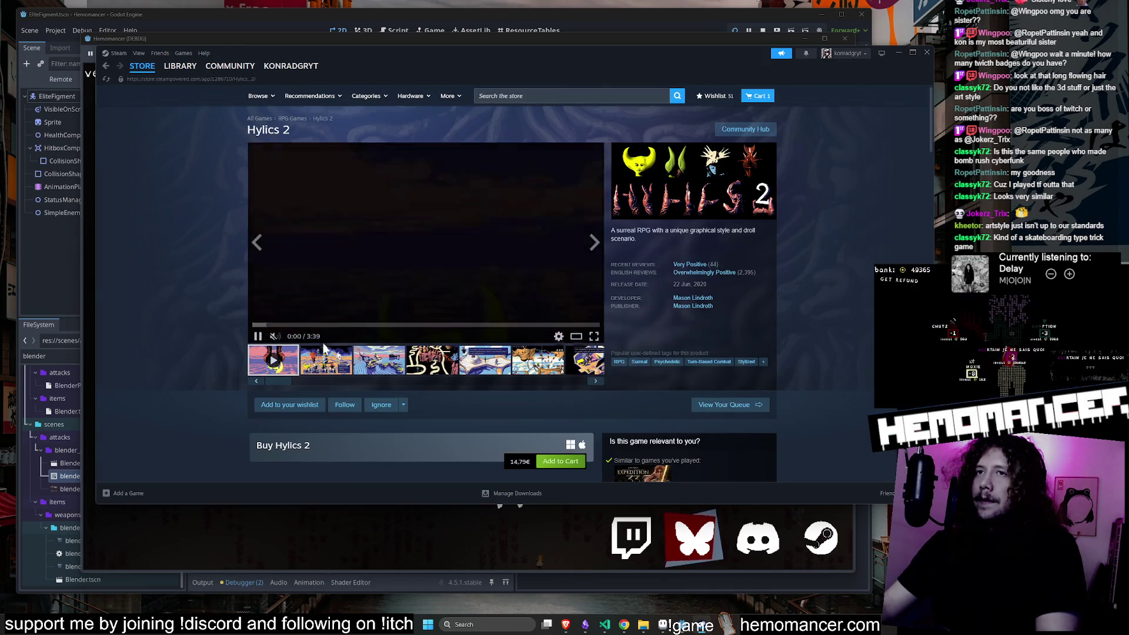
Play the Hylics 2 trailer full-size, skipping ahead past the mandala scene.
left_click(578, 340)
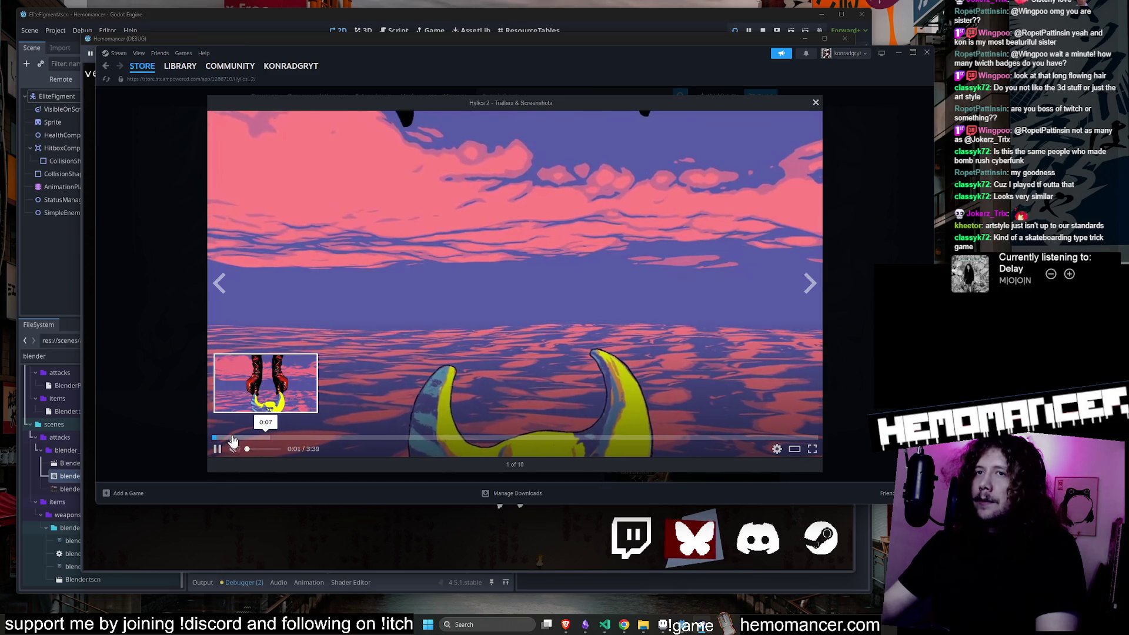
left_click(232, 438)
left_click(269, 438)
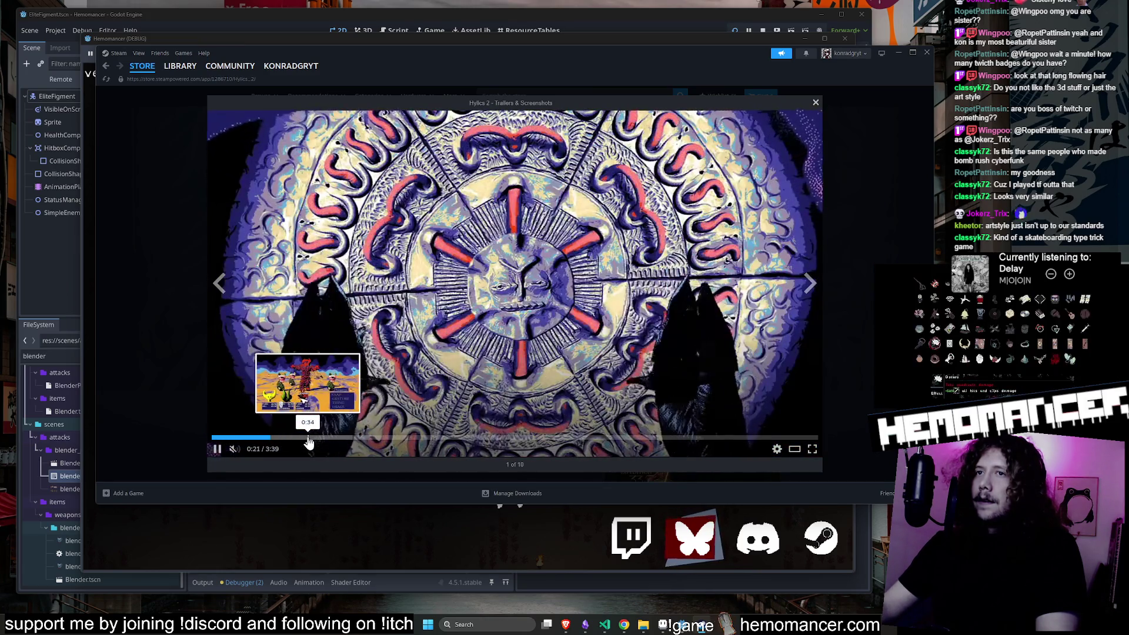
left_click(302, 439)
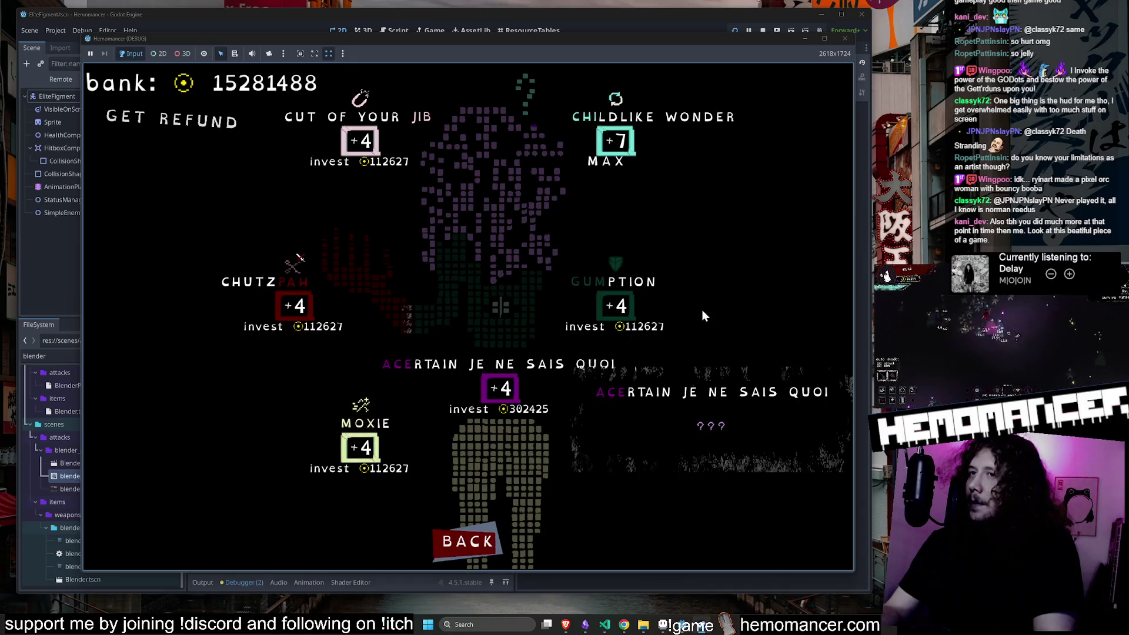
Minimize the game, widen the 2D viewport, and inspect the EliteFigment, HitboxComponent and AnimationPlayer nodes.
left_click(810, 40)
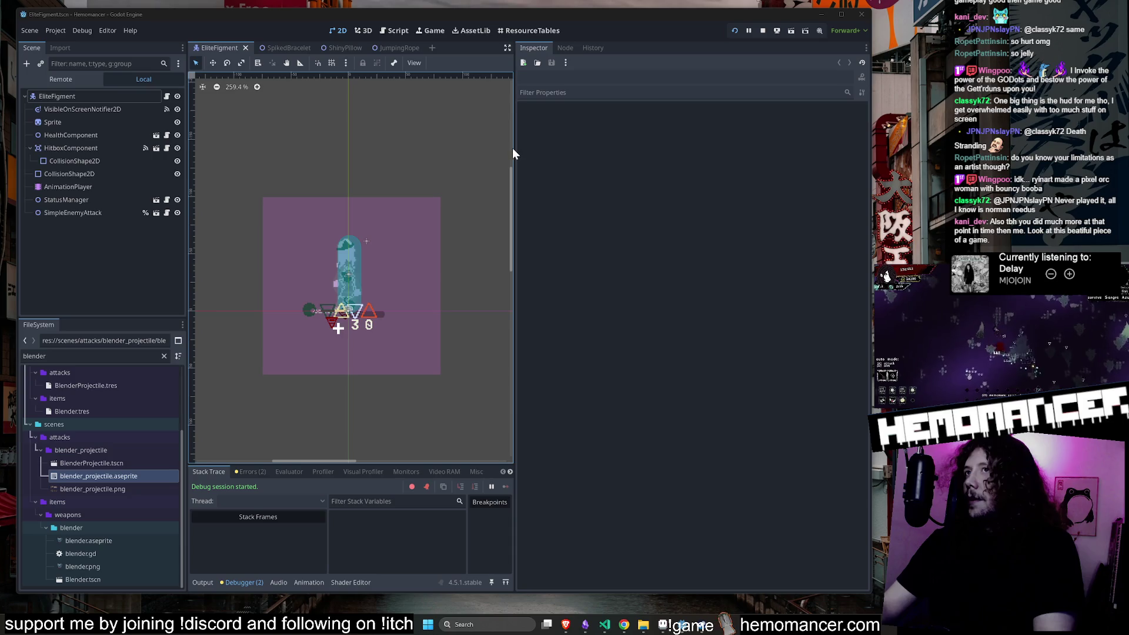
mouse_move(514, 147)
left_mouse_down()
mouse_move(673, 161)
mouse_move(480, 131)
mouse_move(705, 121)
left_mouse_up()
scroll(481, 139, "up", 2)
left_click(81, 96)
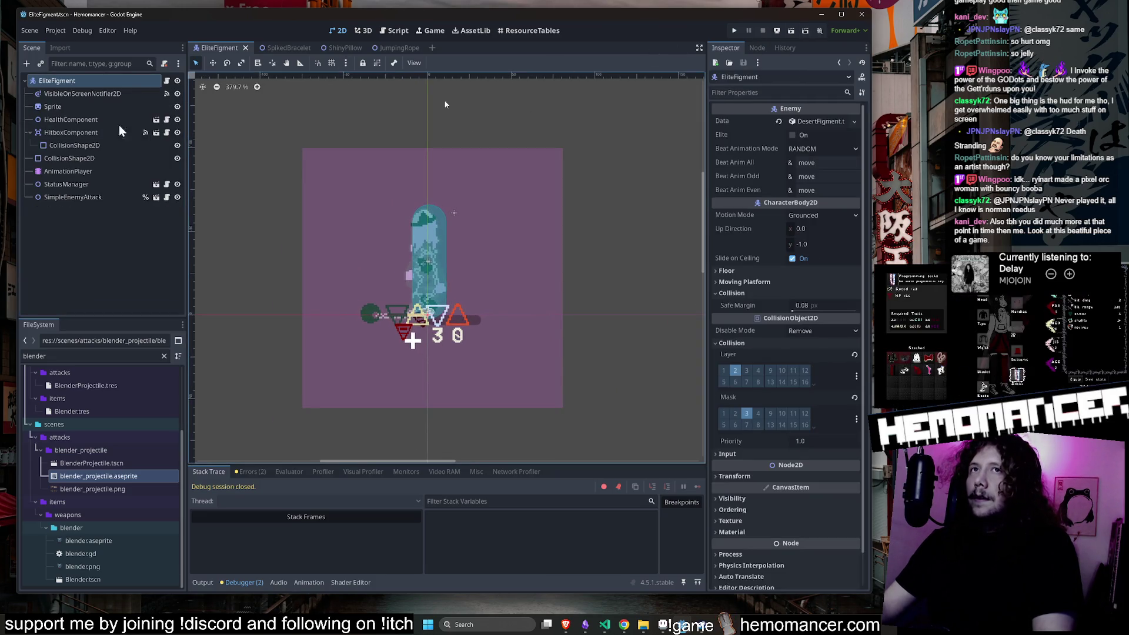
left_click(241, 118)
left_click(52, 132)
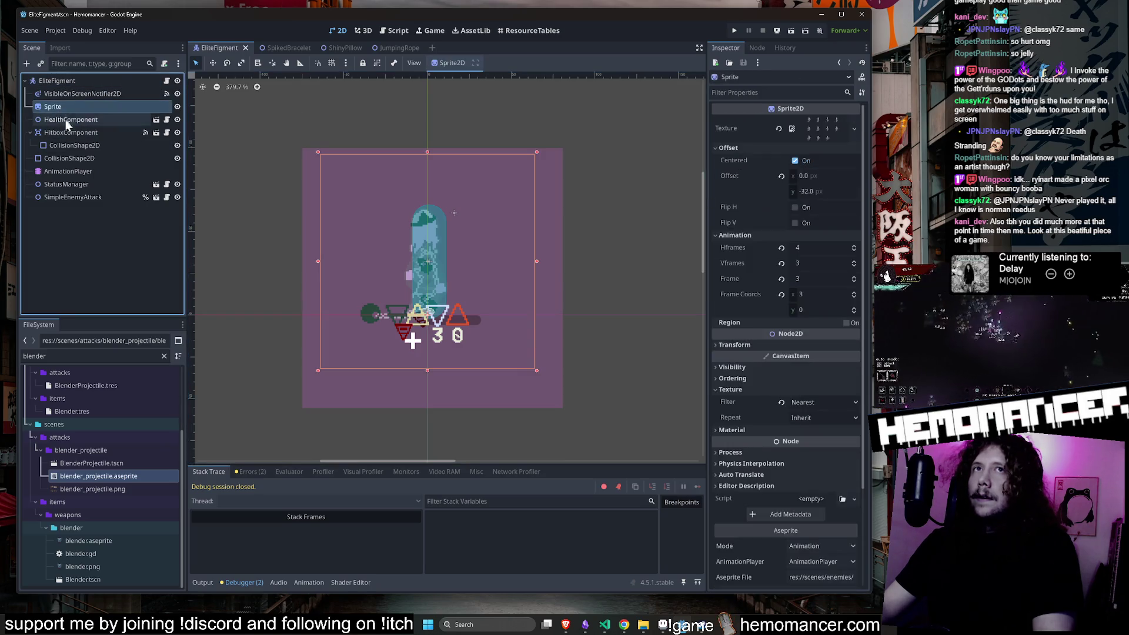
left_click(69, 172)
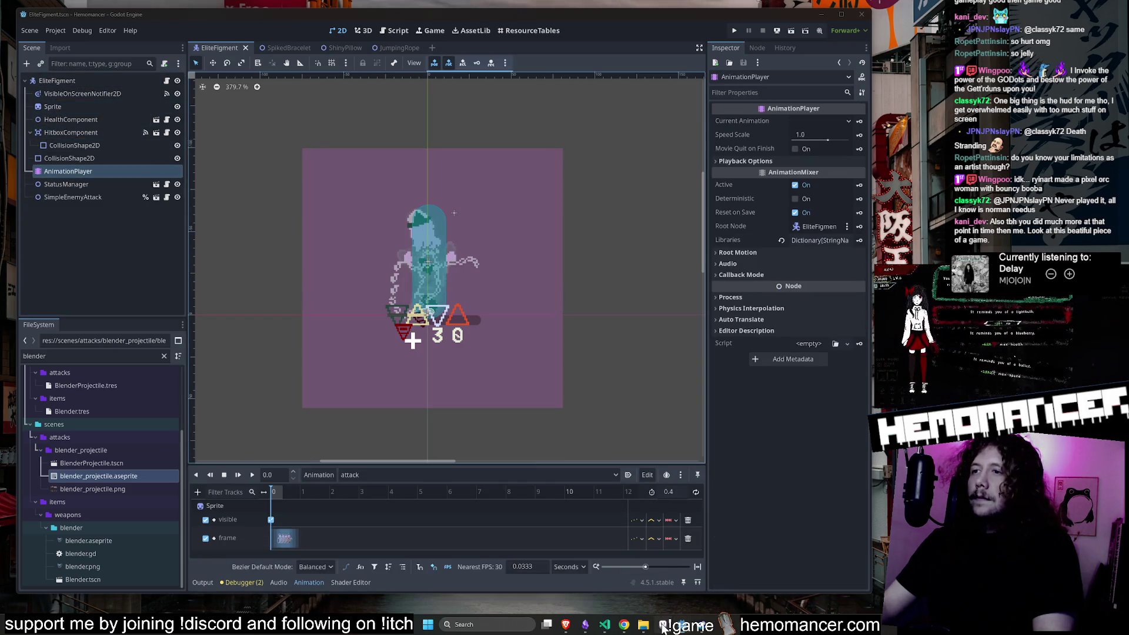
Filter FileSystem by 'jumping', preview jumping_rope.aseprite, and open the JumpingRope scene.
left_click(663, 626)
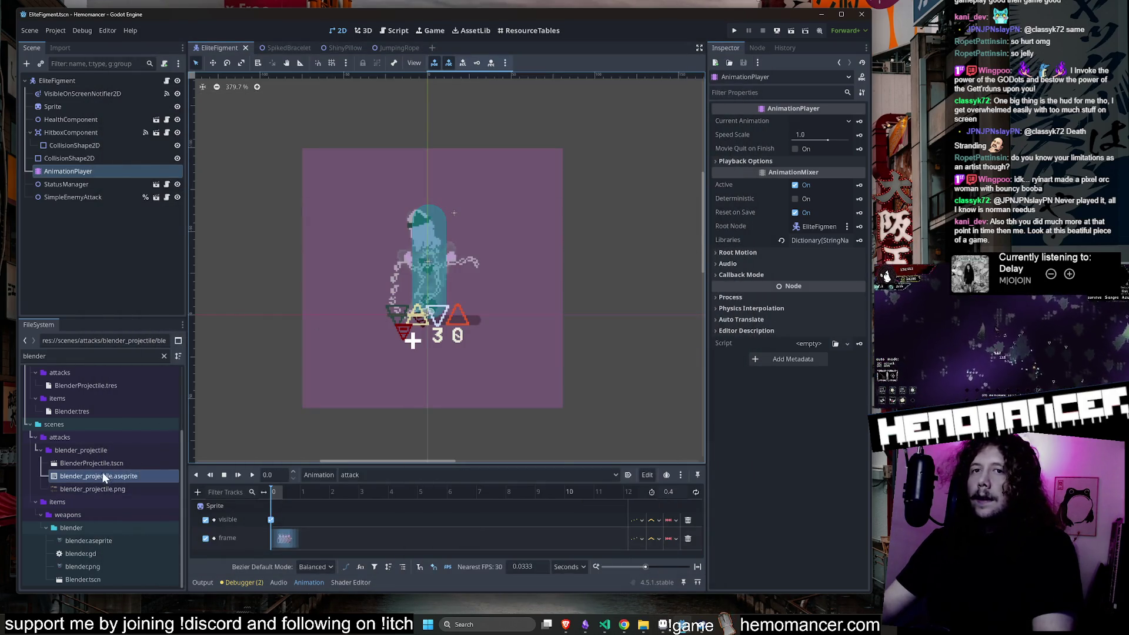
double_click(99, 356)
type("jumping")
left_click(131, 465)
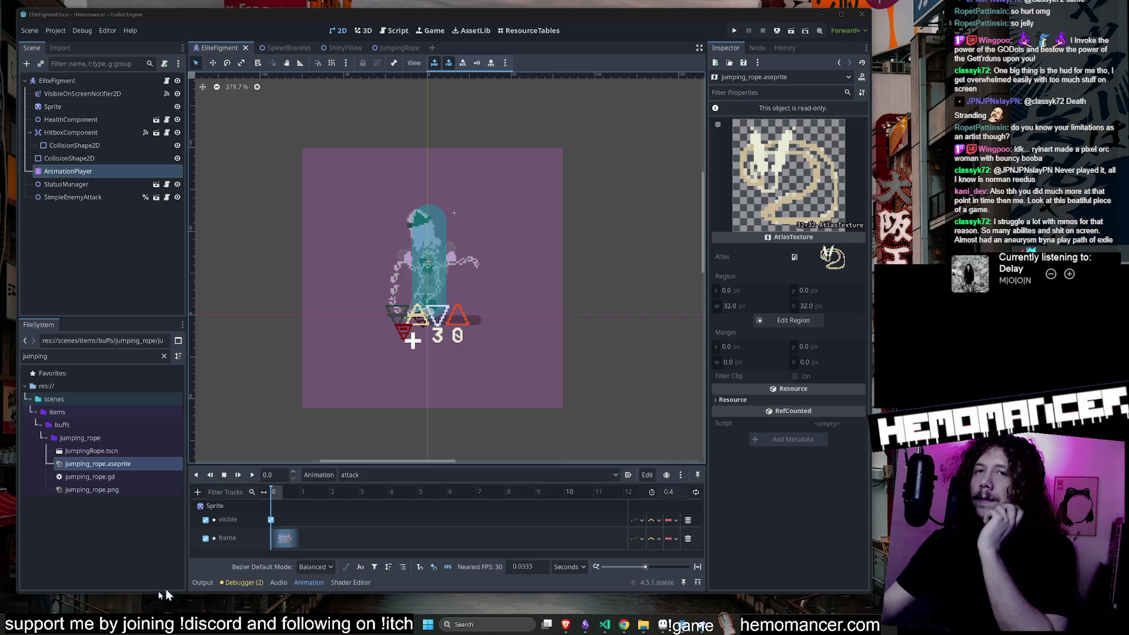
double_click(101, 451)
Open jumping_rope.gd and change the distance_mult default from 1.25 to 1.0.
double_click(106, 475)
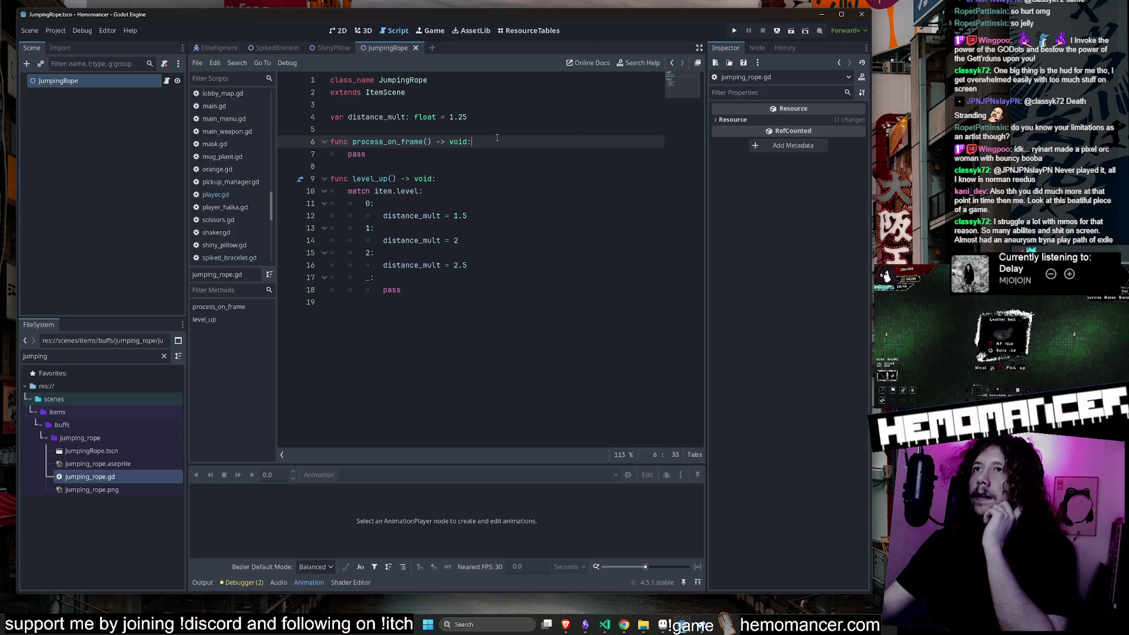
key("Up")
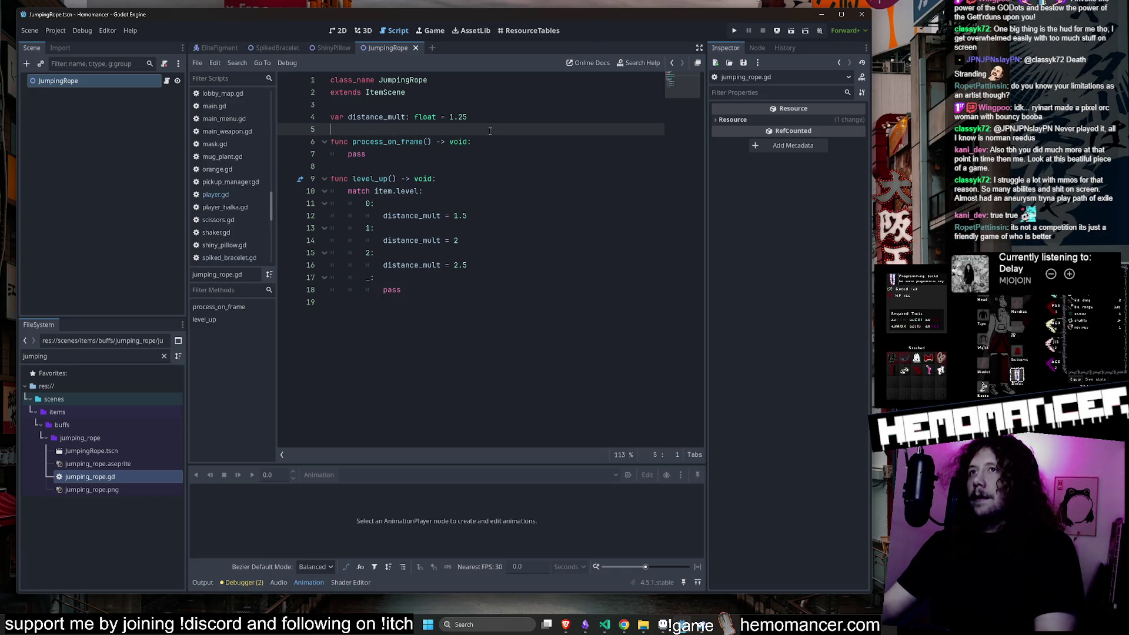
left_click(483, 122)
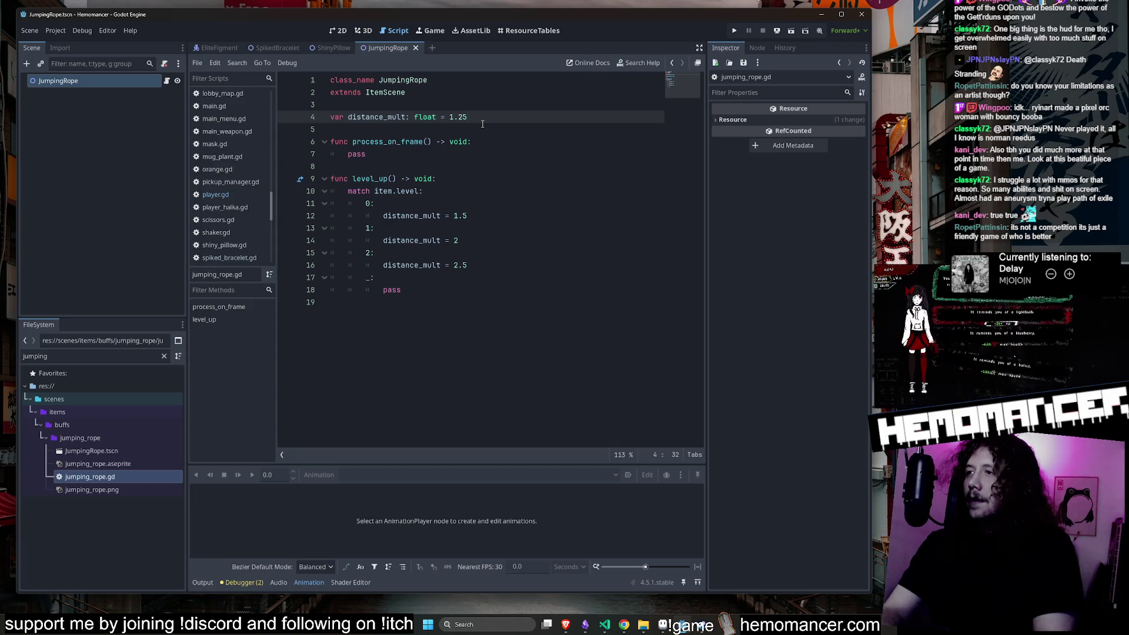
key("Up")
key("Up")
key("Up")
key("Down")
key("Down")
key("Down")
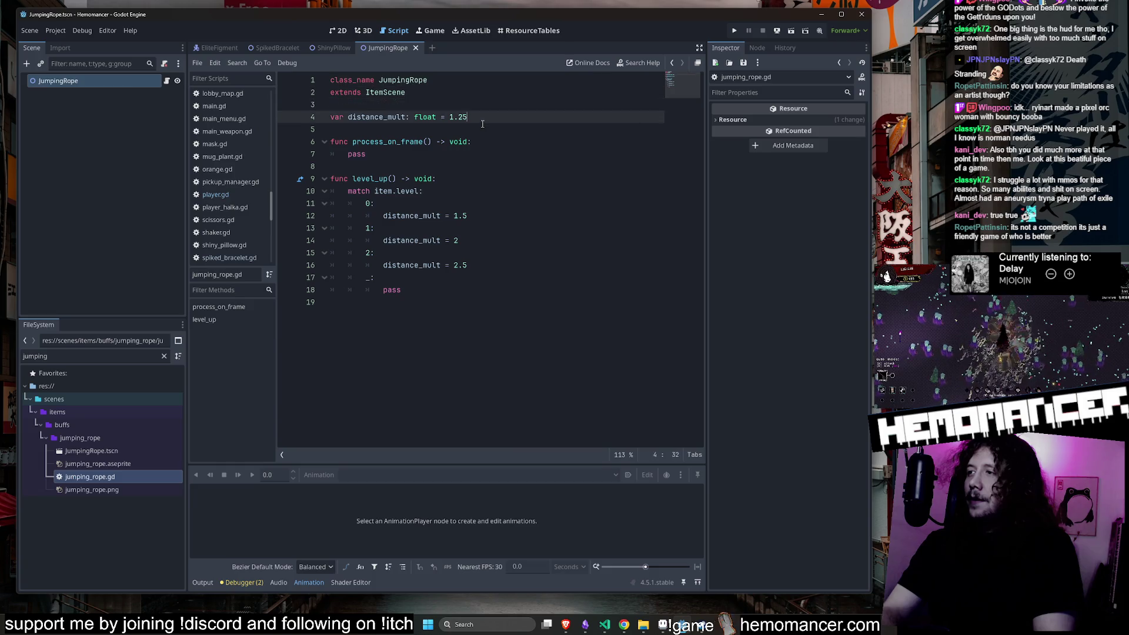
key("Down")
key("Up")
key("Up")
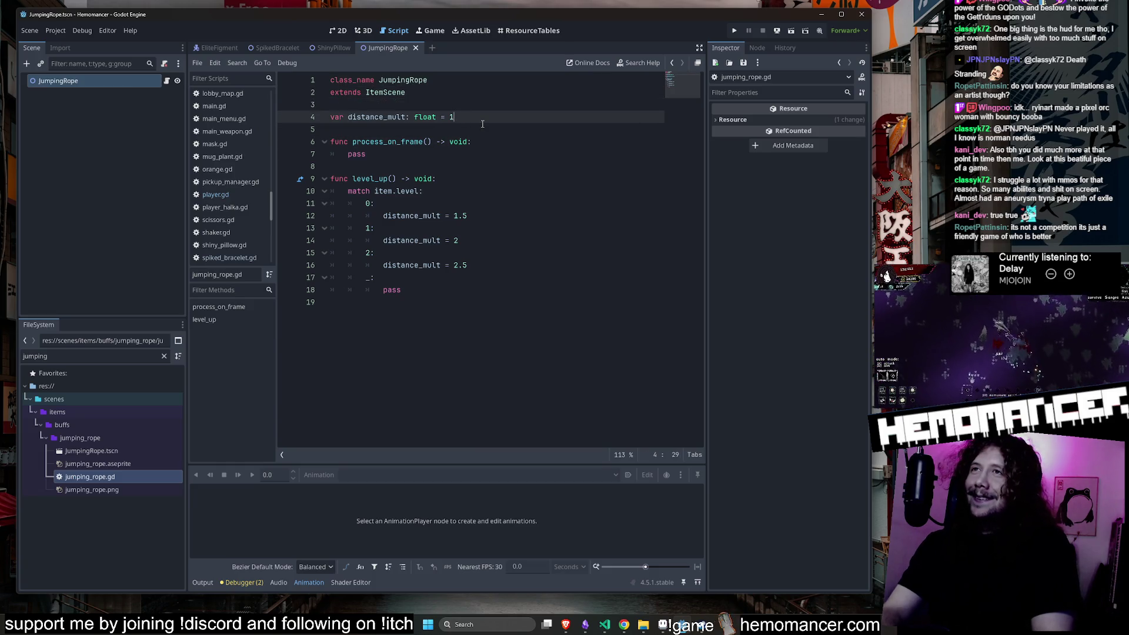
type(".0")
Review the level_up match cases that set distance_mult to 1.5, 2 or 2.5.
key("Down")
key("Down")
key("Down")
key("Down")
key("Down")
key("Down")
key("Up")
key("Up")
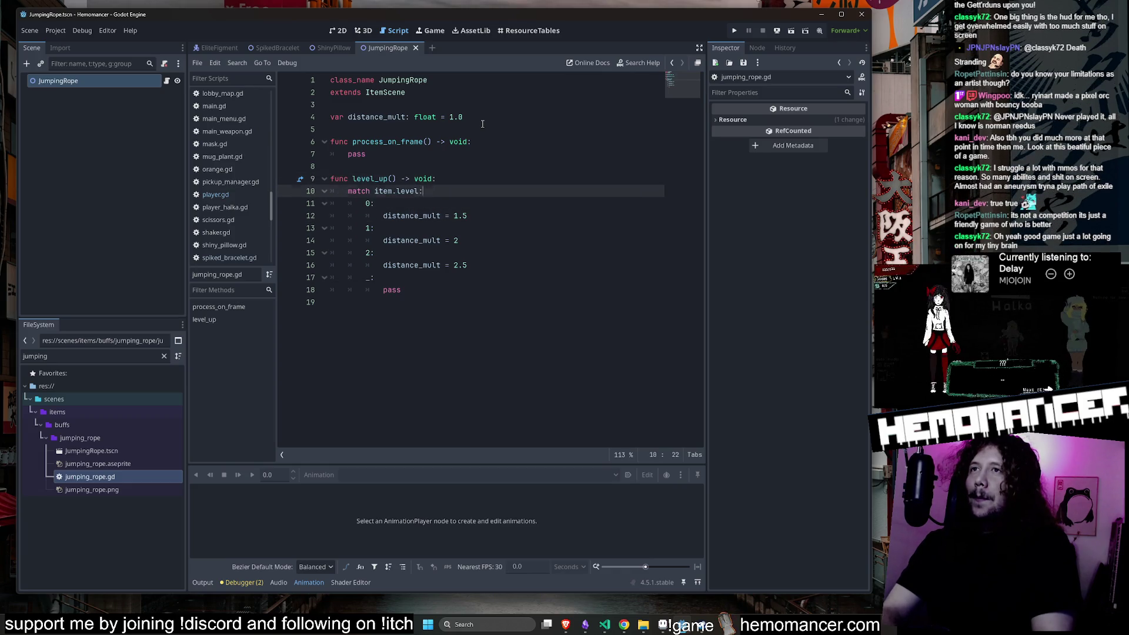
key("Down")
key("Down")
key("Down")
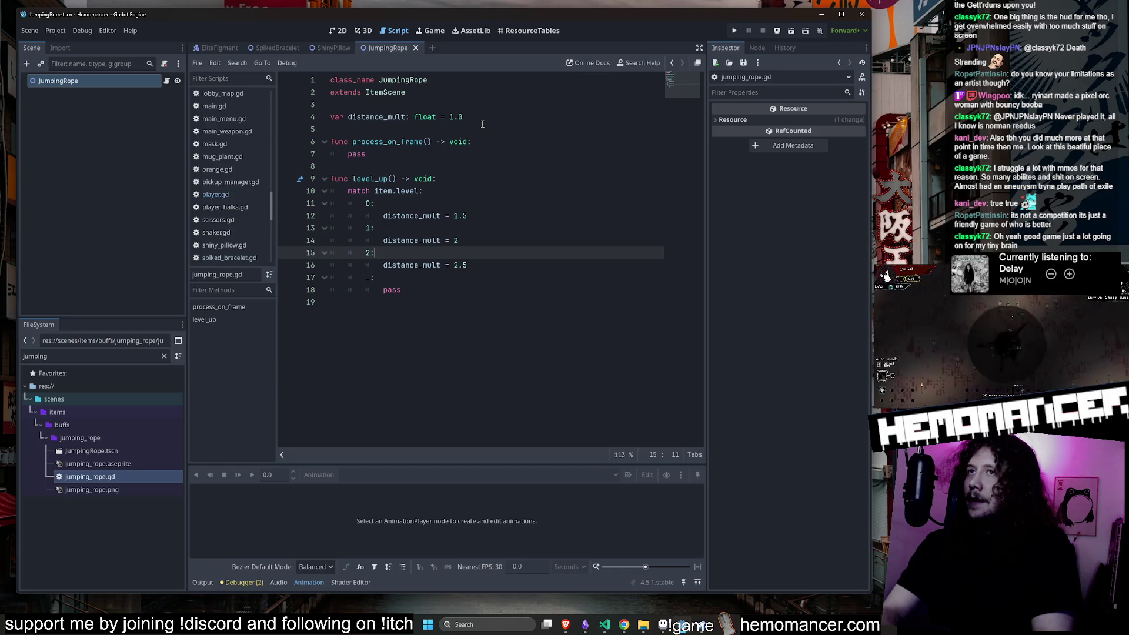
key("Up")
key("Up")
key("Down")
key("Down")
key("Down")
key("Up")
key("Up")
key("Up")
Delete the unused process_on_frame function and clear the FileSystem filter.
key("Down")
key("Down")
key("Down")
key("Up")
key("Up")
key("shift+Up")
key("shift+Up")
key("shift+Up")
key("shift+Down")
key("shift+Down")
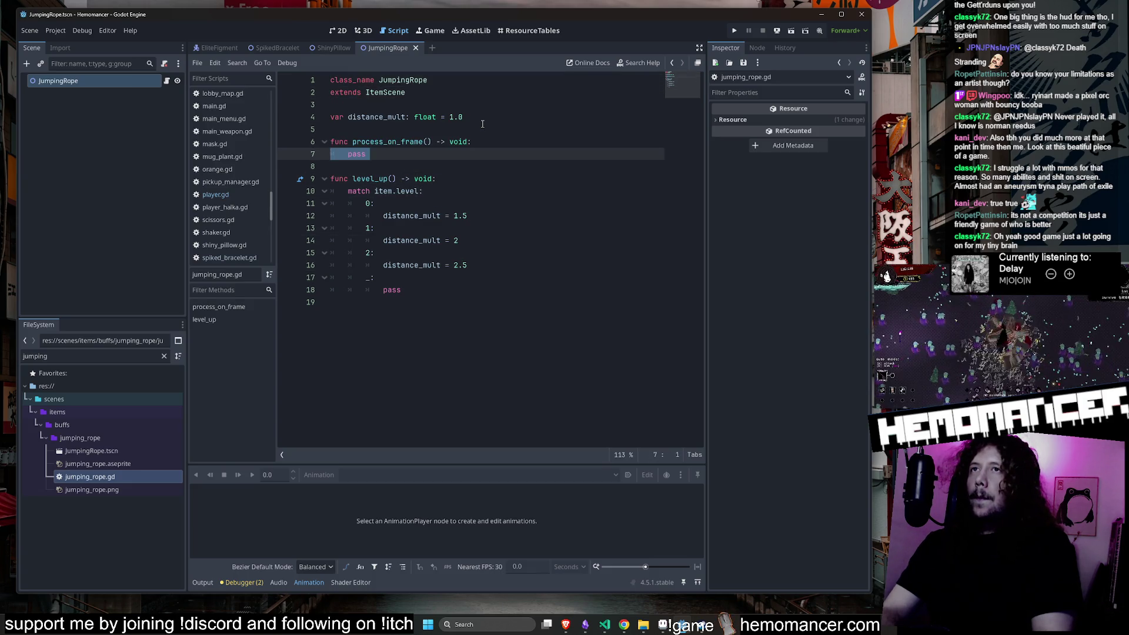
key("shift+Up")
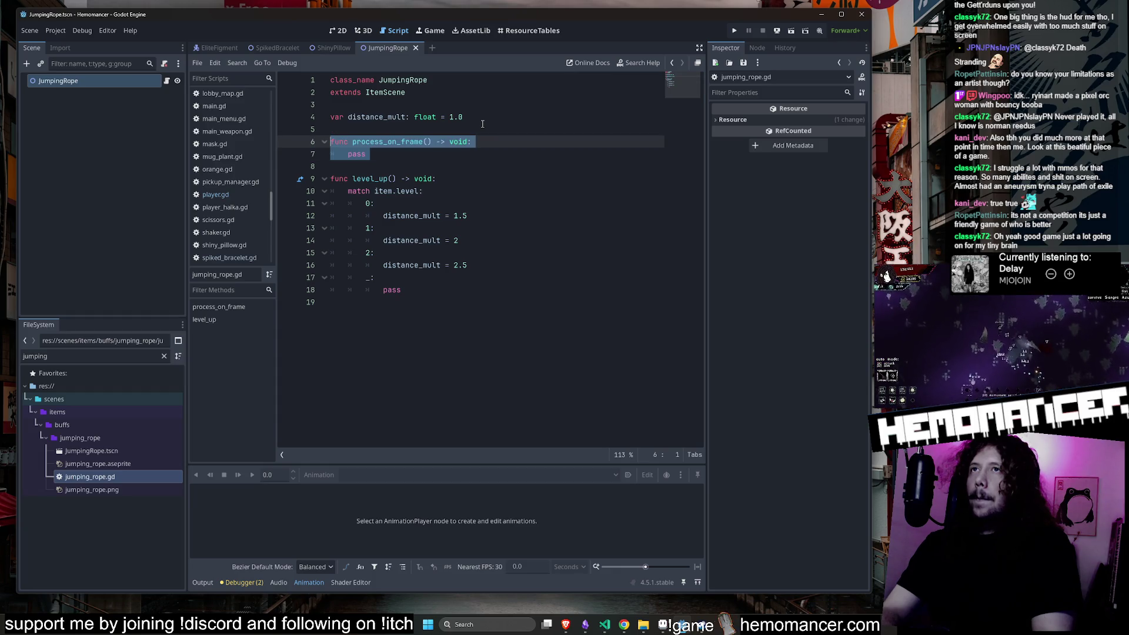
key("BackSpace")
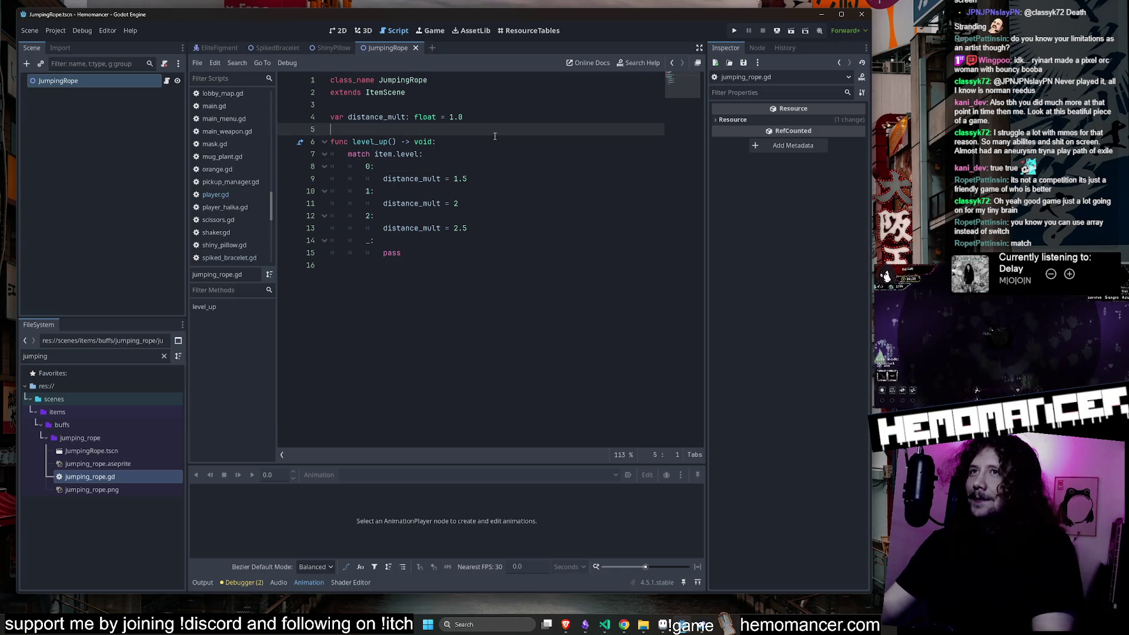
left_click(488, 107)
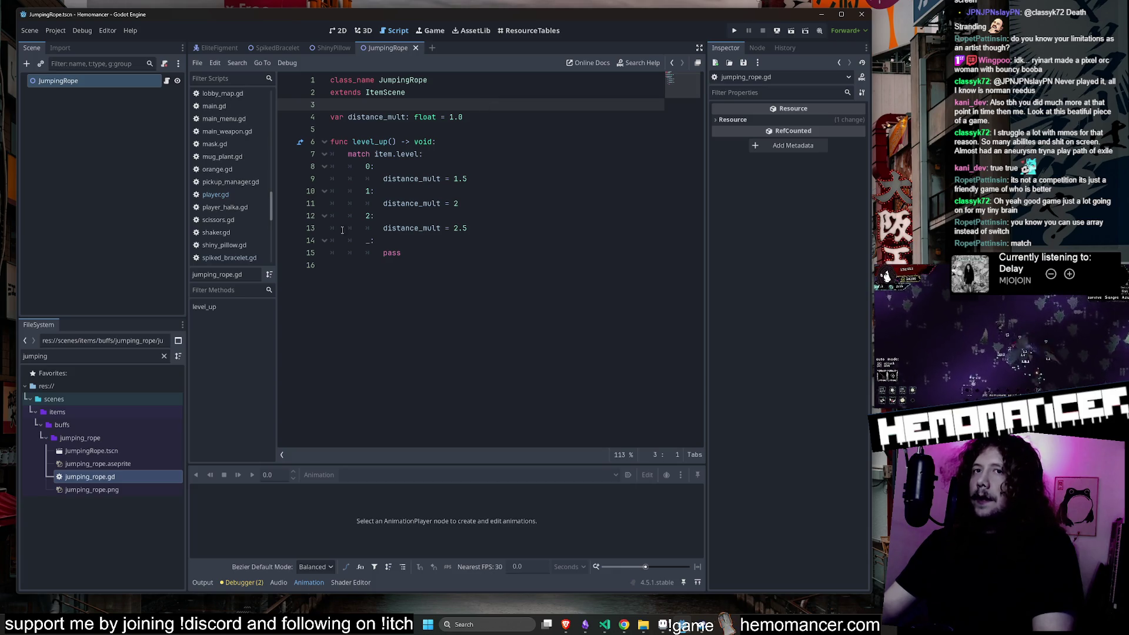
left_click(165, 357)
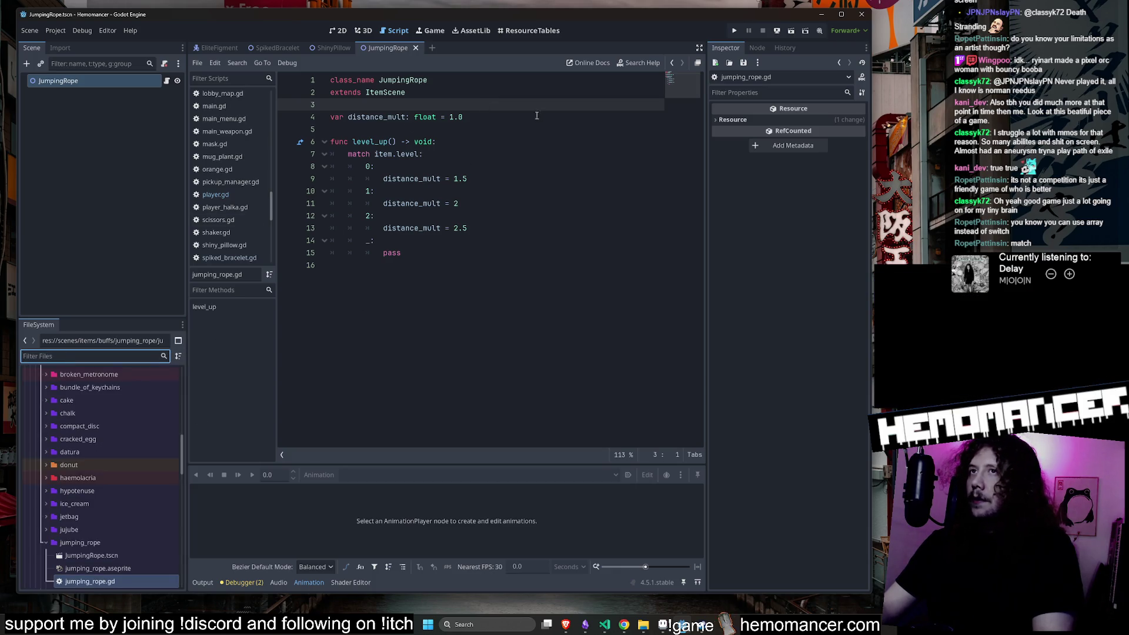
Open jetbag.gd and ice_cream.gd for reference and look over IceCream's level_up function.
left_click(517, 116)
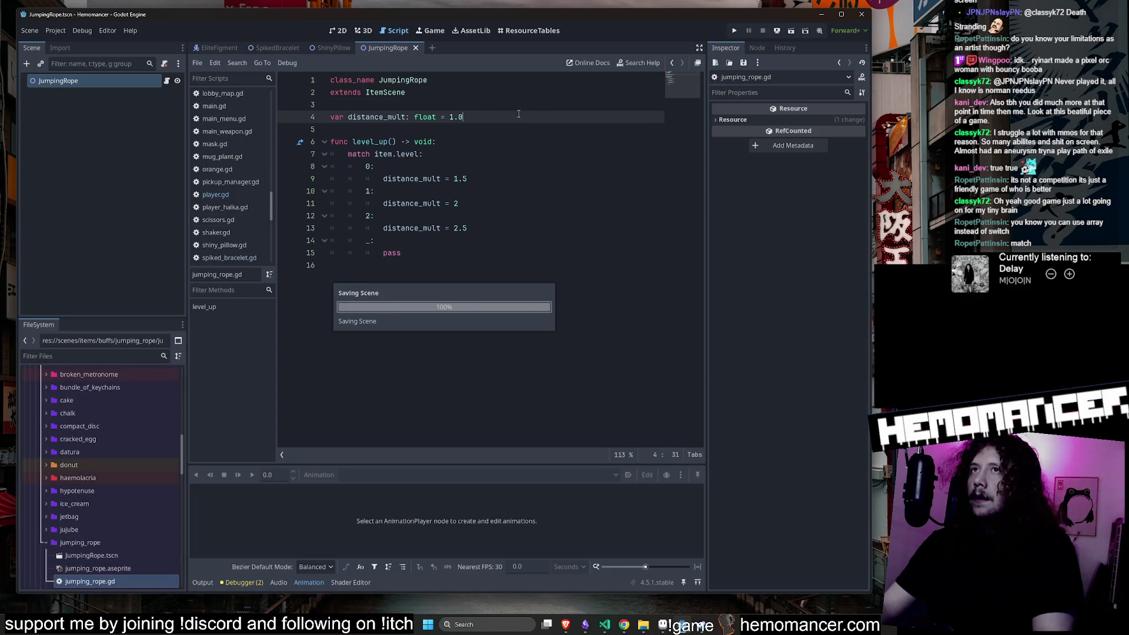
double_click(82, 515)
double_click(85, 542)
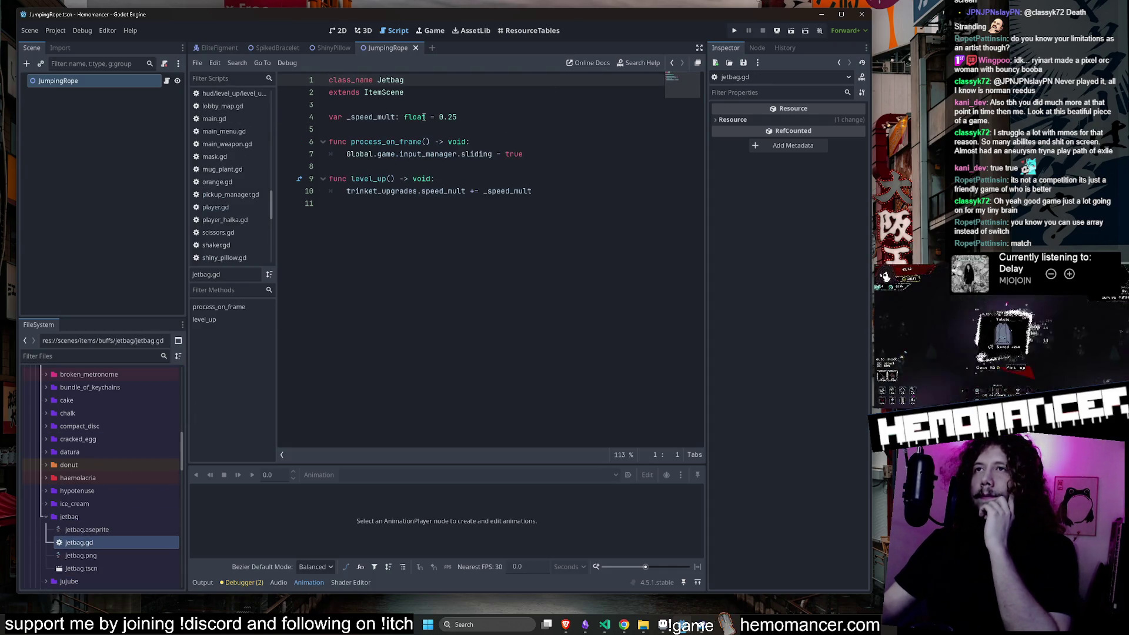
left_click(78, 517)
double_click(77, 504)
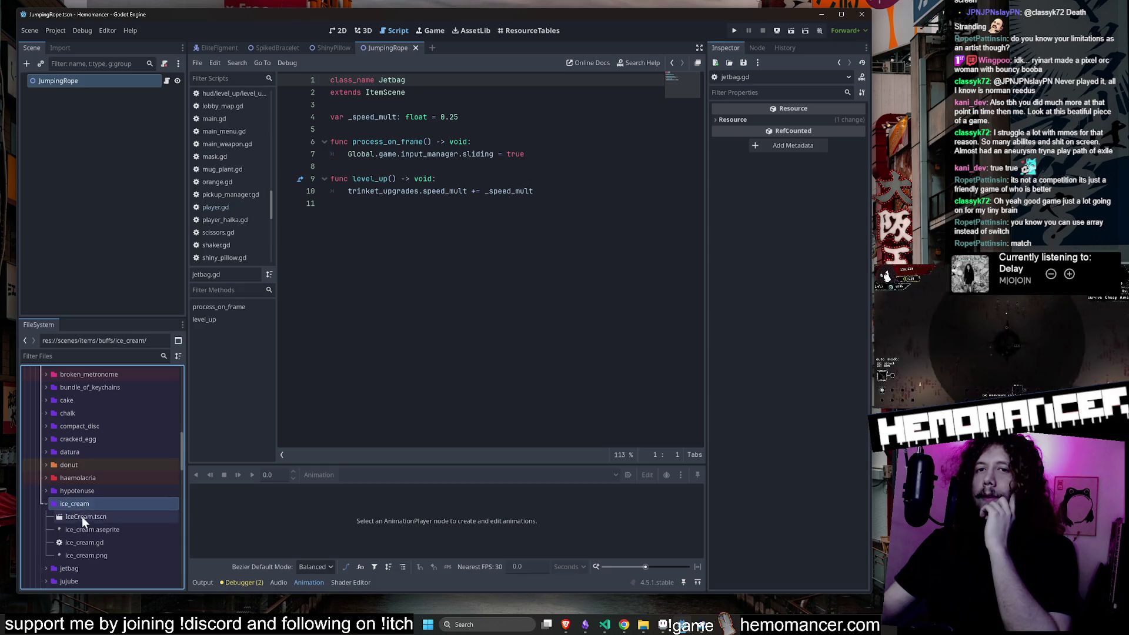
double_click(87, 547)
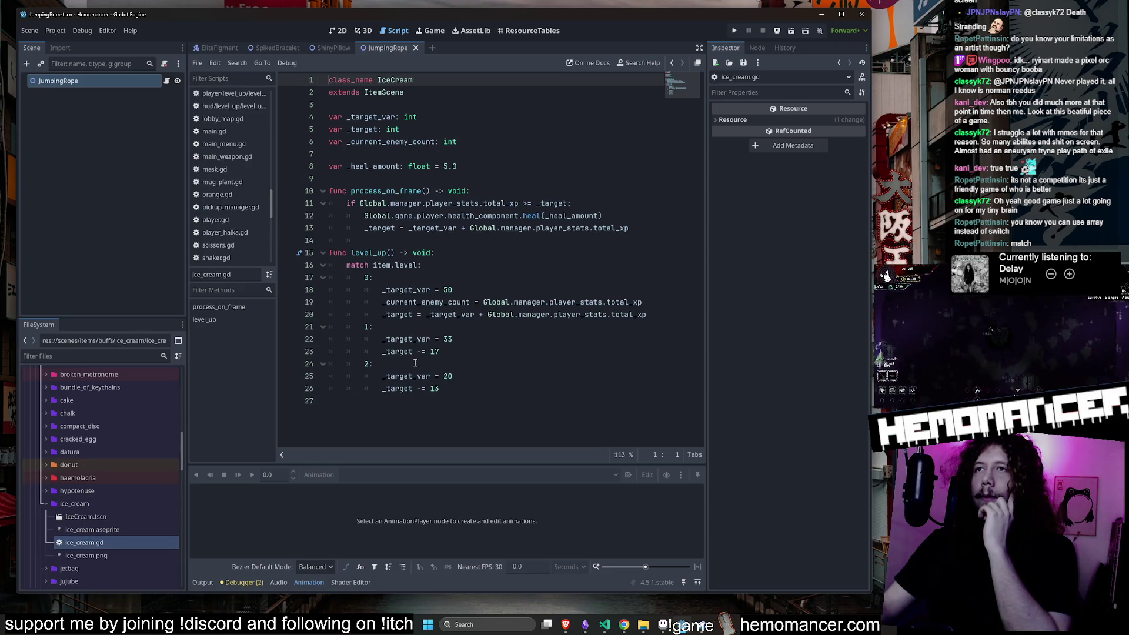
double_click(66, 505)
scroll(112, 494, "down", 2)
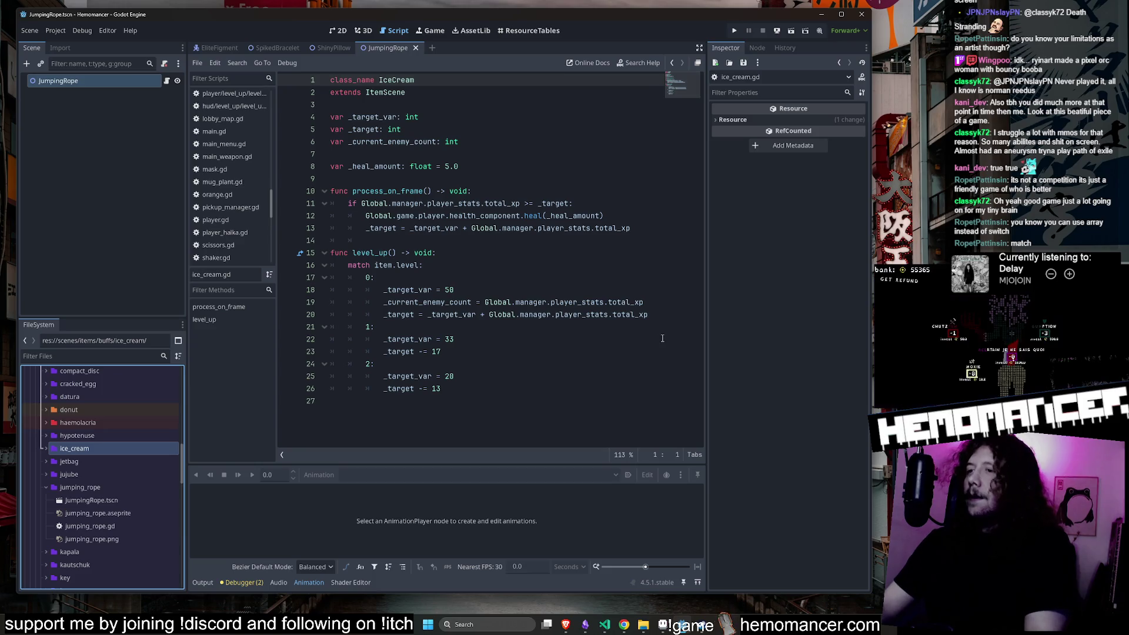
left_click_drag(447, 388, 325, 264)
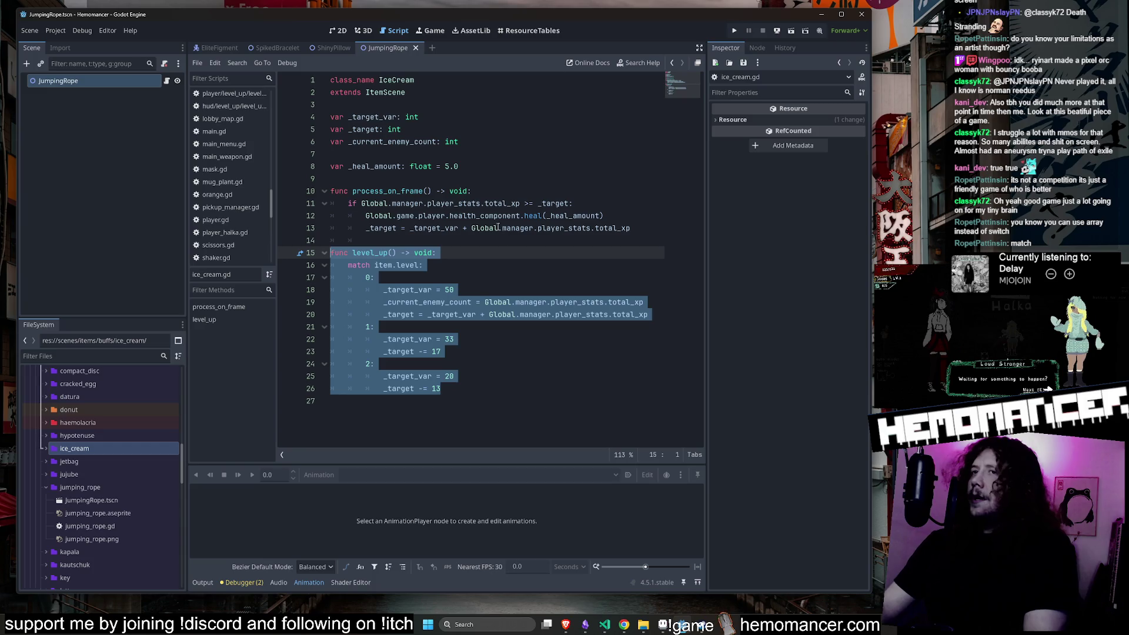
left_click(468, 246)
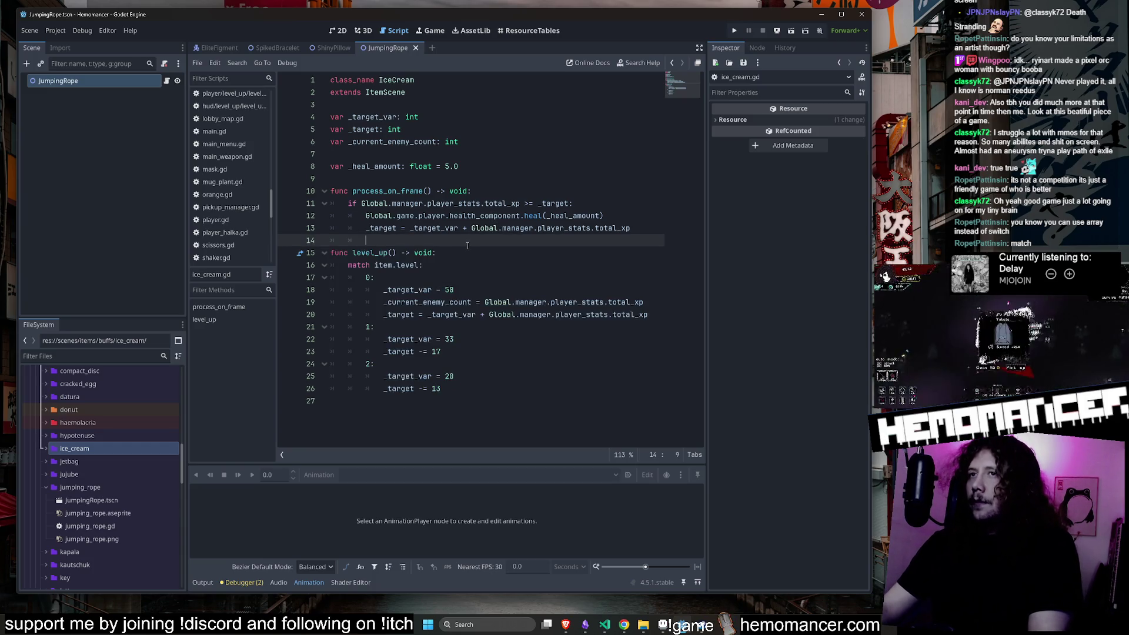
Return to the JumpingRope scene and script and save with Ctrl+S.
double_click(103, 525)
left_click(99, 488)
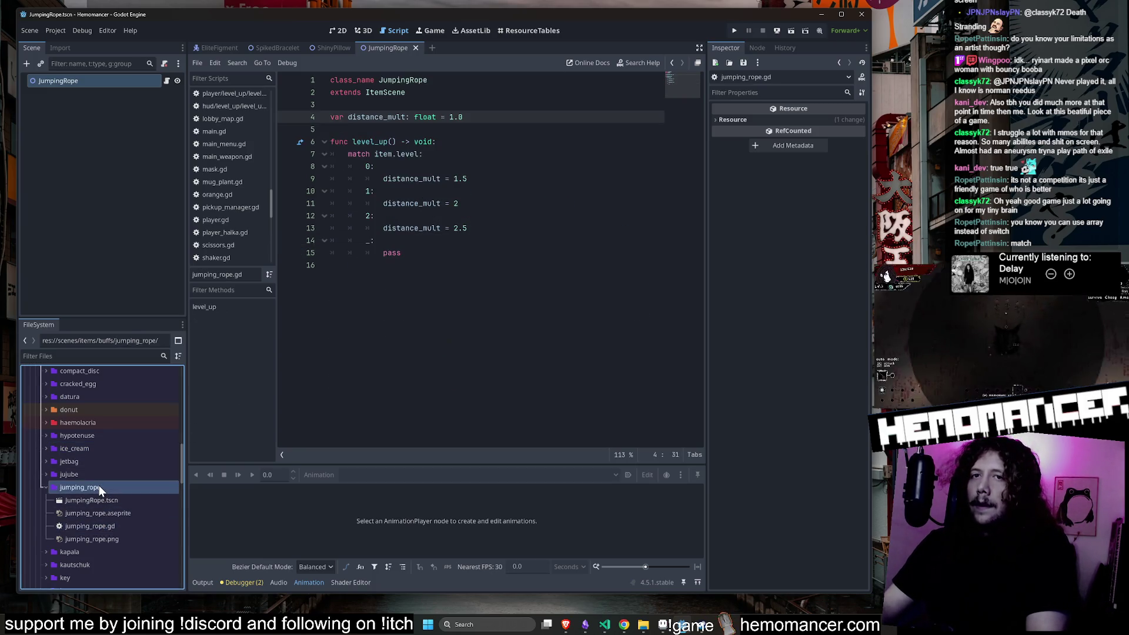
double_click(99, 487)
left_click(500, 154)
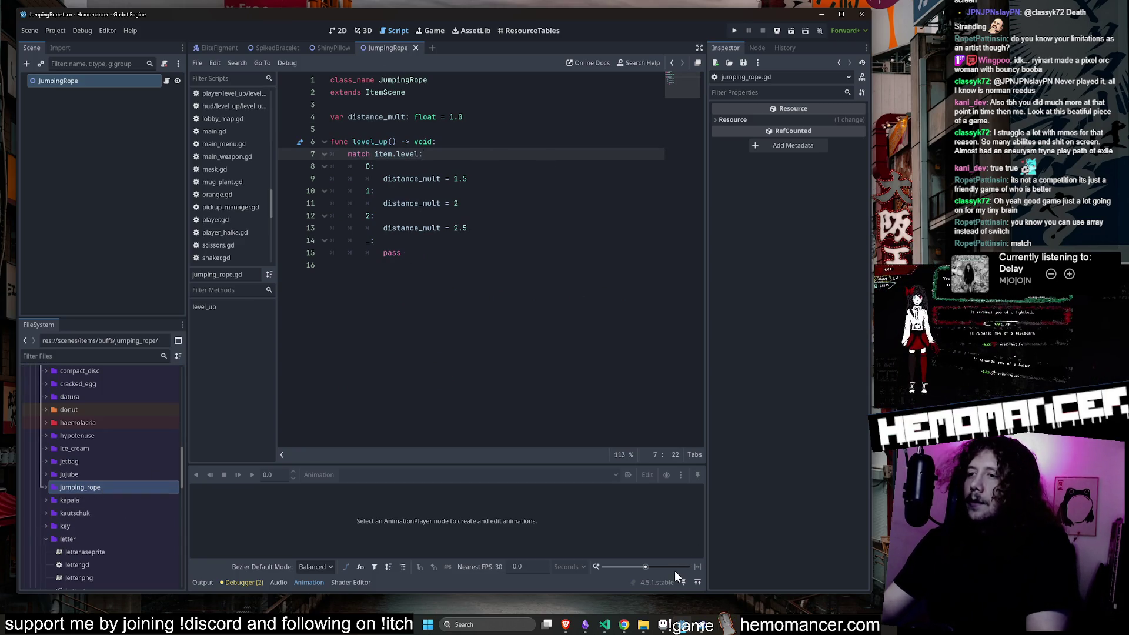
left_click(664, 628)
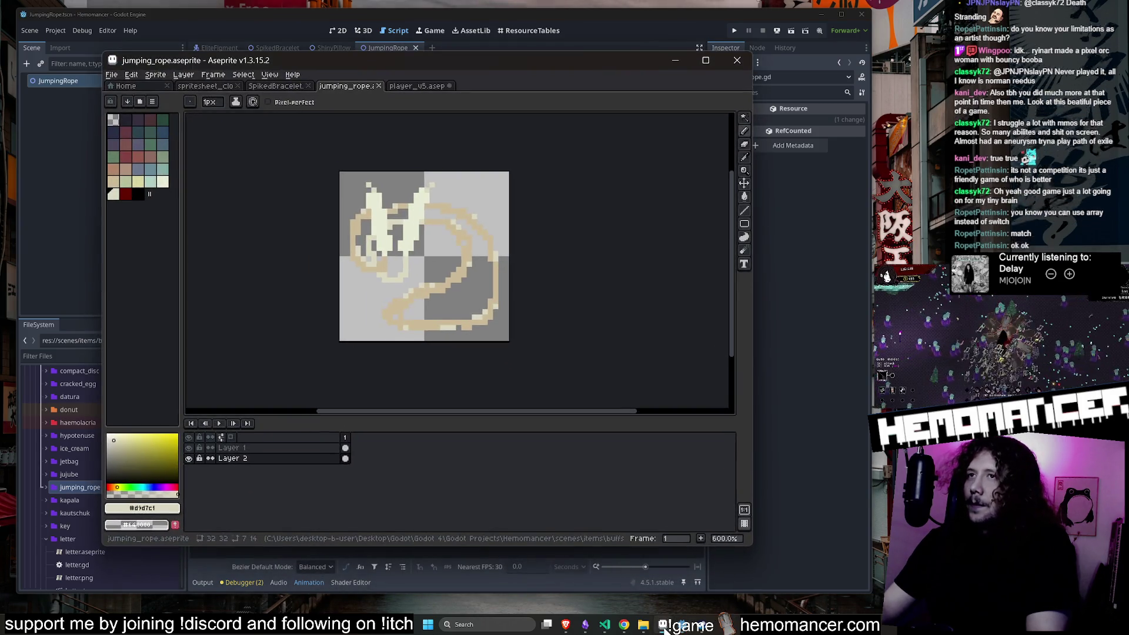
left_click(664, 630)
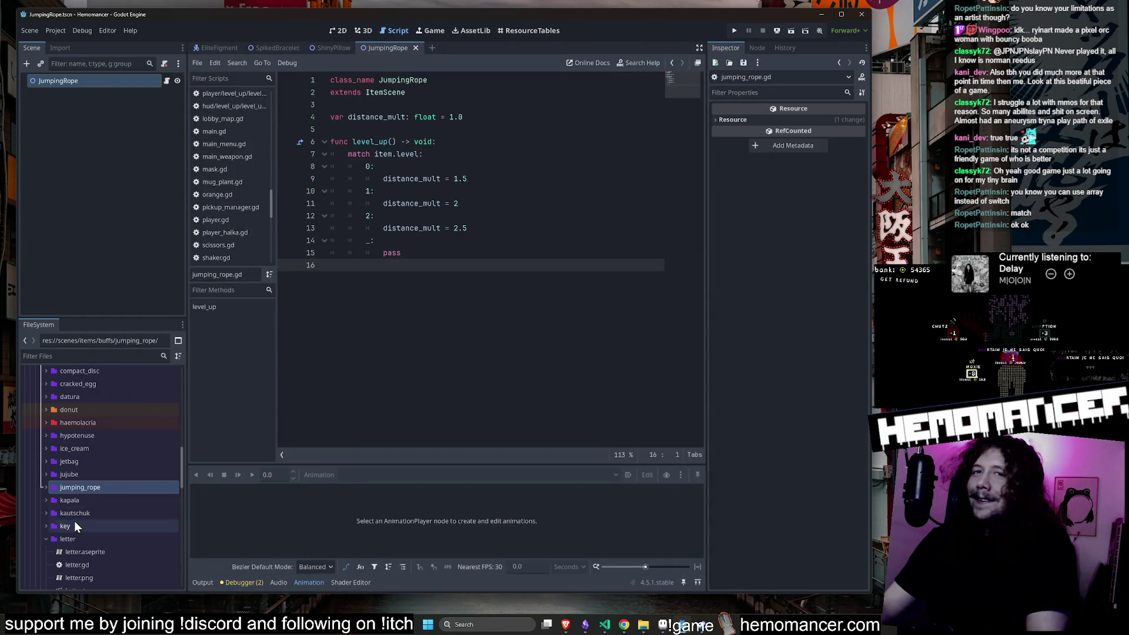
double_click(73, 536)
double_click(82, 487)
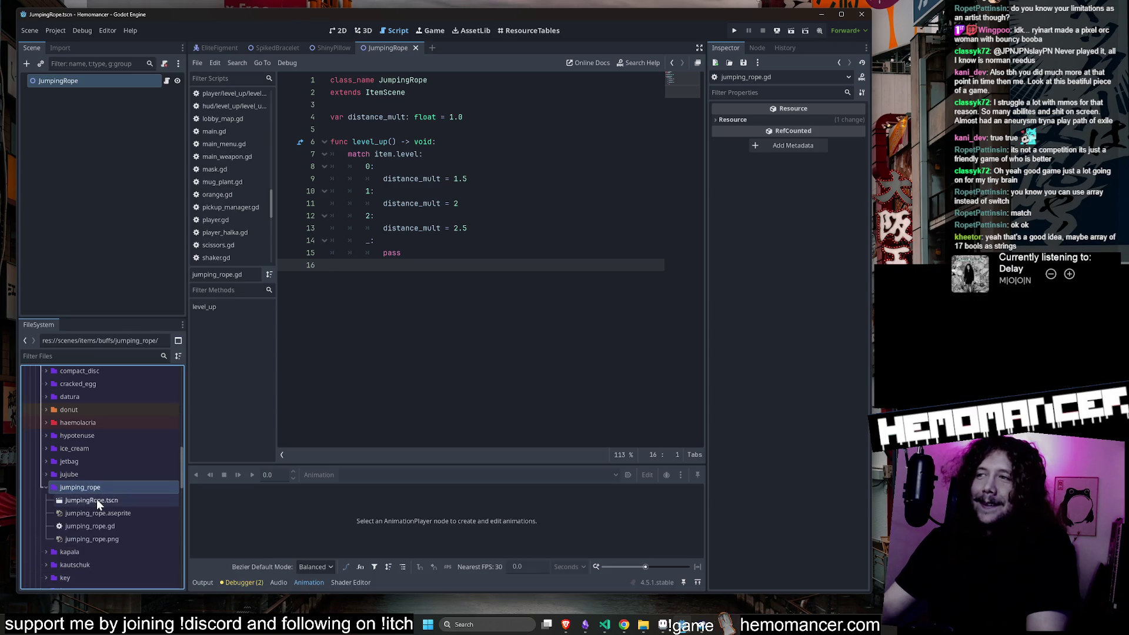
left_click(97, 500)
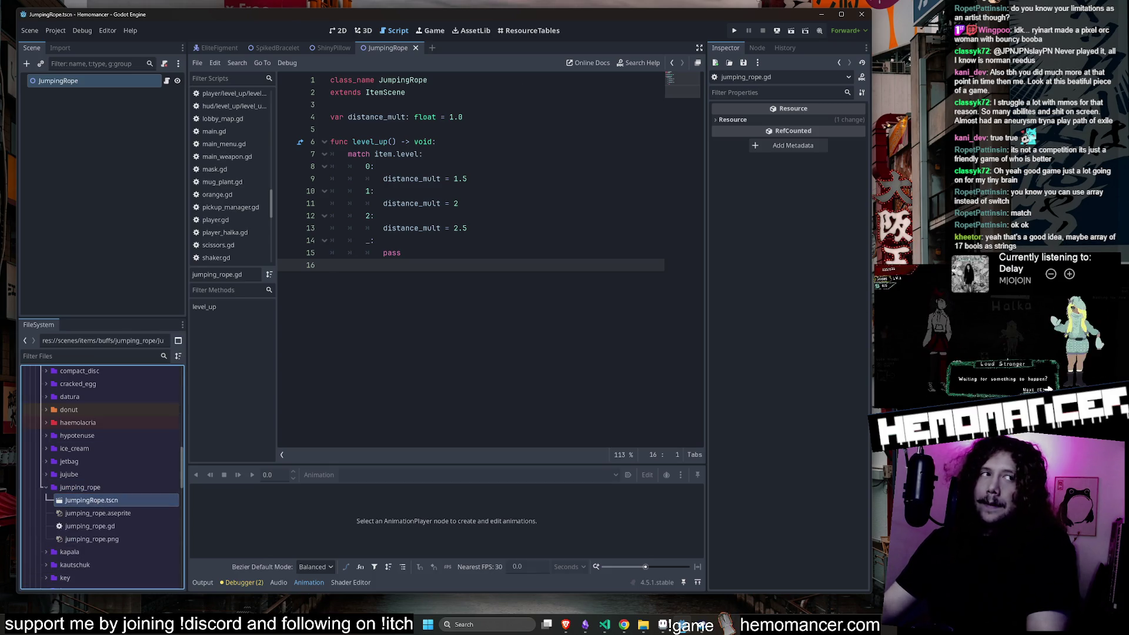
left_click_drag(624, 241, 624, 147)
left_click(625, 178)
key("ctrl+s")
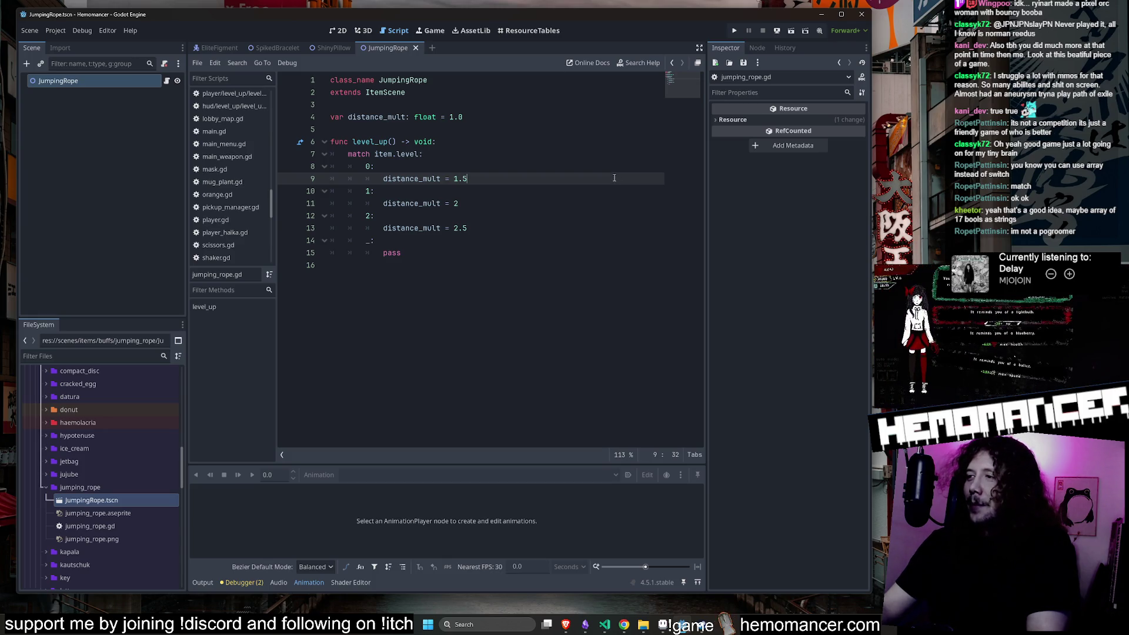
Expand the autoloads folder in FileSystem, then move over to Visual Studio Code.
left_click(447, 141)
left_click(80, 489)
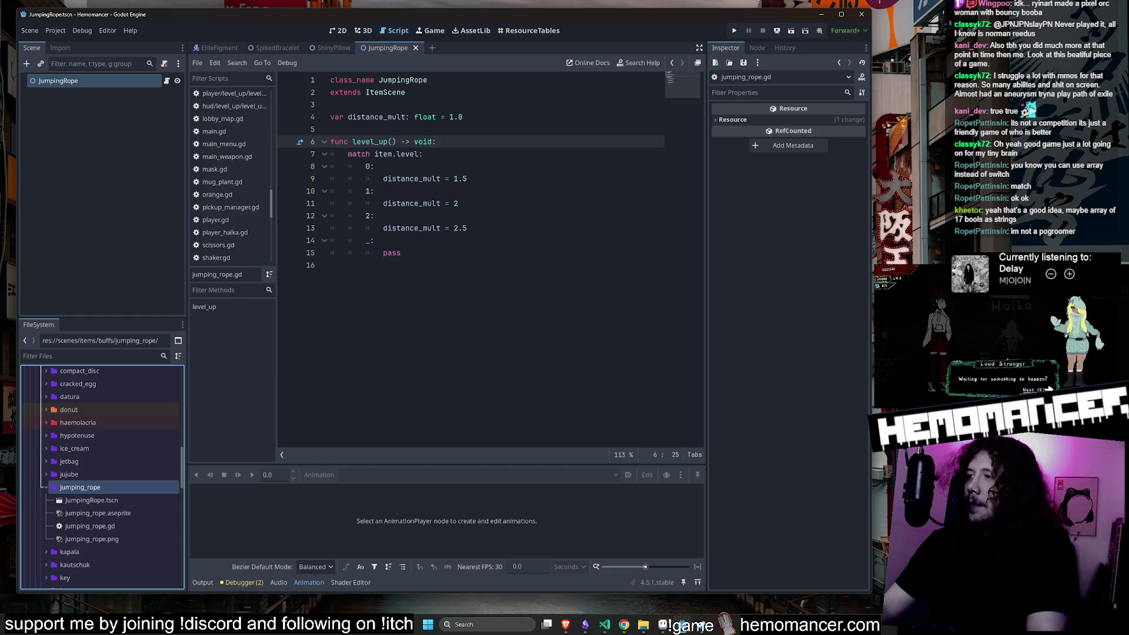
scroll(100, 407, "up", 10)
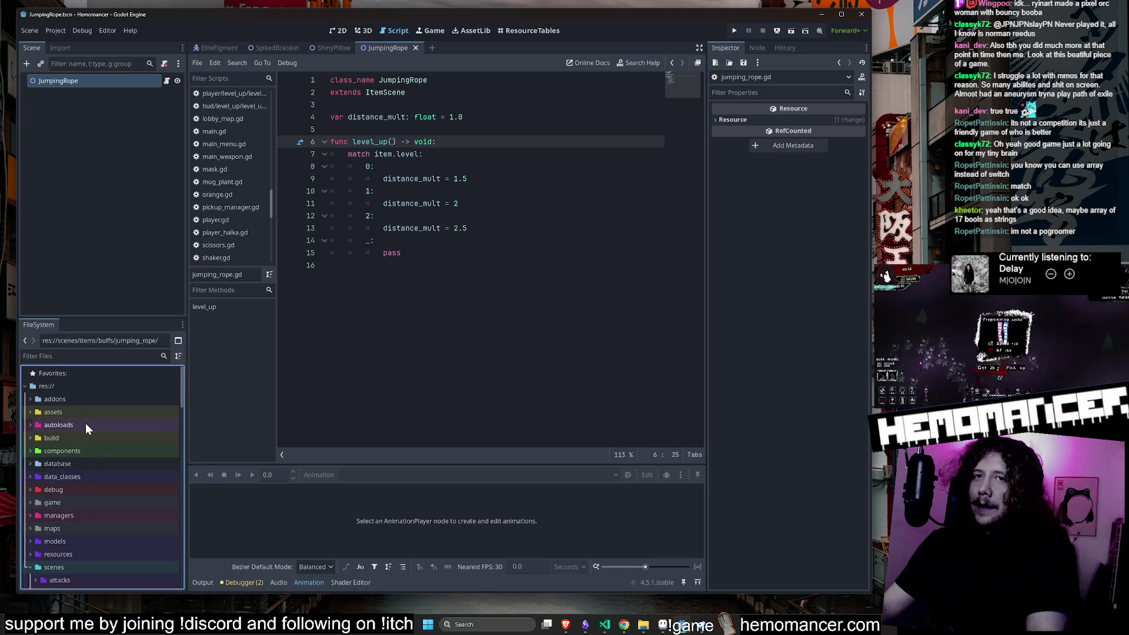
double_click(86, 423)
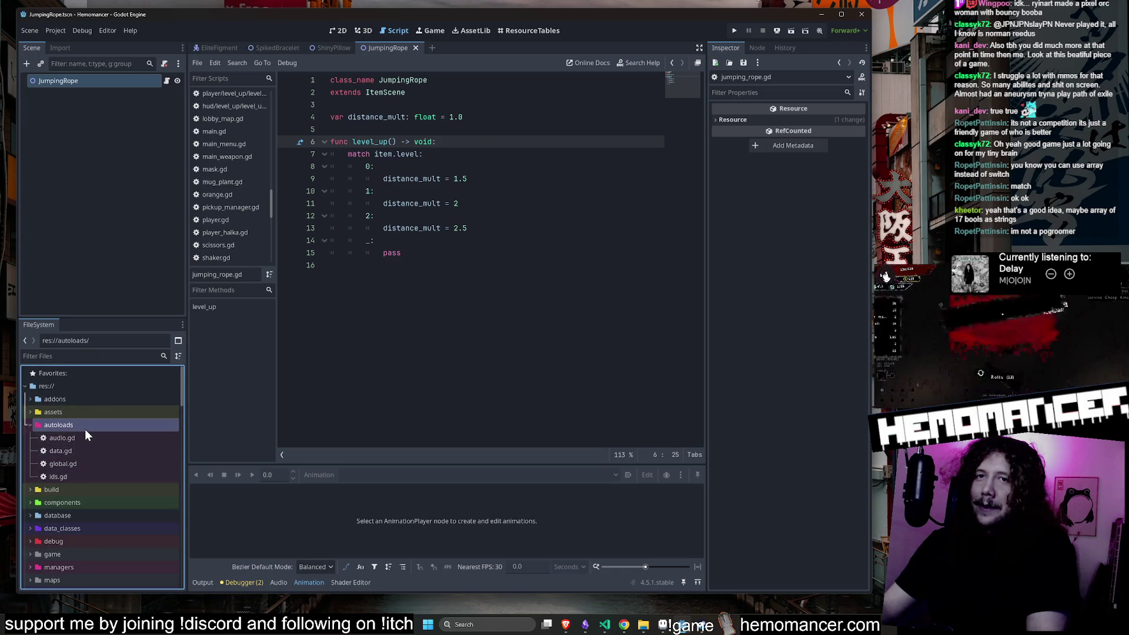
left_click(605, 624)
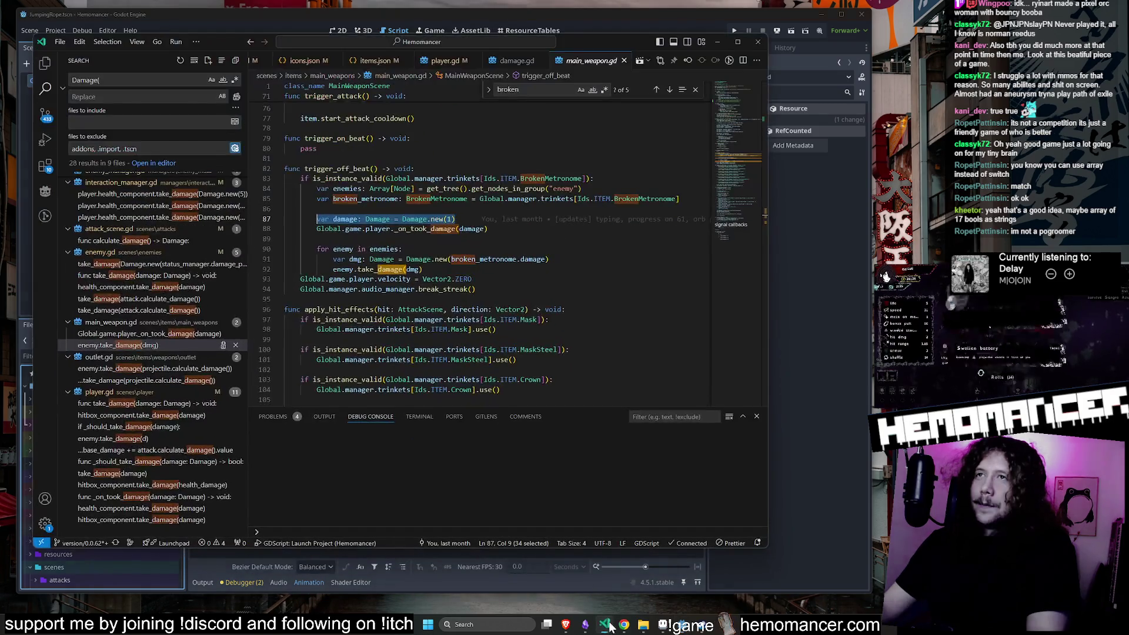
Search the project for "false,false,false,false" and open the database.json match.
left_click(376, 61)
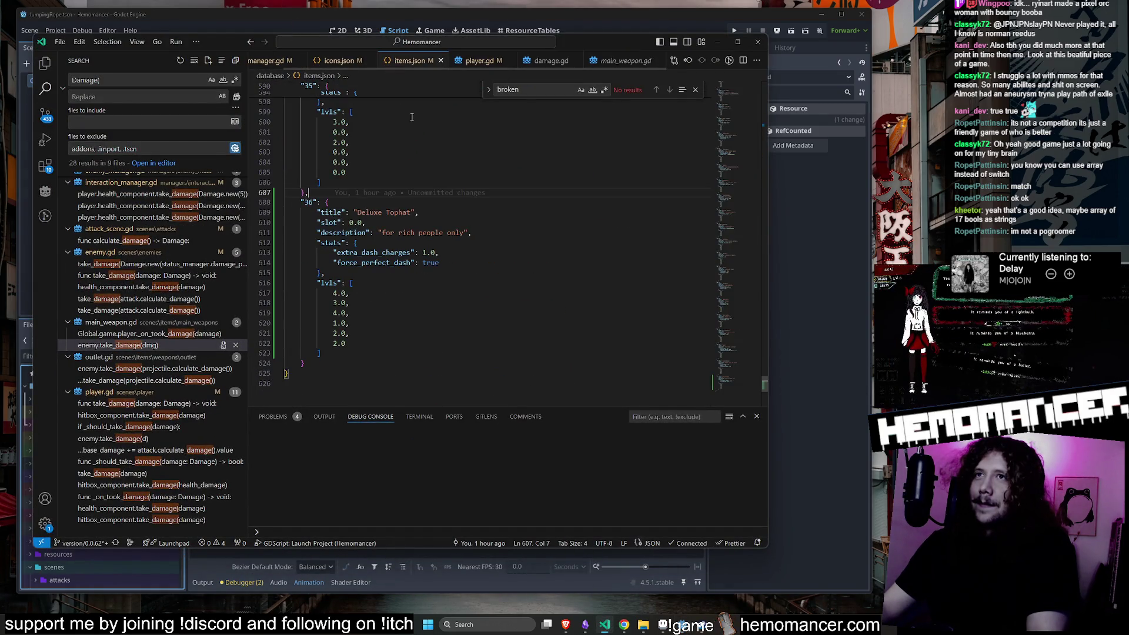
left_click(270, 60)
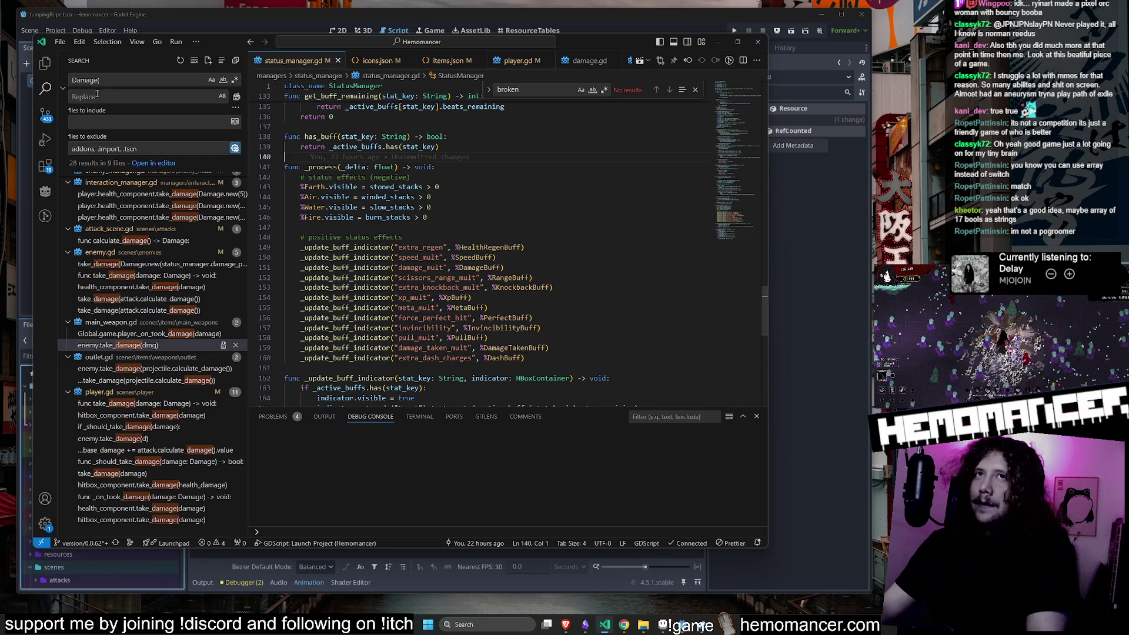
key("BackSpace")
key("BackSpace")
key("BackSpace")
type("fal")
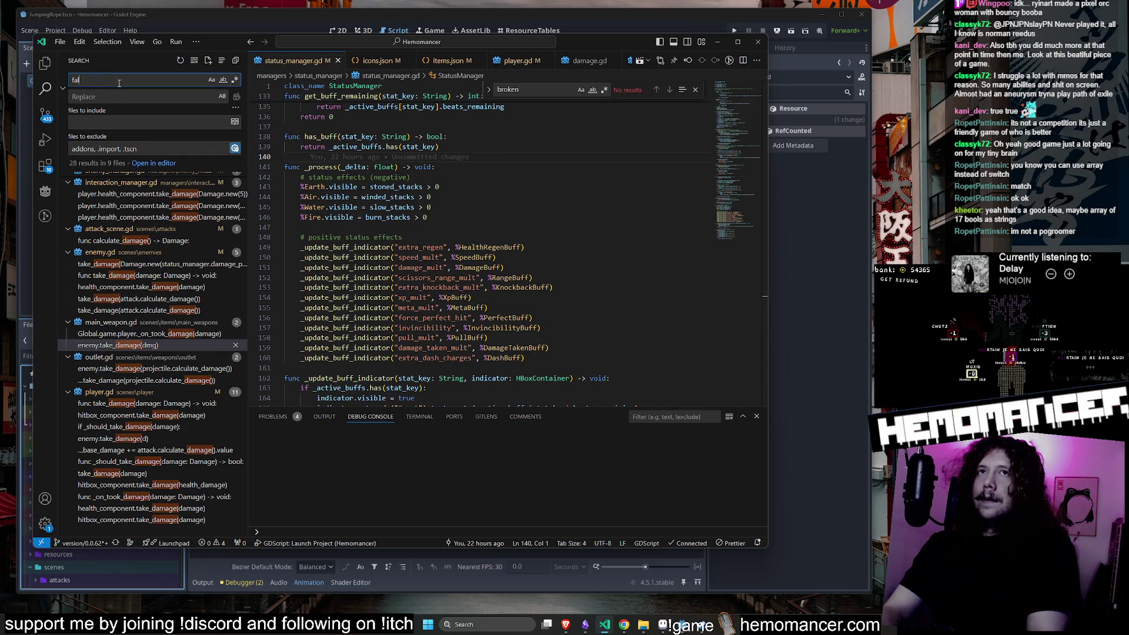
type("se,false,")
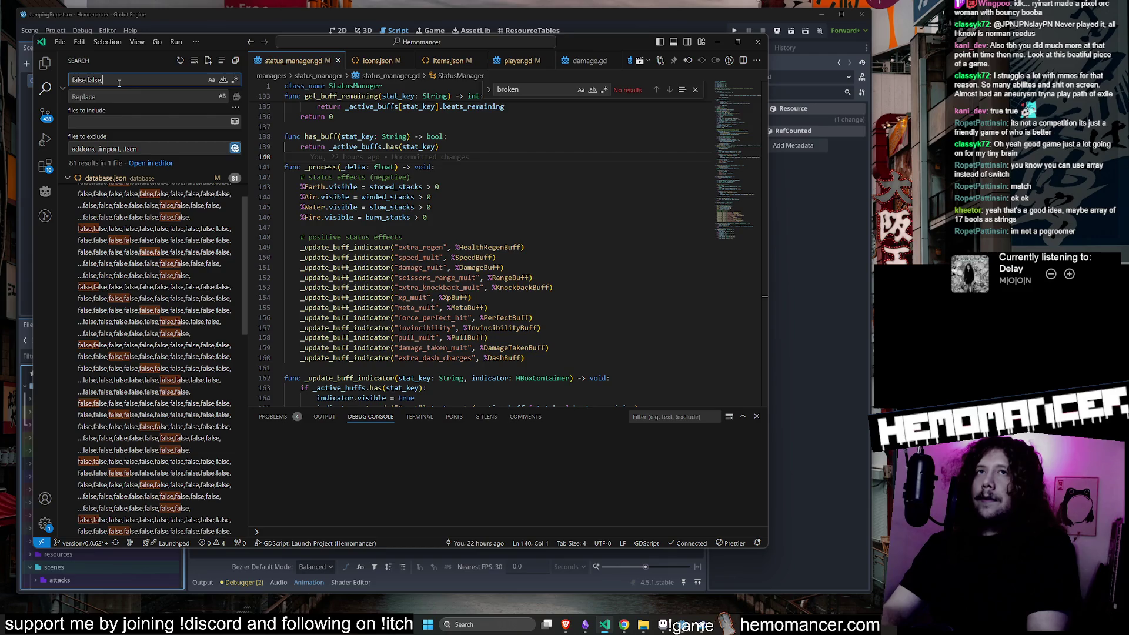
type("false,false")
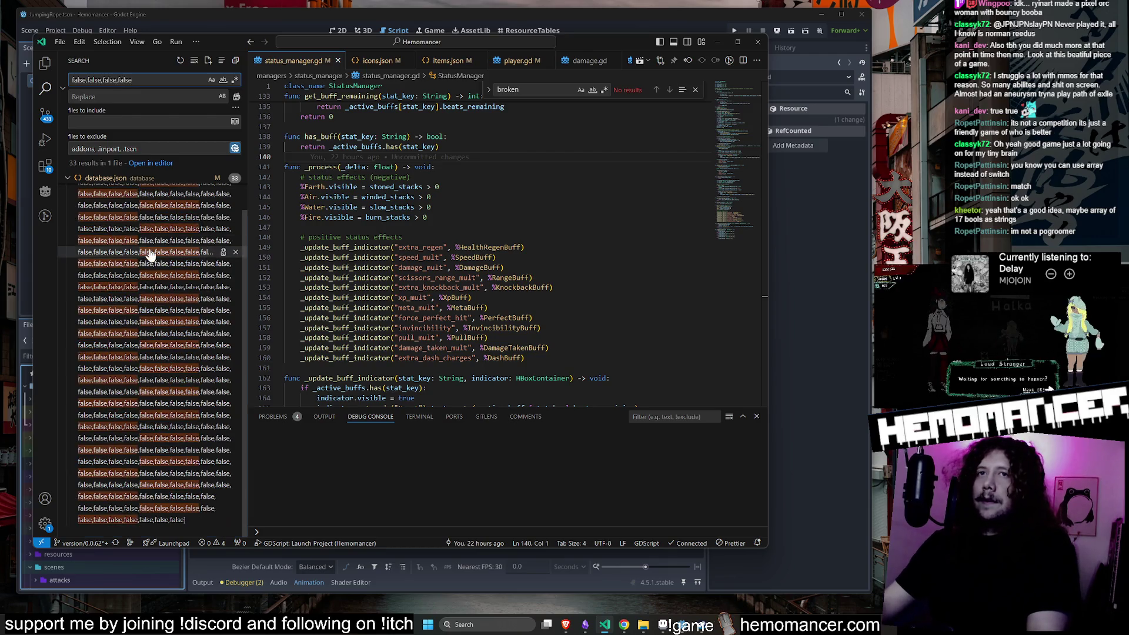
left_click(151, 252)
Inspect database.json's collection flags, eq and storage arrays, then leave the code editor.
left_click(453, 177)
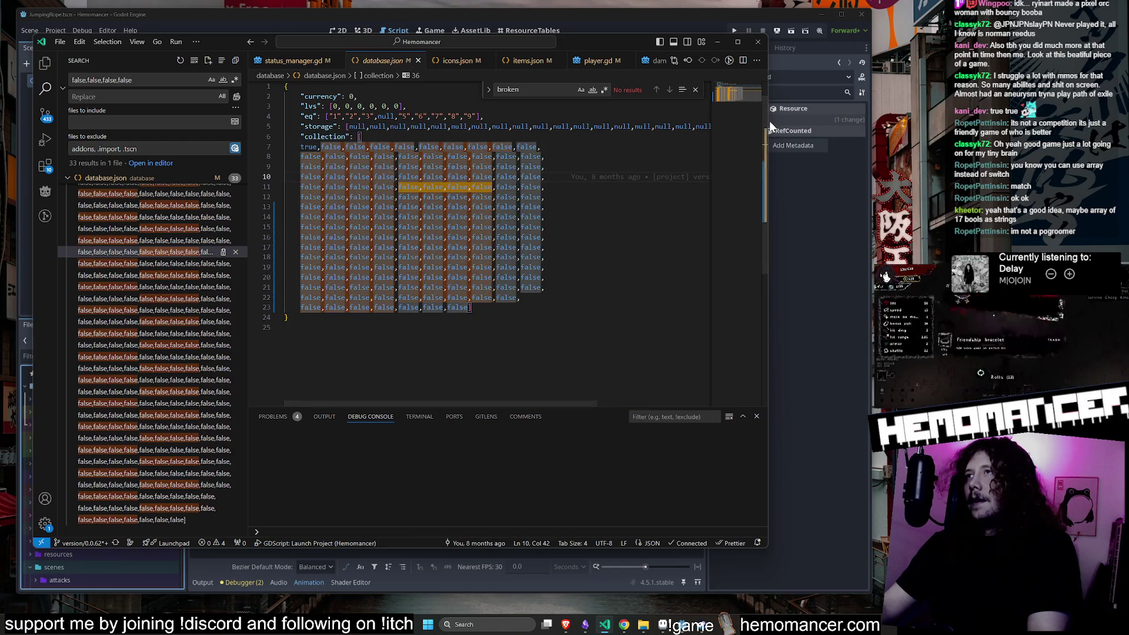
left_click(695, 90)
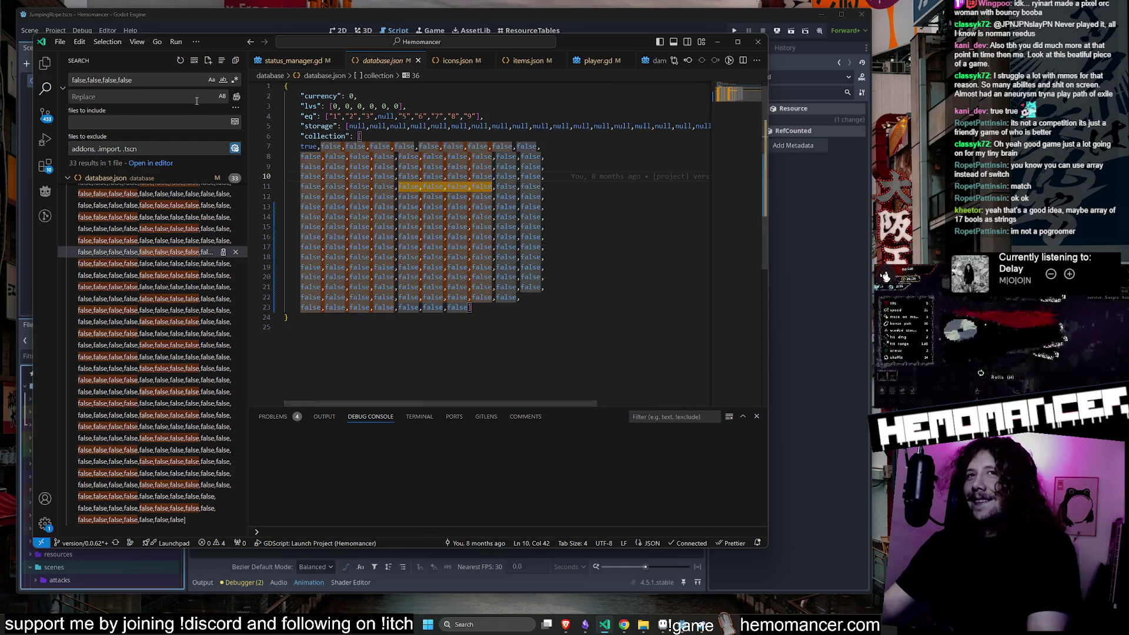
left_click(235, 61)
left_click(521, 297)
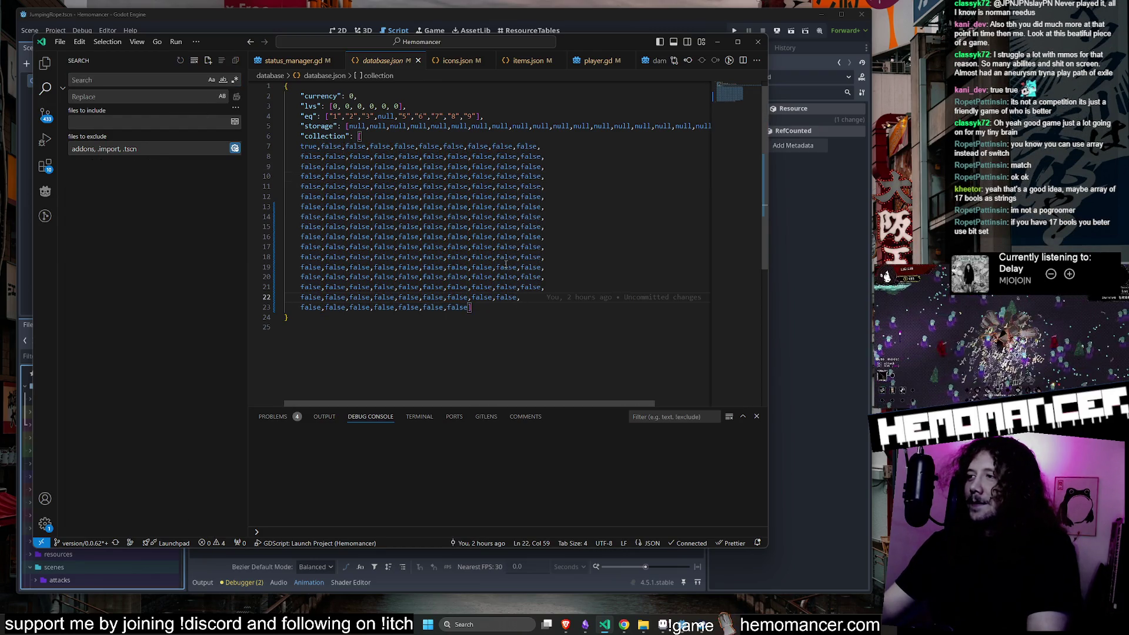
mouse_move(540, 310)
left_mouse_down()
mouse_move(365, 156)
mouse_move(362, 138)
left_mouse_up()
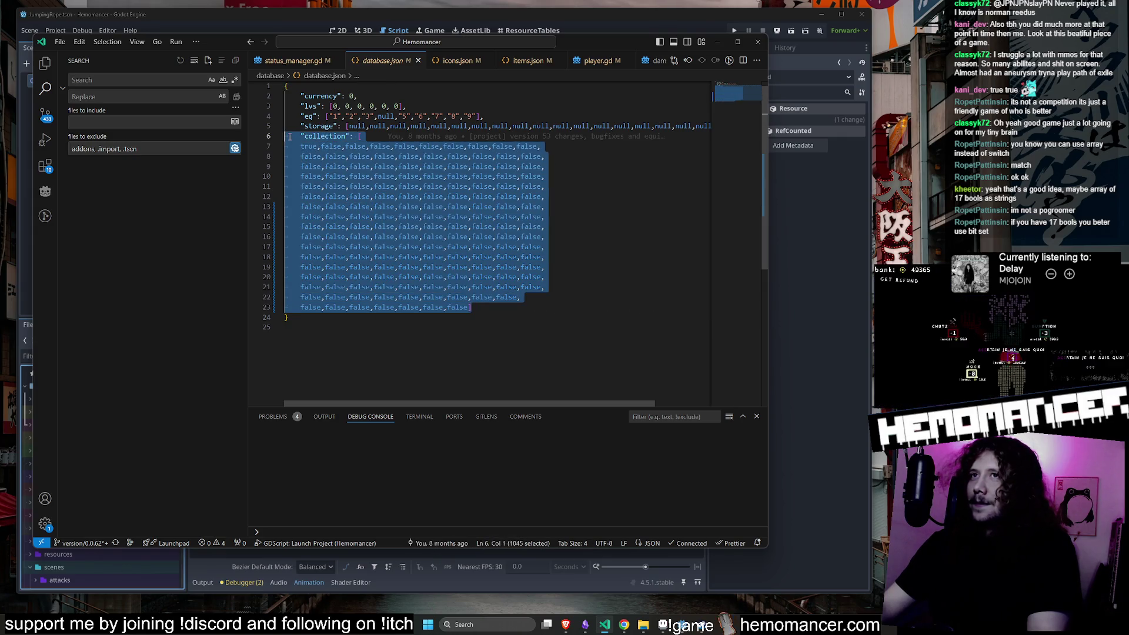
left_click(567, 297)
mouse_move(568, 297)
left_mouse_down()
mouse_move(353, 147)
mouse_move(364, 138)
mouse_move(613, 290)
left_mouse_up()
mouse_move(471, 307)
left_mouse_down()
mouse_move(329, 256)
mouse_move(298, 129)
mouse_move(769, 125)
mouse_move(329, 126)
mouse_move(283, 116)
left_mouse_up()
left_click(524, 237)
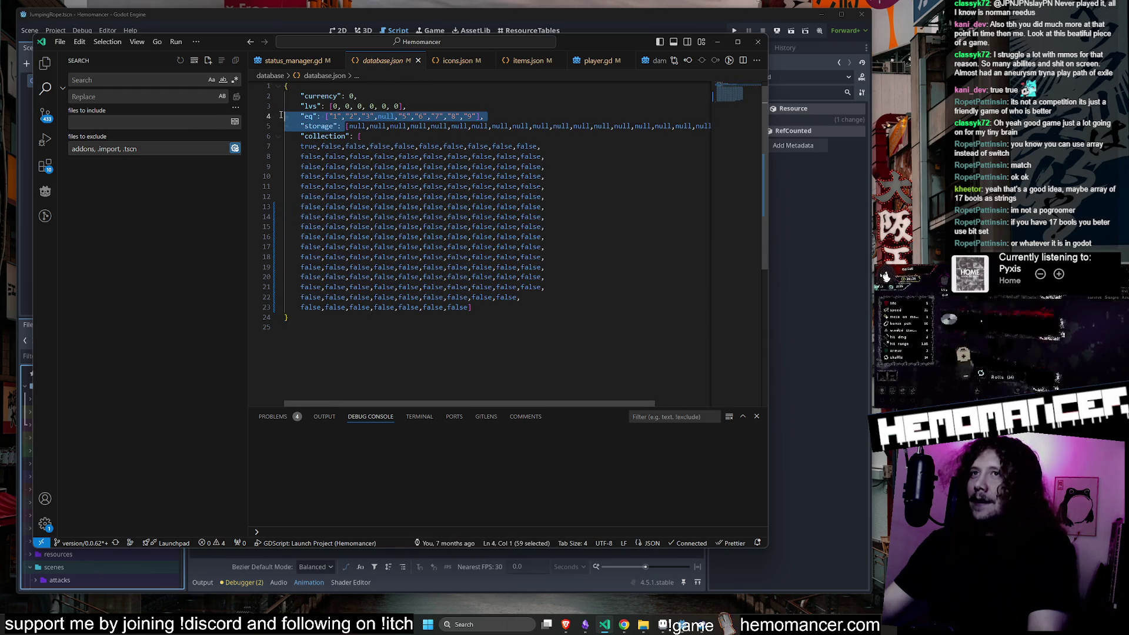
left_click(452, 184)
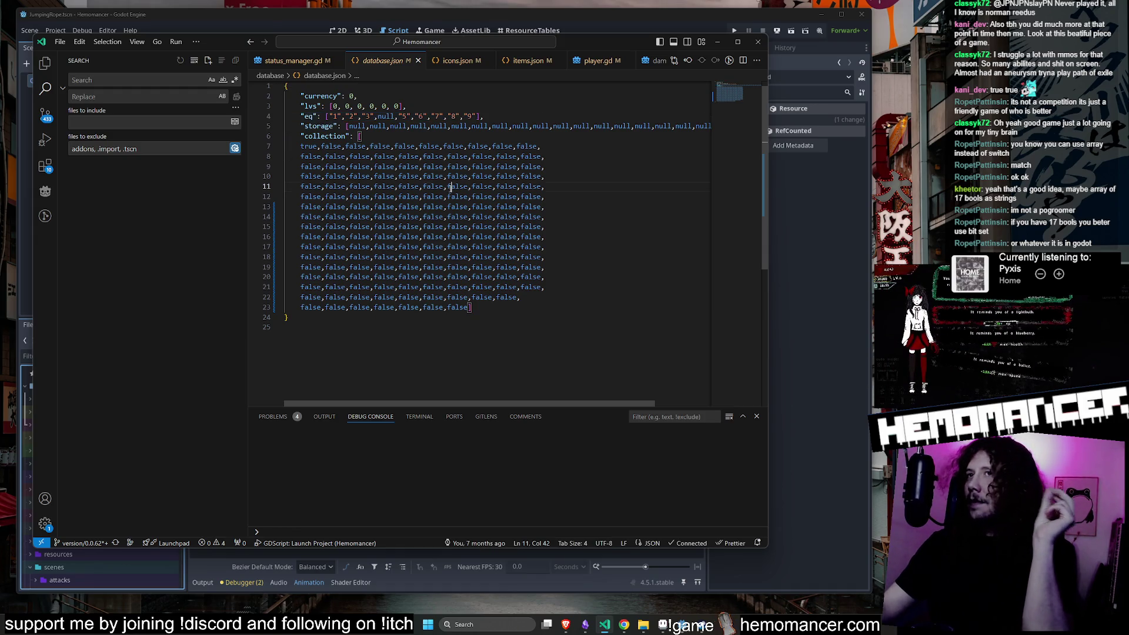
left_click_drag(346, 125, 708, 126)
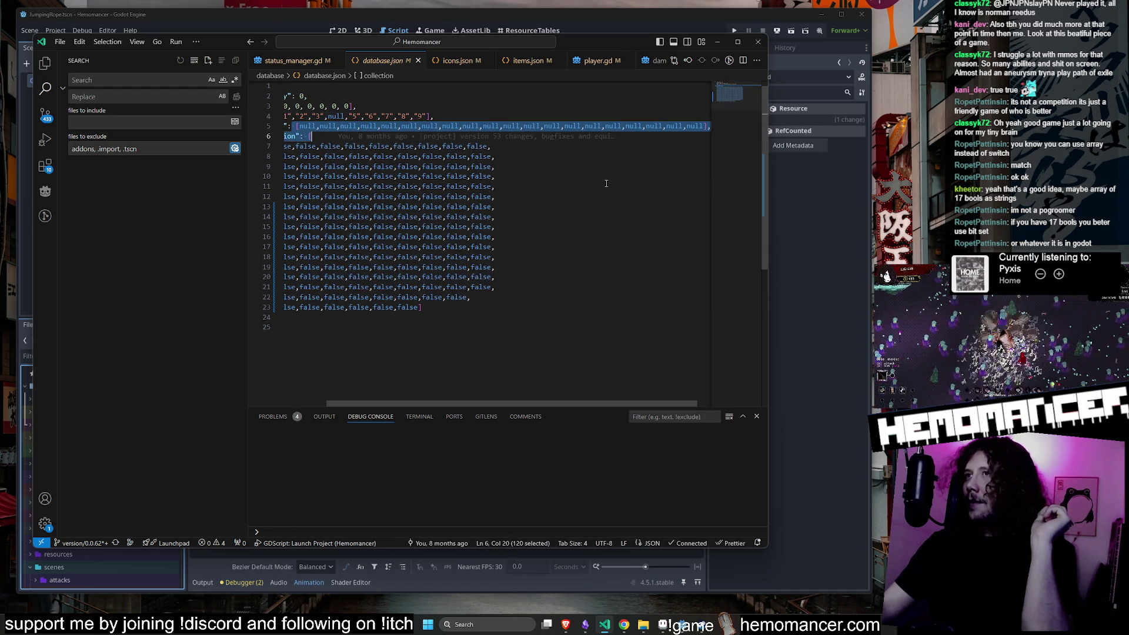
left_click(559, 237)
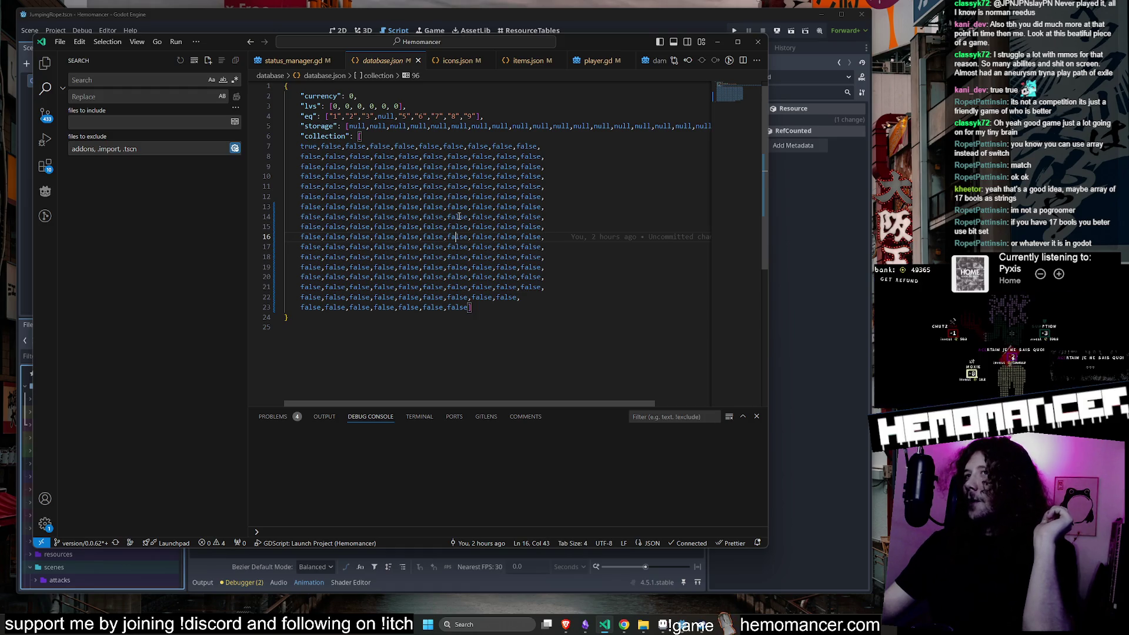
left_click(400, 127)
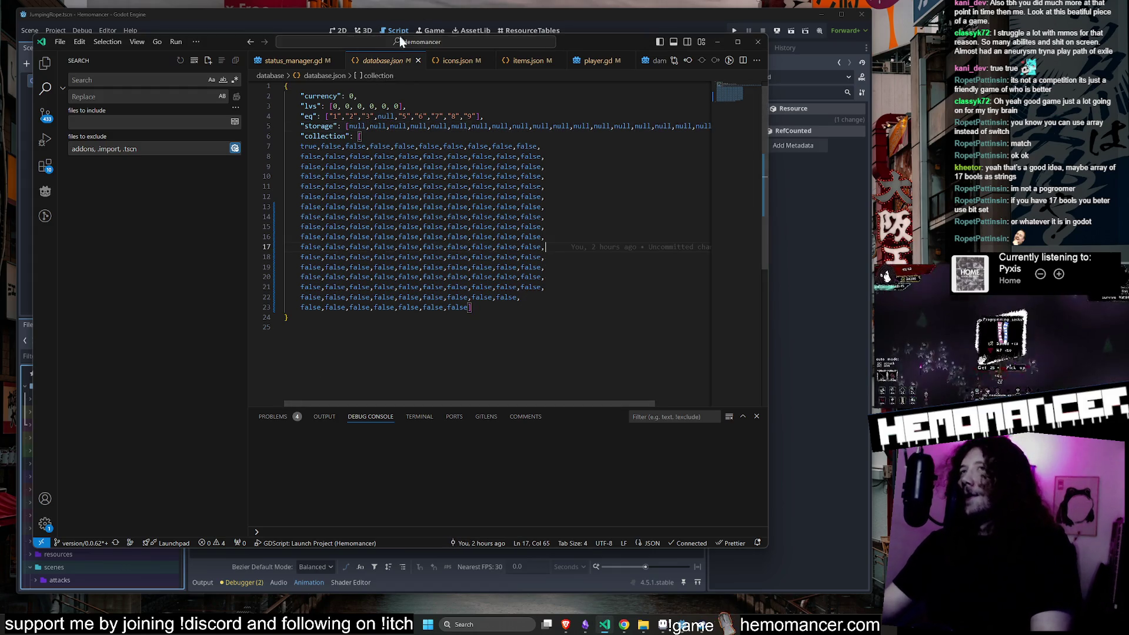
key("ctrl+w")
Close and reopen JumpingRope.tscn by filtering FileSystem for "jumpin".
left_click(715, 37)
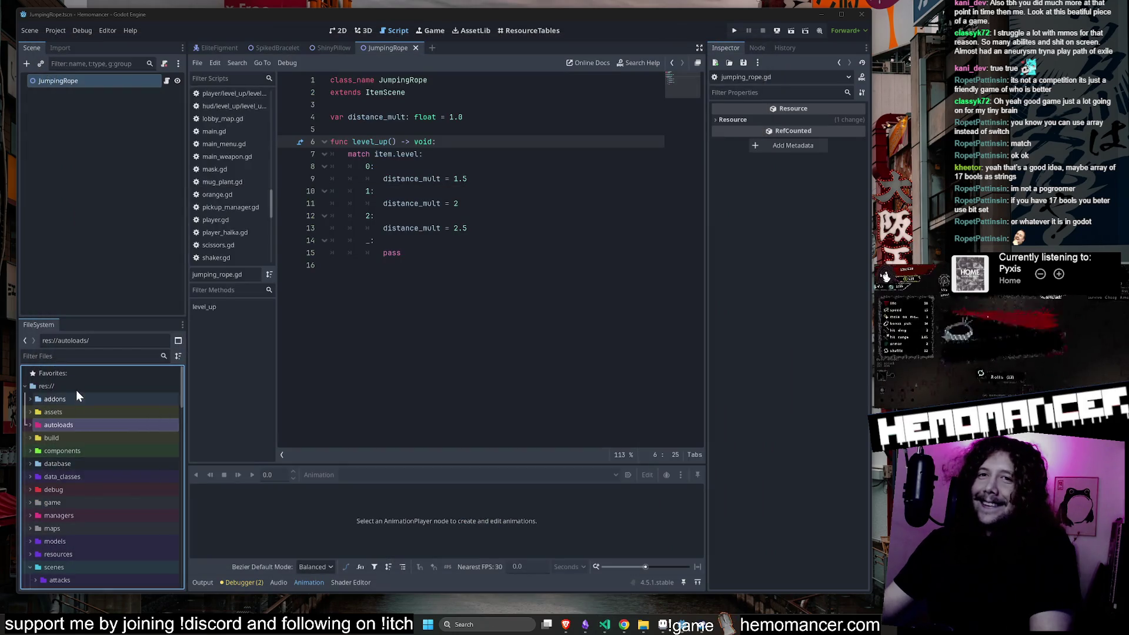
middle_click(382, 47)
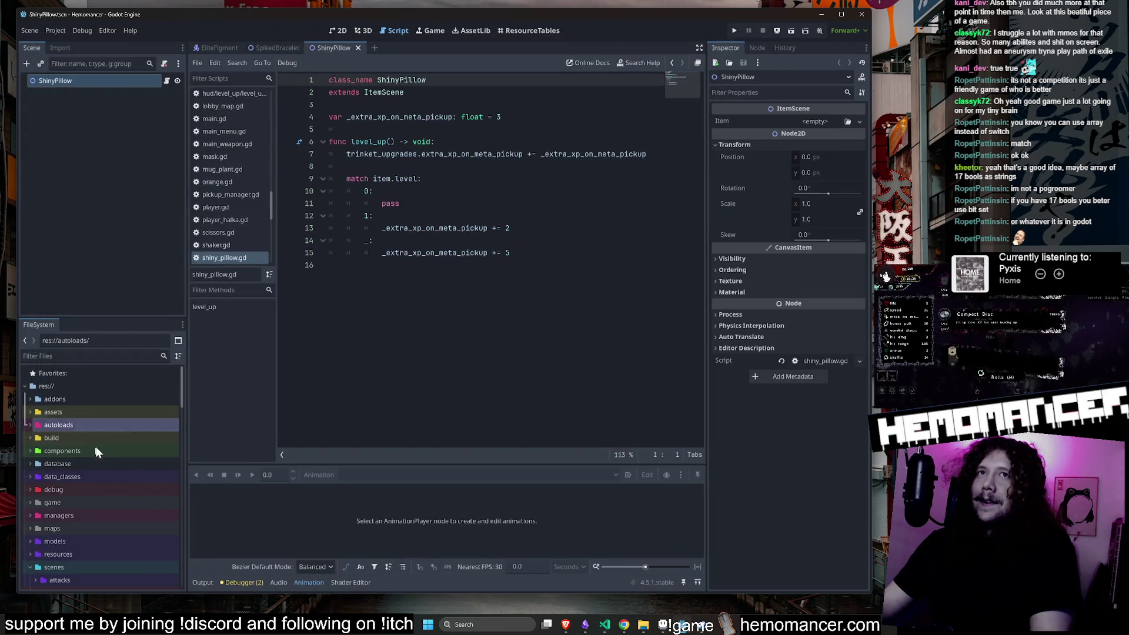
left_click(83, 356)
type("jumpin")
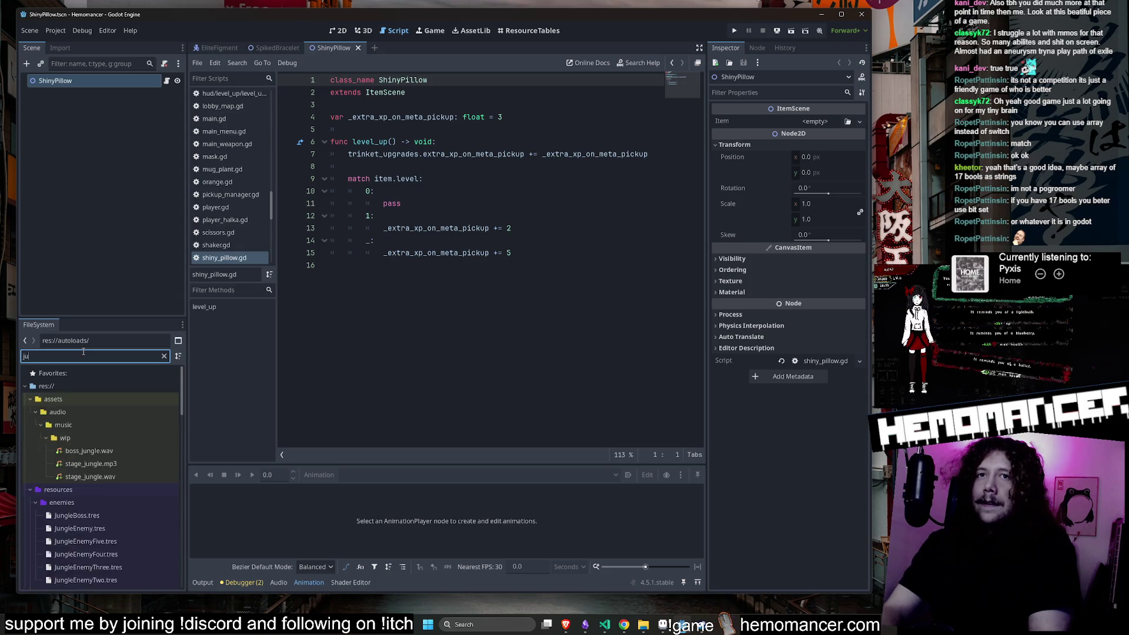
double_click(104, 454)
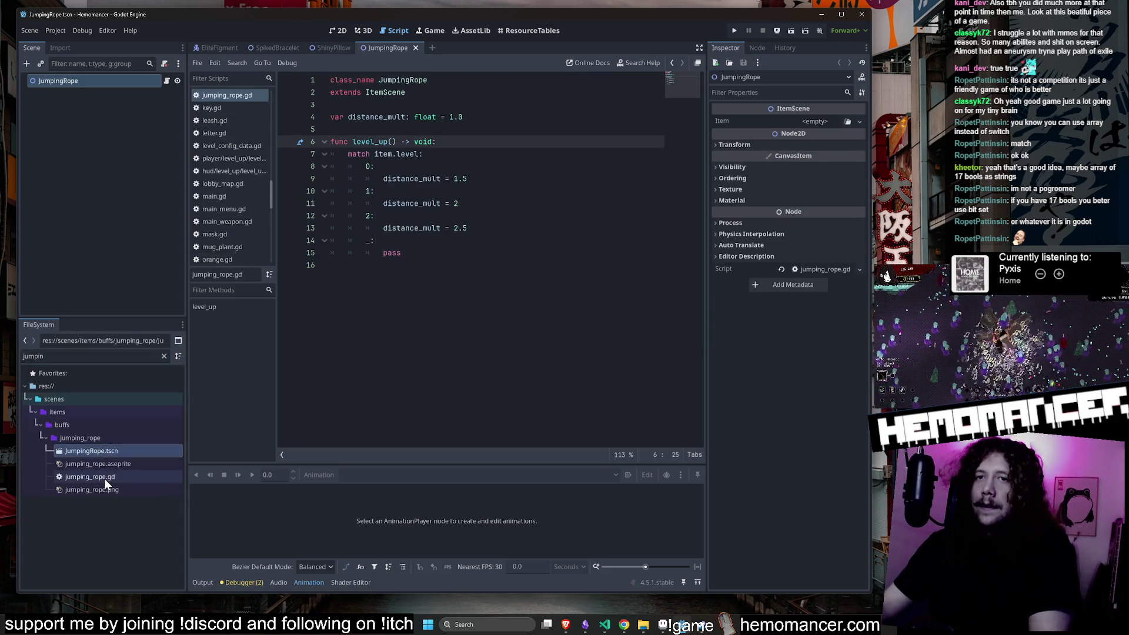
left_click(104, 479)
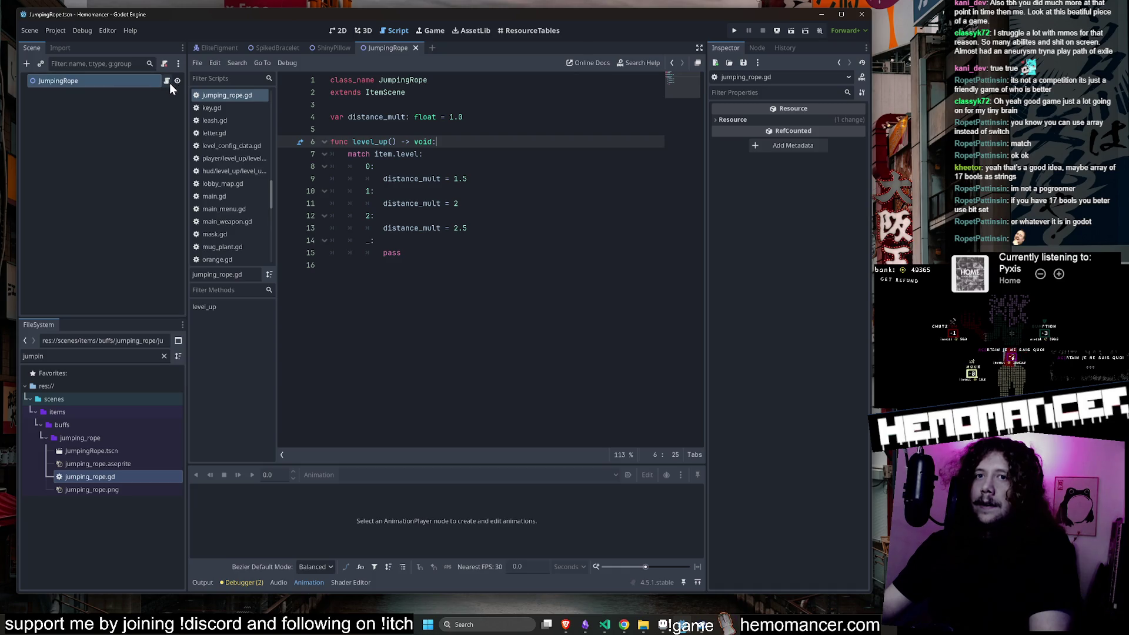
Clear the filter and expand res://resources/items to list its .tres files.
left_click(162, 355)
scroll(125, 477, "up", 10)
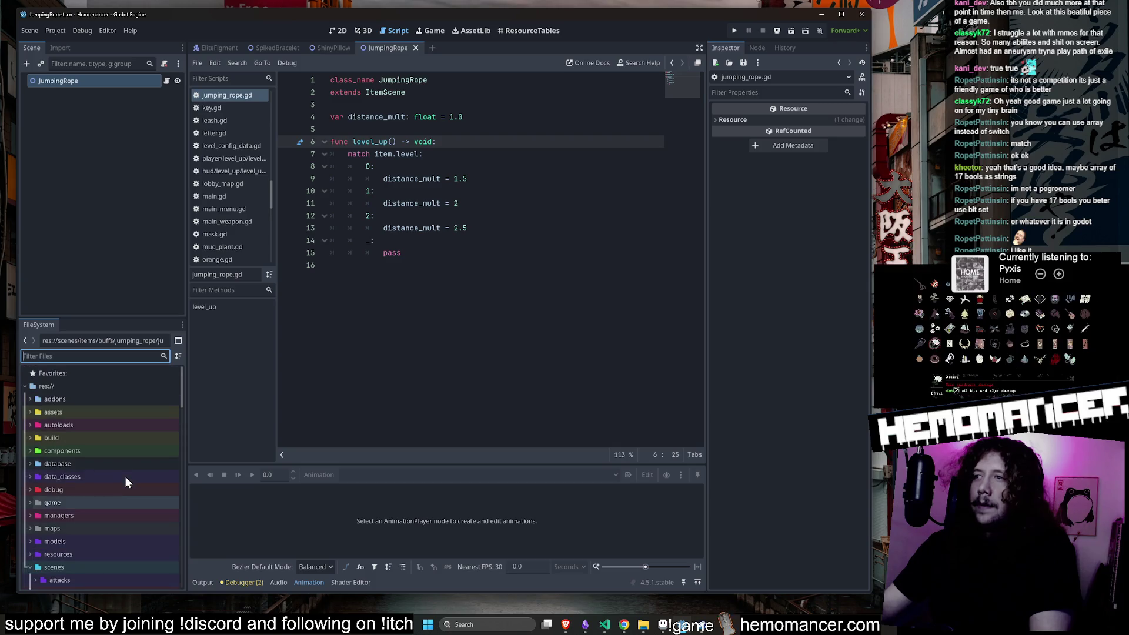
scroll(97, 512, "down", 1)
double_click(90, 527)
scroll(103, 494, "down", 3)
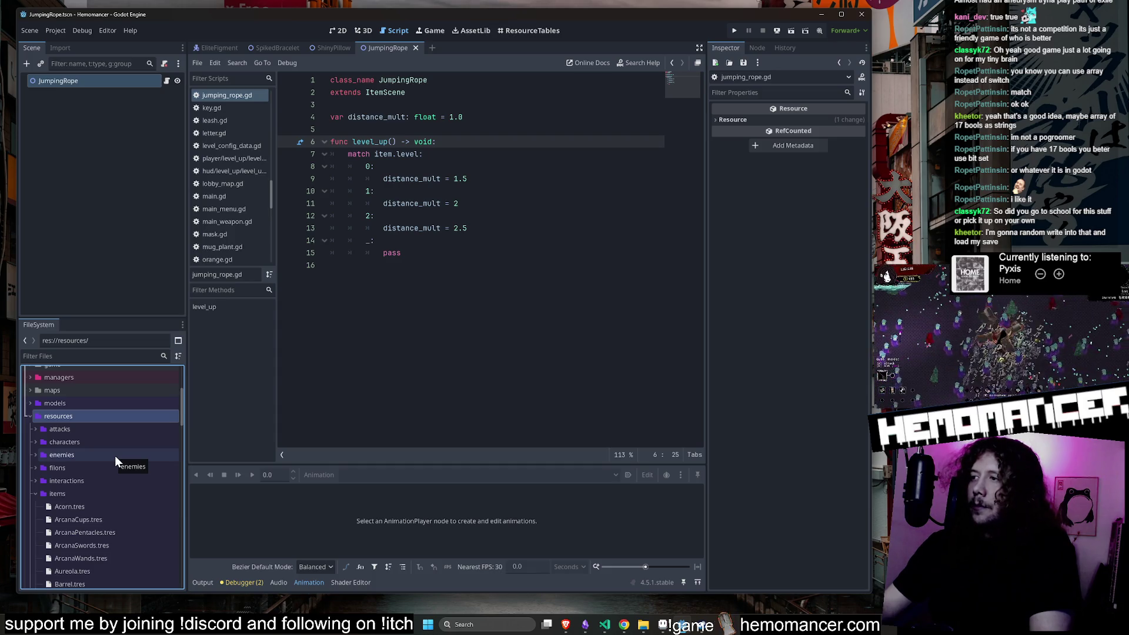
left_click(86, 441)
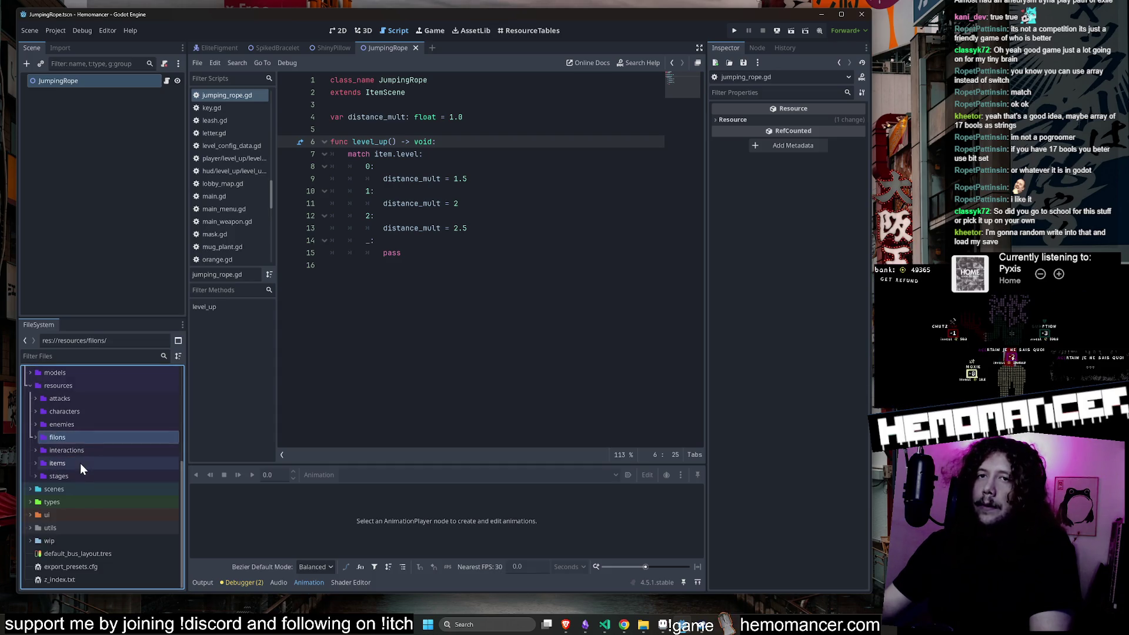
double_click(80, 463)
scroll(97, 437, "down", 5)
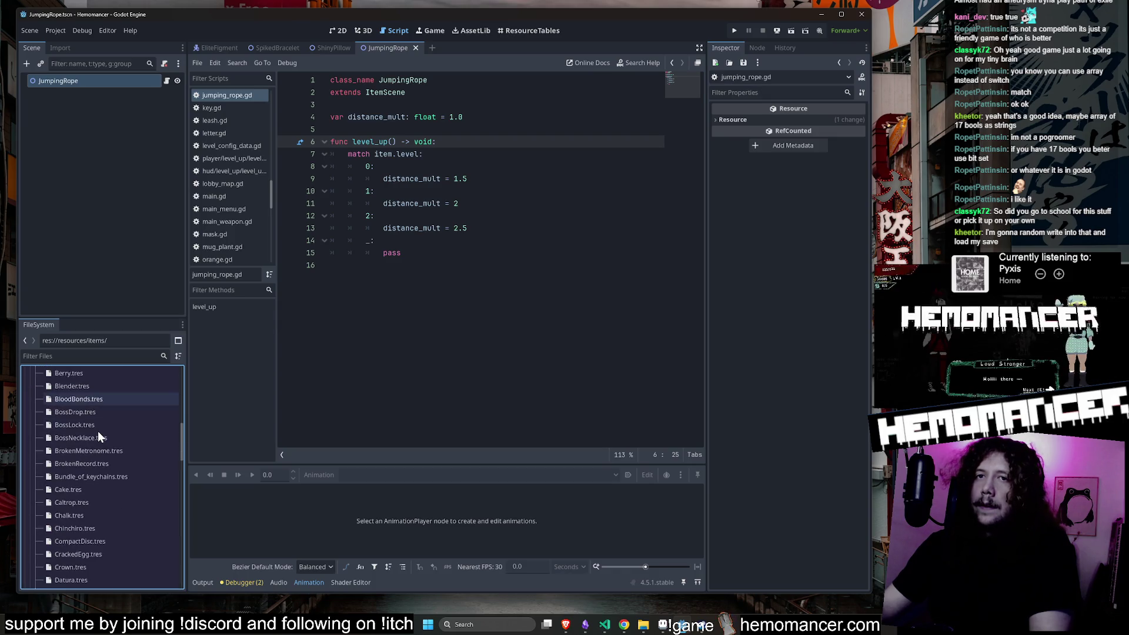
scroll(97, 432, "up", 4)
scroll(81, 408, "down", 2)
scroll(81, 408, "down", 10)
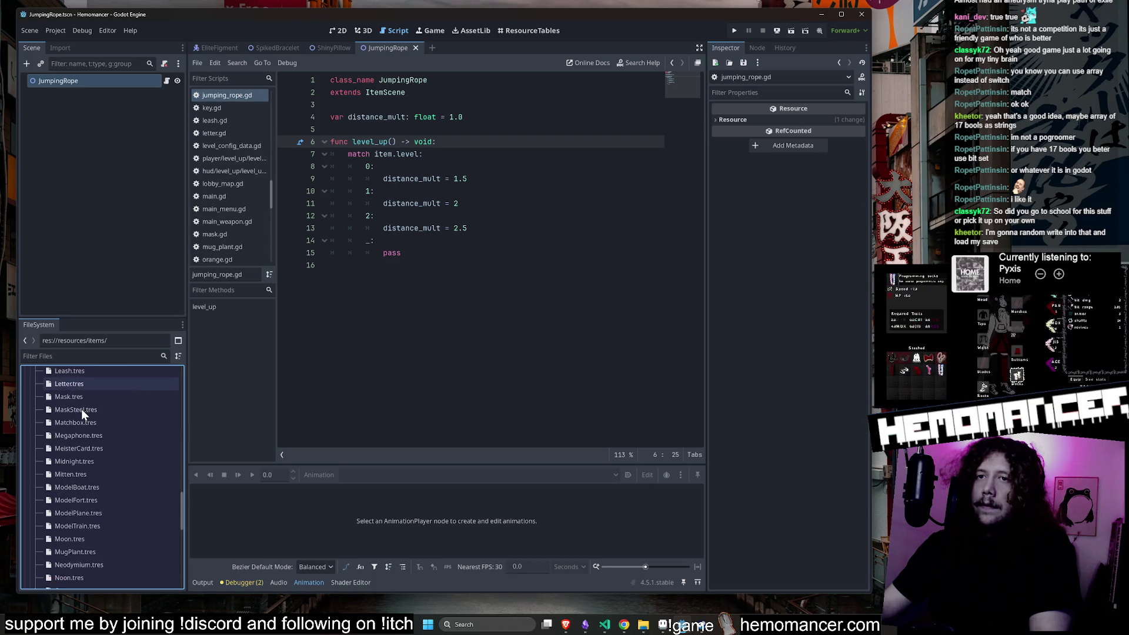
scroll(81, 408, "down", 10)
scroll(78, 414, "up", 10)
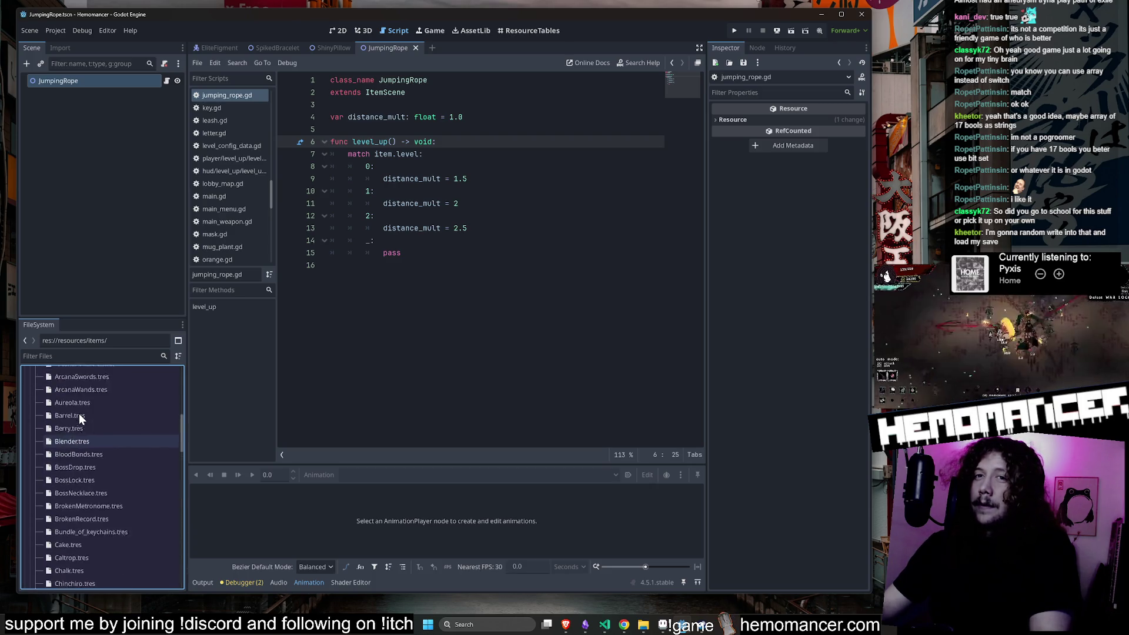
right_click(81, 386)
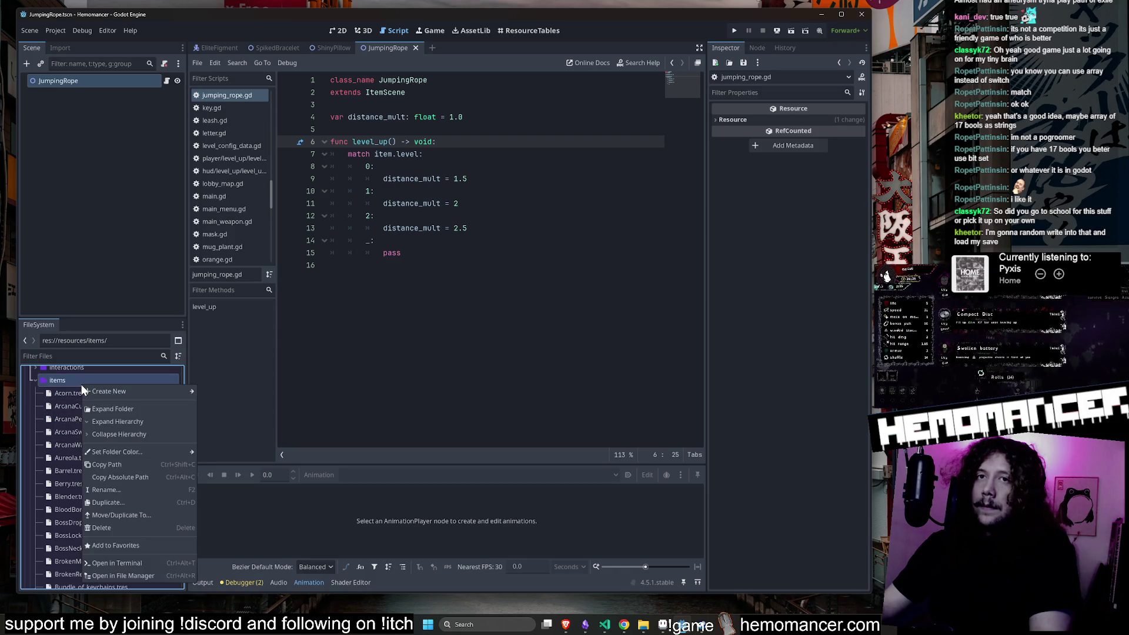
Select the items folder in the FileSystem dock.
left_click(74, 394)
right_click(75, 383)
left_click(67, 393)
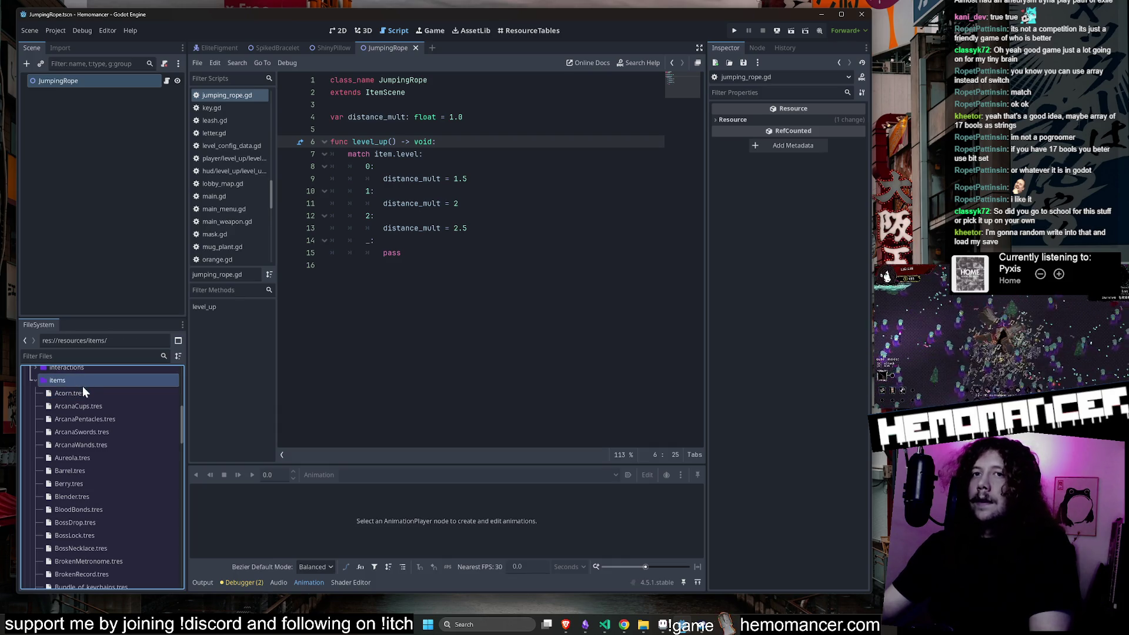
scroll(87, 378, "up", 2)
left_click(80, 422)
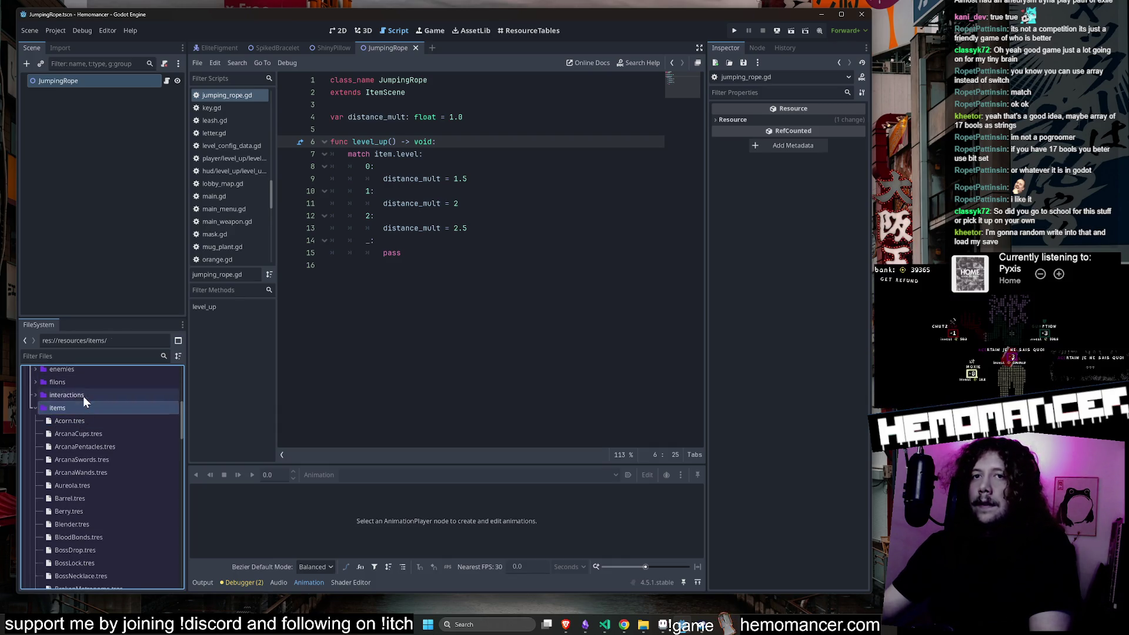
left_click(79, 411)
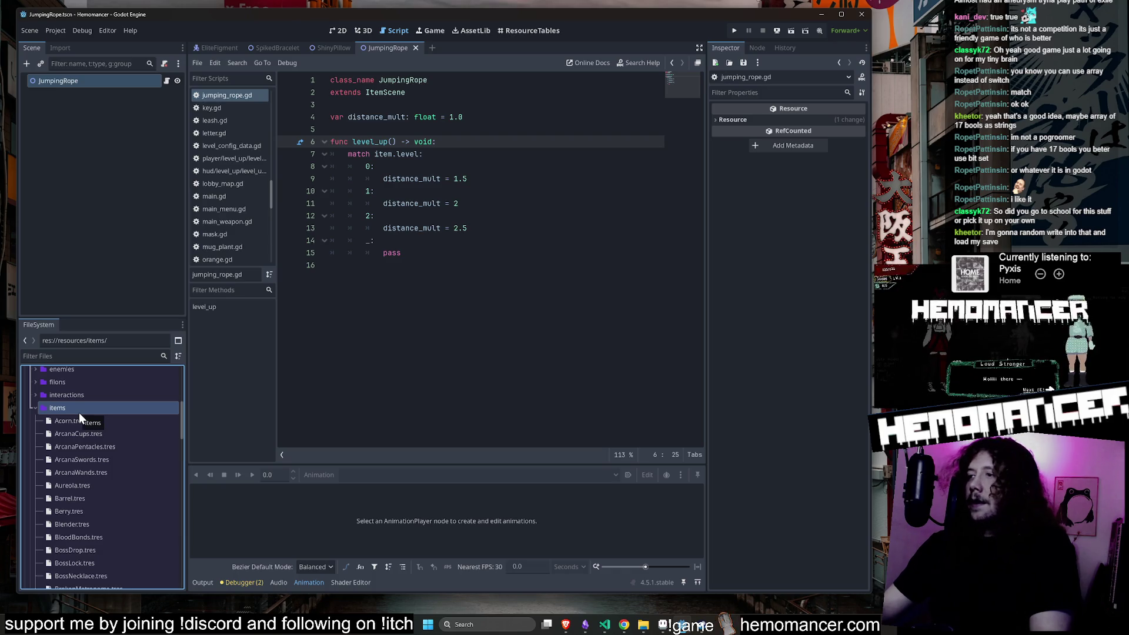
right_click(84, 411)
mouse_move(168, 417)
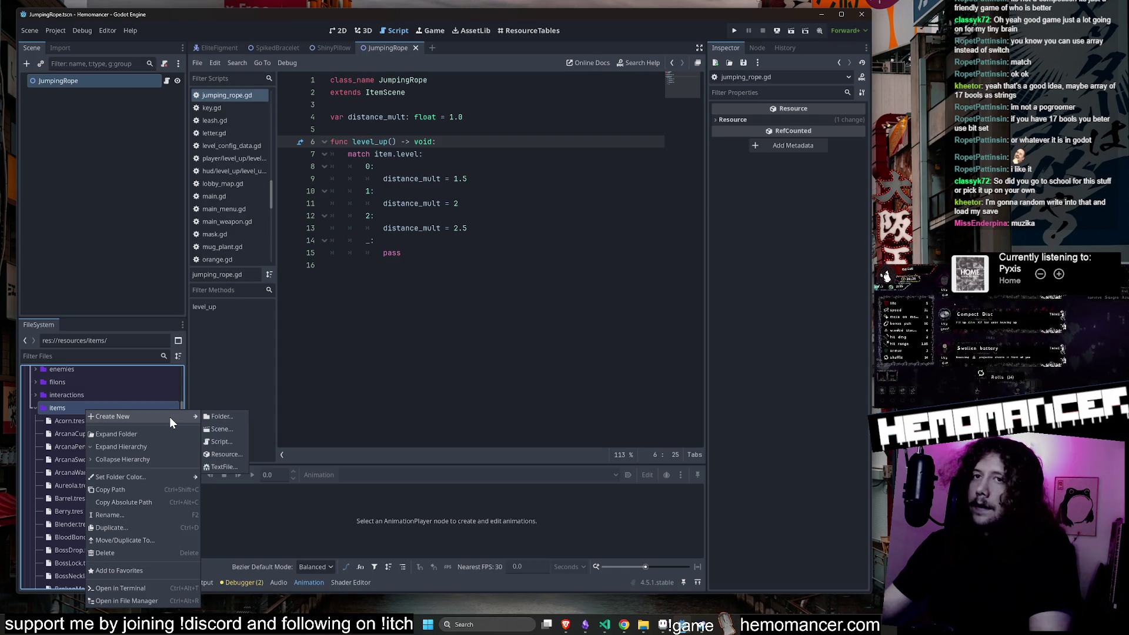
left_click(81, 418)
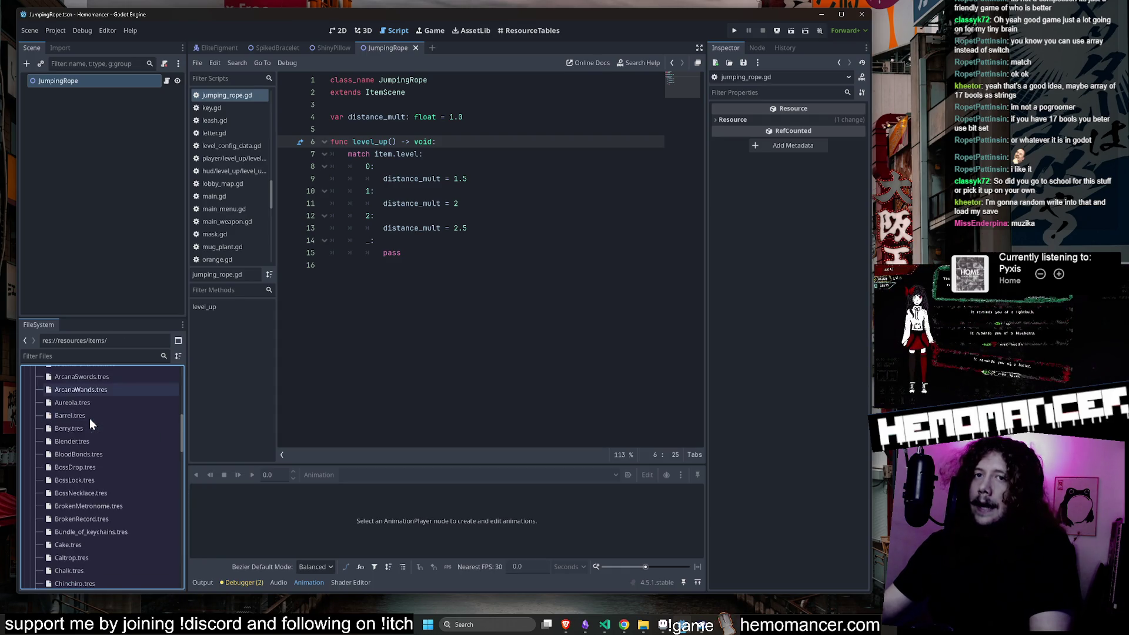
Create a new TrinketData resource in the items folder, searching for 'trinke'.
right_click(71, 411)
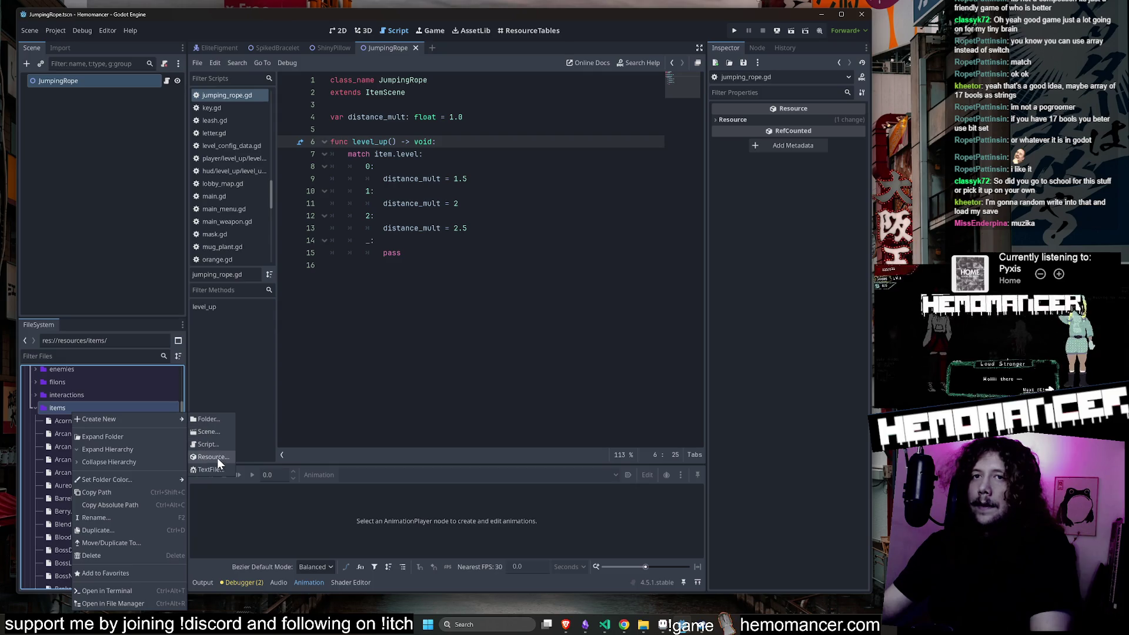
left_click(213, 457)
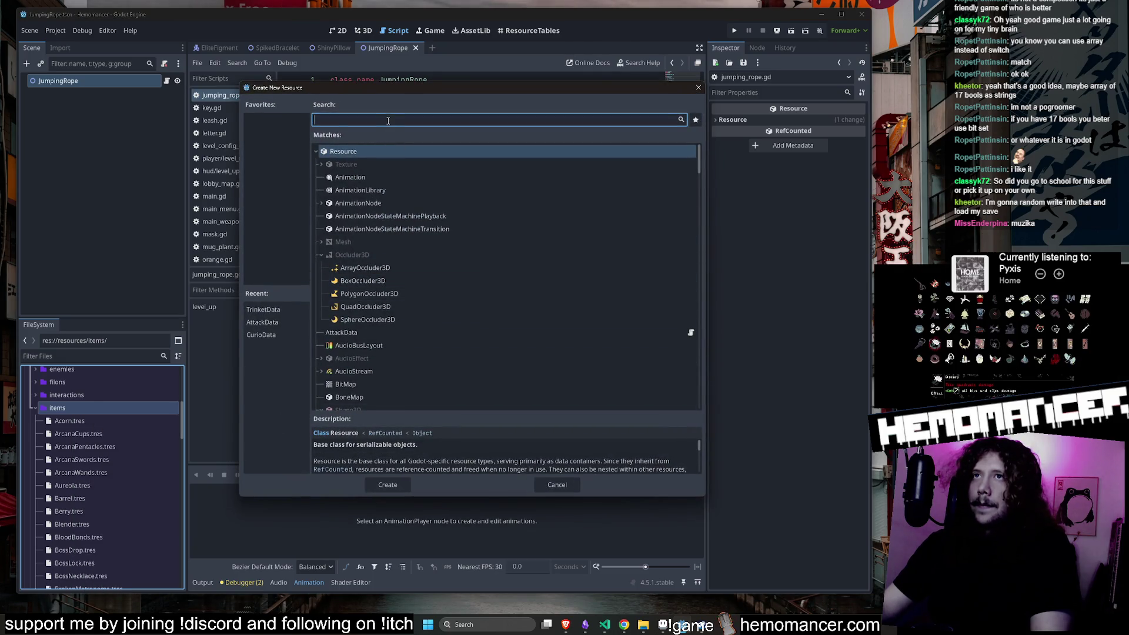
type("f")
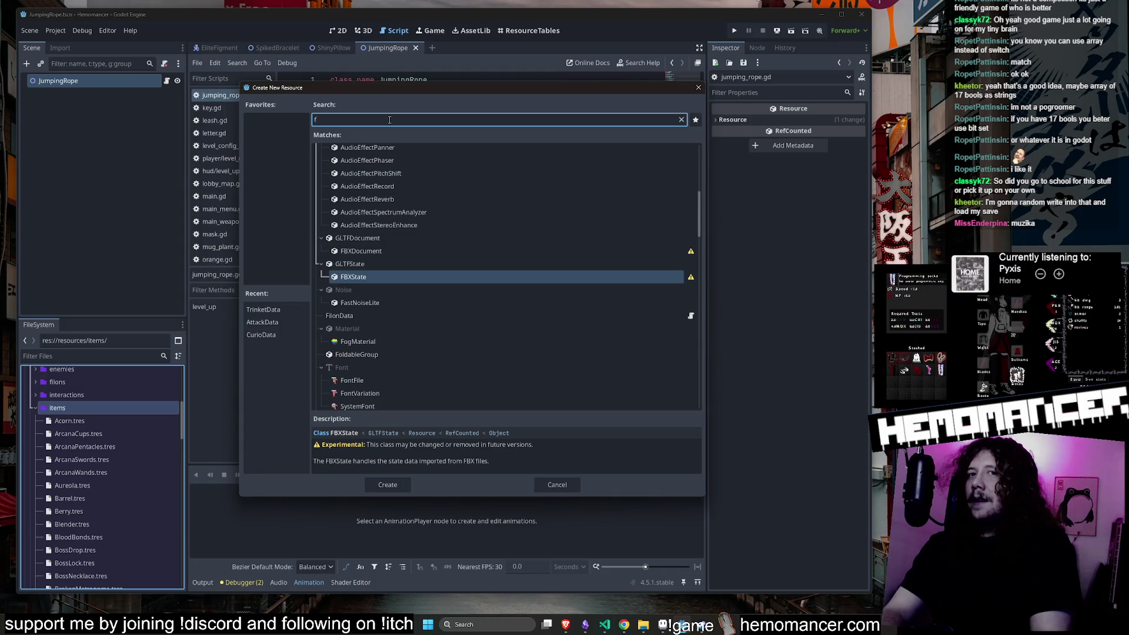
key("BackSpace")
type("t")
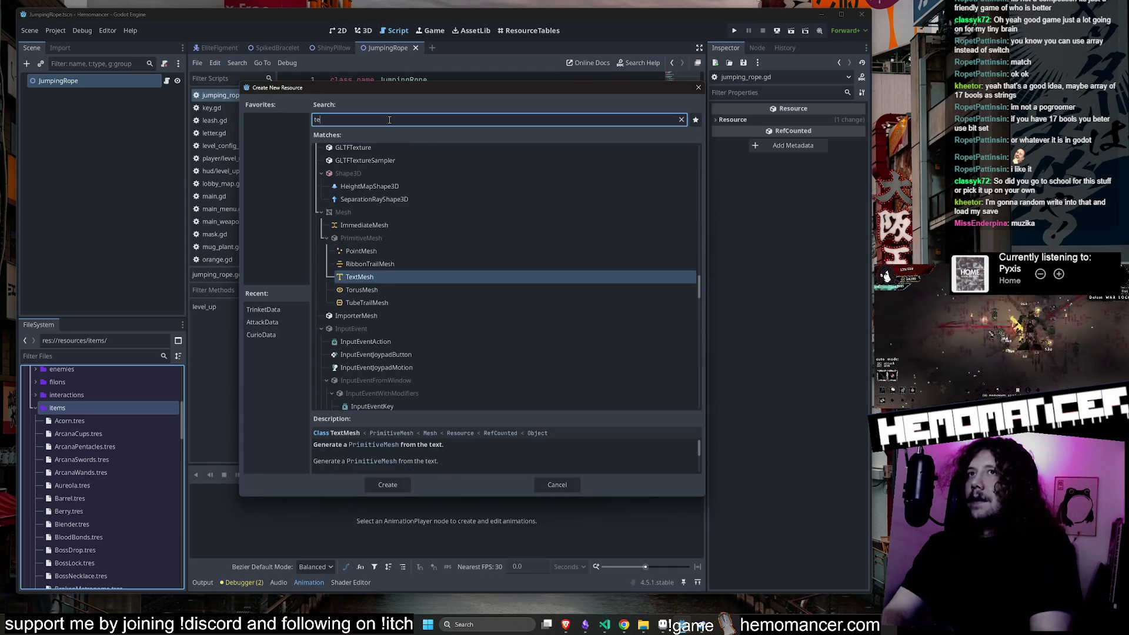
type("rinket")
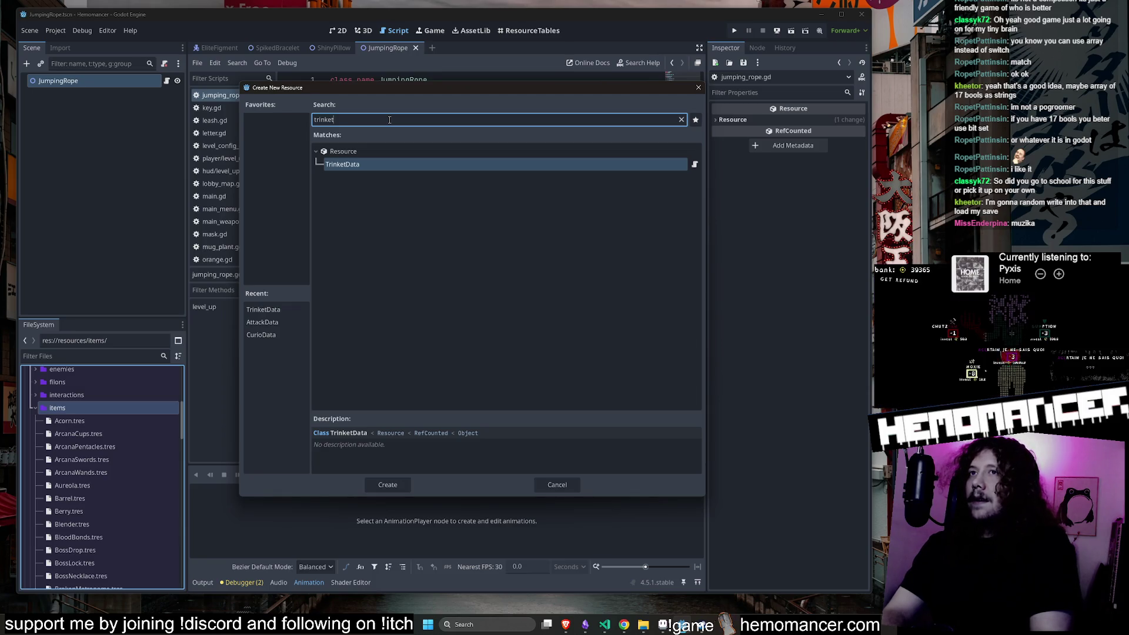
left_click(409, 168)
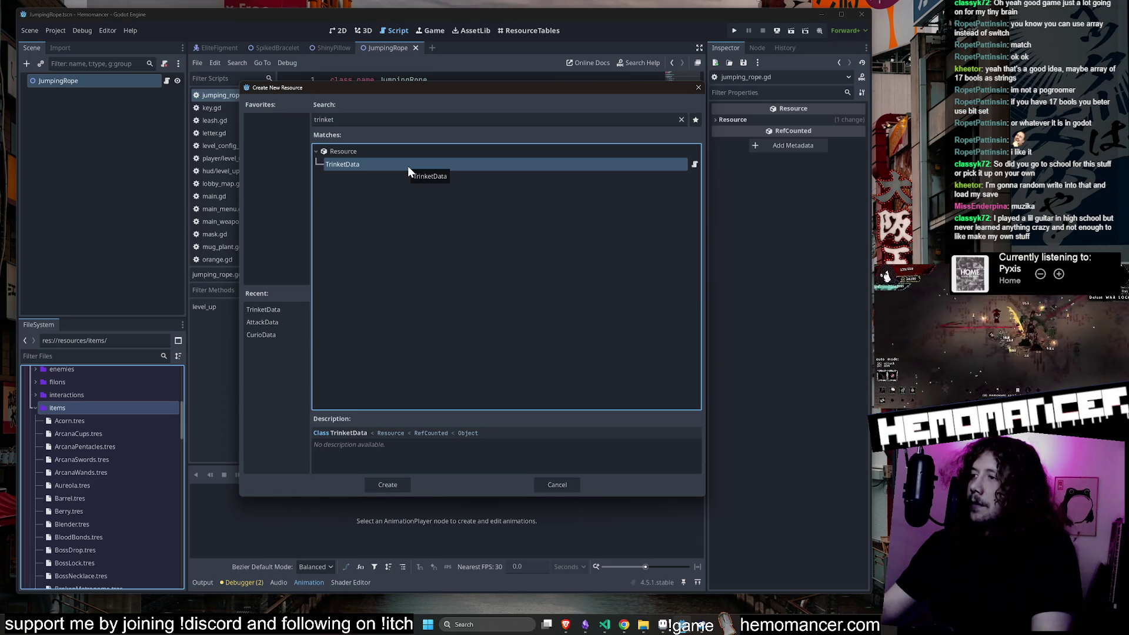
double_click(408, 166)
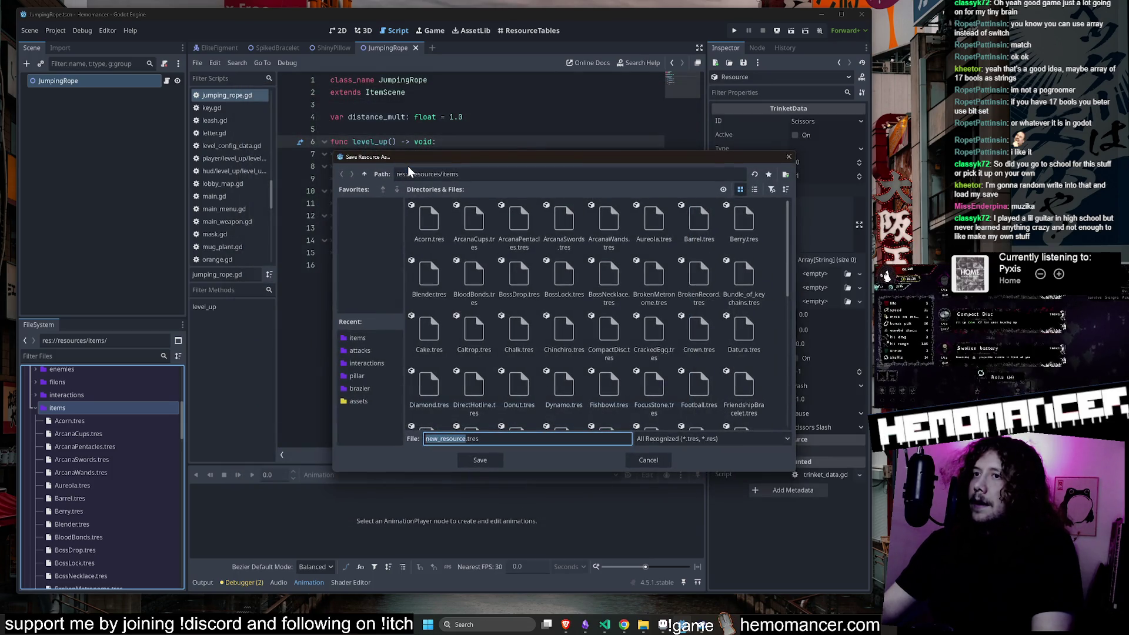
Replace new_resource with JumpingRope in the File field and save to res://resources/items.
left_click(466, 439)
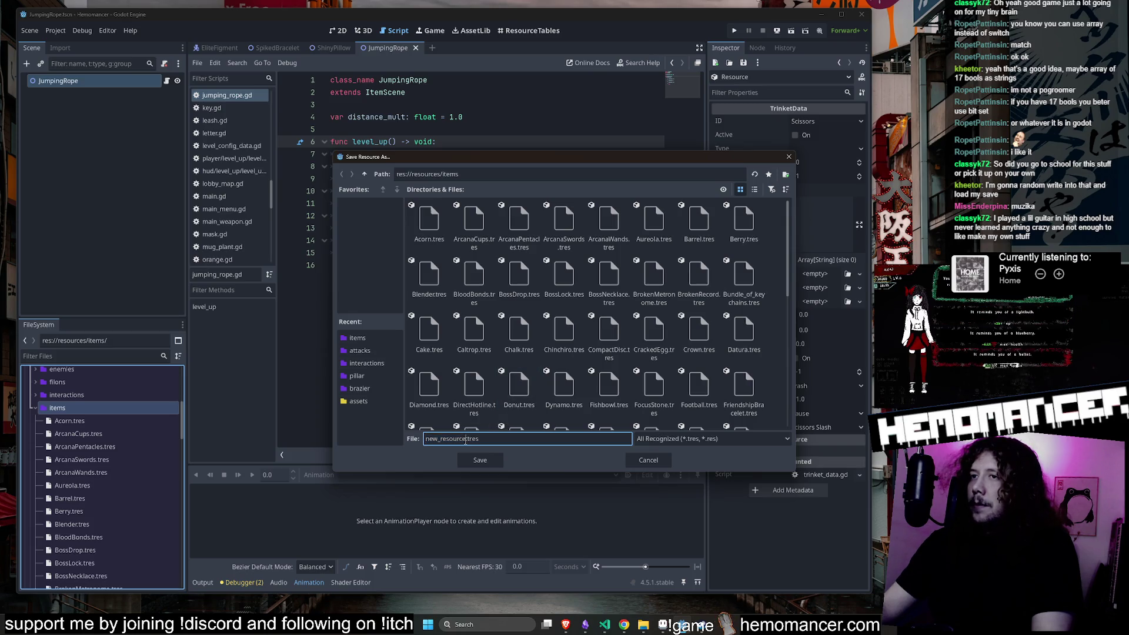
left_click_drag(465, 439, 425, 440)
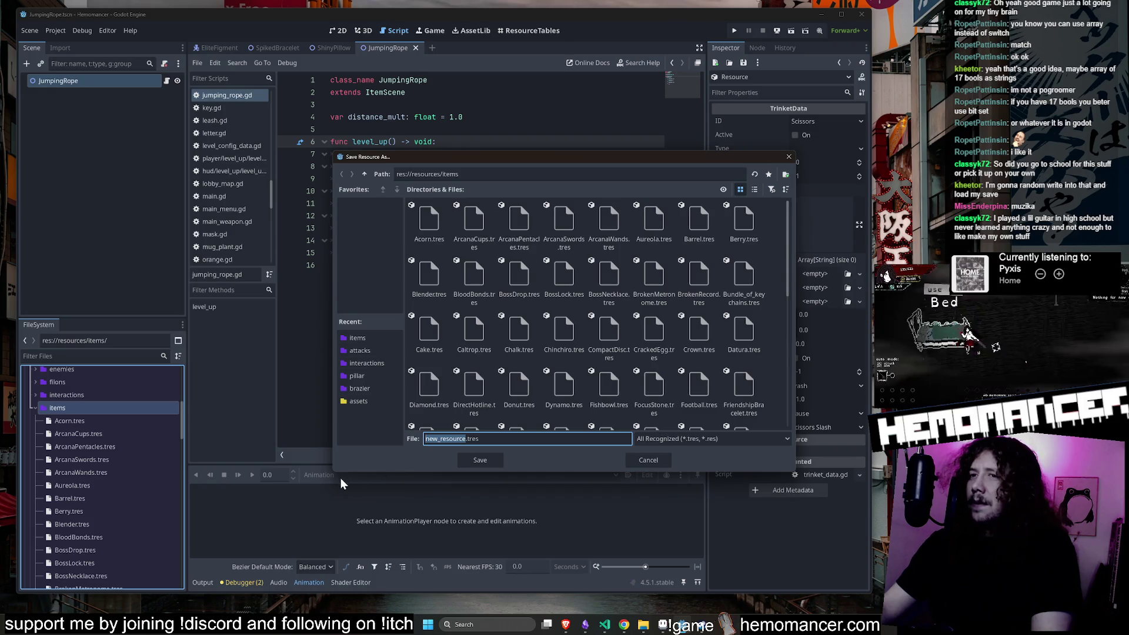
mouse_move(334, 475)
left_mouse_down()
mouse_move(285, 486)
mouse_move(333, 496)
mouse_move(293, 481)
mouse_move(263, 496)
mouse_move(280, 504)
mouse_move(295, 494)
left_mouse_up()
left_click_drag(479, 153, 357, 88)
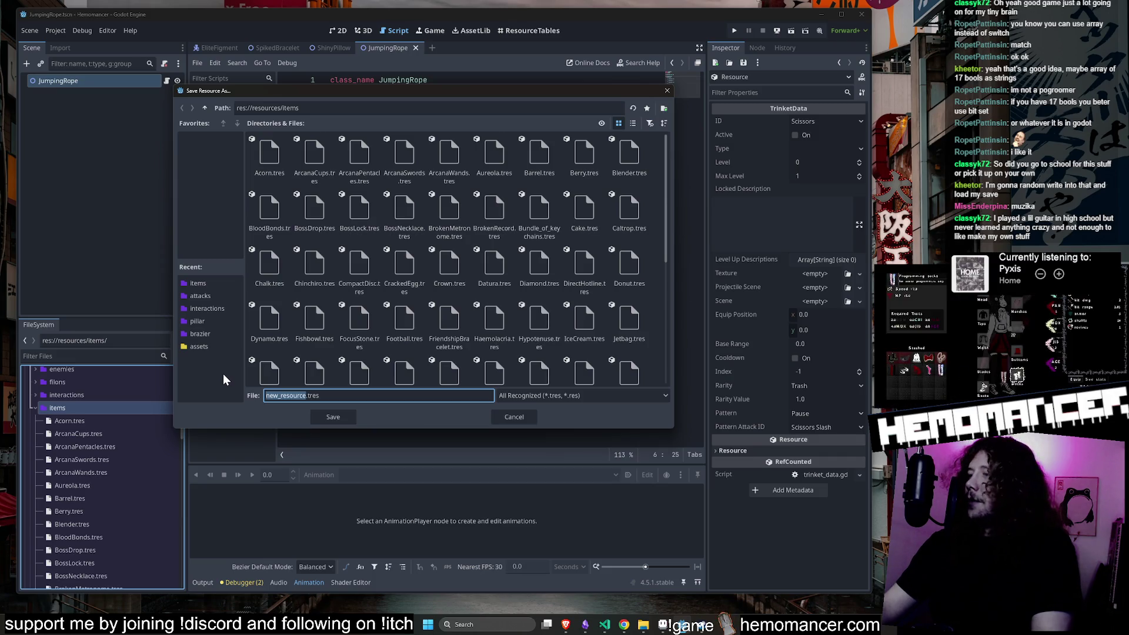
key("BackSpace")
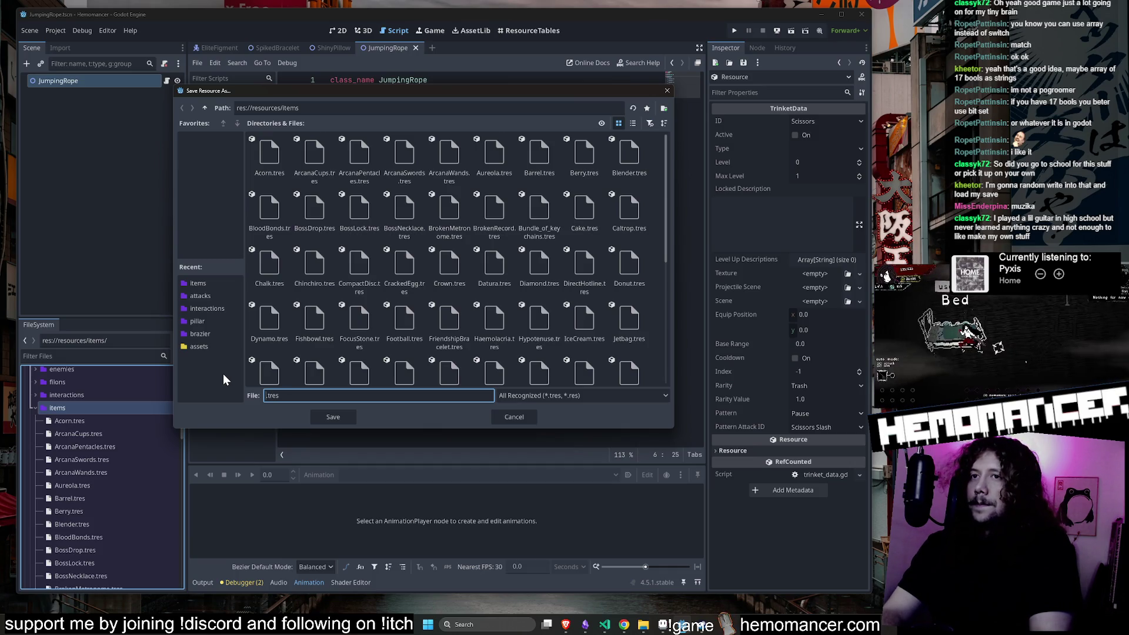
type("JumpingRope")
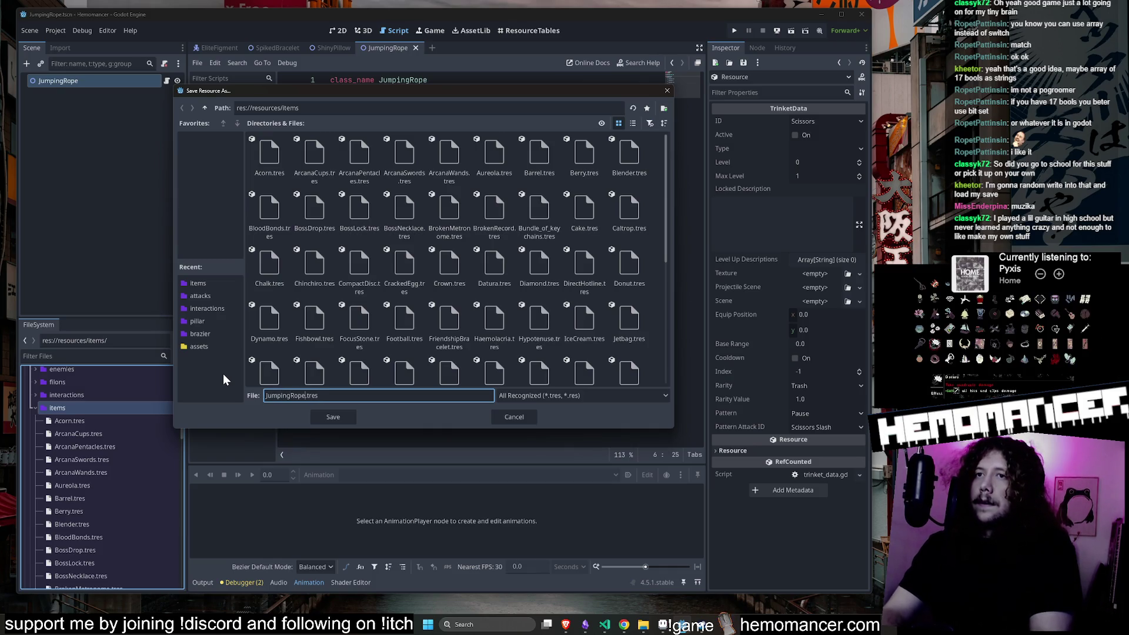
left_click(344, 419)
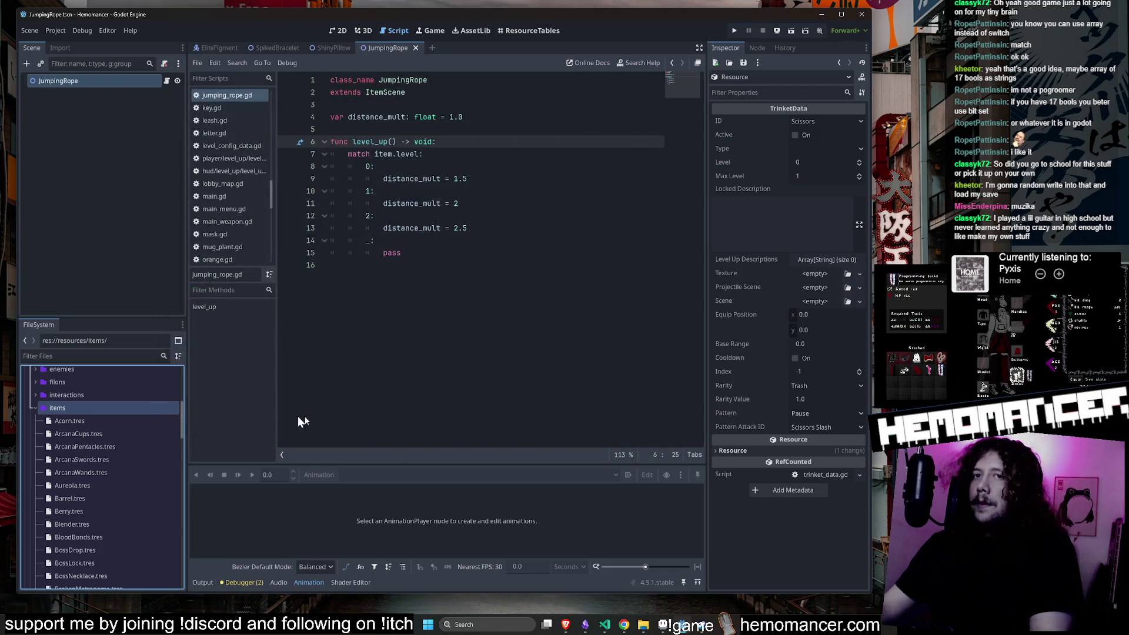
Load JumpingRope.tres from FileSystem into the Inspector and widen the Inspector panel.
scroll(129, 443, "down", 5)
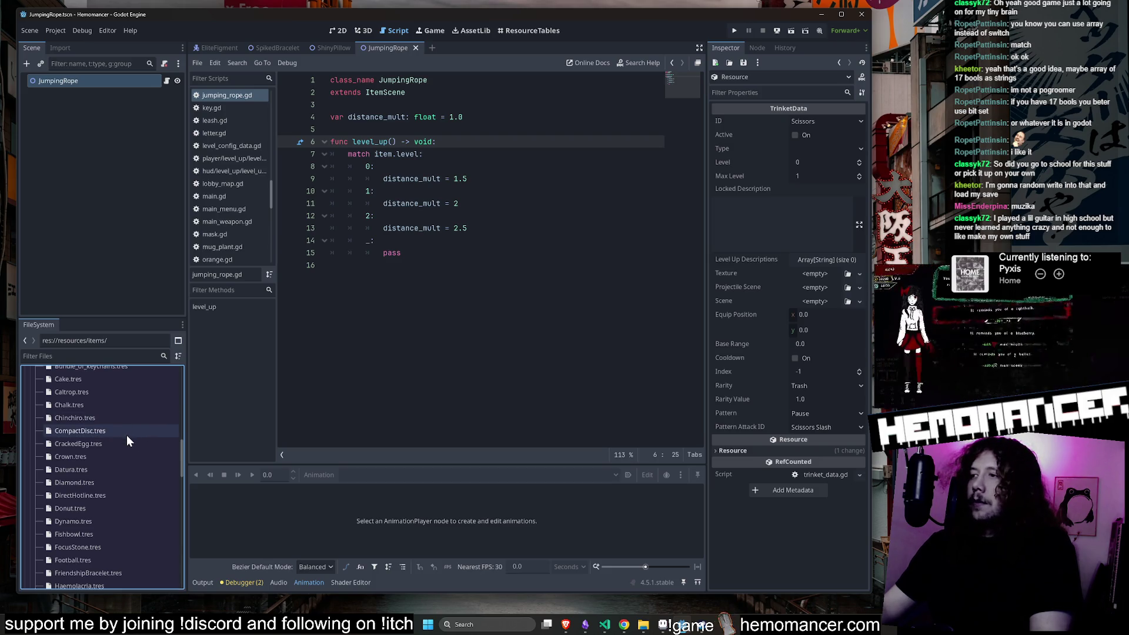
scroll(125, 435, "down", 5)
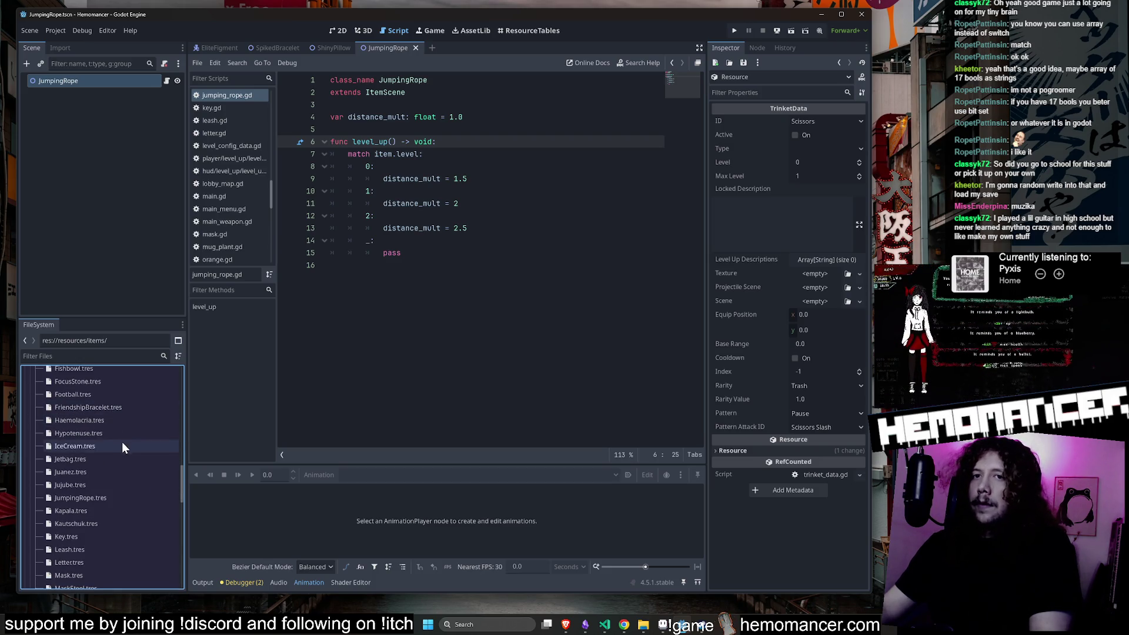
left_click(91, 498)
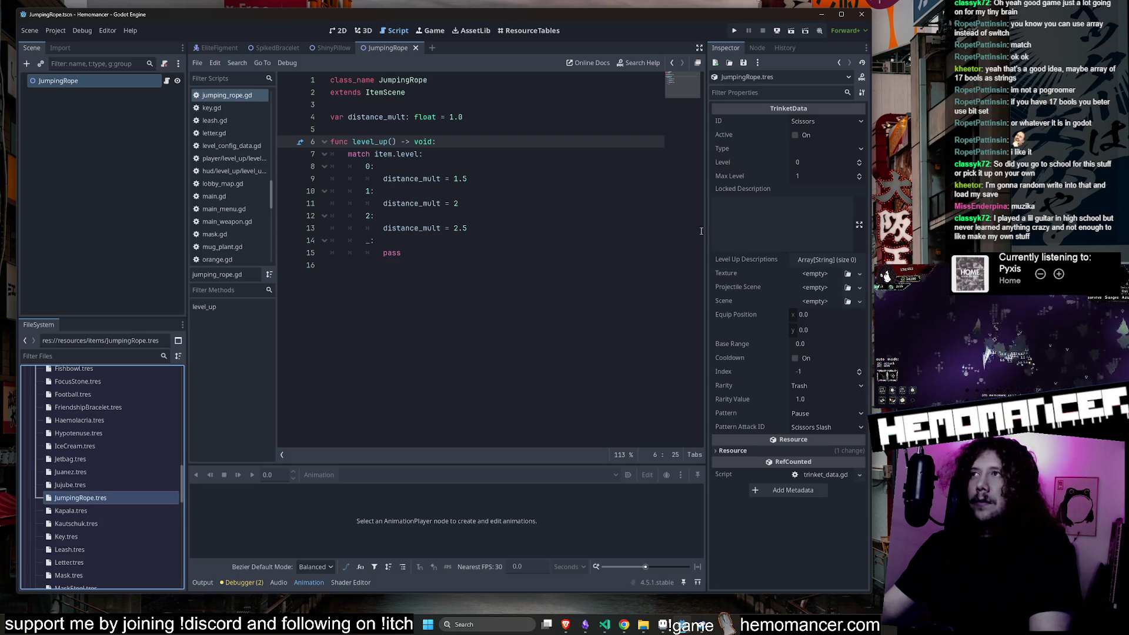
left_click_drag(705, 231, 577, 230)
Set ID to Jumping Rope, Type to Effect and Max Level to 3.
left_click(793, 125)
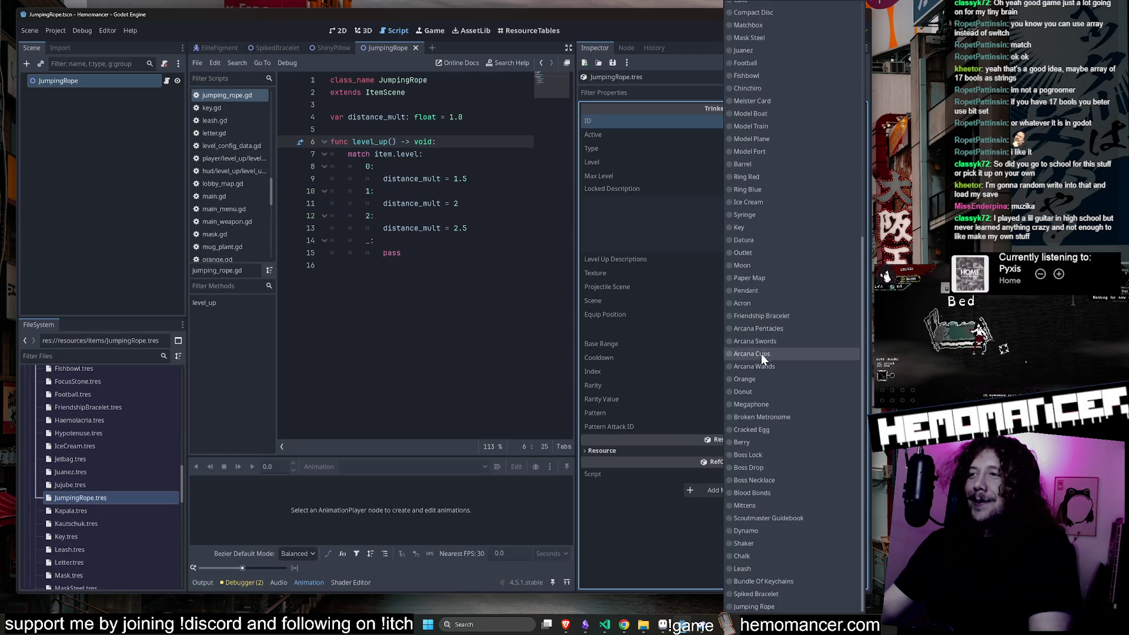
left_click(775, 611)
left_click(747, 148)
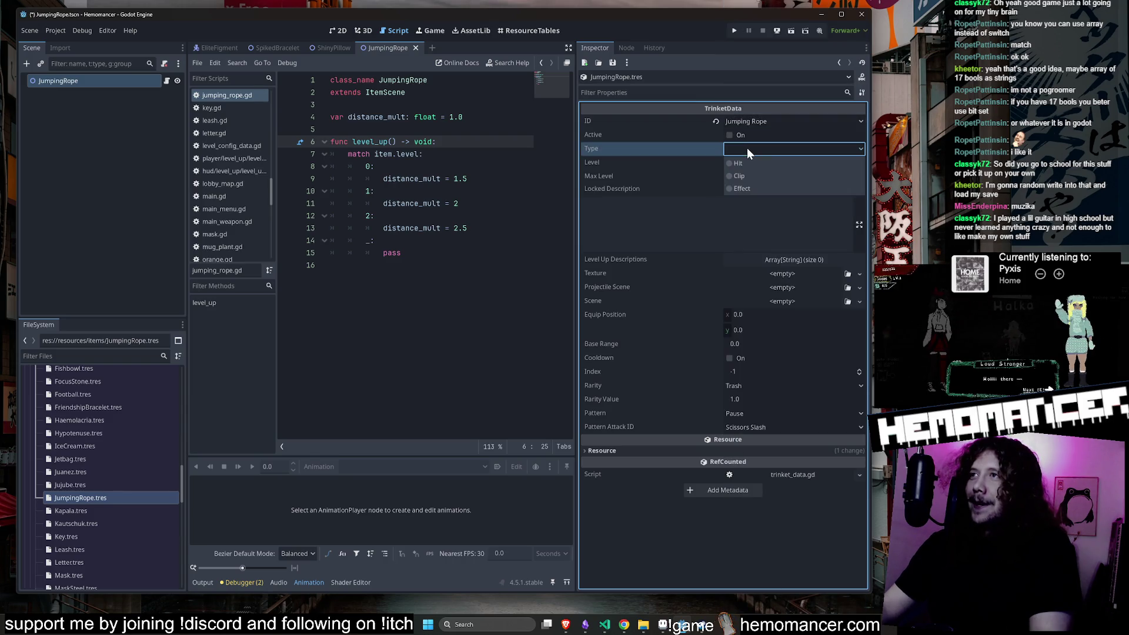
left_click(750, 189)
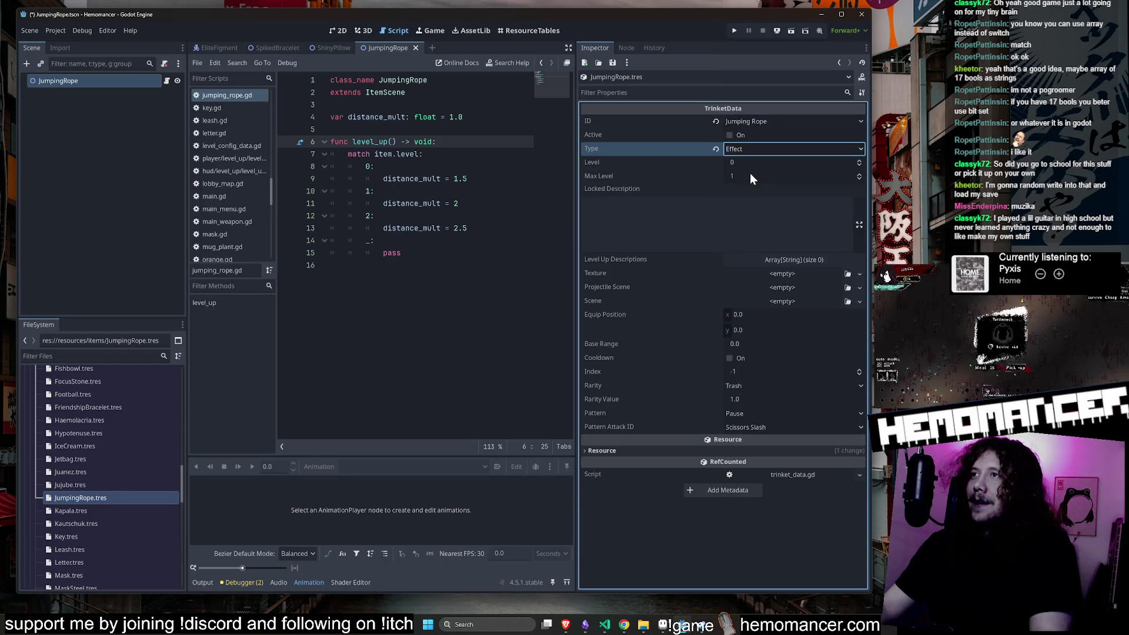
left_click(750, 175)
type("3")
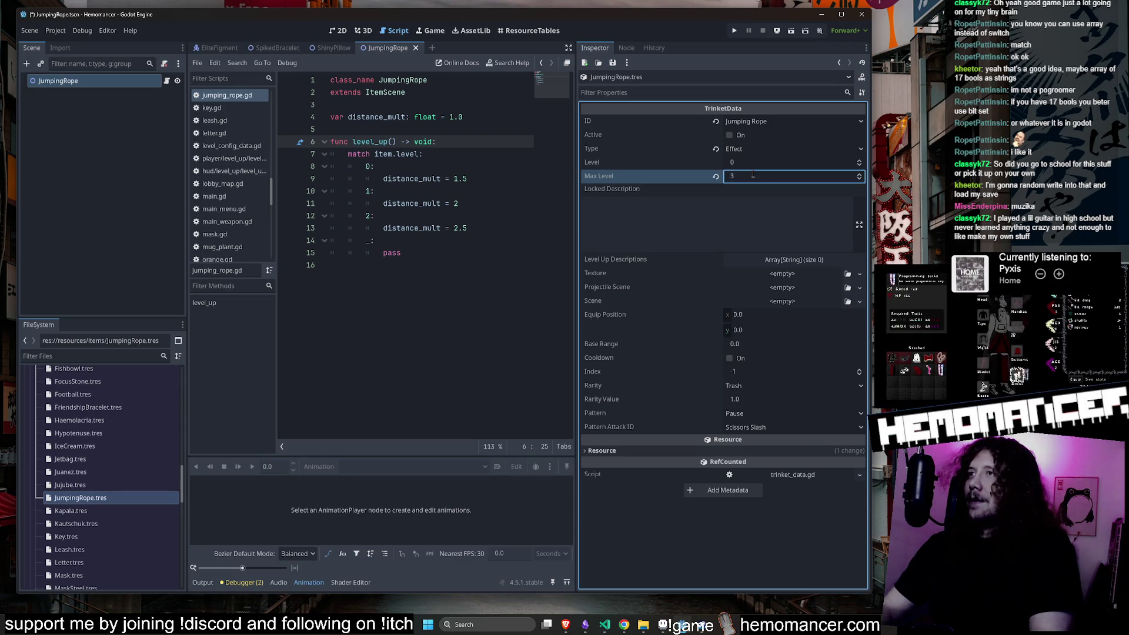
key("Tab")
Widen the Inspector, narrow the side docks, and expand Level Up Descriptions.
mouse_move(572, 210)
left_mouse_down()
mouse_move(506, 210)
mouse_move(558, 208)
left_mouse_up()
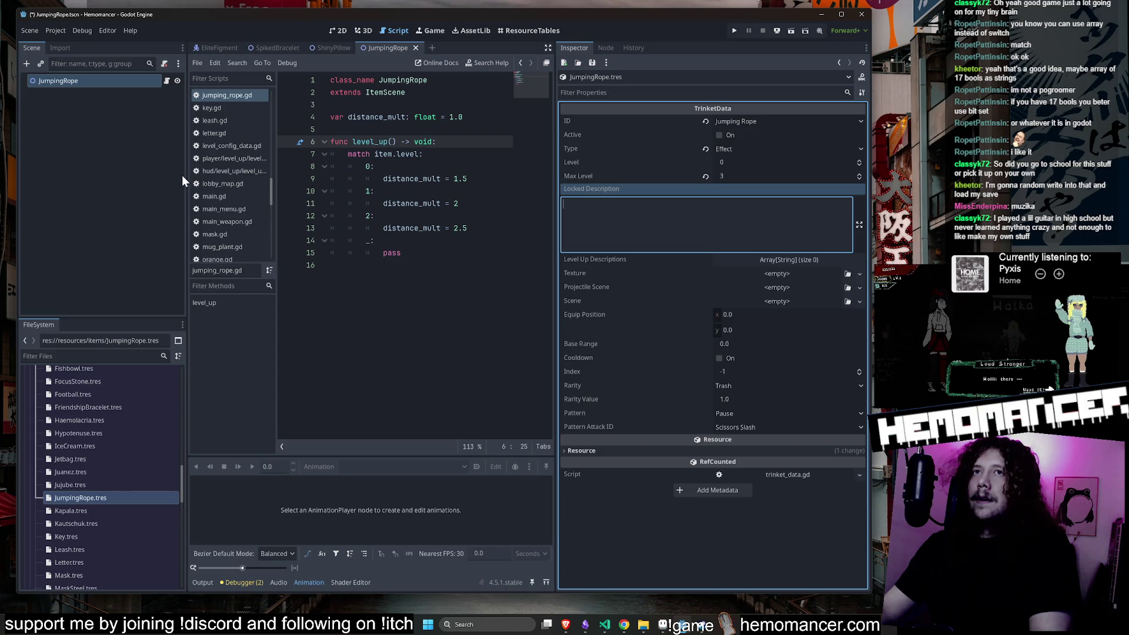
left_click_drag(185, 175, 115, 163)
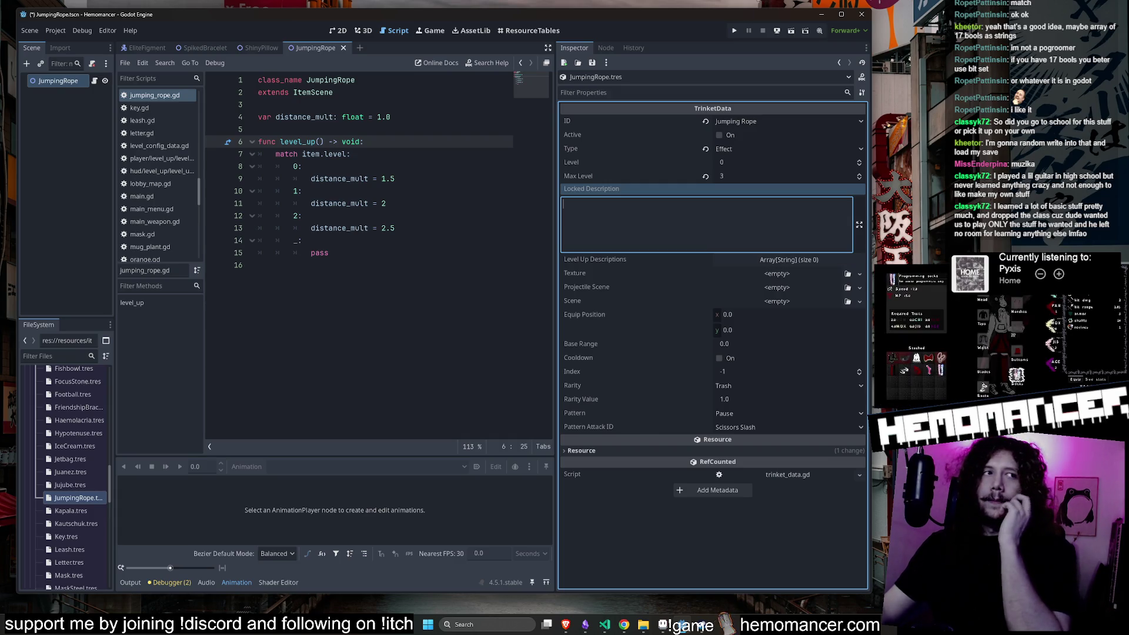
key("alt+Tab")
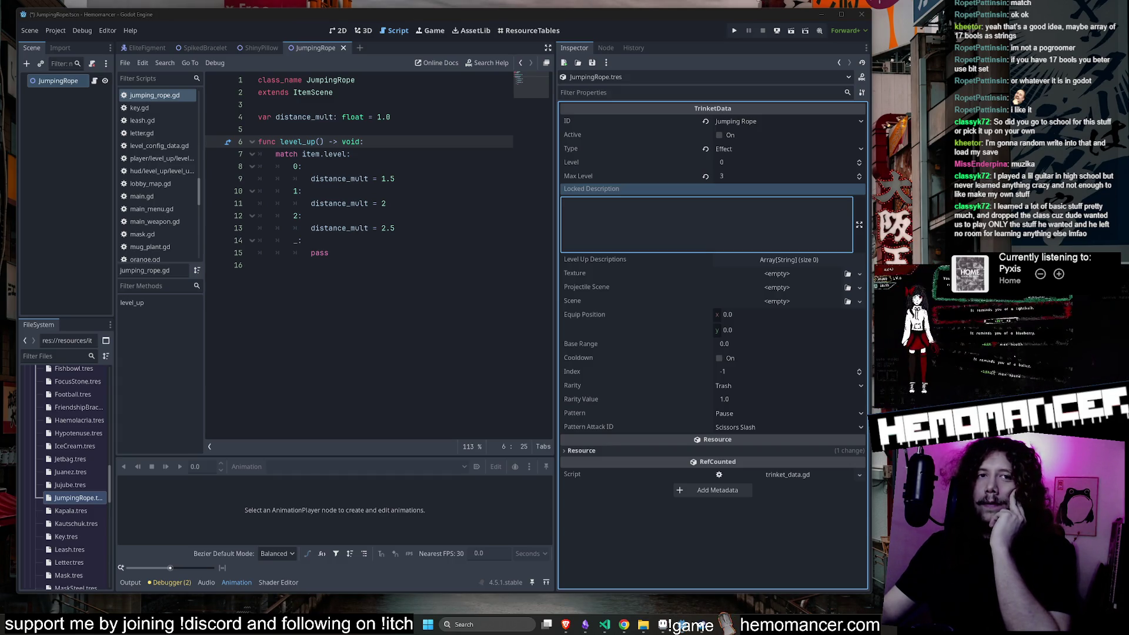
left_click(705, 222)
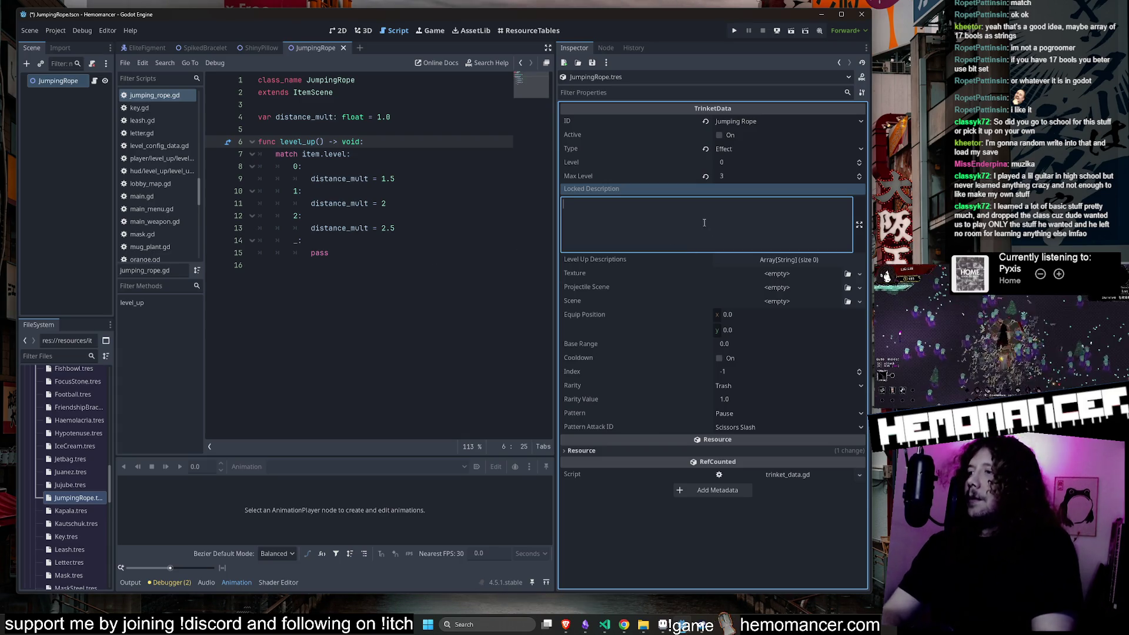
left_click(774, 262)
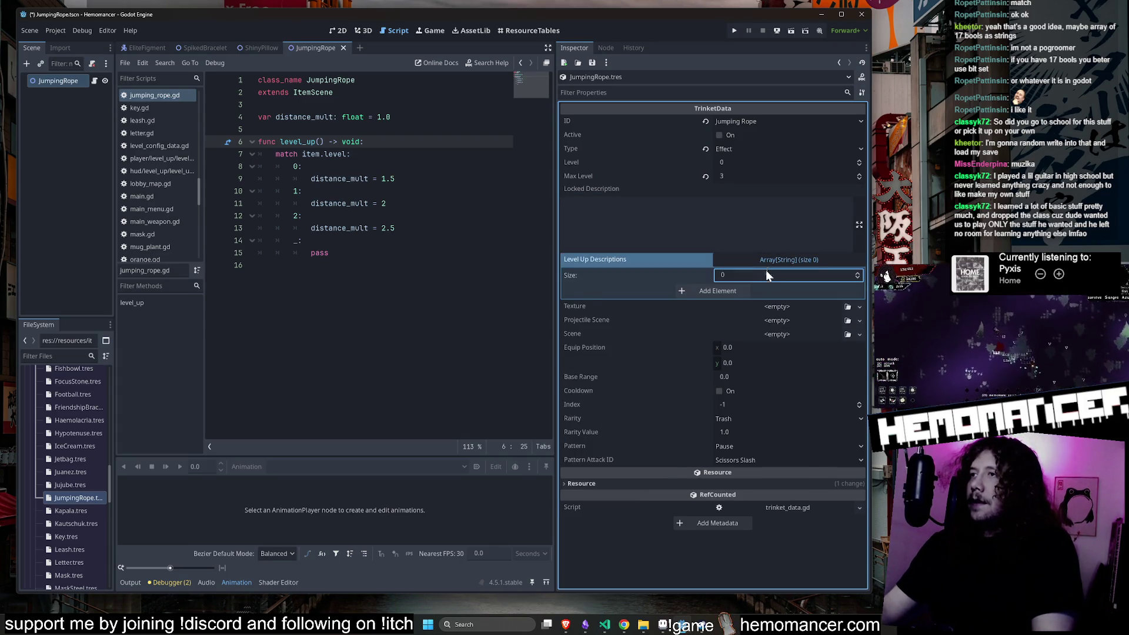
Set Locked Description to 'placeholder' and add three Level Up Descriptions entries.
left_click(764, 231)
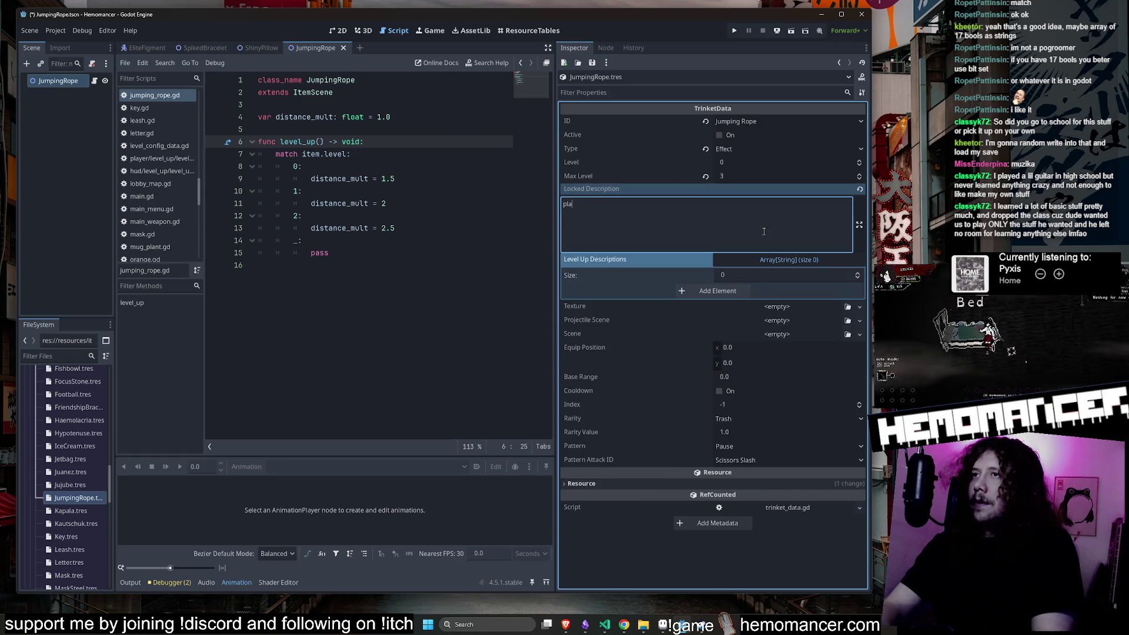
type("placeholder")
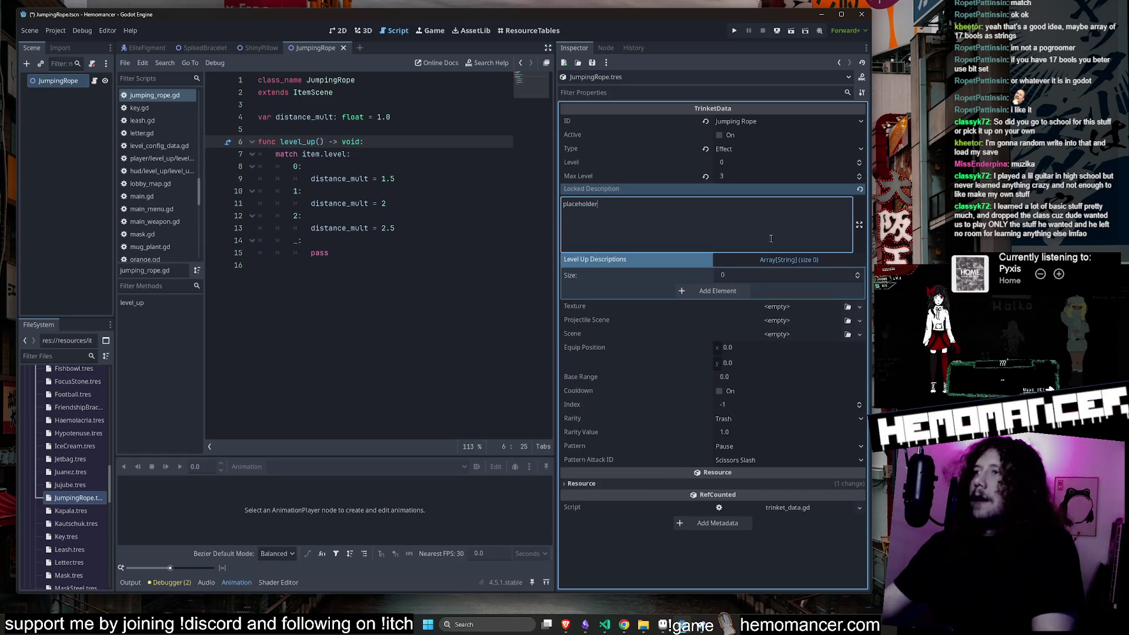
left_click(775, 262)
left_click(775, 264)
left_click(725, 291)
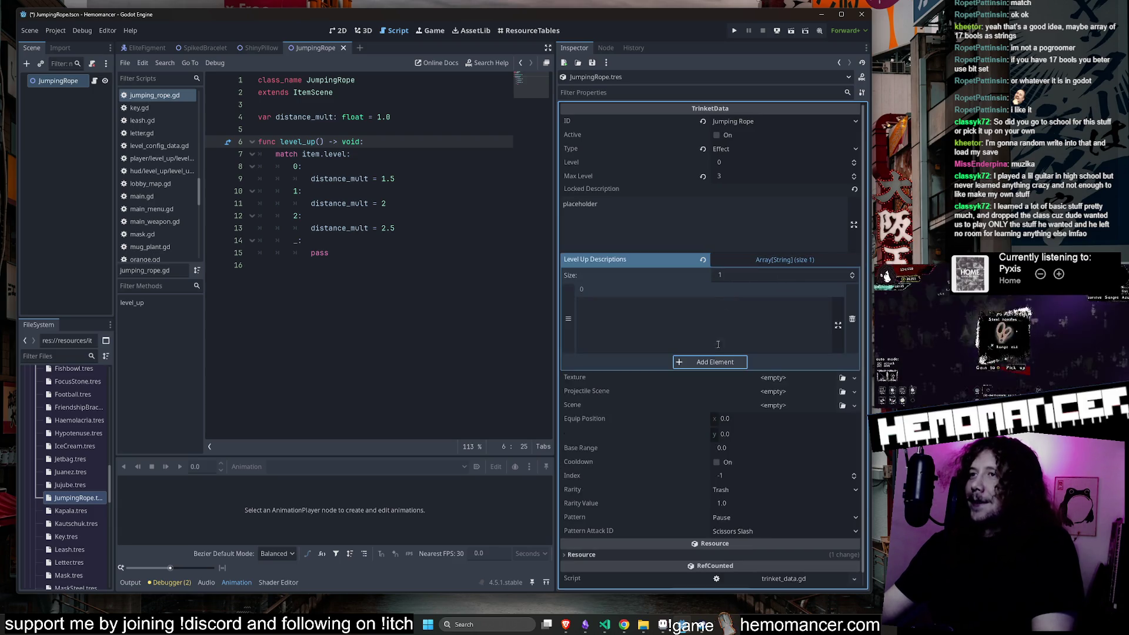
left_click(712, 362)
left_click(710, 435)
Fill the three level-up descriptions with placeholder1, placeholder2 and placeholder3.
left_click(665, 325)
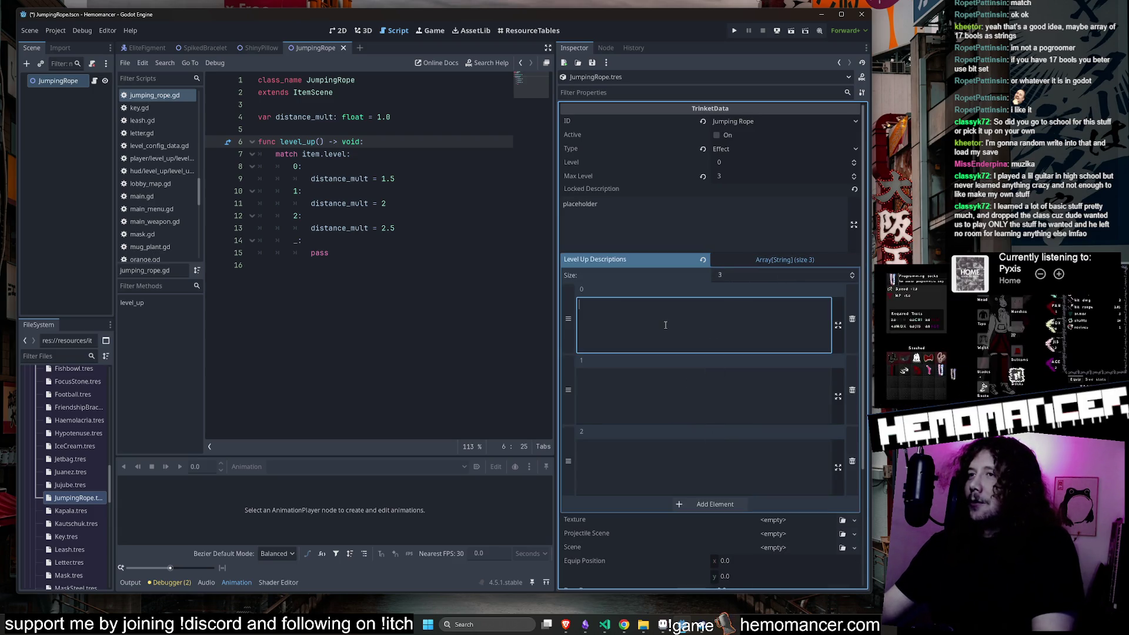
double_click(594, 220)
key("ctrl+c")
left_click(698, 347)
key("ctrl+v")
type("1")
left_click(677, 415)
key("ctrl+v")
type("2")
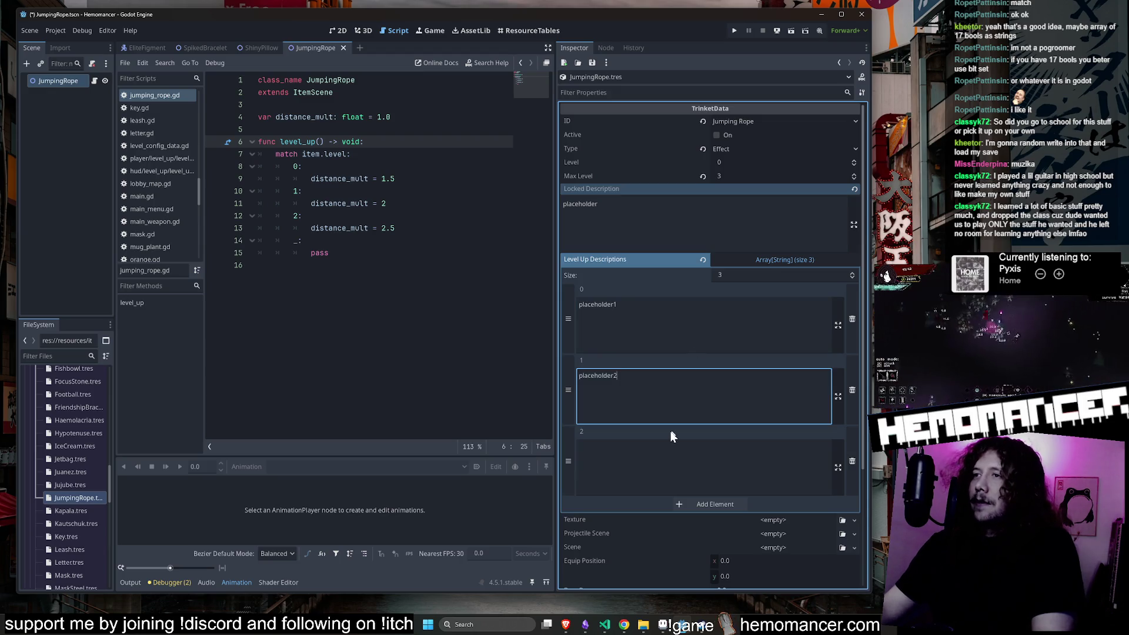
left_click(677, 450)
key("ctrl+v")
type("3")
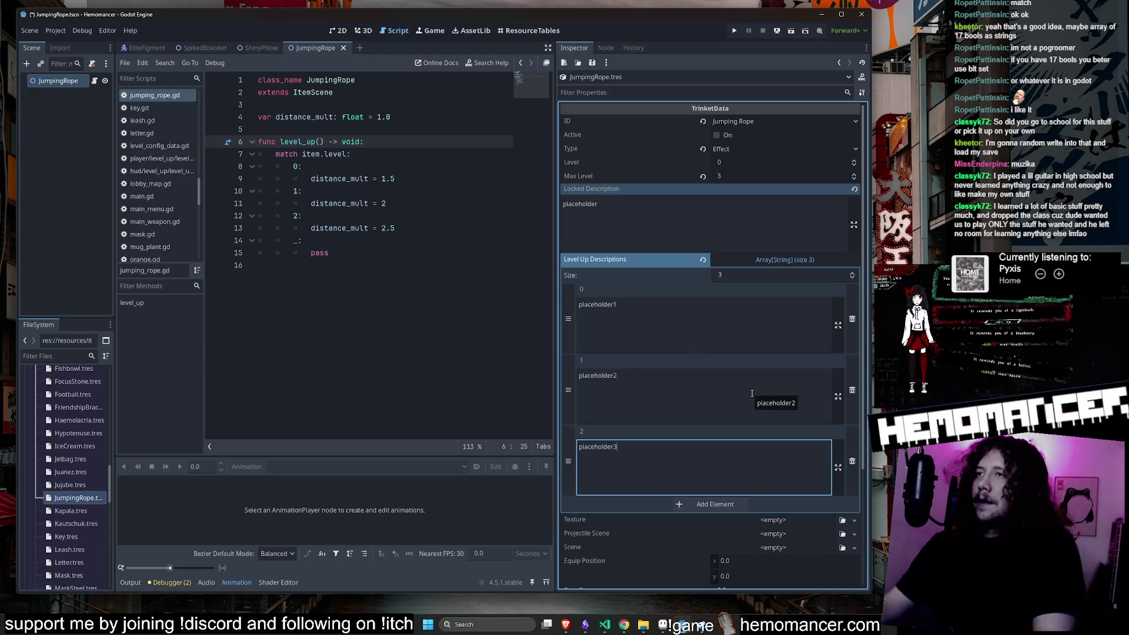
left_click(763, 273)
Scroll through the remaining JumpingRope properties to review them.
scroll(765, 273, "down", 3)
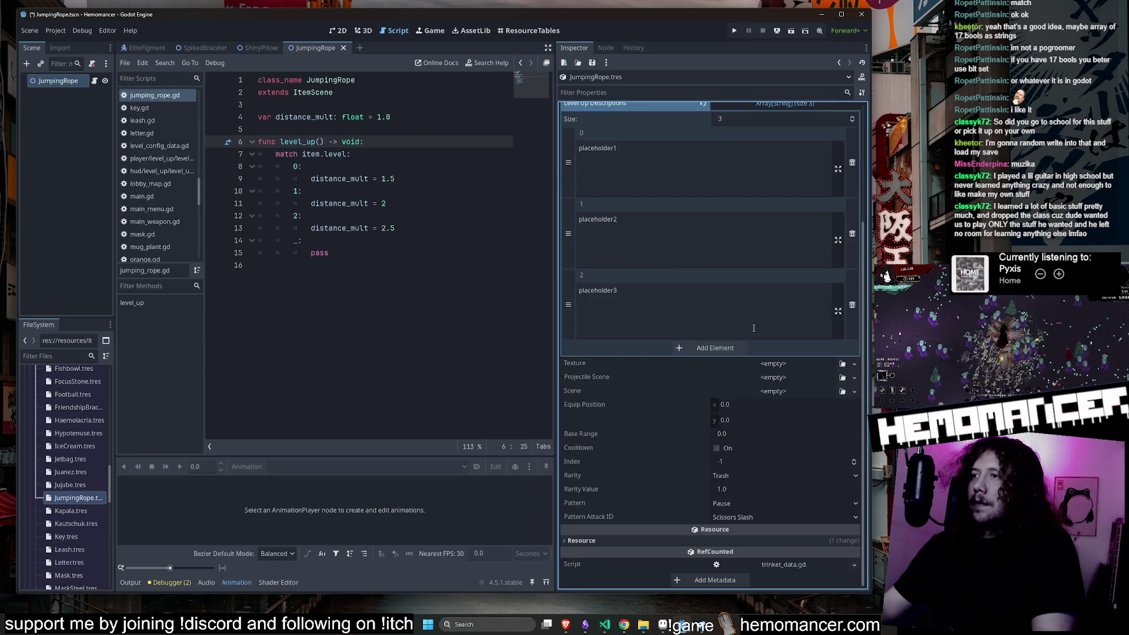
left_click(754, 418)
scroll(753, 412, "up", 3)
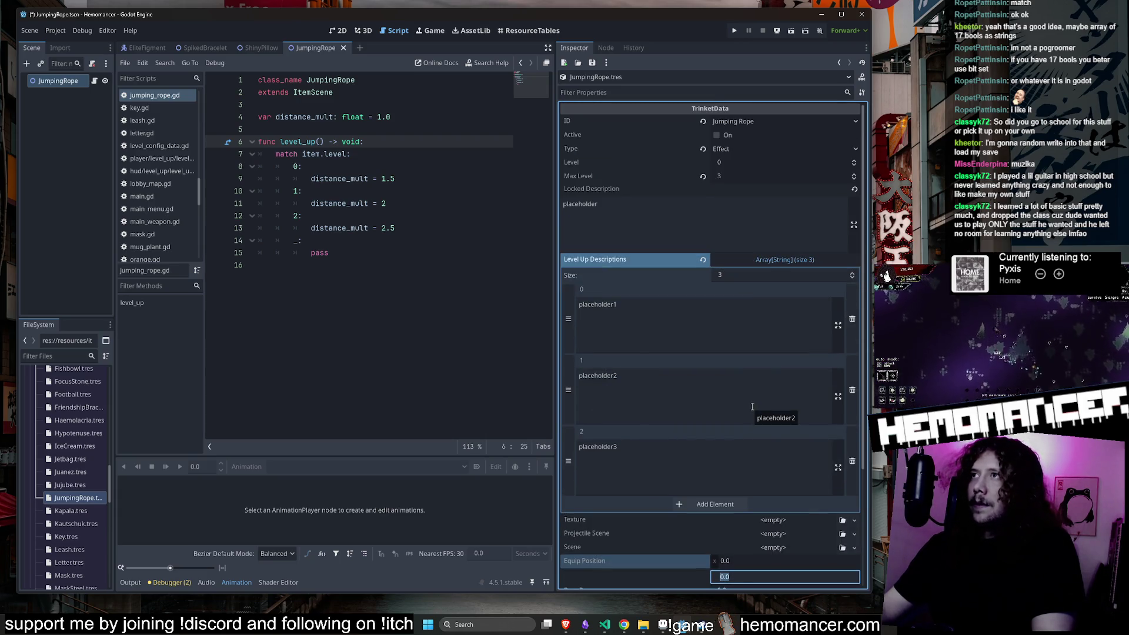
scroll(752, 404, "down", 1)
left_click(670, 412)
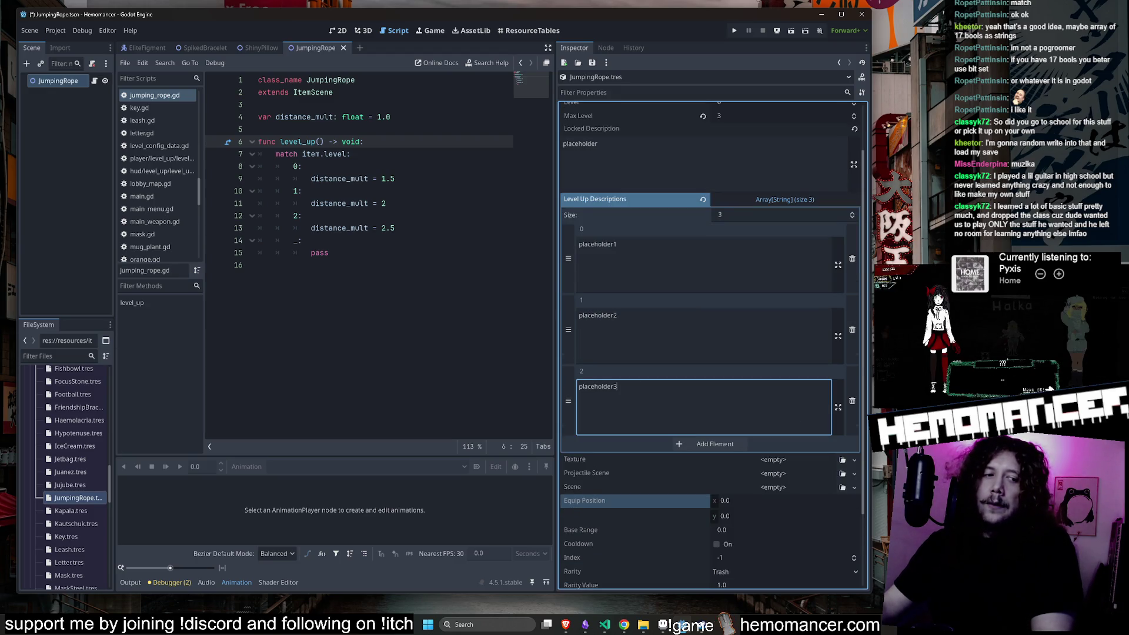
key("alt+Tab")
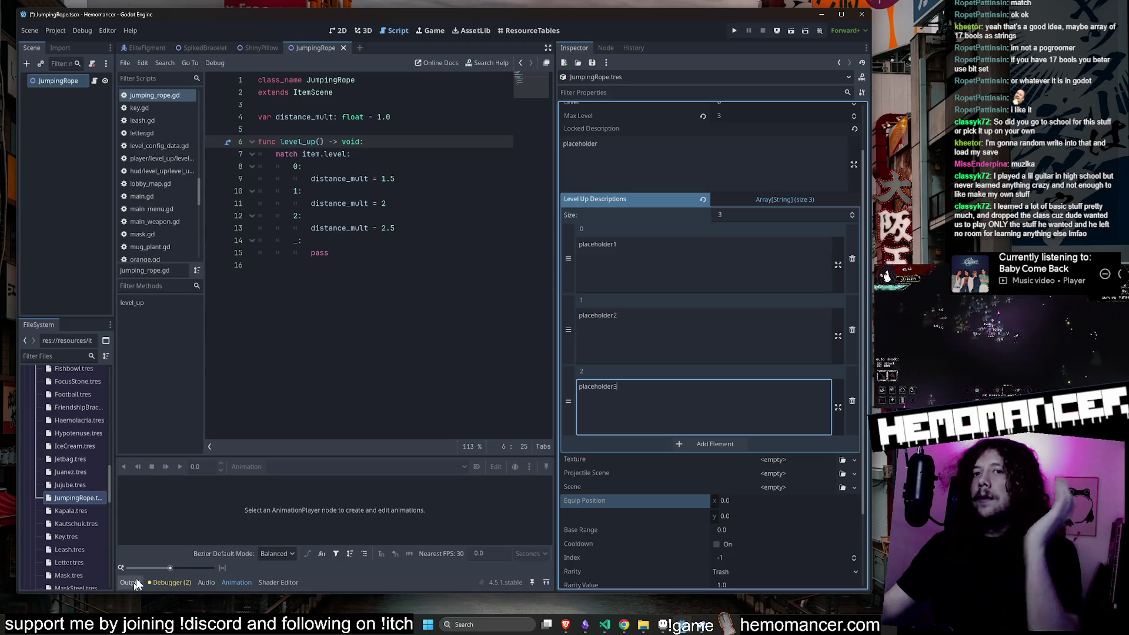
Expand res://resources/items in FileSystem and save the pending changes.
scroll(52, 434, "up", 3)
scroll(52, 434, "up", 6)
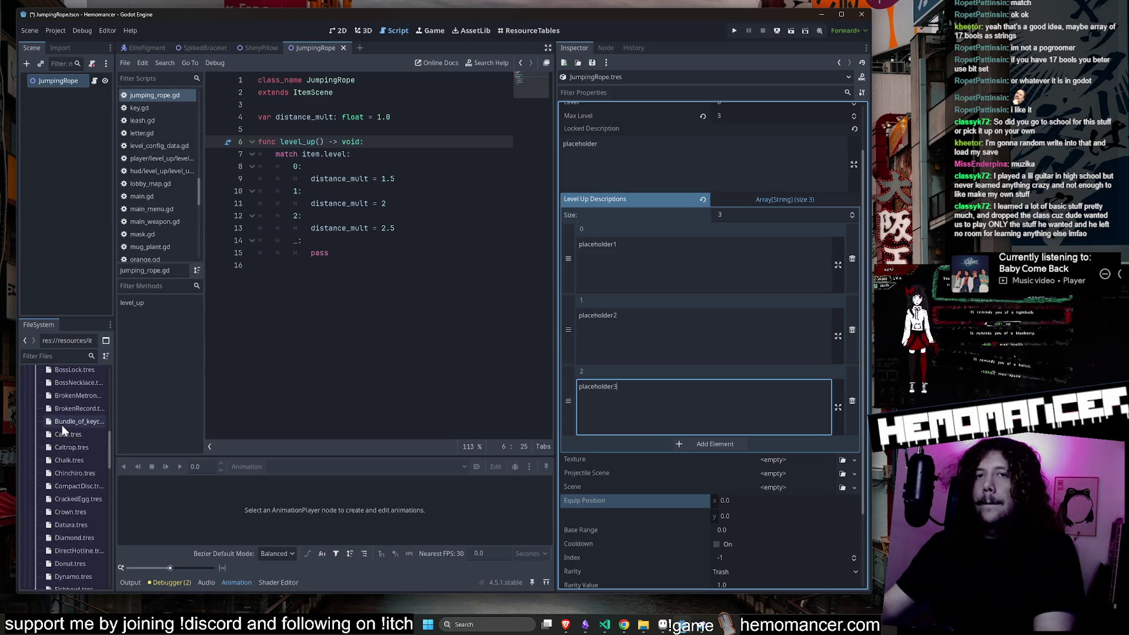
left_click(33, 436)
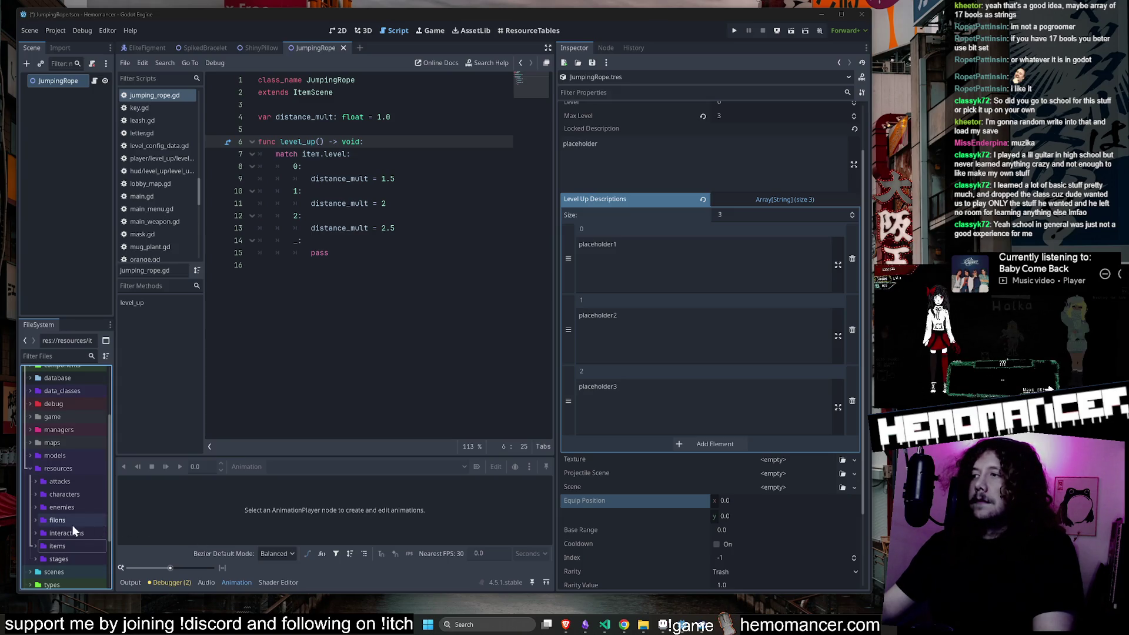
scroll(68, 507, "down", 3)
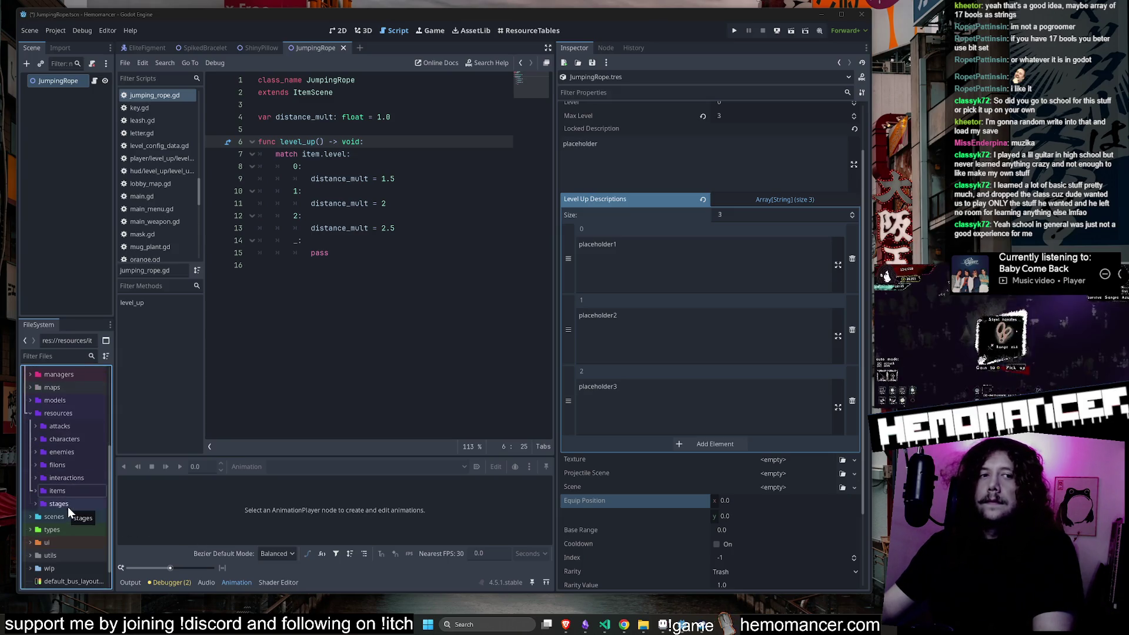
scroll(68, 507, "down", 2)
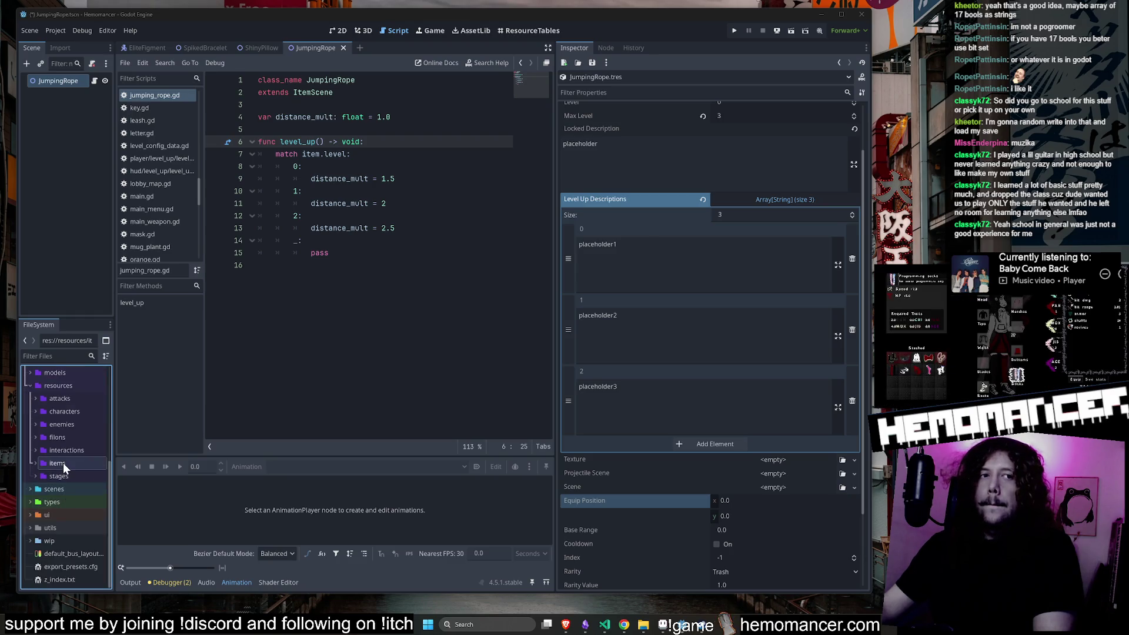
scroll(61, 472, "up", 3)
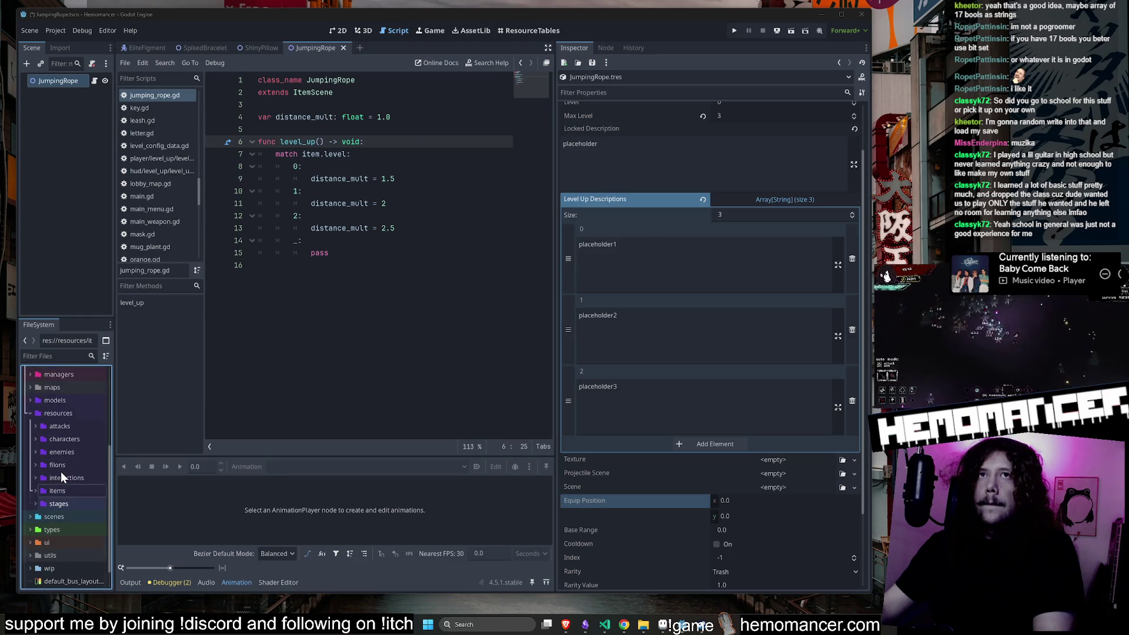
scroll(61, 472, "down", 3)
scroll(676, 218, "up", 2)
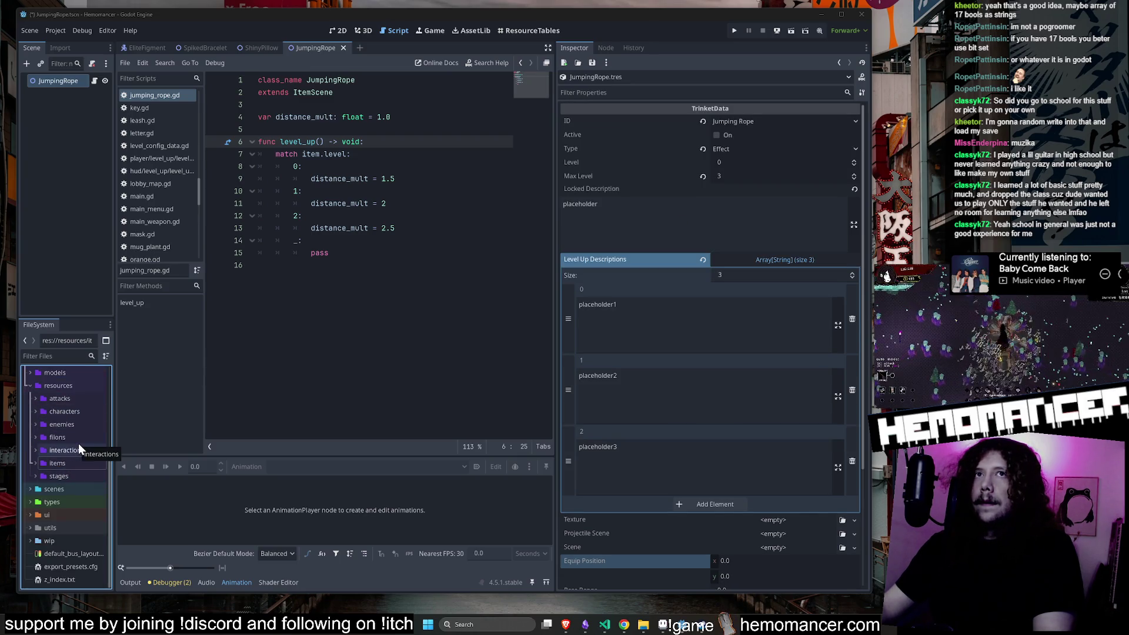
double_click(68, 461)
scroll(71, 455, "down", 1)
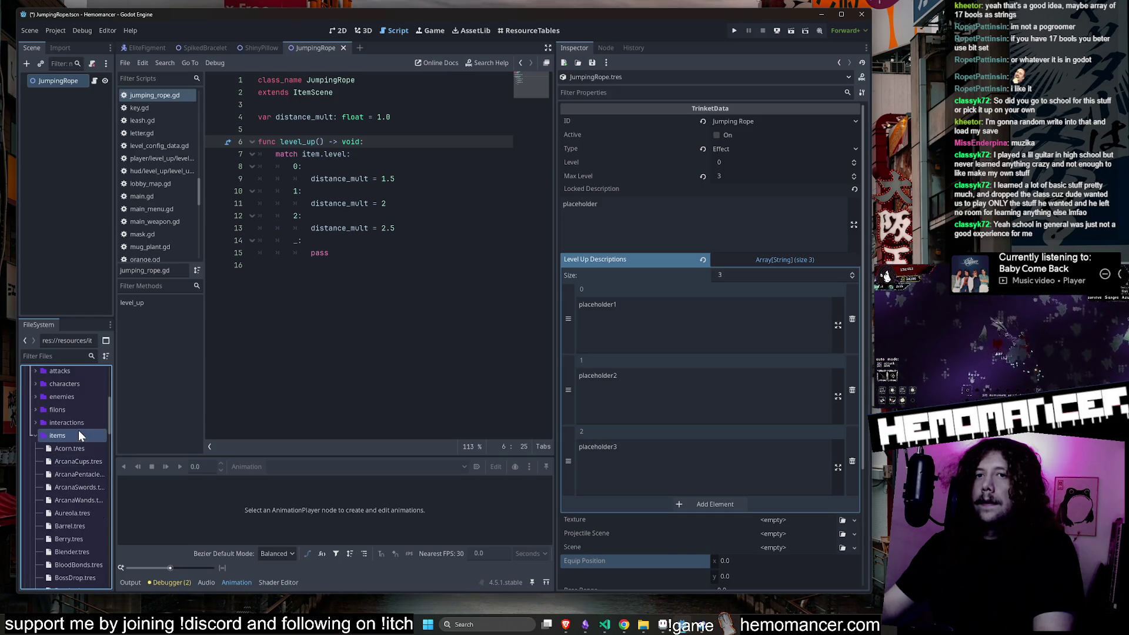
key("ctrl+s")
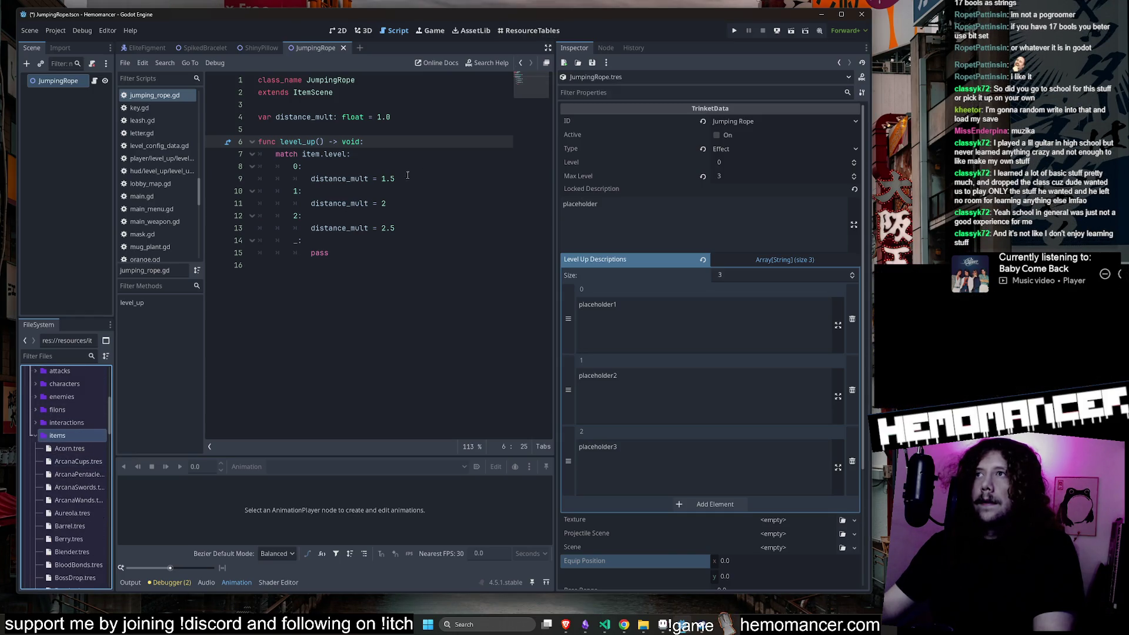
Set the resource Name to 'Jumping rope', save, and open the ResourceTables view.
left_click(406, 178)
scroll(788, 349, "down", 3)
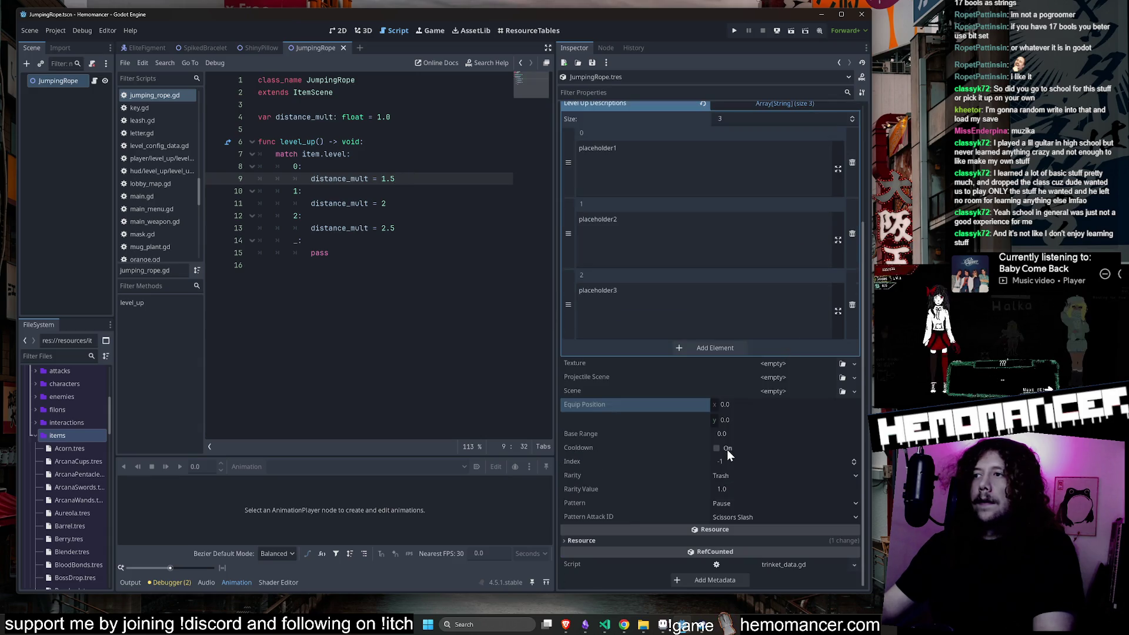
left_click(686, 539)
left_click(742, 537)
type("Jump")
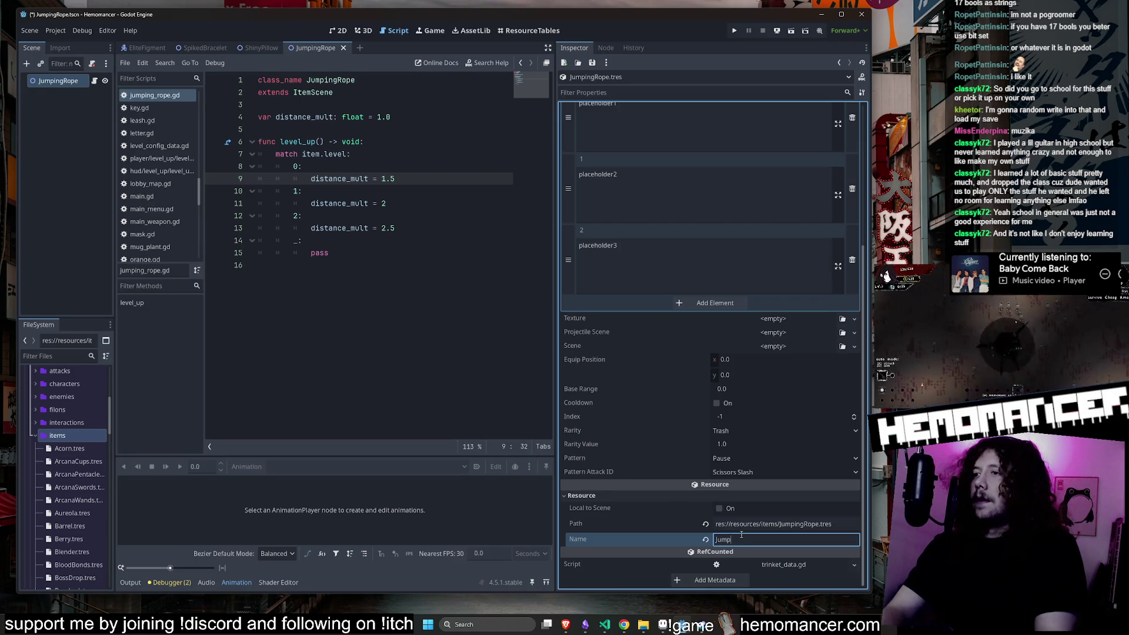
type("e")
key("ctrl+s")
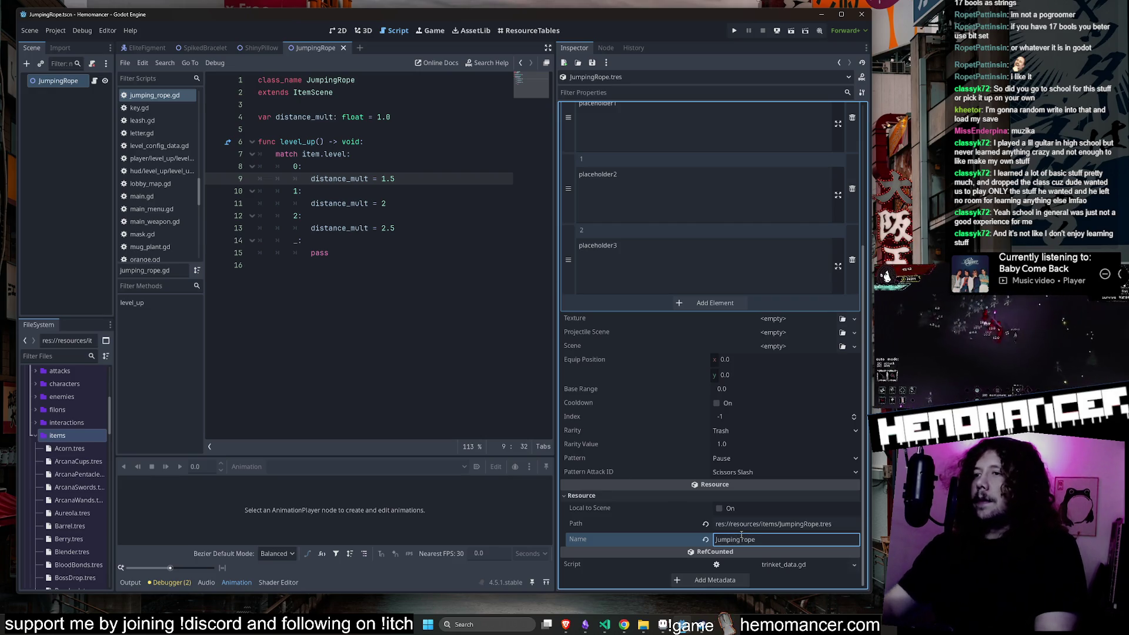
left_click(499, 31)
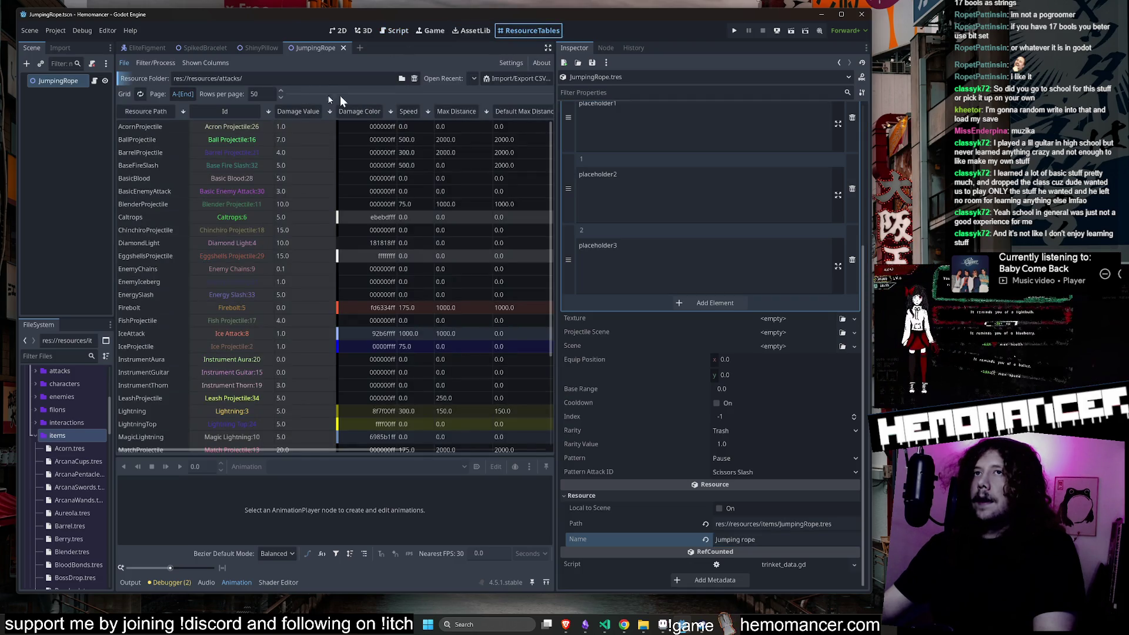
Load res://resources/items/ in ResourceTables, sort by Id, and turn on JumpingRope's Active flag.
left_click(470, 78)
left_click(524, 141)
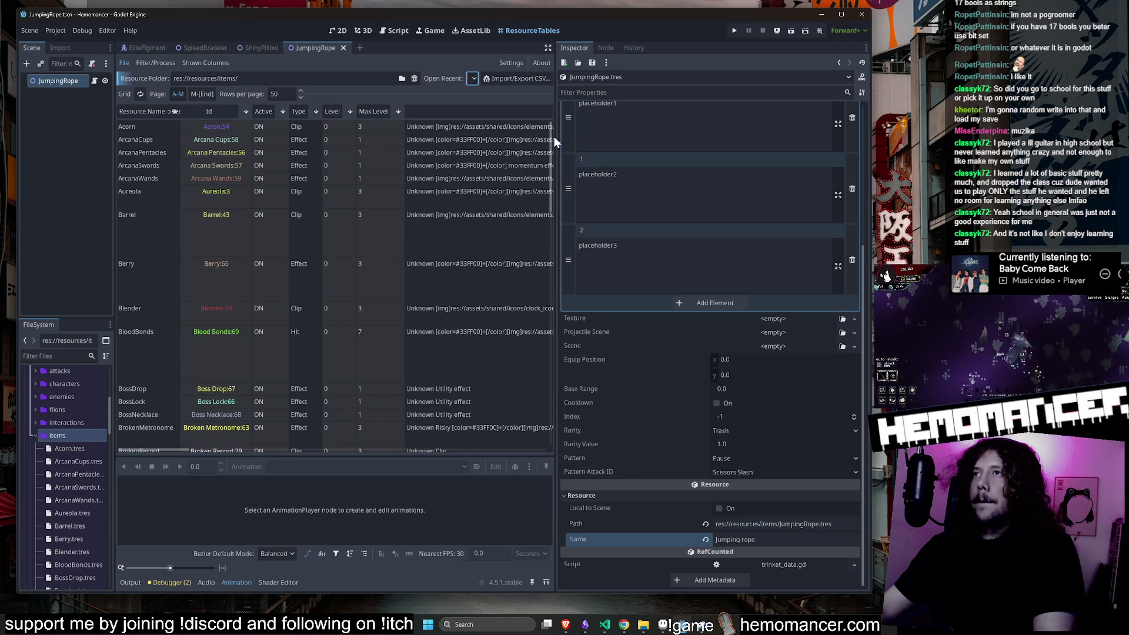
left_click_drag(554, 141, 710, 144)
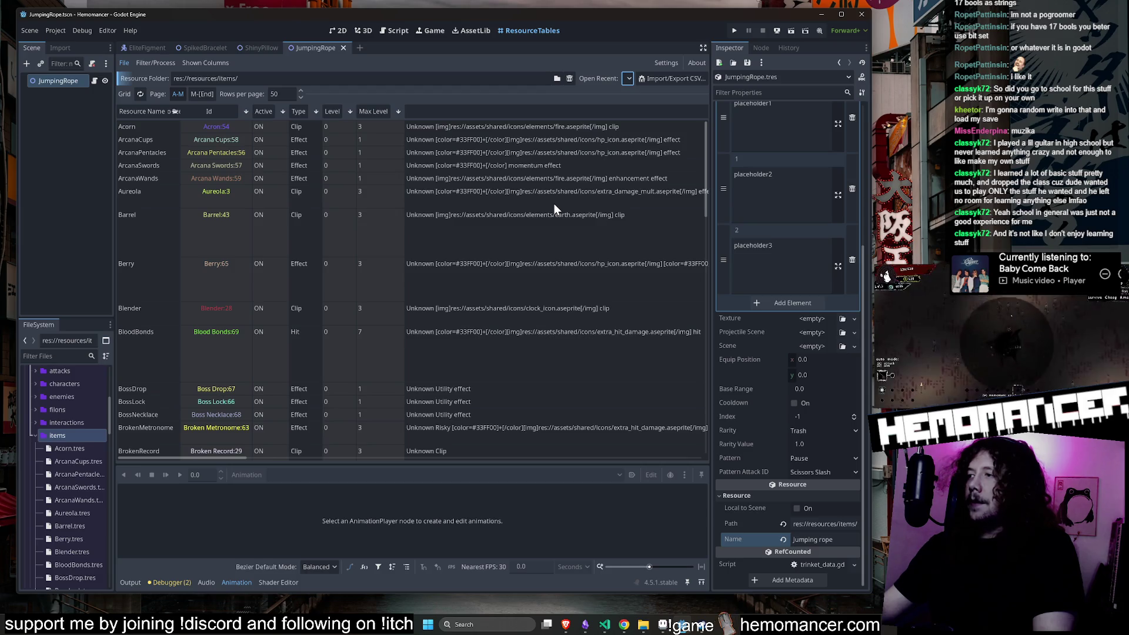
left_click(201, 111)
left_click(205, 110)
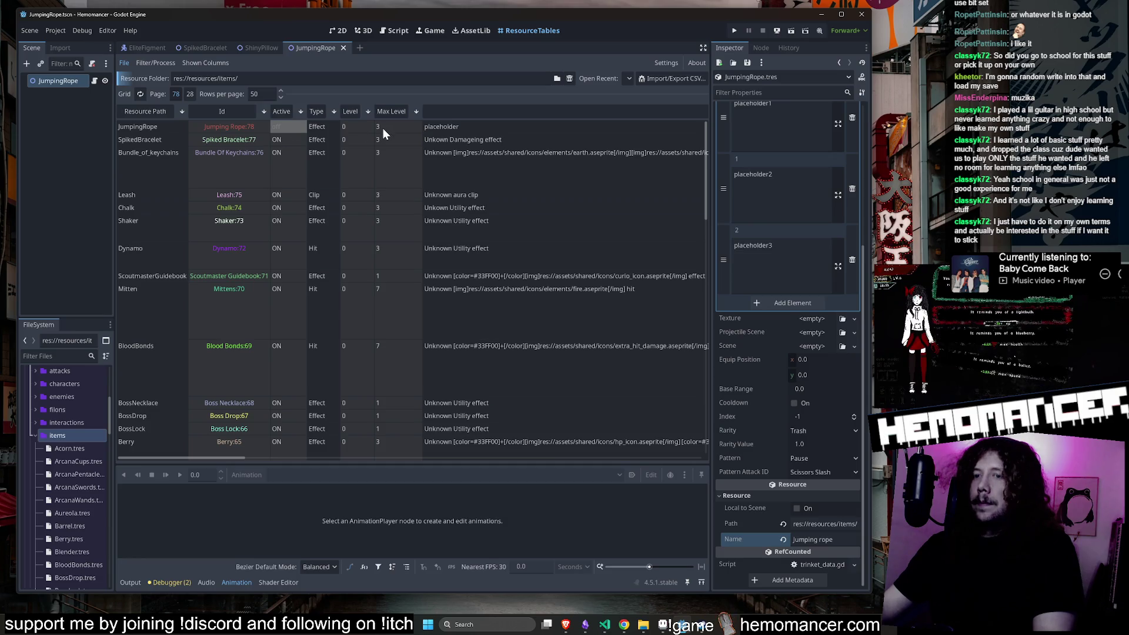
key("space")
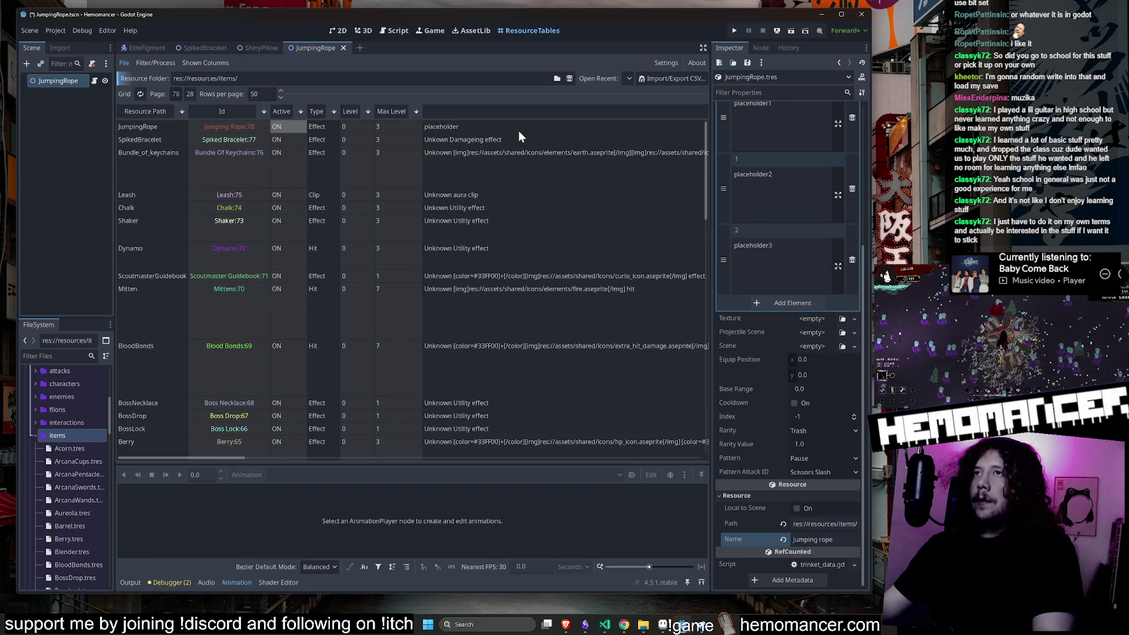
left_click(510, 128)
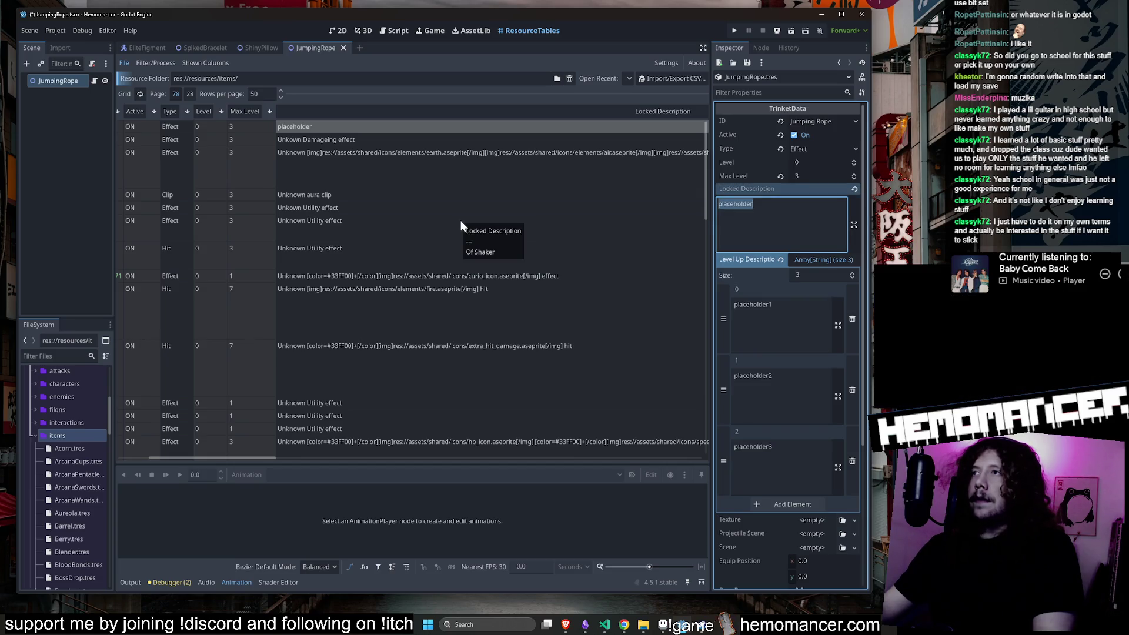
Change JumpingRope's locked description to Unknown and fix SpikedBracelet's to 'Unknown Damageing effect'.
left_click_drag(228, 457, 252, 459)
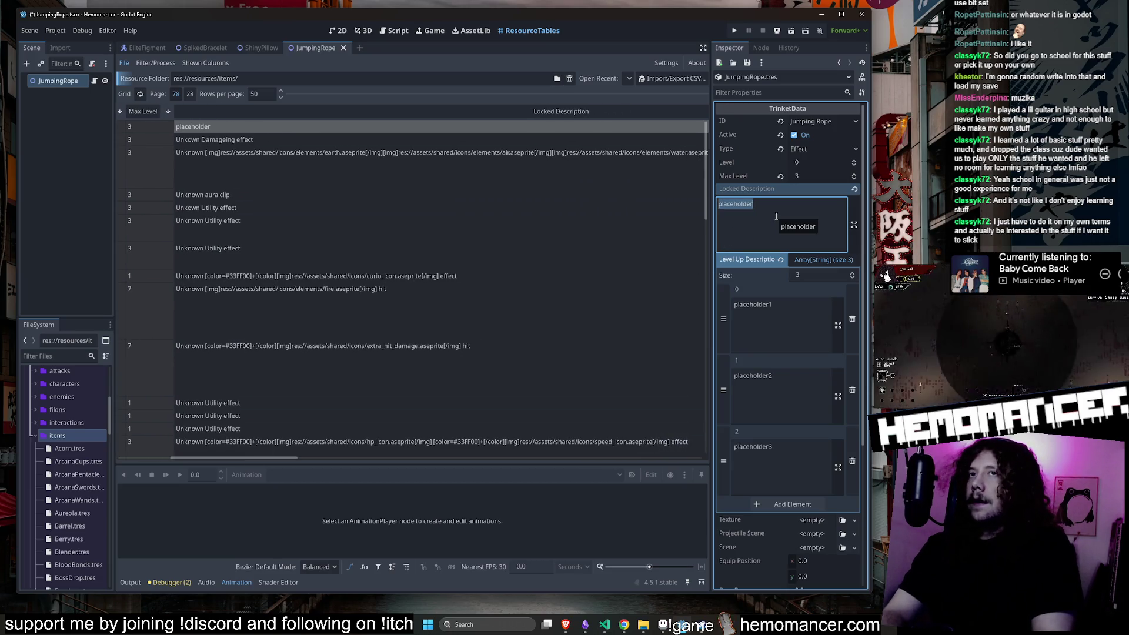
type(")")
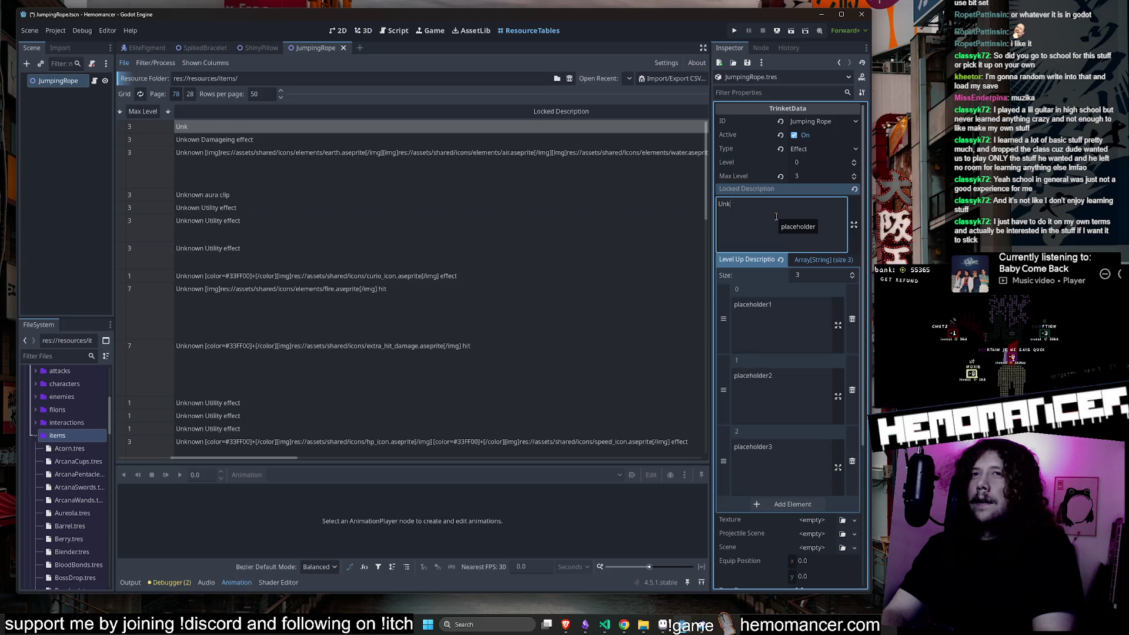
left_click(218, 139)
left_click(731, 204)
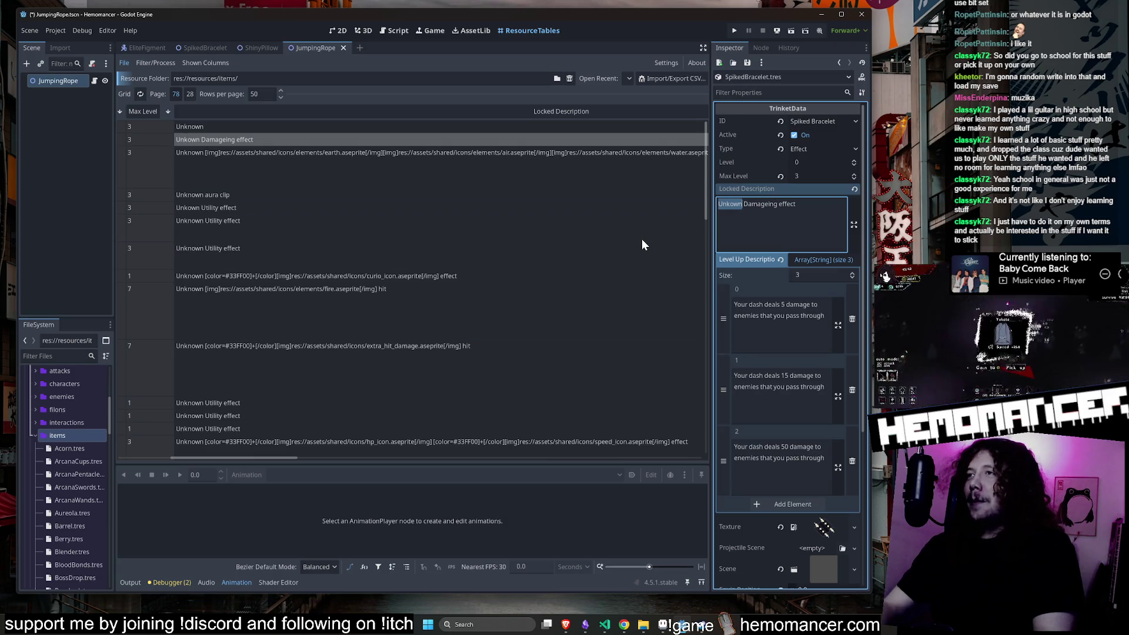
type("Unknown")
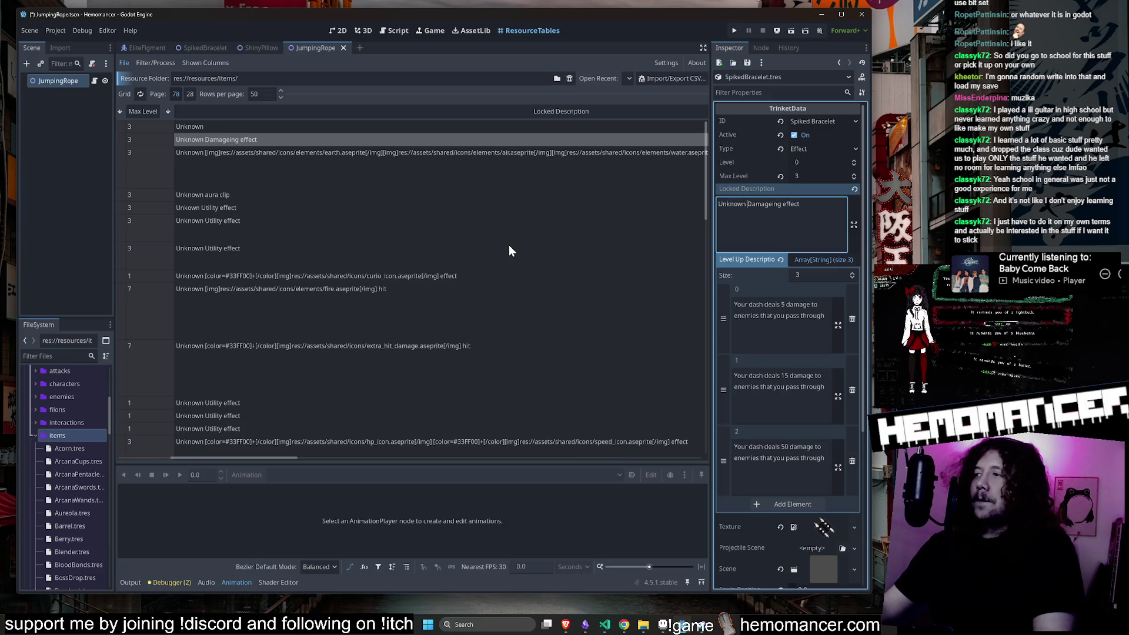
left_click(221, 126)
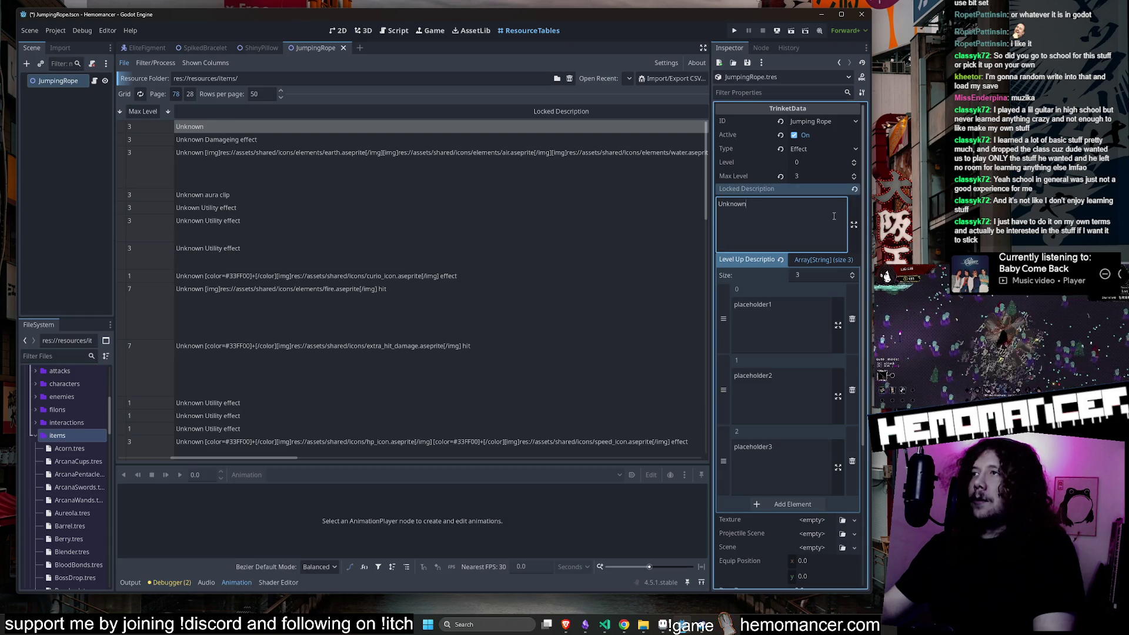
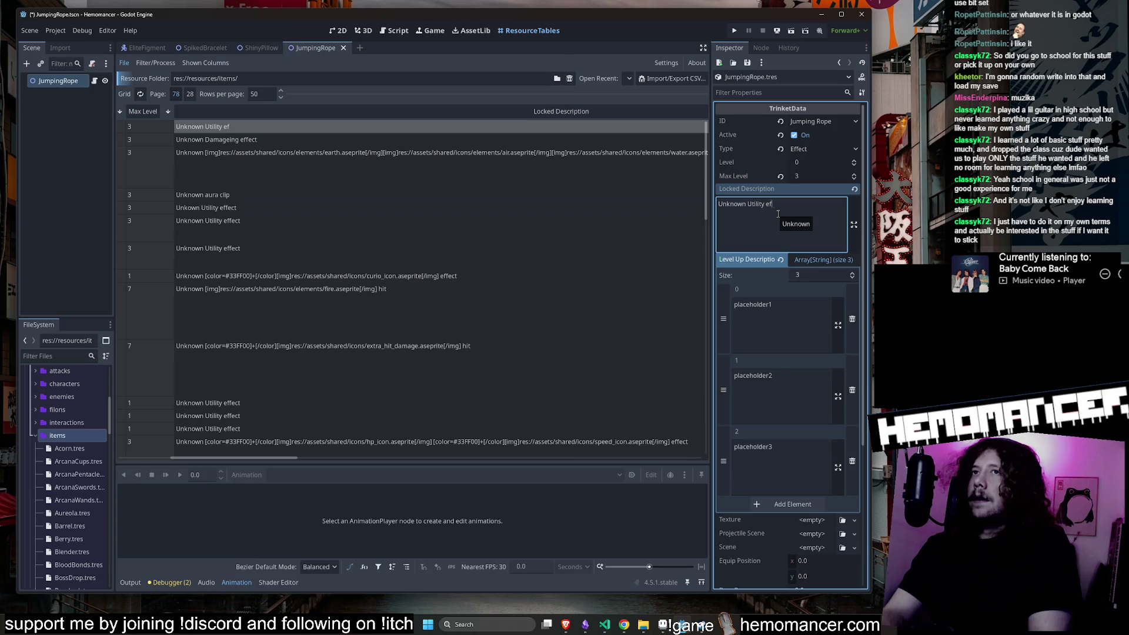
Filter the files for 'jumpin' and drag jumping_rope.png into the JumpingRope trinket's Texture field.
scroll(778, 214, "down", 3)
left_click_drag(270, 458, 554, 446)
left_click(436, 121)
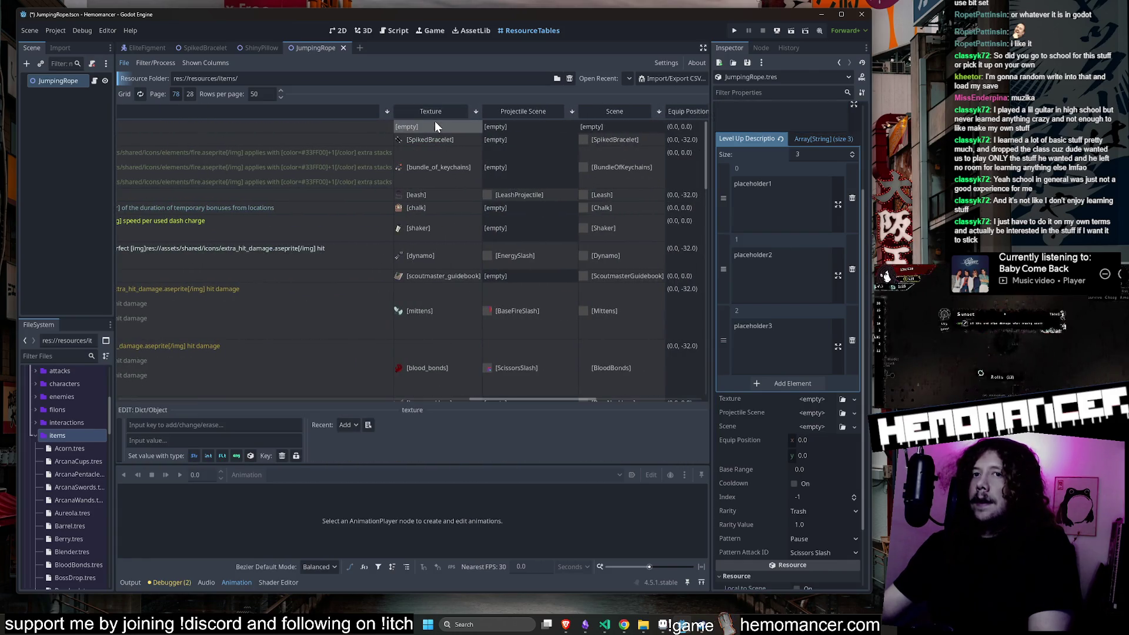
left_click(50, 356)
type("j")
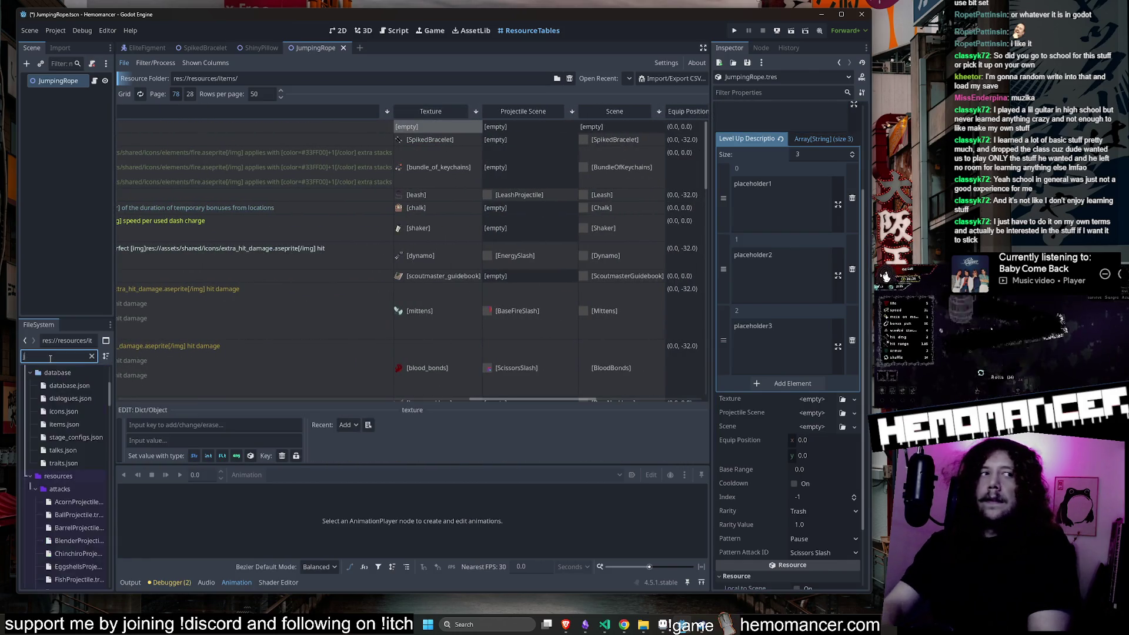
type("umpin")
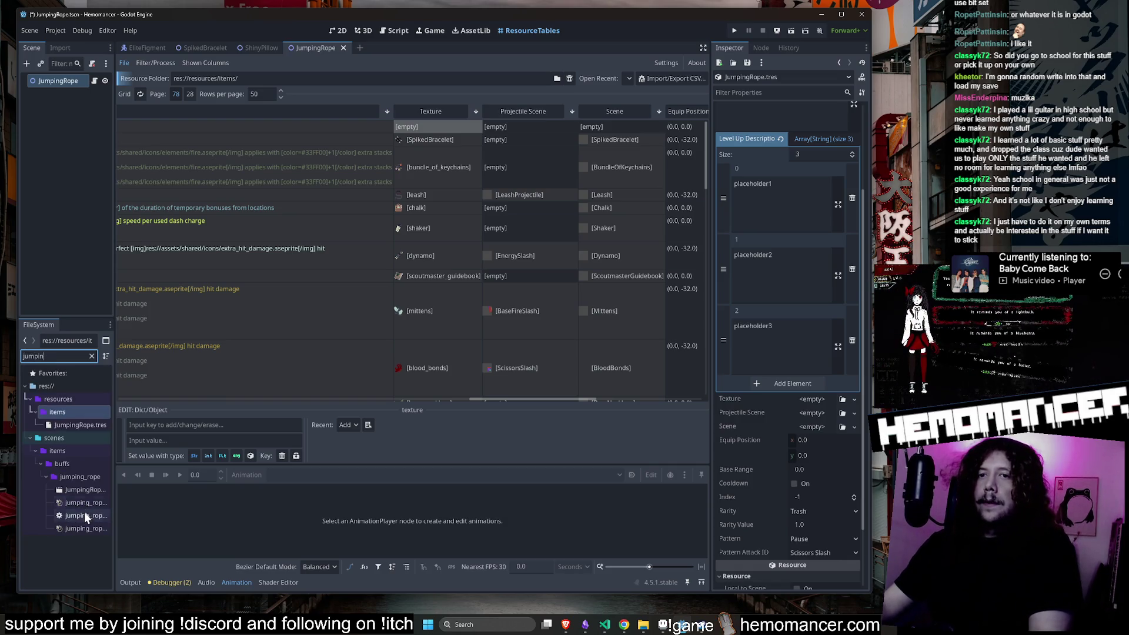
mouse_move(83, 503)
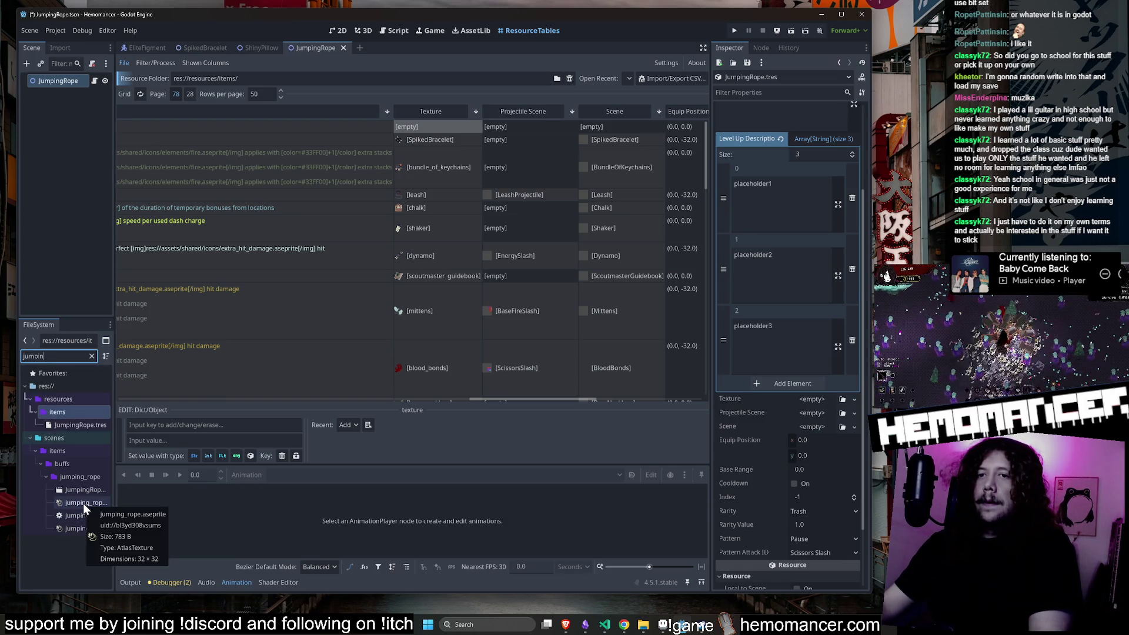
mouse_move(81, 525)
left_click_drag(81, 526, 803, 402)
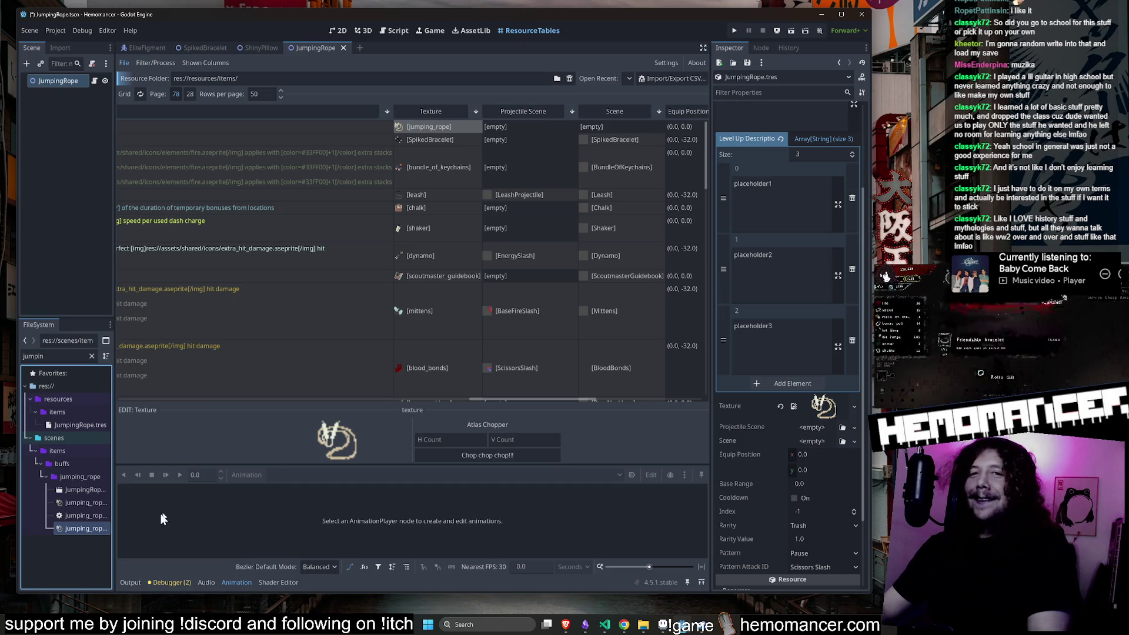
left_click(595, 127)
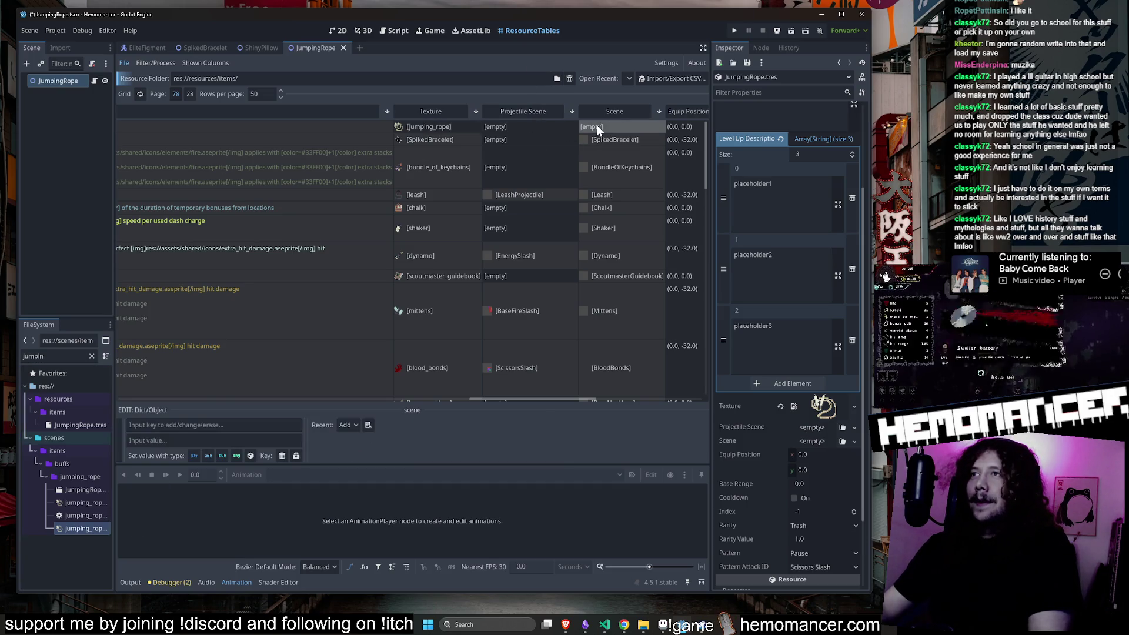
Assign JumpingRope.tscn as the trinket's scene and set SpikedBracelet's rarity to Thing.
mouse_move(80, 493)
left_mouse_down()
mouse_move(378, 469)
mouse_move(817, 388)
mouse_move(807, 443)
left_mouse_up()
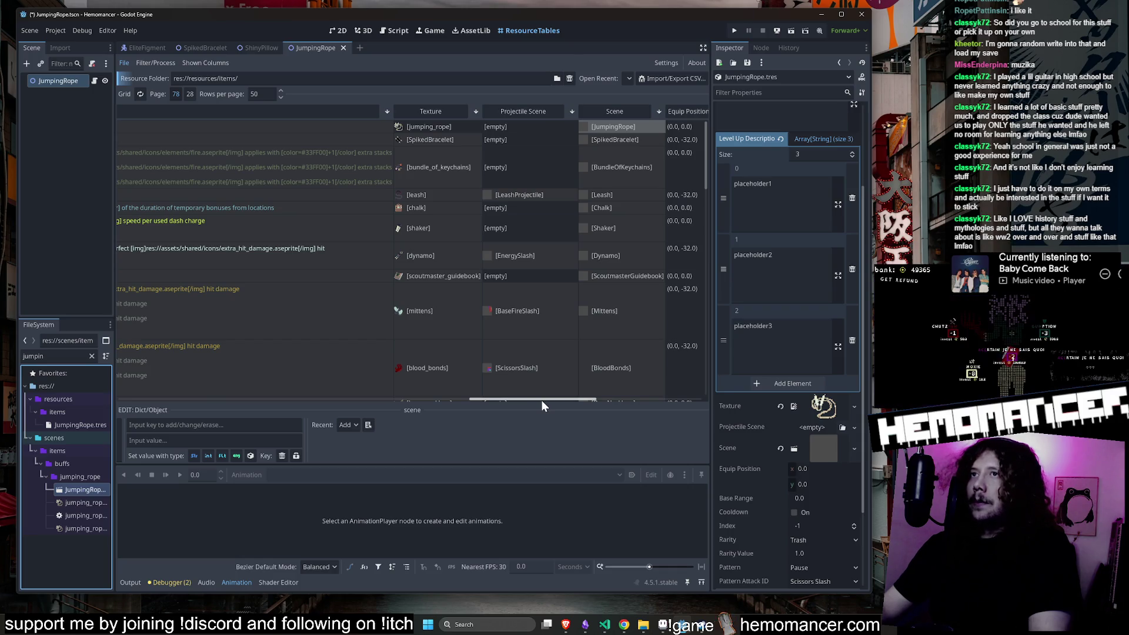
mouse_move(542, 399)
left_mouse_down()
mouse_move(665, 393)
mouse_move(624, 387)
left_mouse_up()
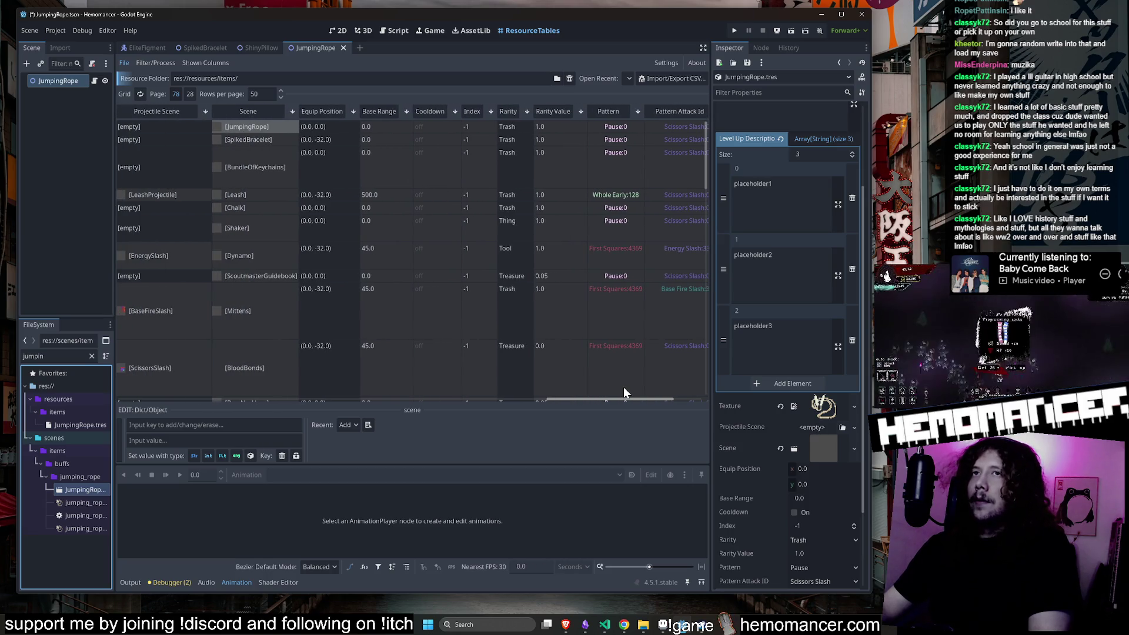
left_click(514, 139)
scroll(818, 412, "down", 2)
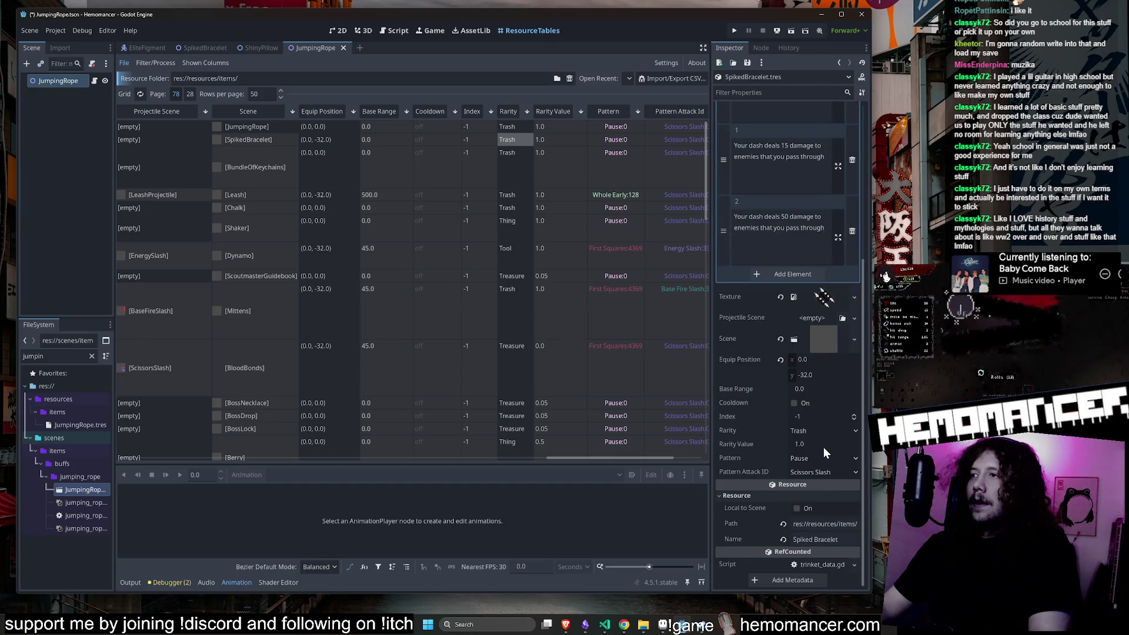
left_click(823, 433)
left_click(820, 453)
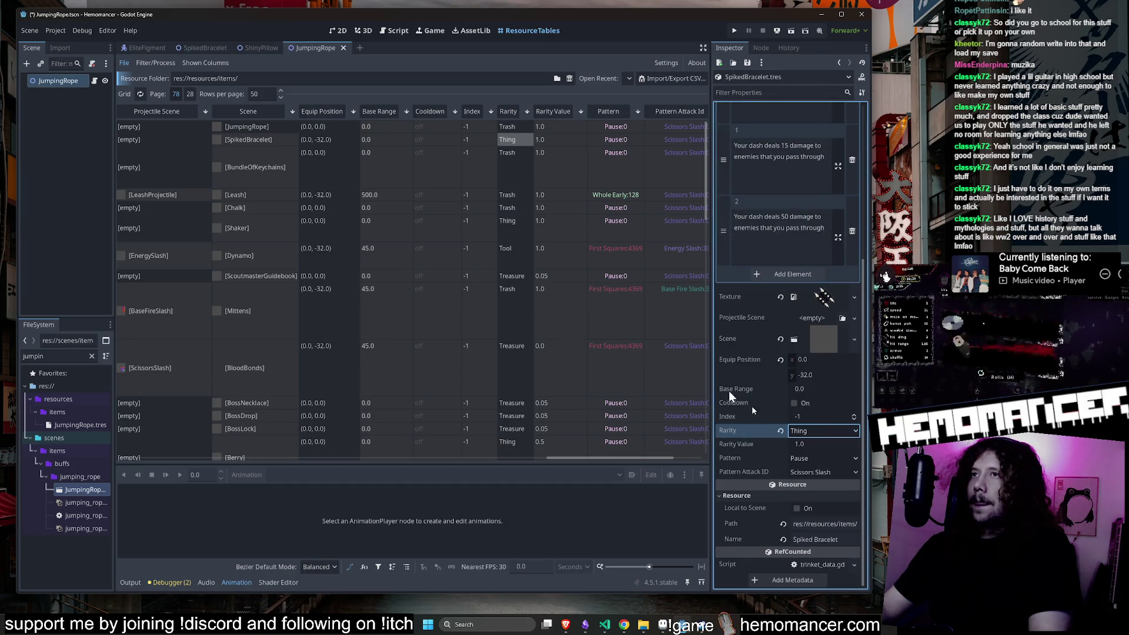
Set Bundle of Keychains' rarity to Tool and save the trinket data.
left_click(515, 171)
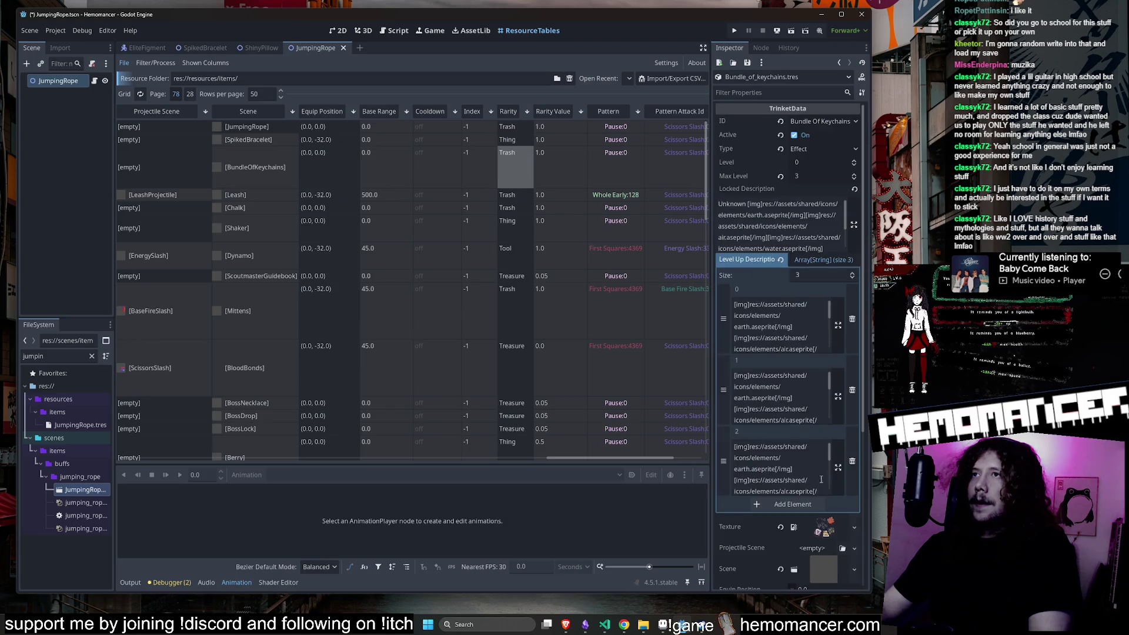
scroll(823, 510, "down", 3)
left_click(814, 433)
left_click(824, 468)
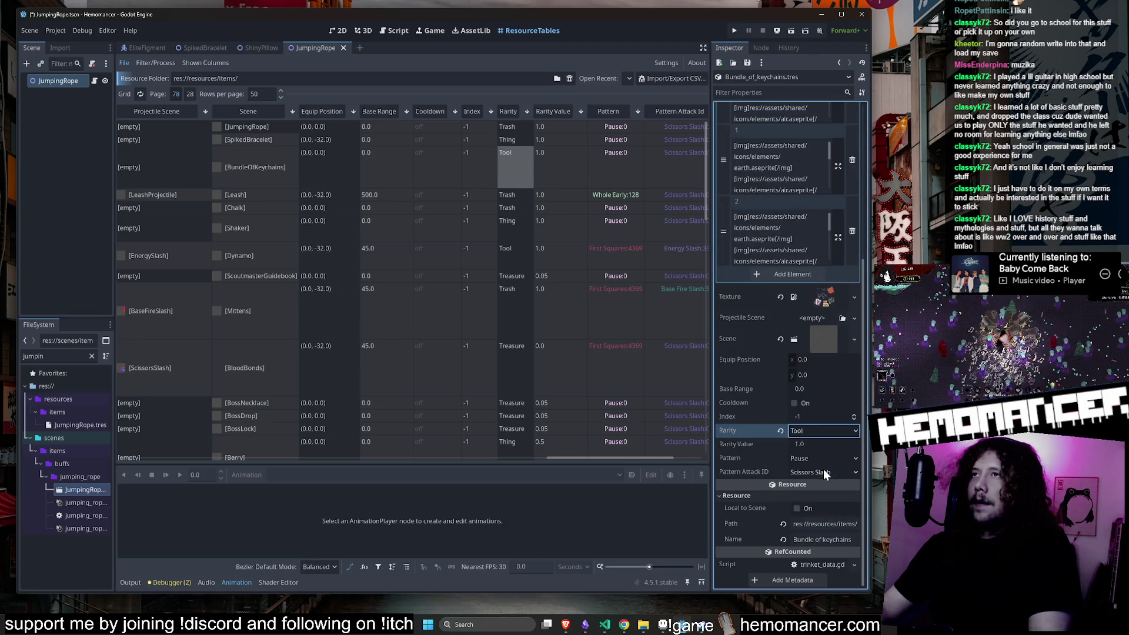
left_click(520, 197)
left_click(512, 148)
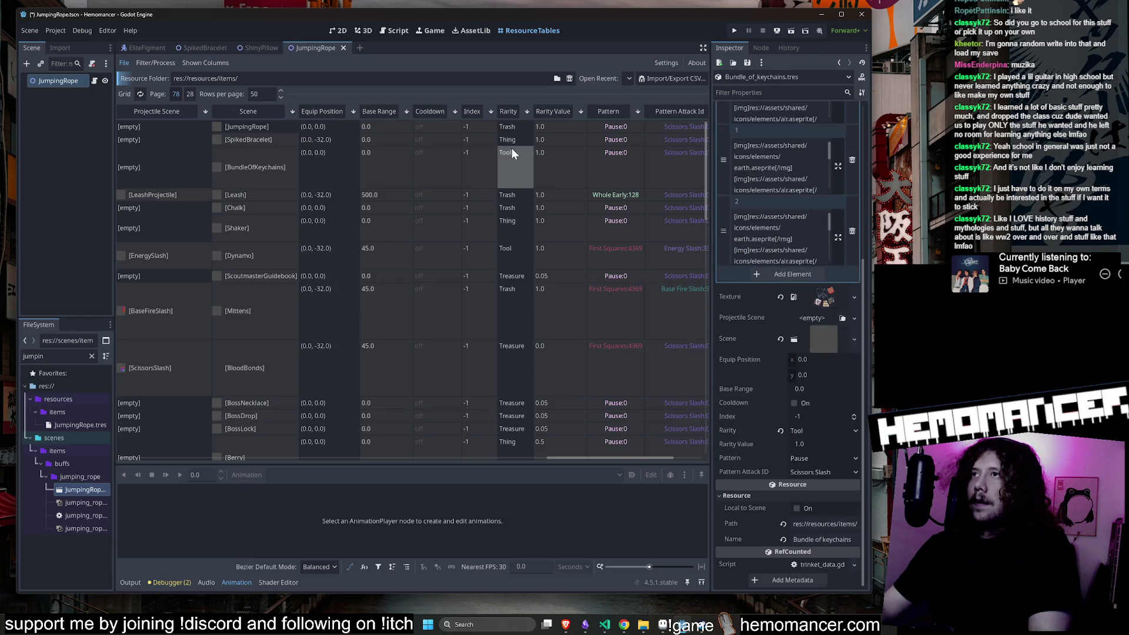
key("ctrl+s")
Select the JumpingRope resource file, then the Chalk trinket's record.
left_click_drag(627, 456, 142, 442)
left_click(97, 424)
left_click(326, 203)
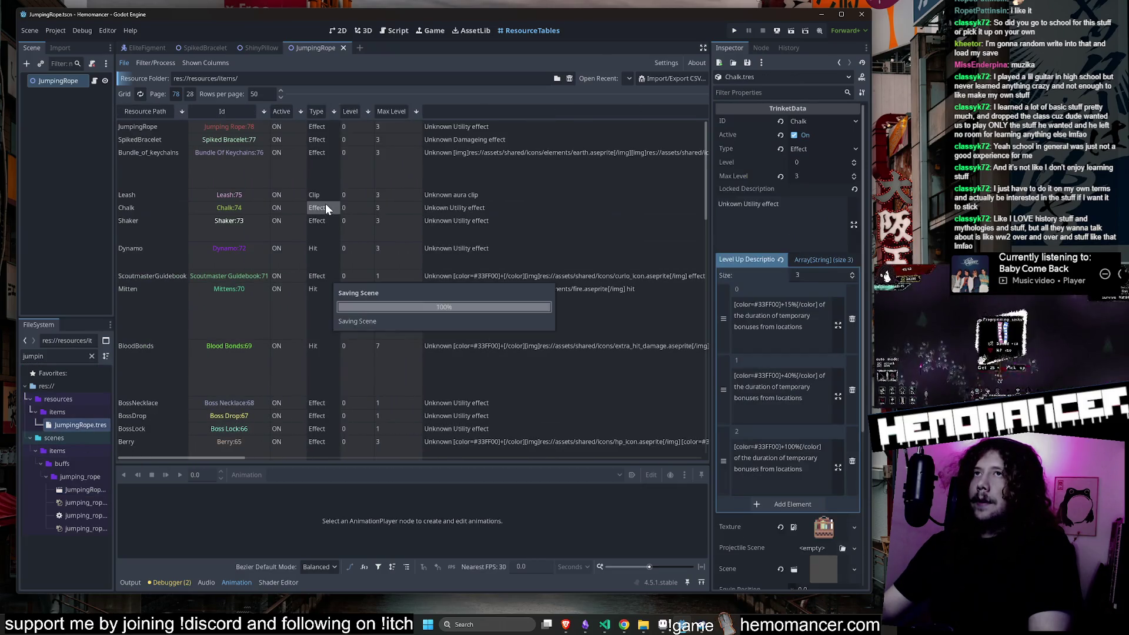
Test-run the game full screen, view Jumping rope in the item collection, then close it.
key("F5")
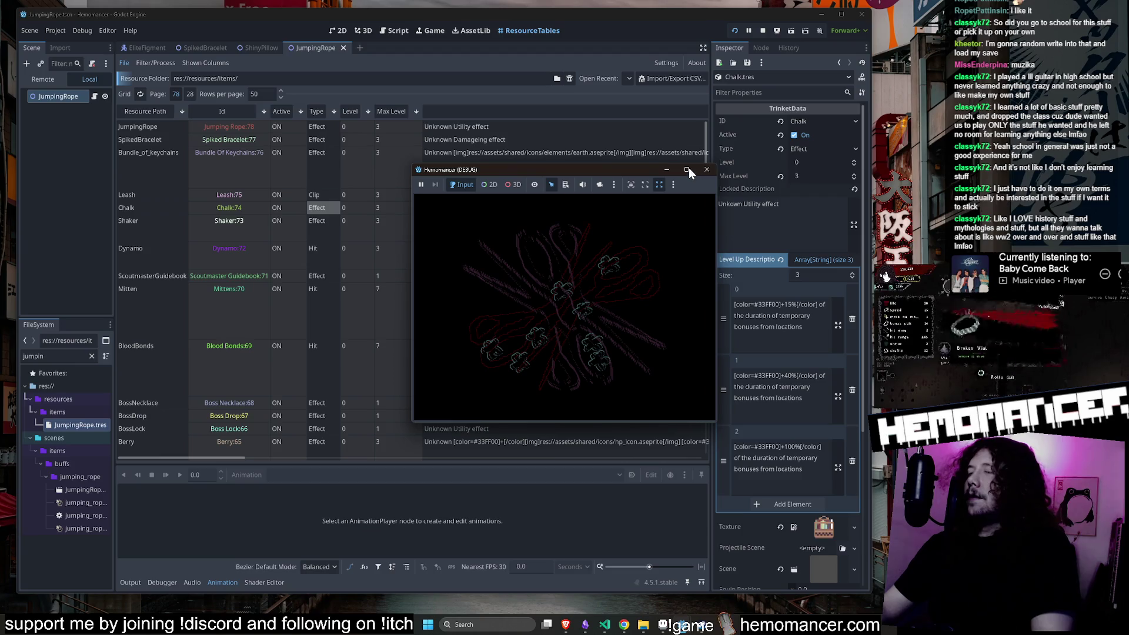
left_click(686, 170)
left_click(390, 377)
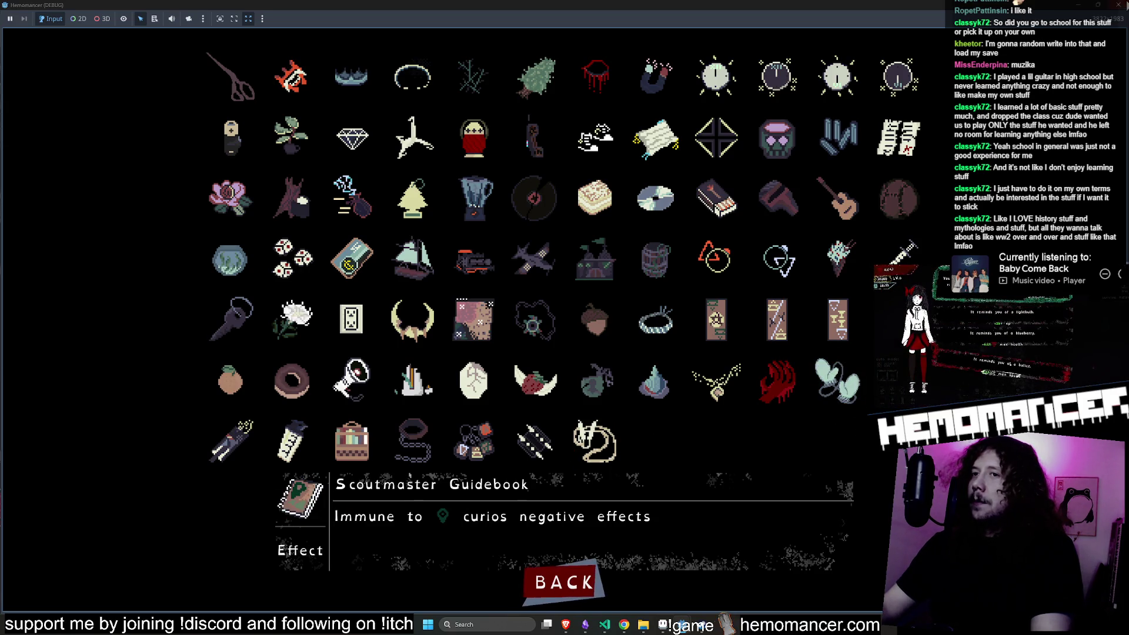
key("F8")
double_click(56, 356)
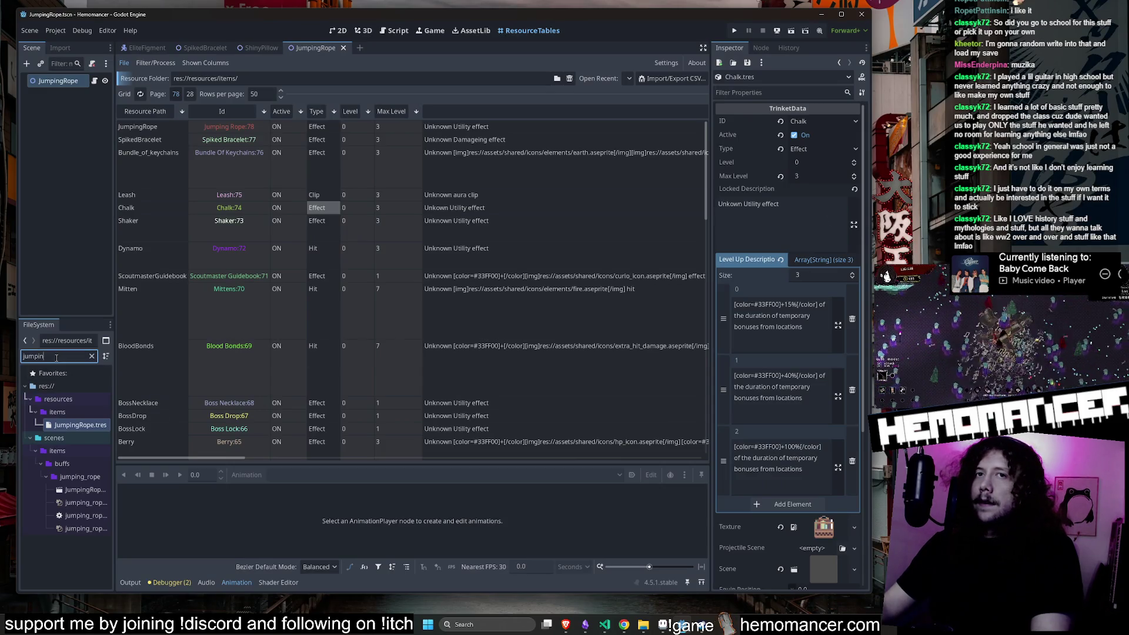
Open mittens.aseprite in Aseprite and select its ROPE layer with rectangular selection.
type("mittens")
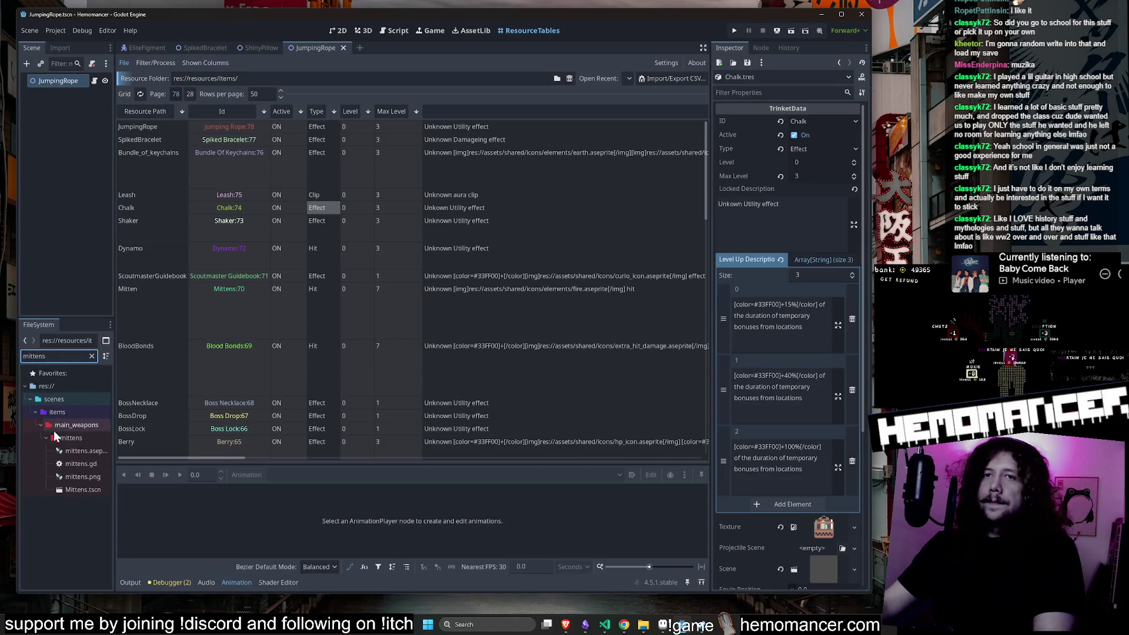
right_click(71, 449)
left_click(147, 592)
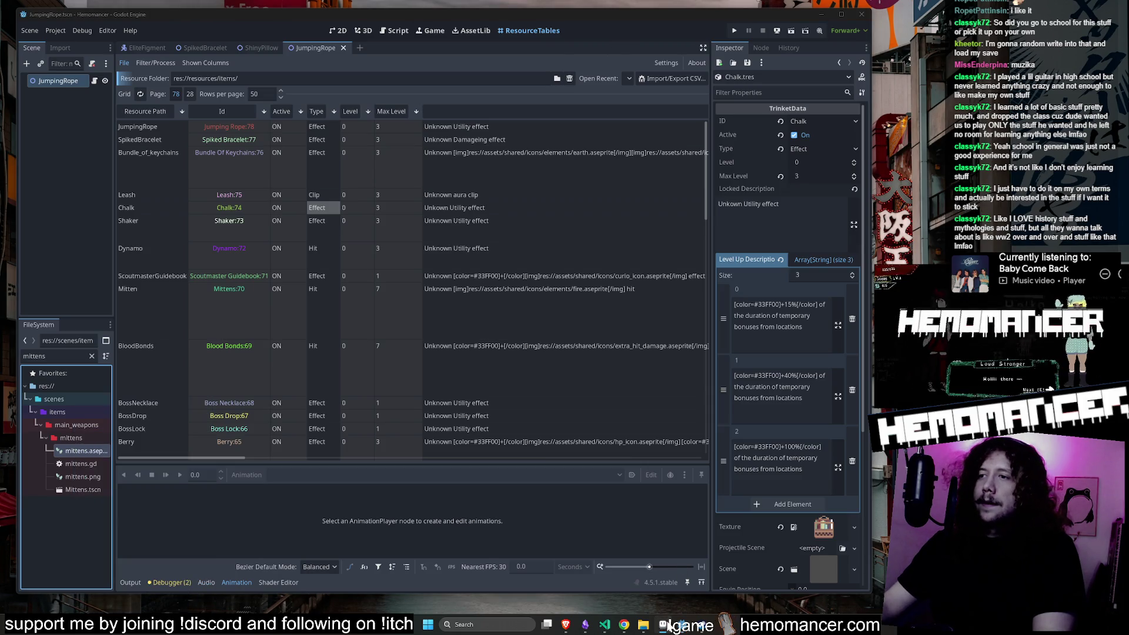
scroll(512, 310, "up", 4)
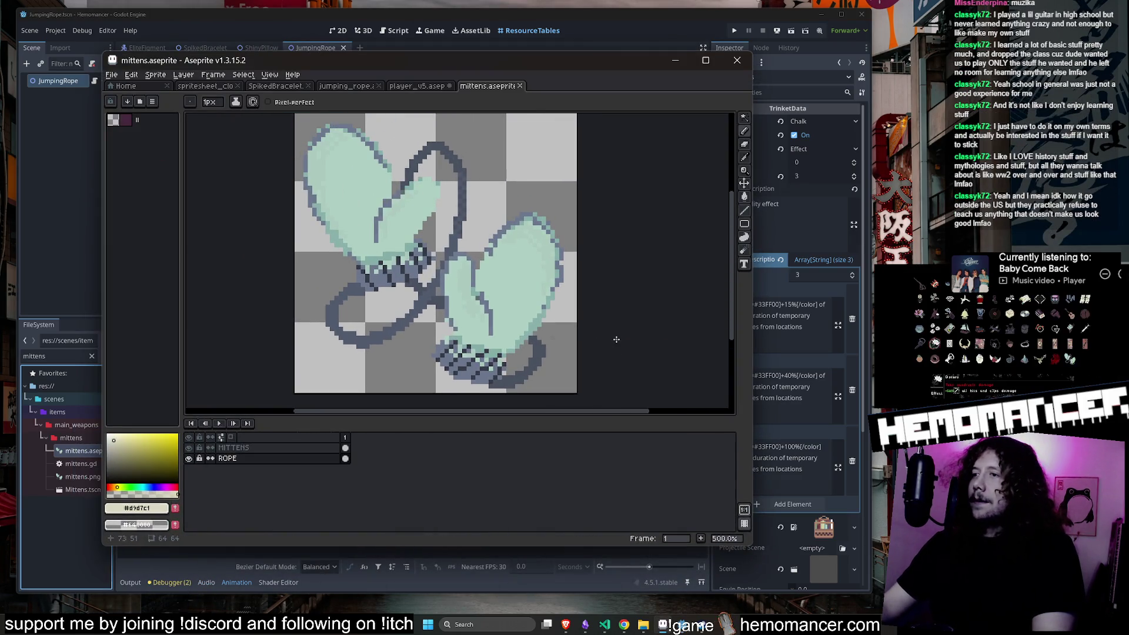
left_click(237, 459)
scroll(596, 284, "down", 1)
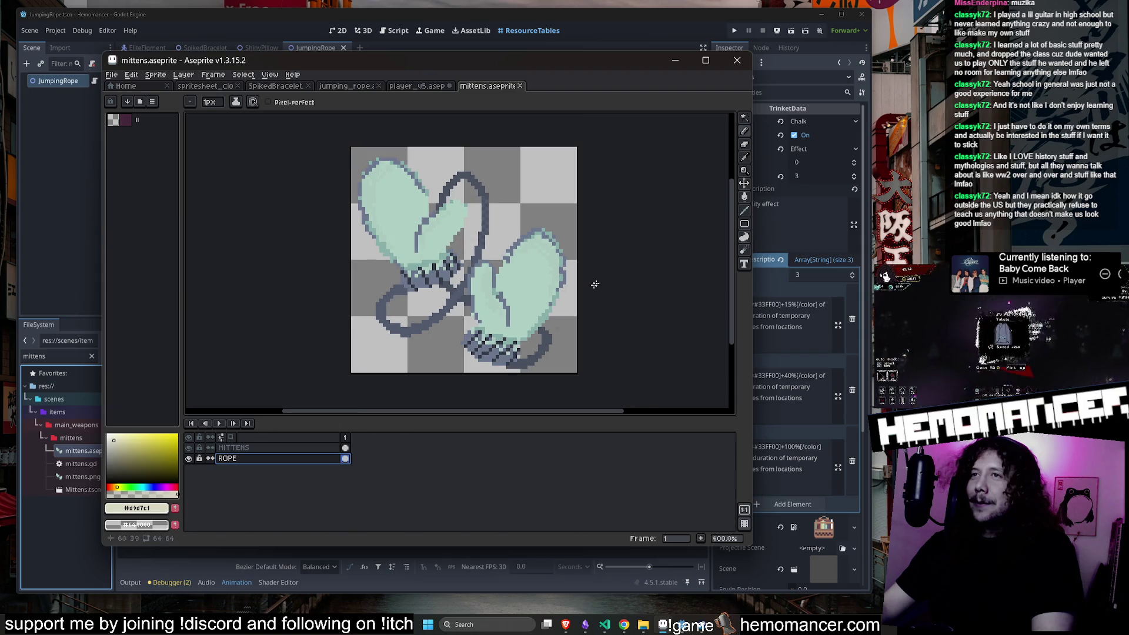
left_click(745, 125)
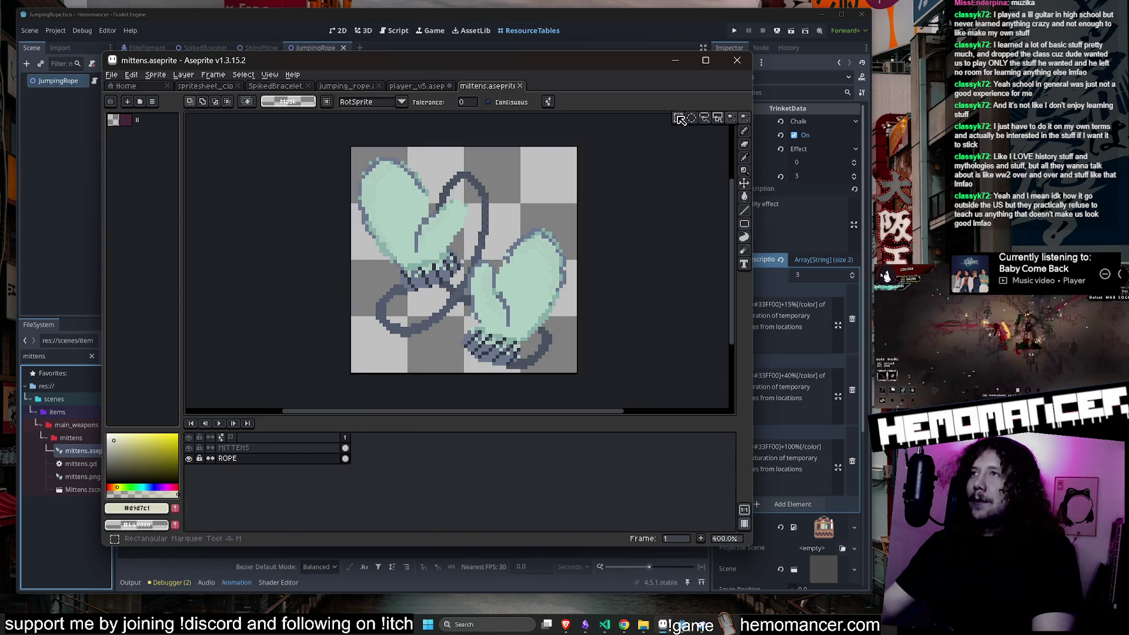
left_click(678, 119)
scroll(378, 244, "down", 2)
Paste the copied rope image into the jumping_rope sprite.
left_click(347, 86)
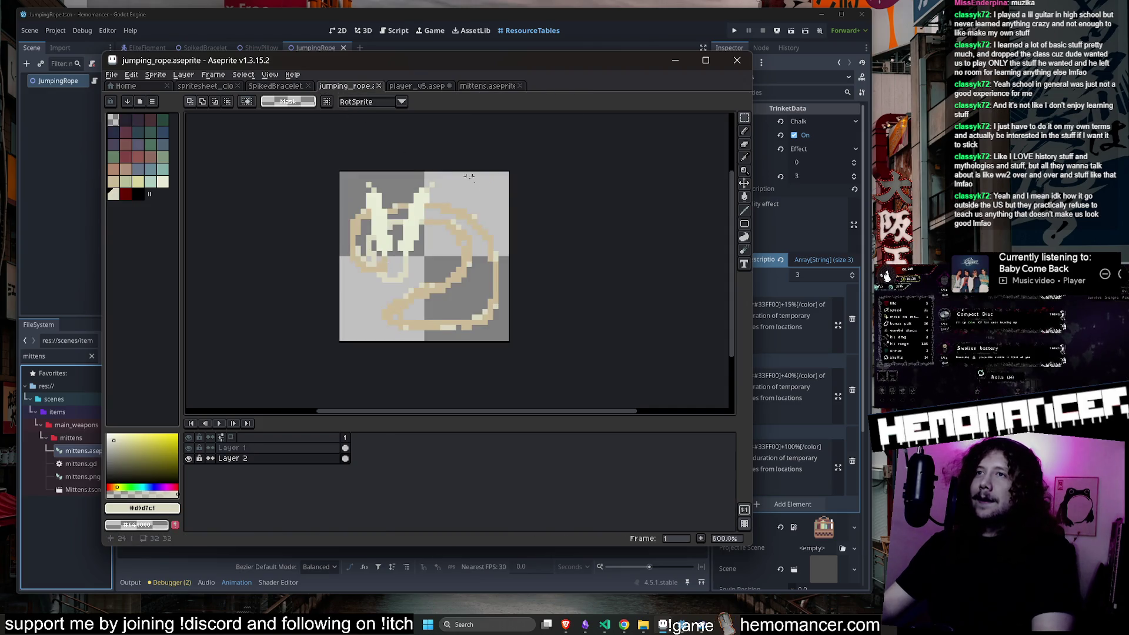
key("ctrl+v")
left_click(510, 86)
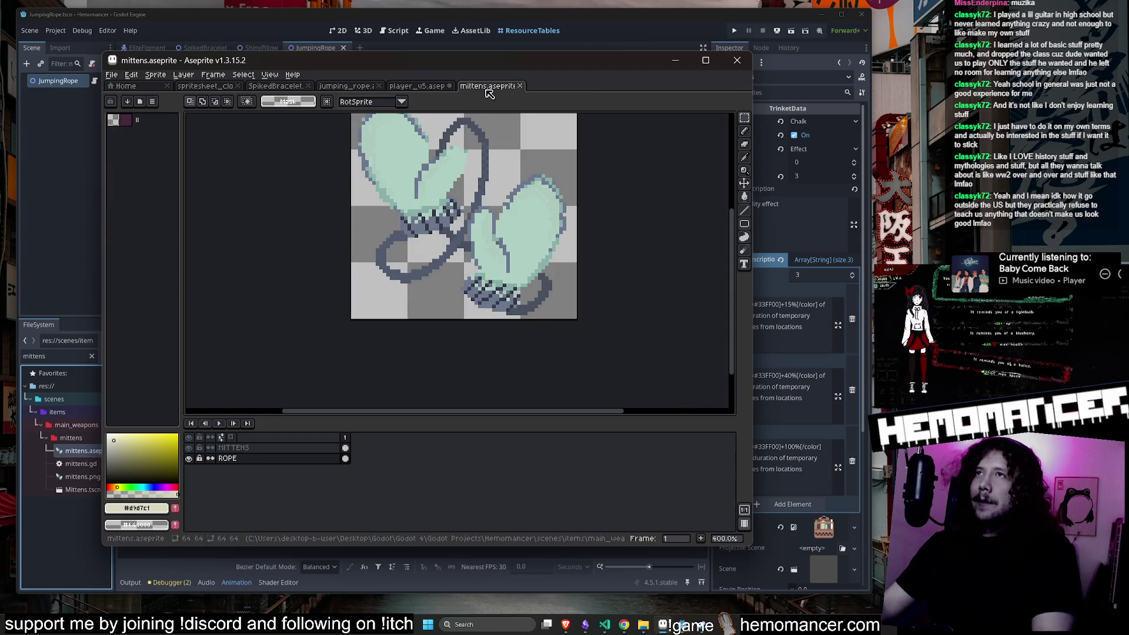
left_click(277, 86)
left_click(339, 87)
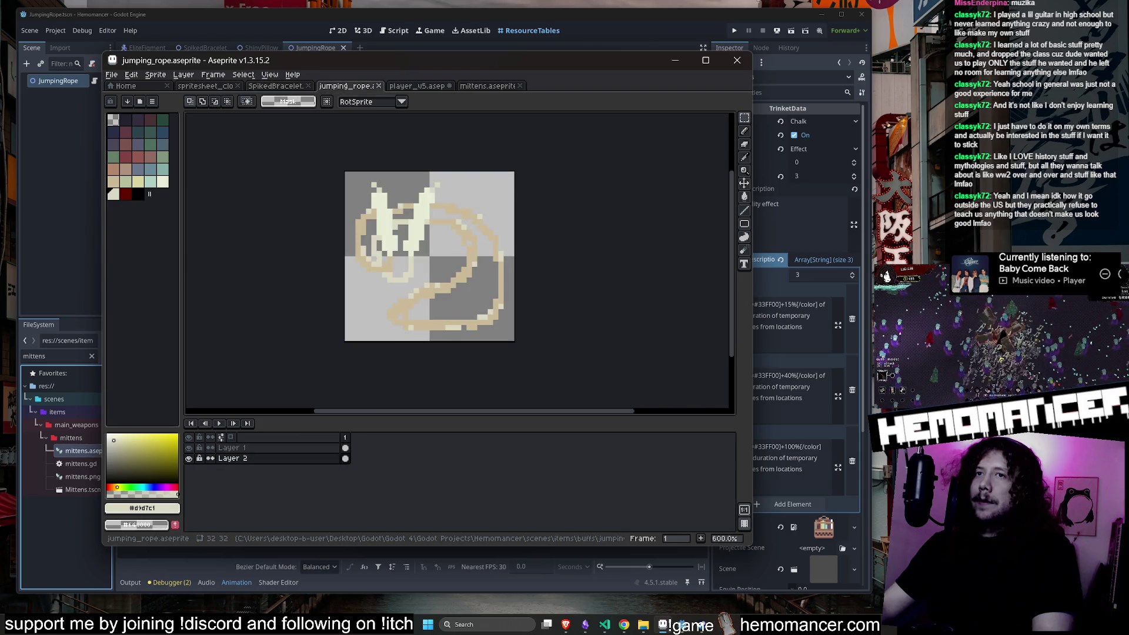
key("ctrl+v")
scroll(591, 270, "down", 2)
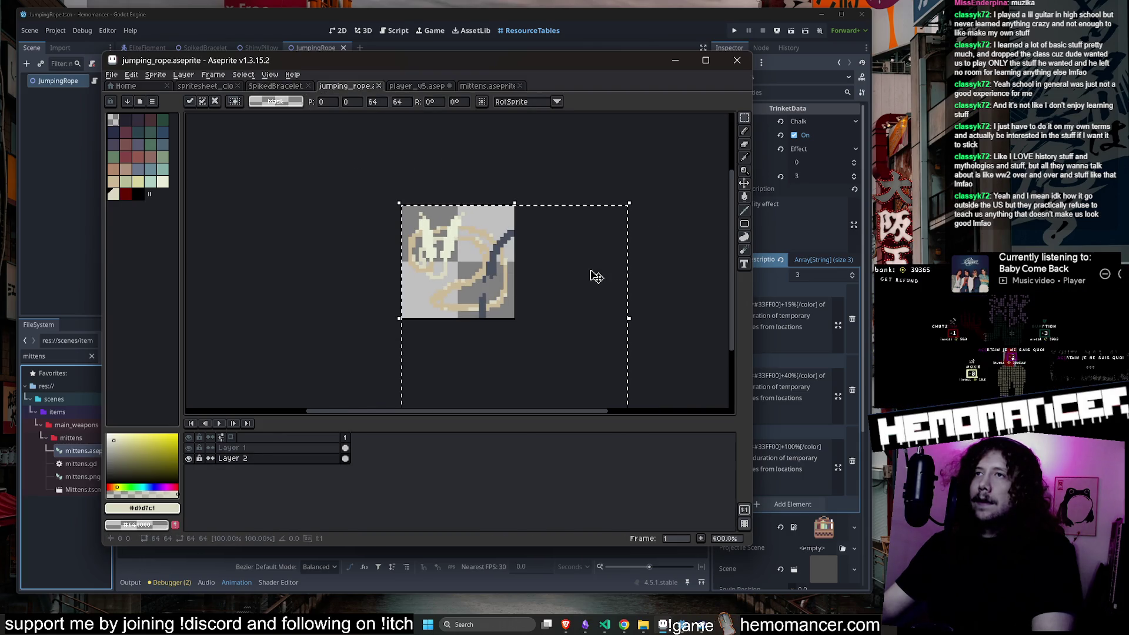
scroll(597, 302, "down", 1)
Move and resize the pasted outline to about 49×51, then cancel the paste and select Layer 1.
left_click_drag(534, 271, 549, 281)
scroll(549, 281, "up", 1)
scroll(545, 282, "up", 1)
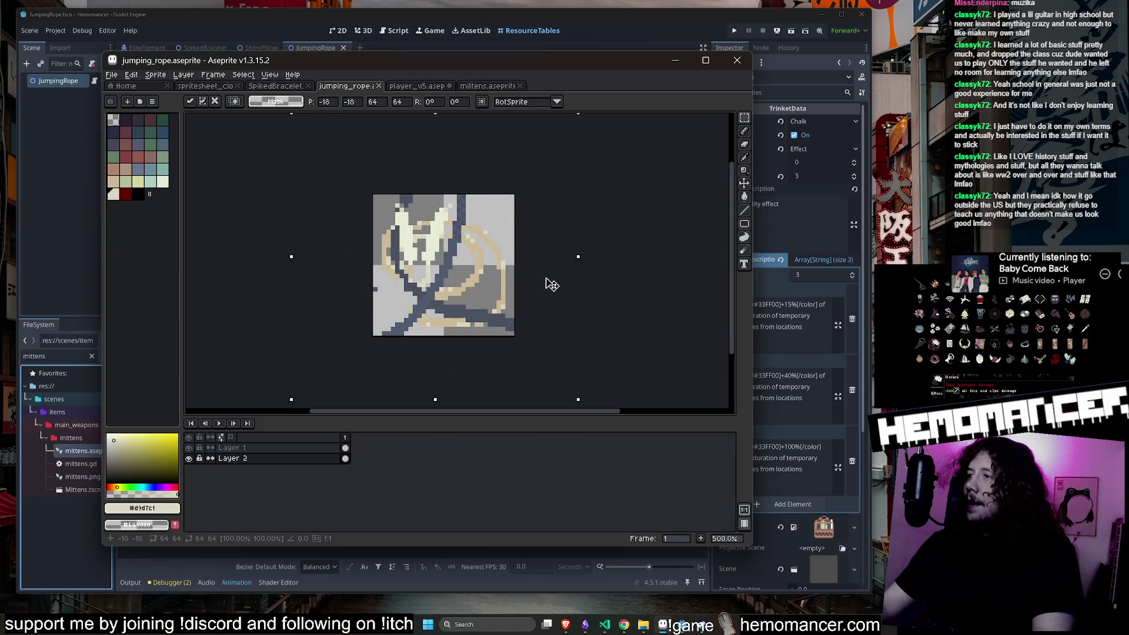
left_click_drag(553, 288, 554, 294)
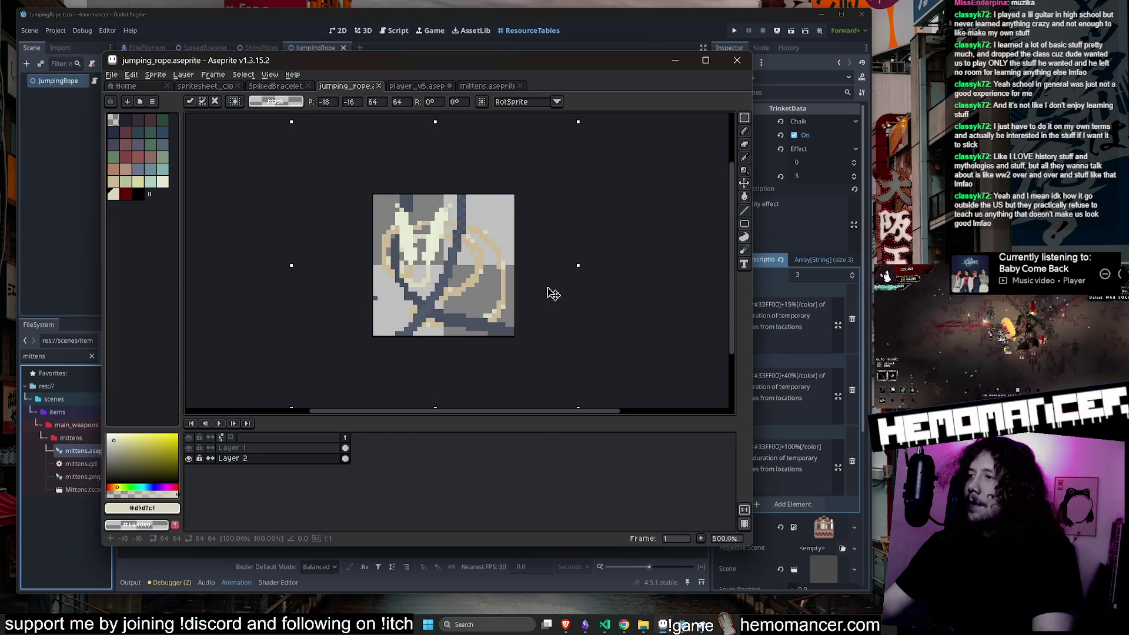
scroll(553, 294, "down", 1)
left_click_drag(578, 149, 526, 204)
scroll(493, 257, "up", 2)
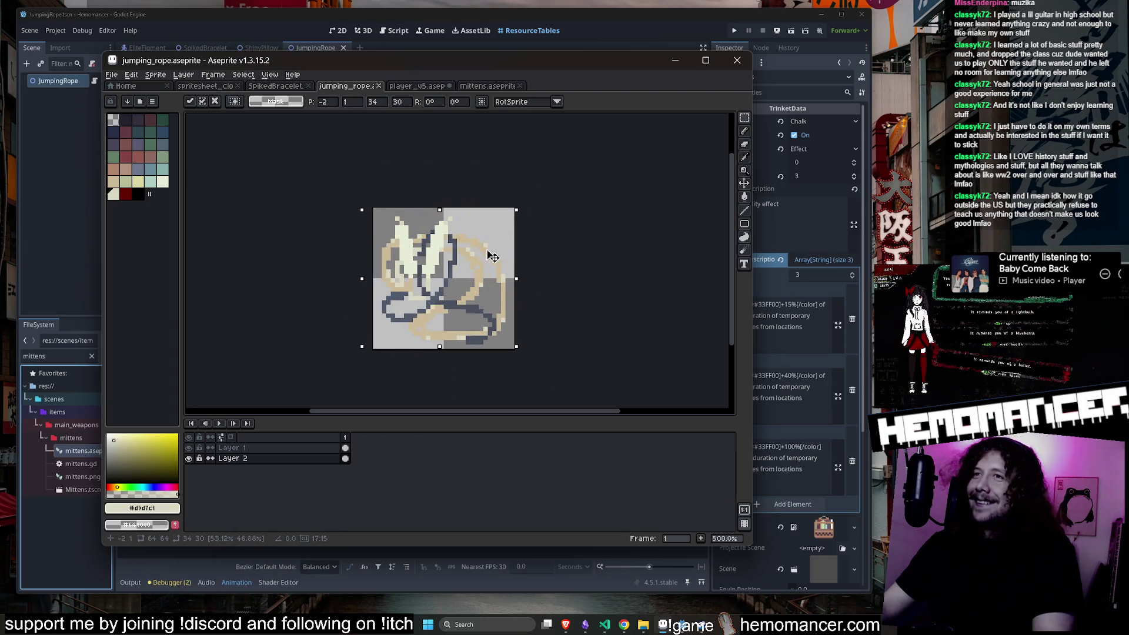
mouse_move(493, 257)
left_mouse_down()
mouse_move(504, 252)
mouse_move(496, 232)
mouse_move(494, 253)
left_mouse_up()
key("Escape")
left_click(235, 447)
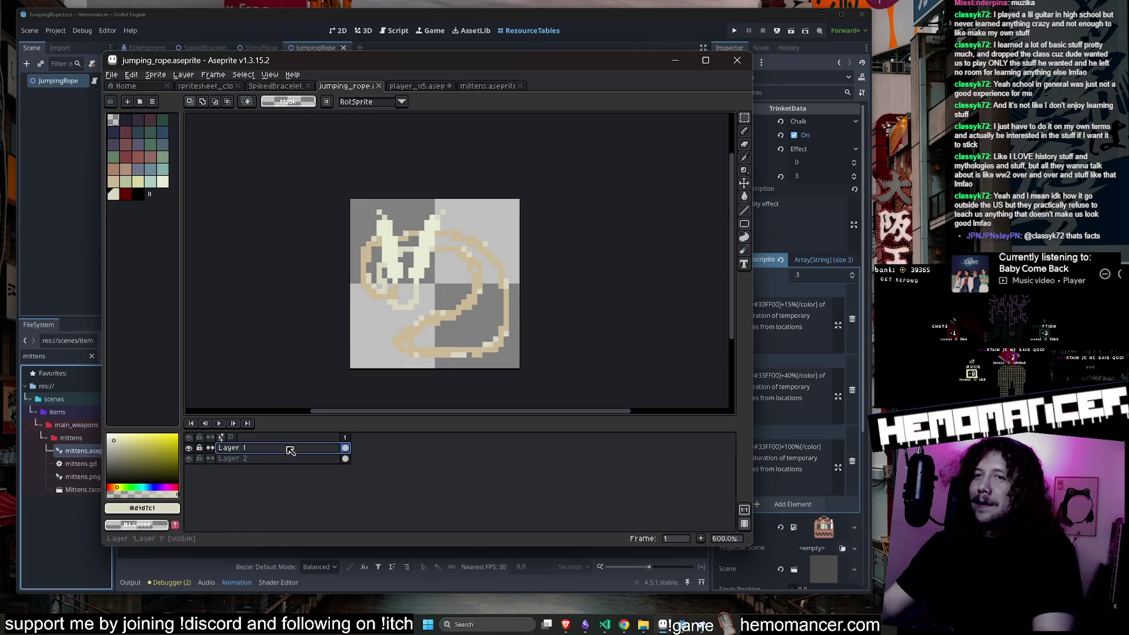
Add a new Layer 3 below Layer 2 and paste the rope outline into it.
right_click(289, 449)
left_click(244, 459)
right_click(261, 459)
mouse_move(276, 476)
left_click(353, 475)
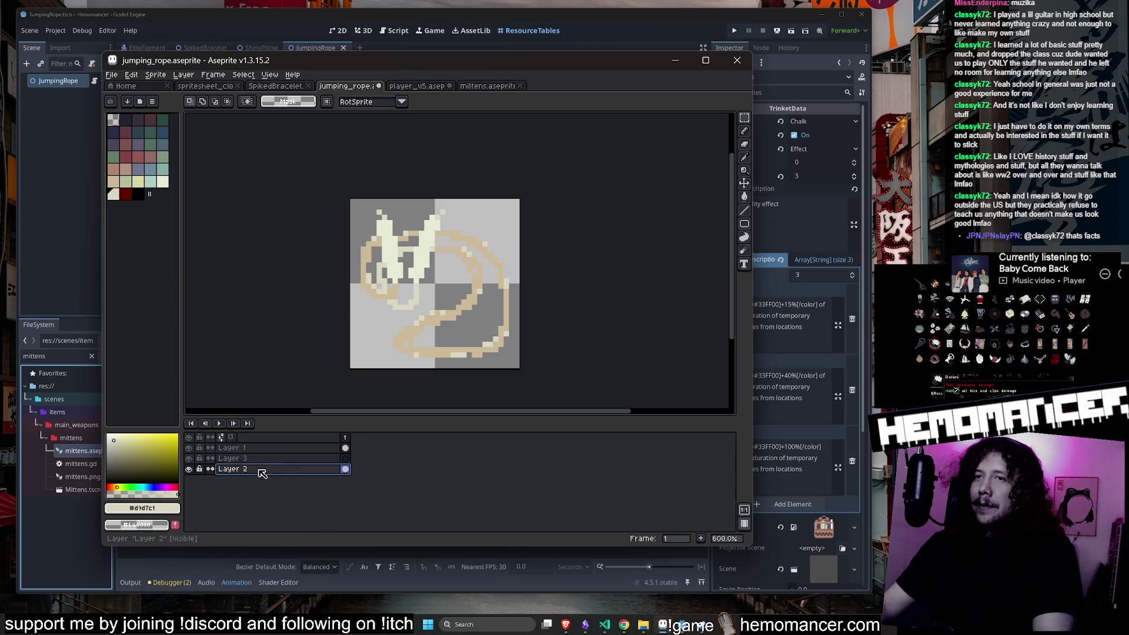
left_click(219, 469)
left_click_drag(219, 474, 220, 461)
left_click(235, 468)
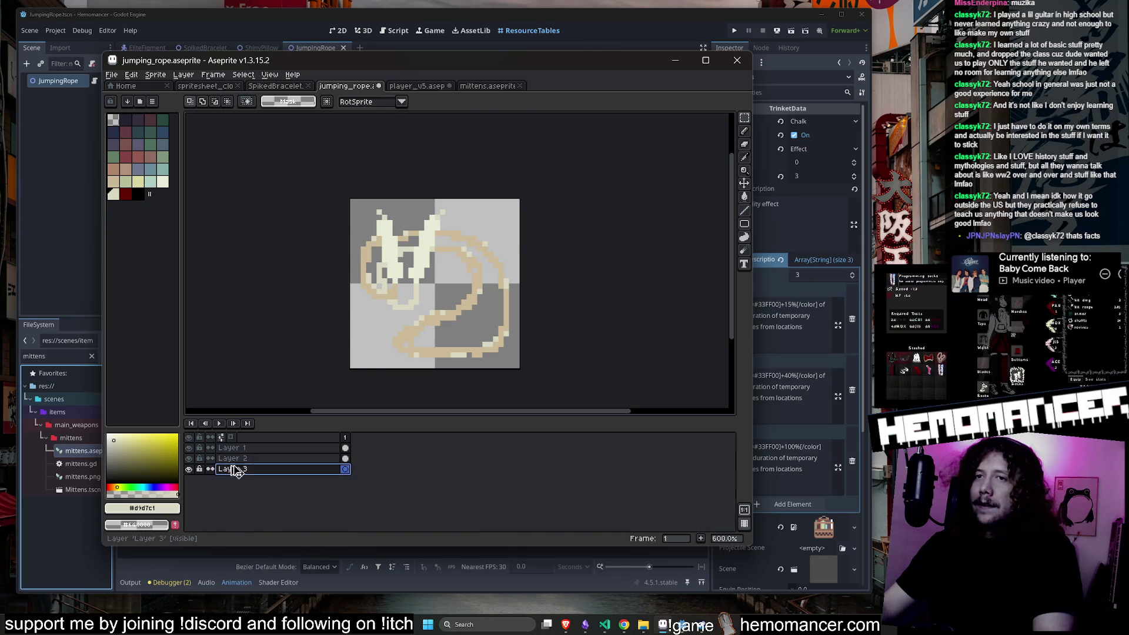
key("ctrl+v")
Shrink the pasted outline to about 29×28, commit it, and hide Layer 2.
scroll(622, 330, "down", 3)
mouse_move(616, 343)
left_mouse_down()
mouse_move(589, 383)
mouse_move(517, 348)
mouse_move(524, 355)
left_mouse_up()
scroll(524, 354, "up", 2)
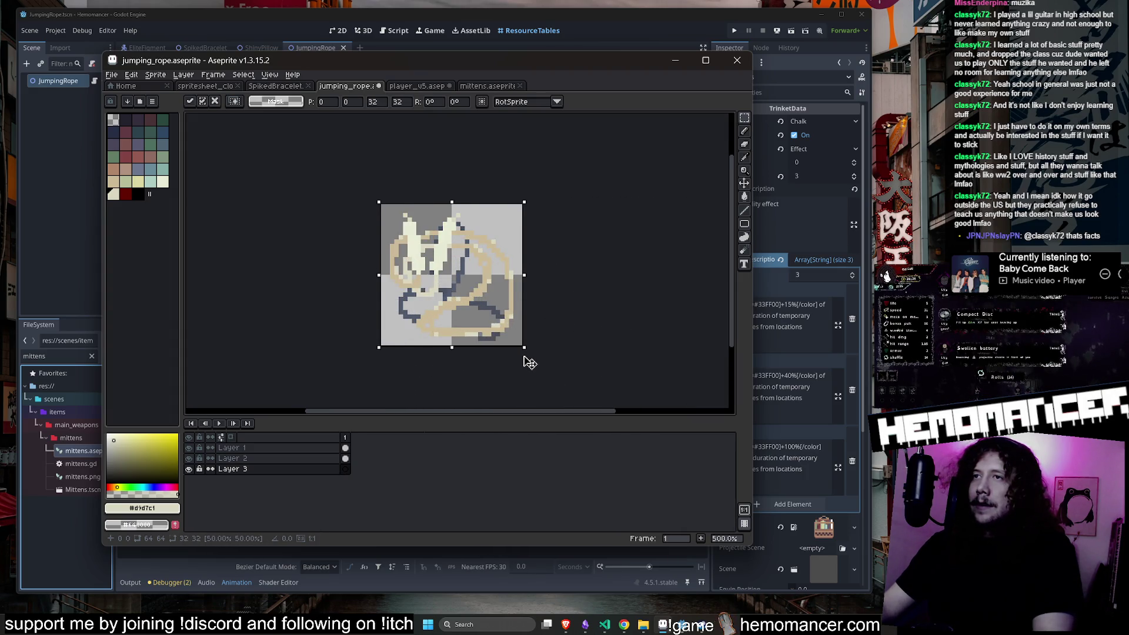
scroll(524, 357, "up", 4)
scroll(488, 304, "down", 3)
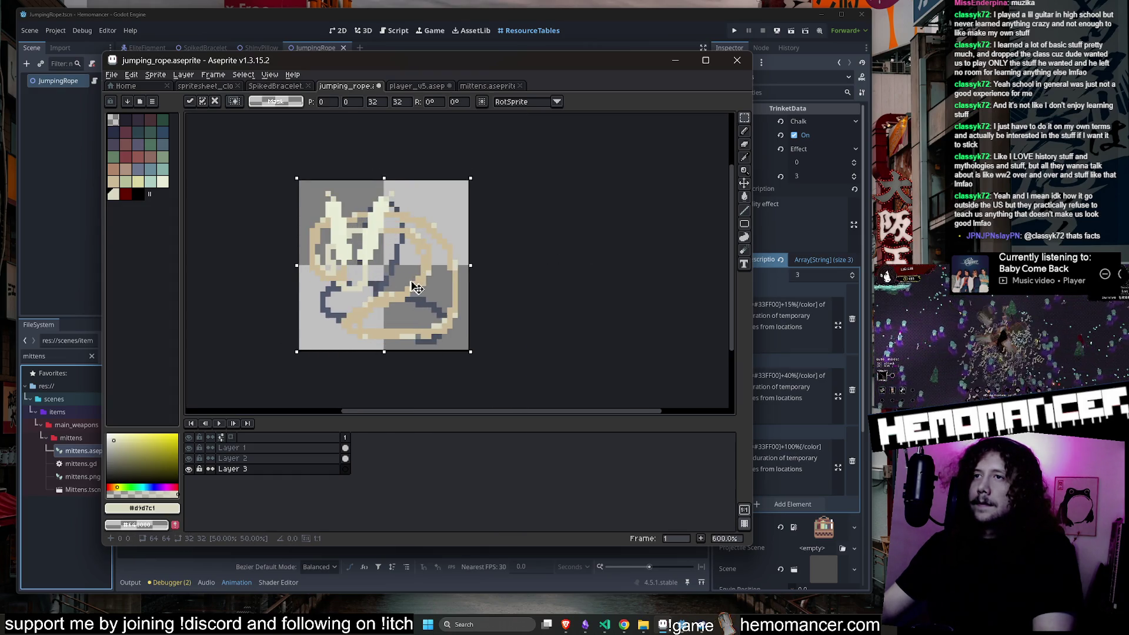
left_click(550, 267)
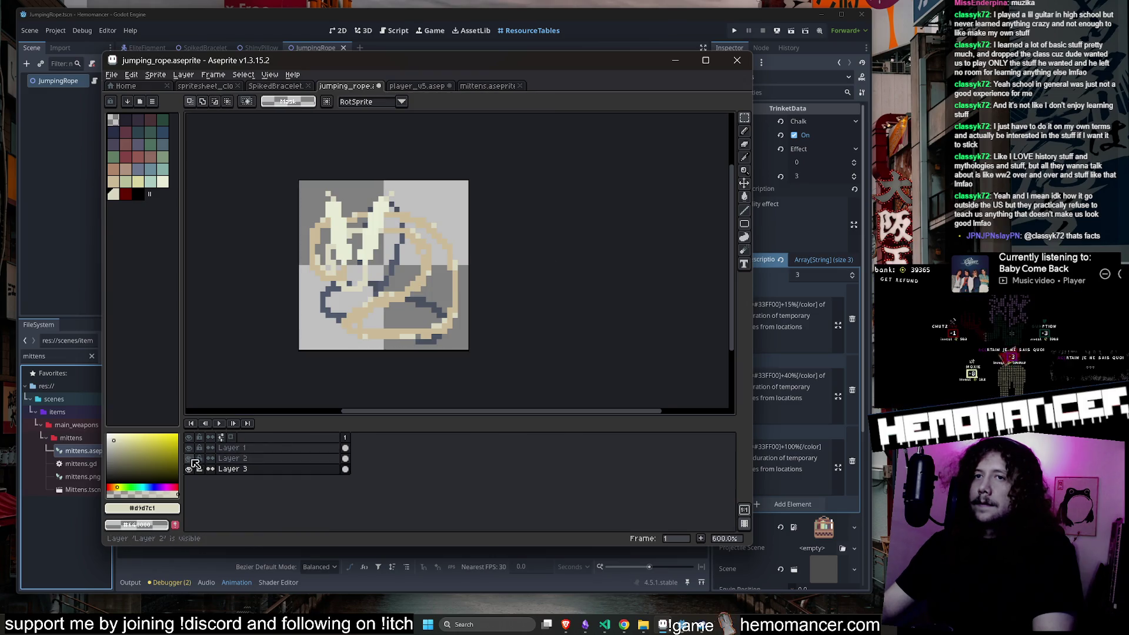
left_click(188, 458)
left_click(189, 448)
scroll(387, 271, "up", 1)
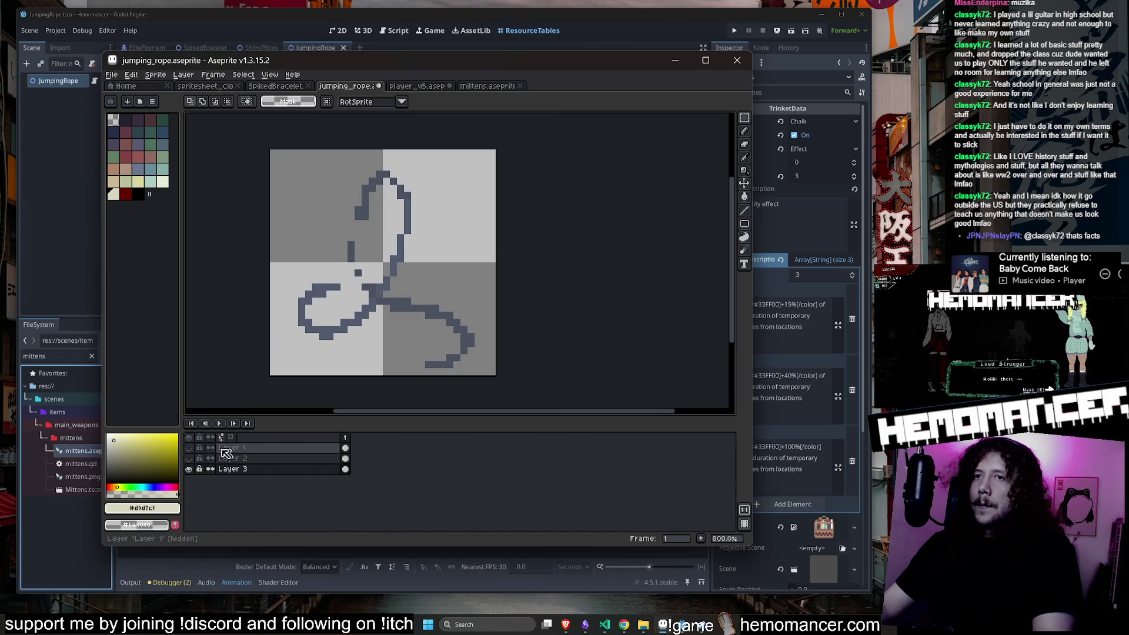
left_click(192, 448)
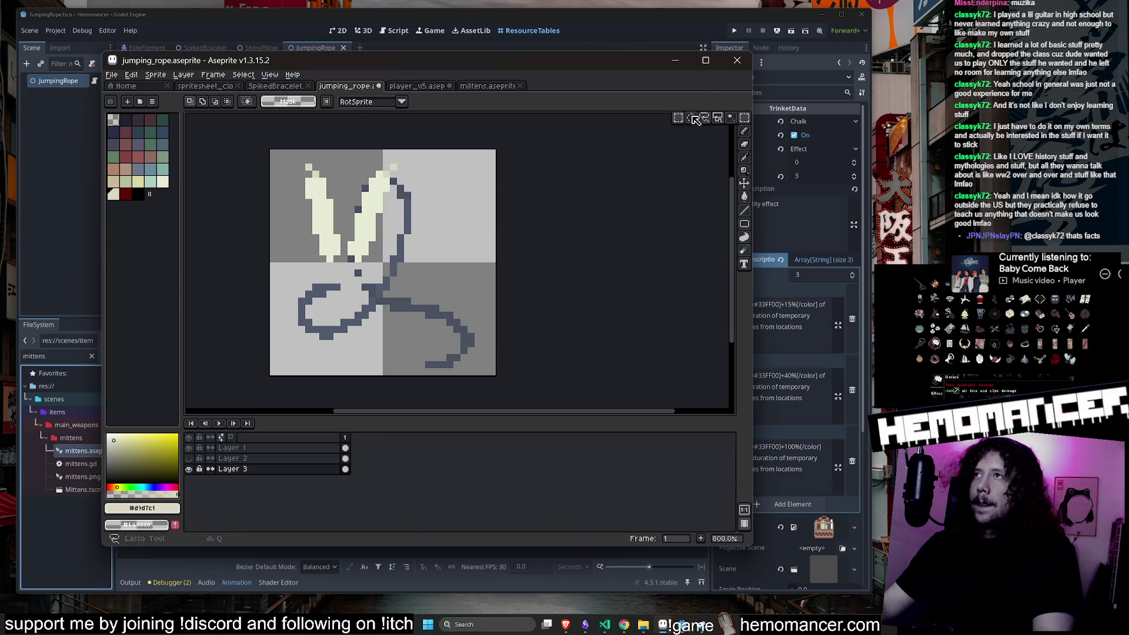
left_click_drag(427, 155, 347, 277)
key("ctrl+d")
On Layer 1, rotate the beige ear strokes about 86° and shrink and reposition the upper stroke.
left_click(233, 448)
left_click_drag(440, 152, 381, 277)
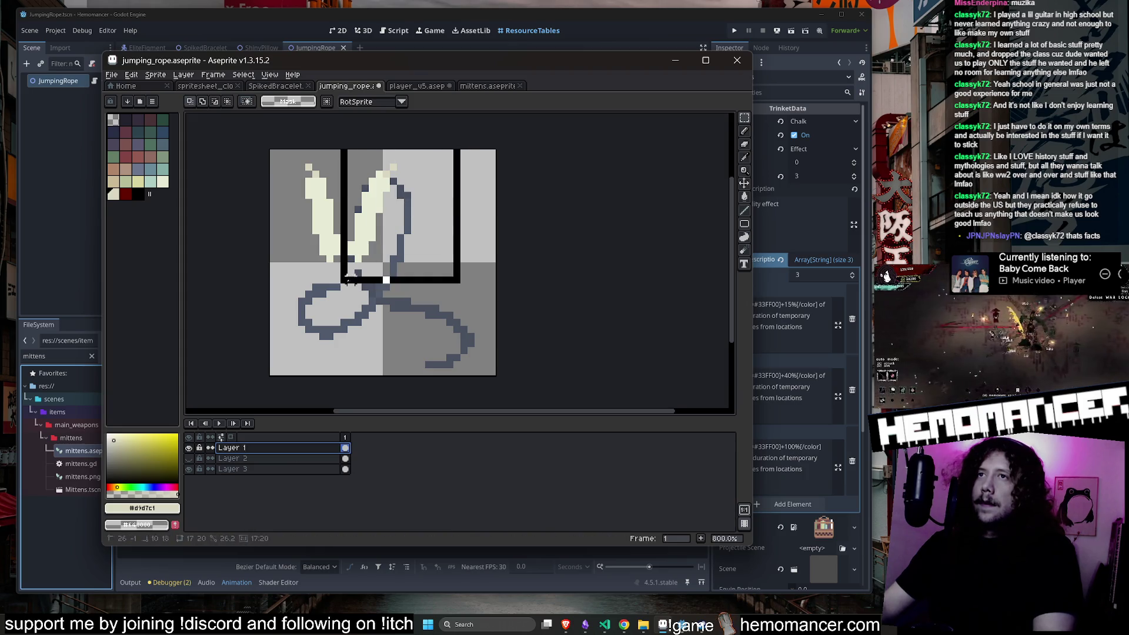
left_click_drag(389, 188, 434, 286)
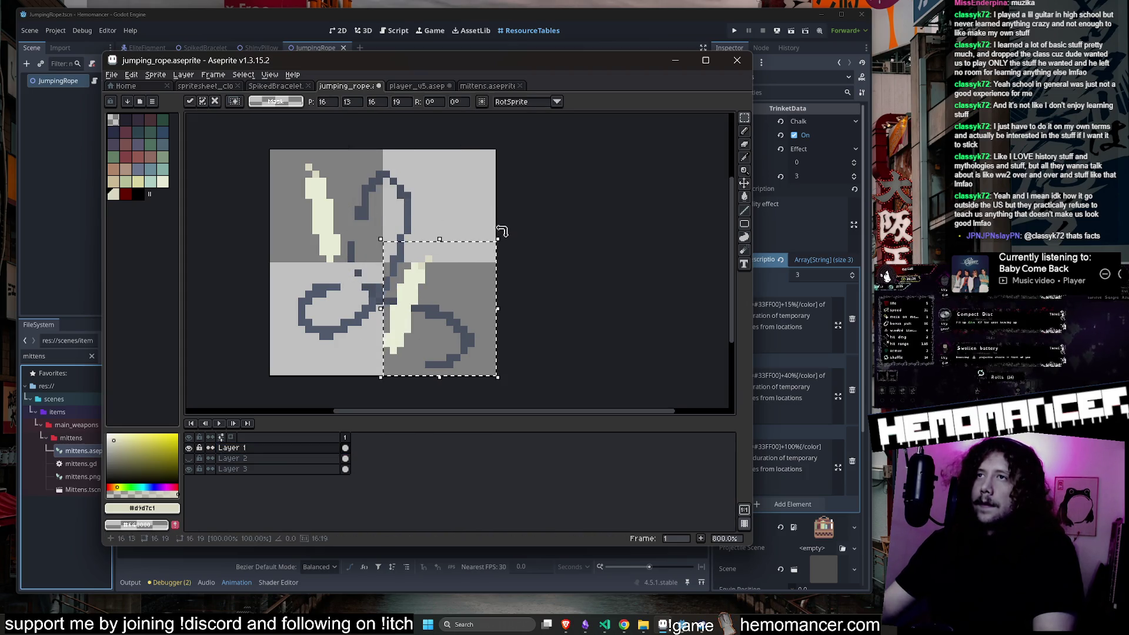
mouse_move(503, 231)
left_mouse_down()
mouse_move(370, 194)
mouse_move(336, 215)
mouse_move(389, 236)
mouse_move(555, 252)
mouse_move(441, 263)
mouse_move(412, 334)
left_mouse_up()
key("Return")
left_click_drag(289, 148, 343, 271)
left_click_drag(343, 149, 329, 176)
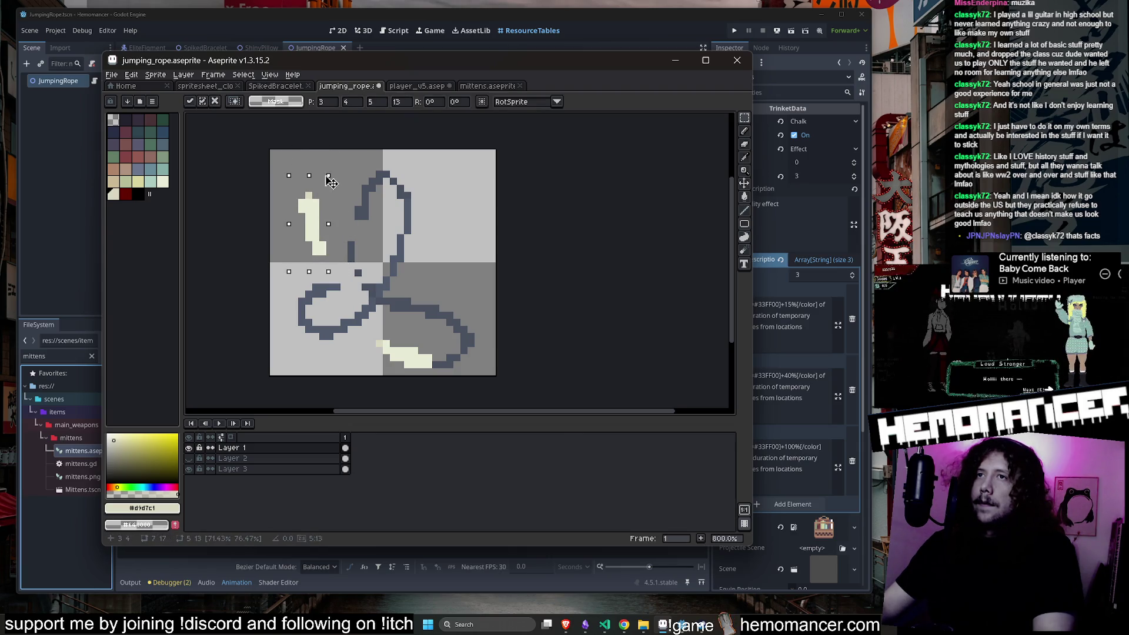
mouse_move(314, 215)
left_mouse_down()
mouse_move(405, 238)
mouse_move(337, 236)
mouse_move(329, 251)
left_mouse_up()
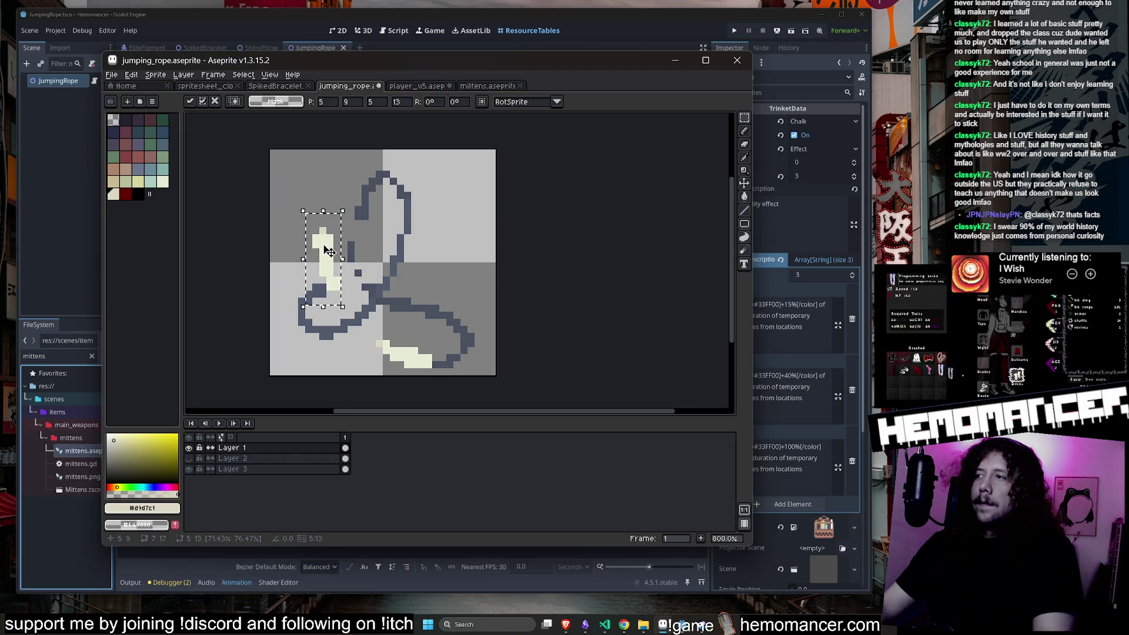
key("ctrl+d")
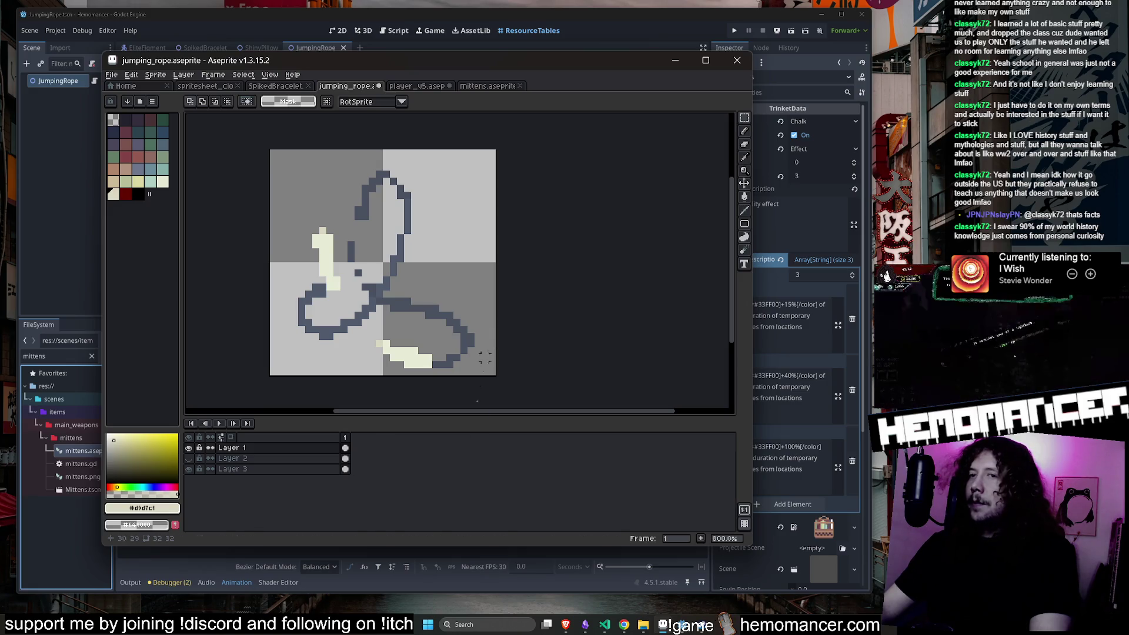
On Layer 3, pencil dark outline pixels to join the rope, then undo the stroke.
left_click(232, 469)
key("b")
scroll(341, 236, "up", 1)
left_click(341, 237, "alt")
mouse_move(342, 236)
left_mouse_down()
mouse_move(339, 300)
mouse_move(354, 341)
left_mouse_up()
key("ctrl+z")
scroll(407, 236, "down", 5)
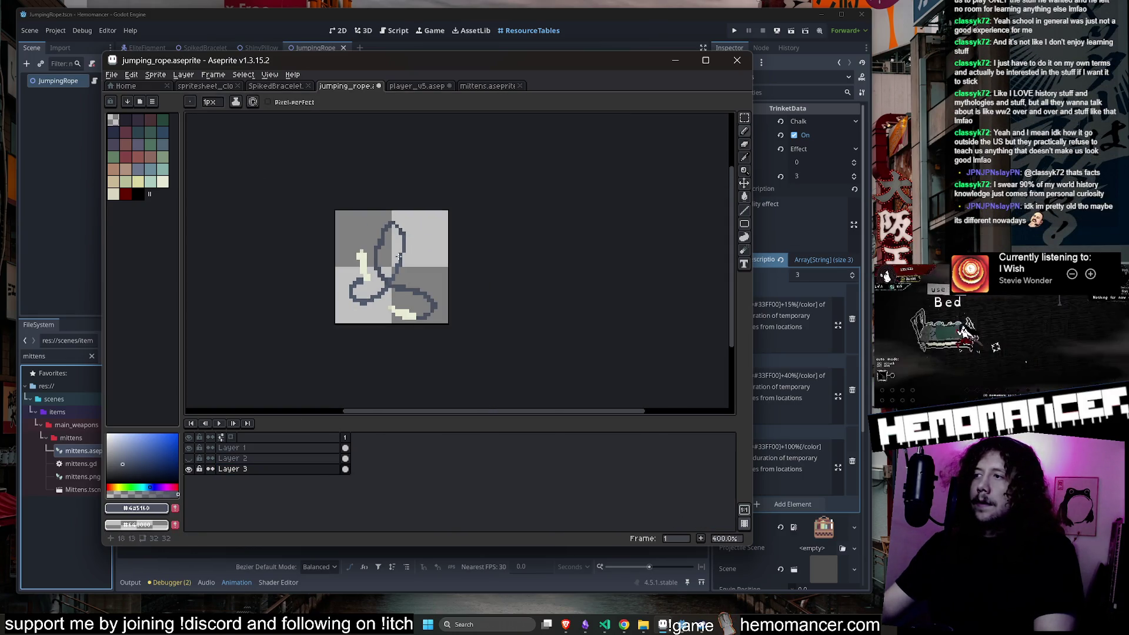
scroll(398, 257, "up", 1)
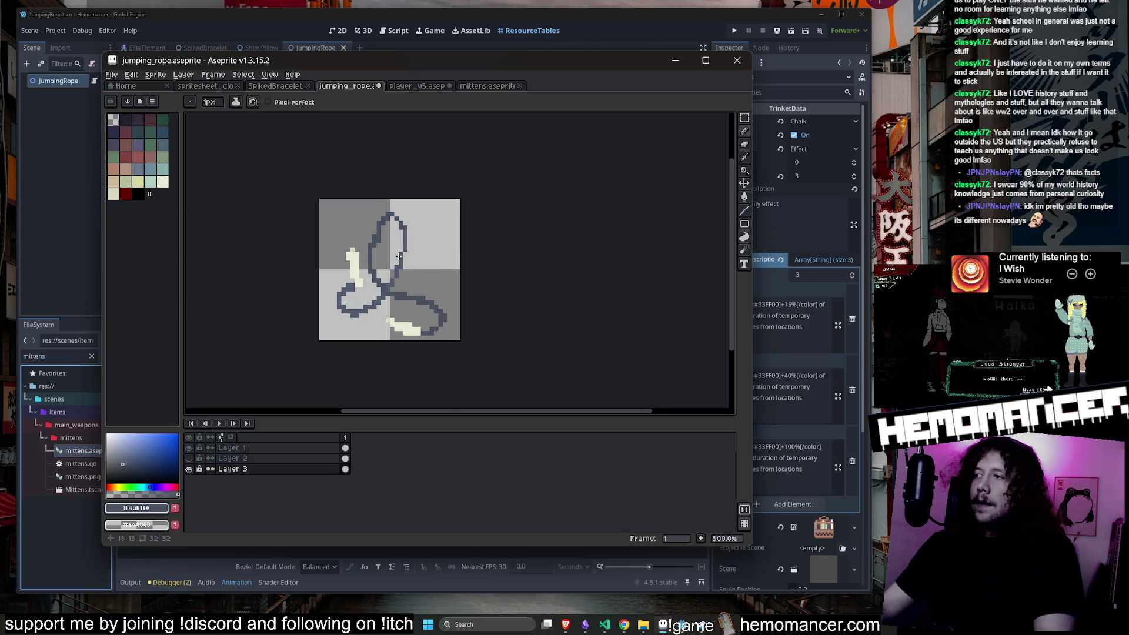
Rotate the pale handle piece on Layer 1 about -32° and shift it into place.
left_click(744, 117)
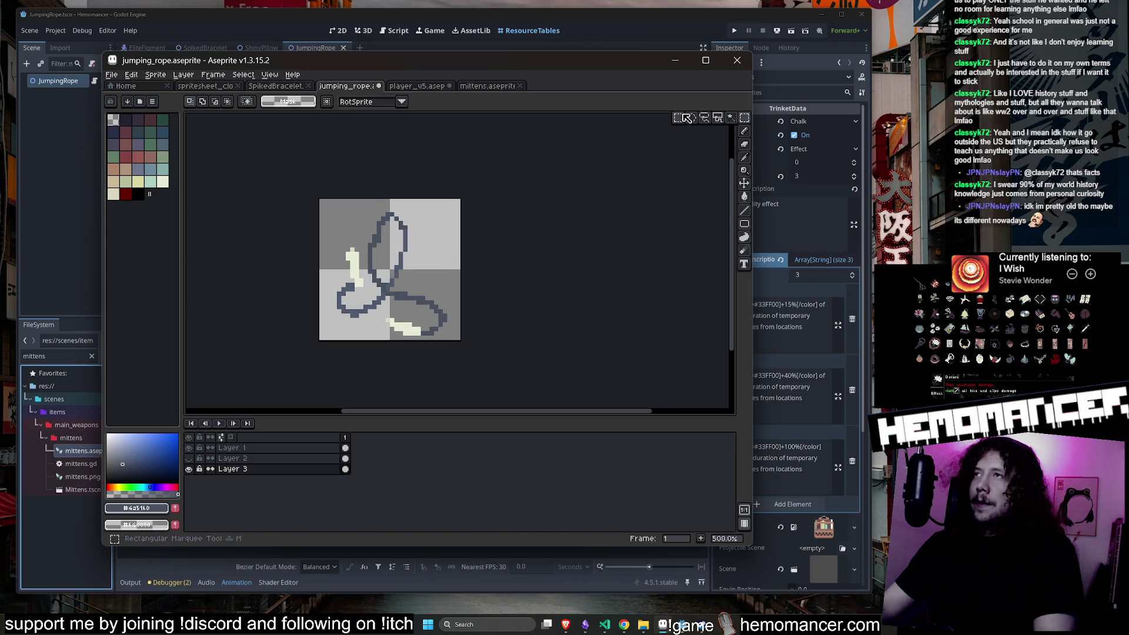
mouse_move(382, 231)
left_mouse_down()
mouse_move(362, 276)
mouse_move(387, 281)
left_mouse_up()
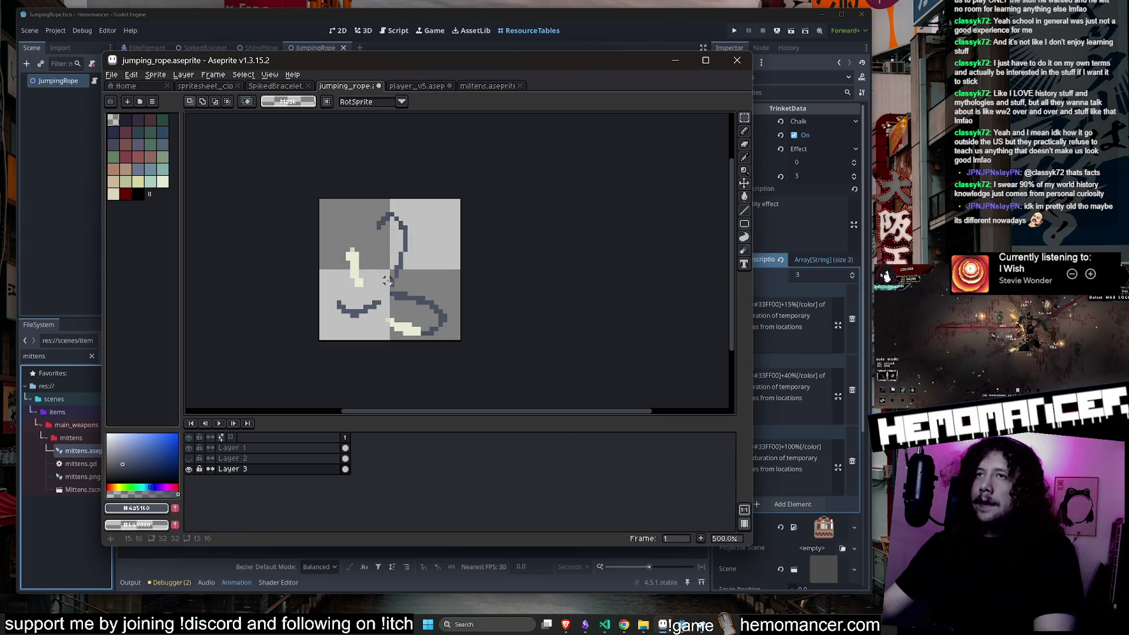
key("ctrl+z")
left_click(303, 449)
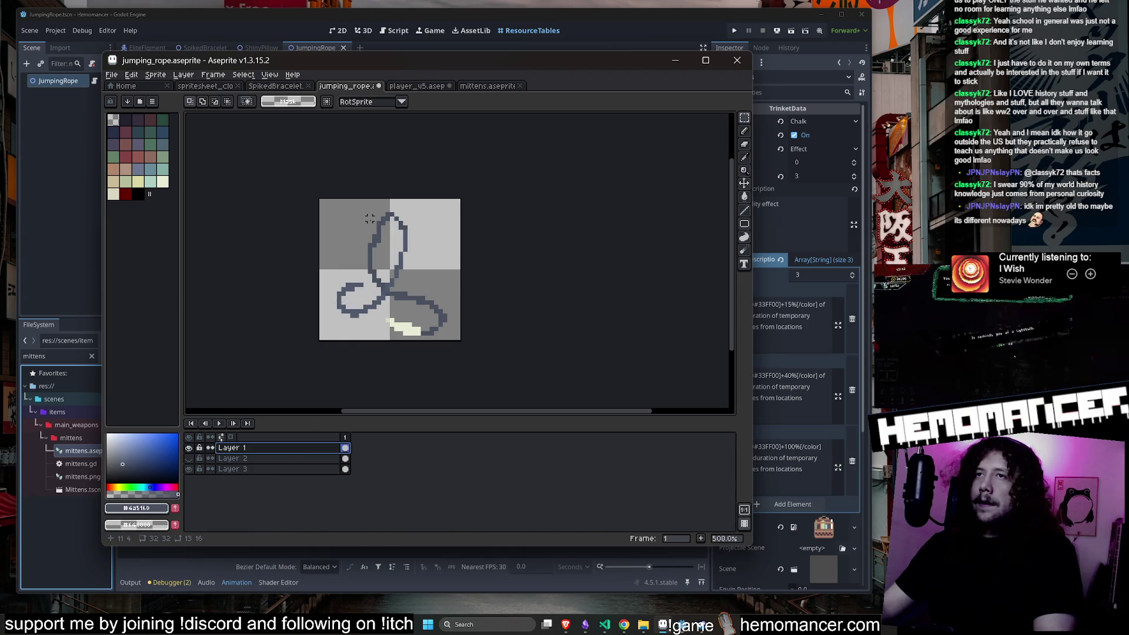
key("ctrl+y")
scroll(356, 283, "up", 2)
mouse_move(416, 193)
left_mouse_down()
mouse_move(459, 203)
mouse_move(483, 225)
left_mouse_up()
left_click_drag(362, 245, 381, 247)
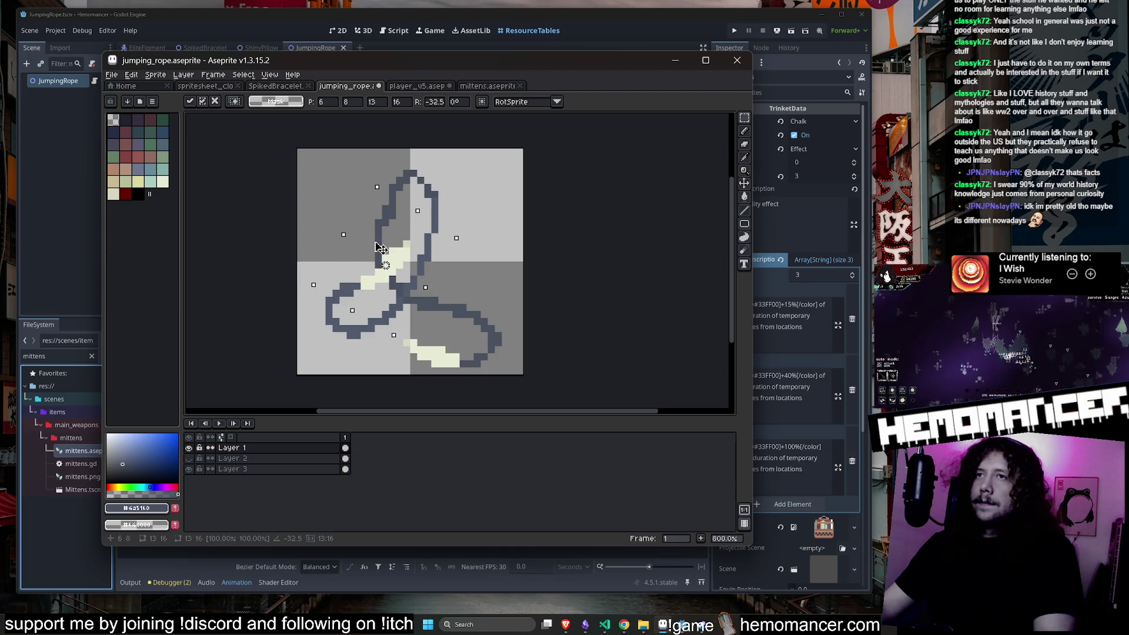
left_click(273, 195)
scroll(273, 194, "down", 2)
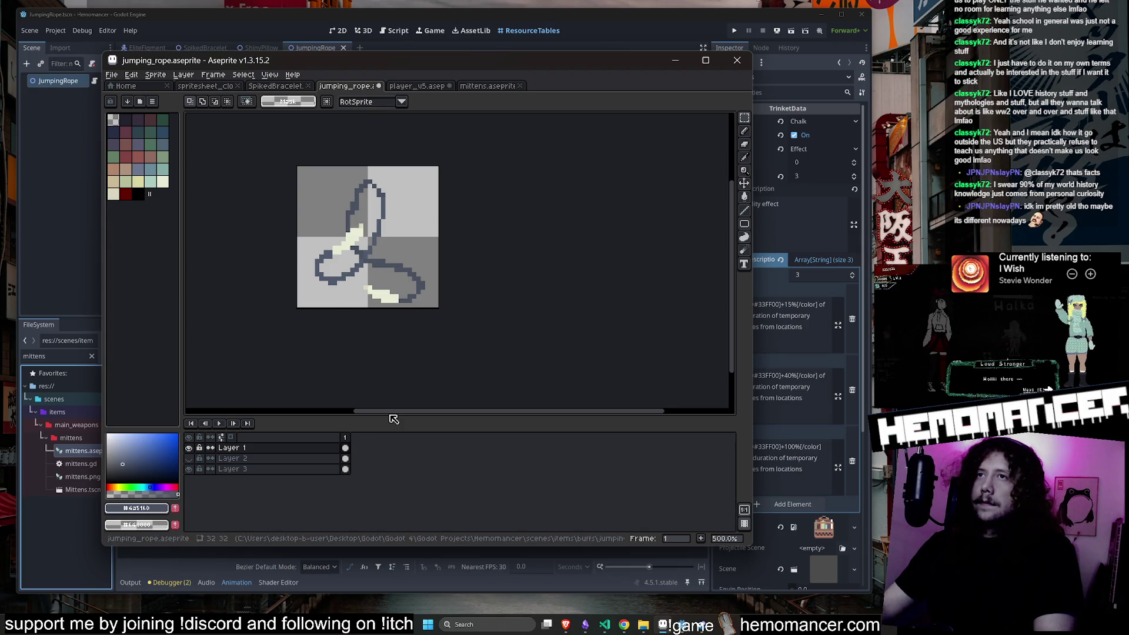
Rename Layer 2 to '_Layer 2_'.
key("ctrl+a")
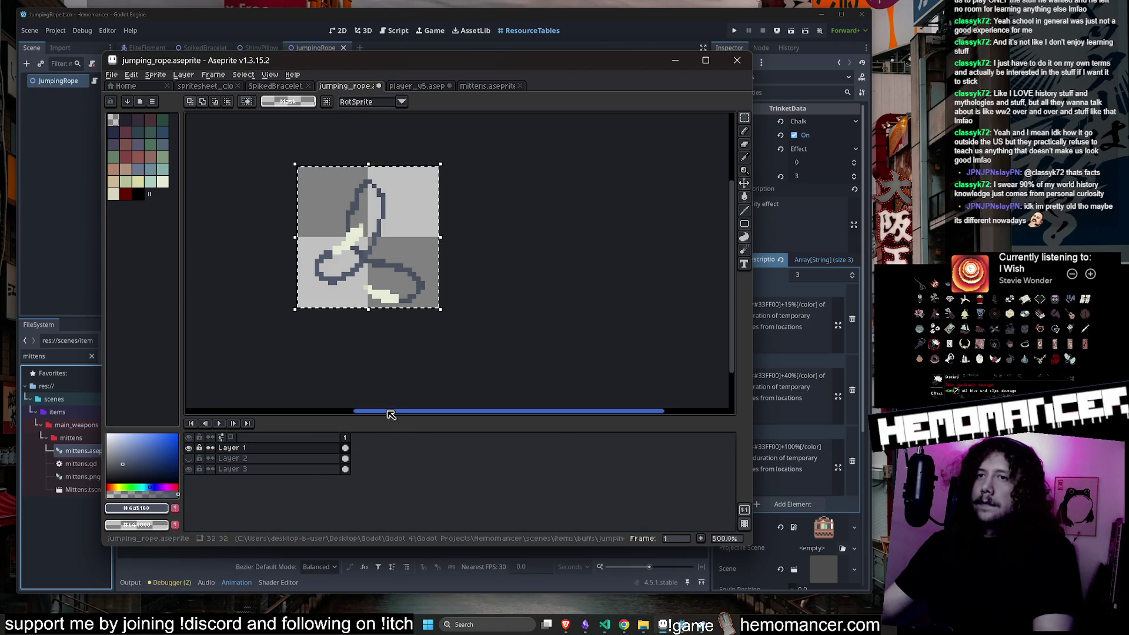
key("ctrl+d")
scroll(489, 301, "down", 2)
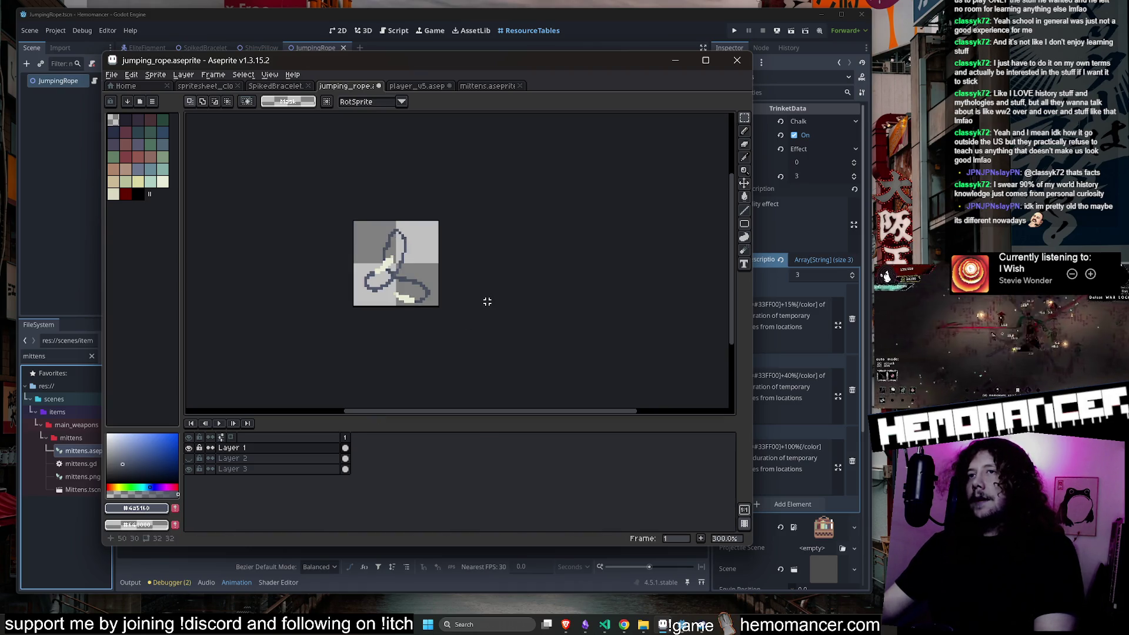
double_click(250, 460)
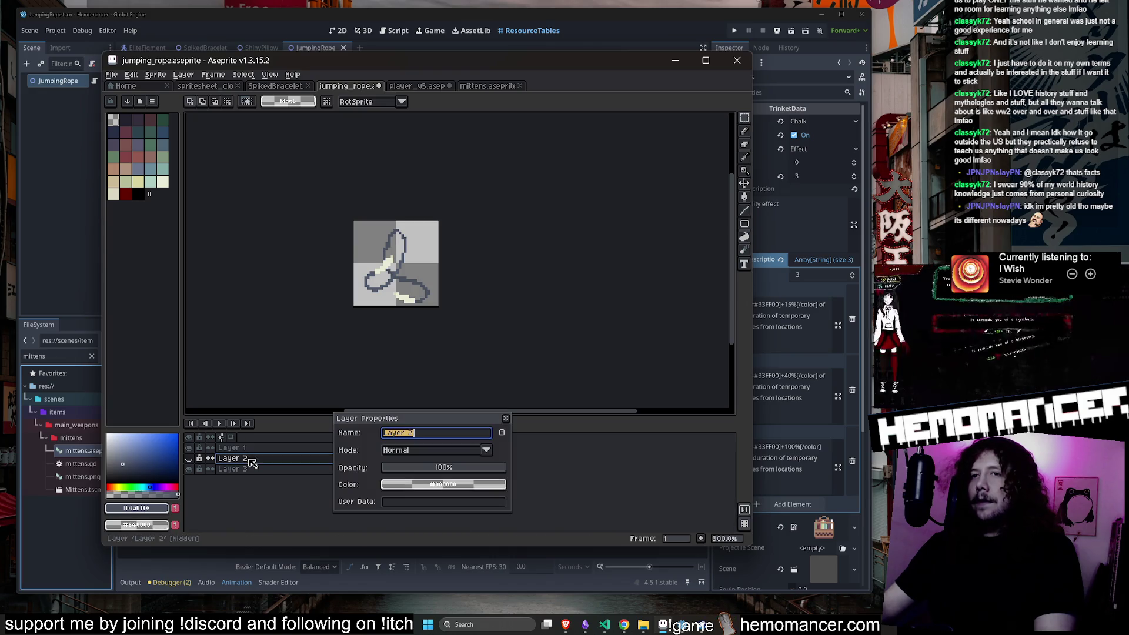
key("End")
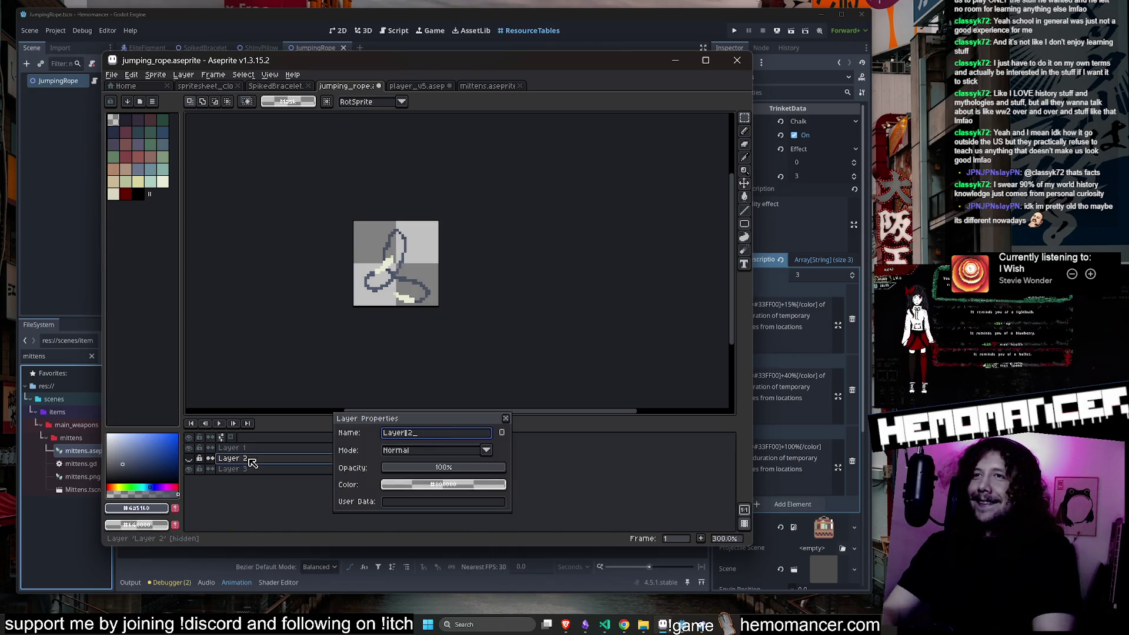
key("Return")
Save jumping_rope.aseprite and return to Godot.
scroll(322, 234, "up", 4)
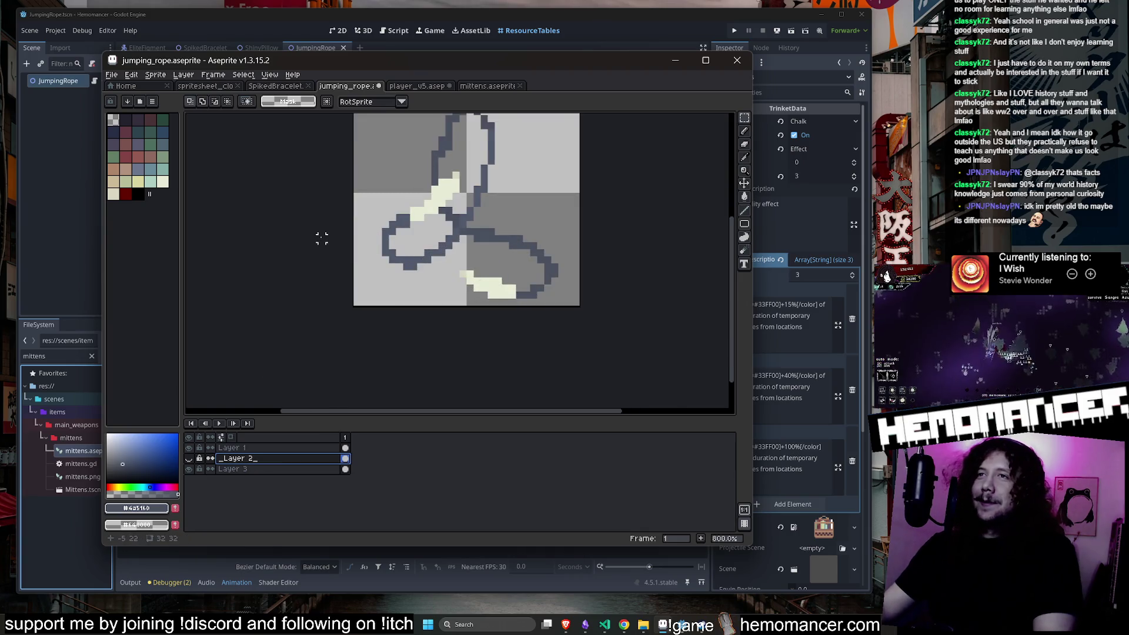
key("ctrl+s")
scroll(260, 265, "down", 1)
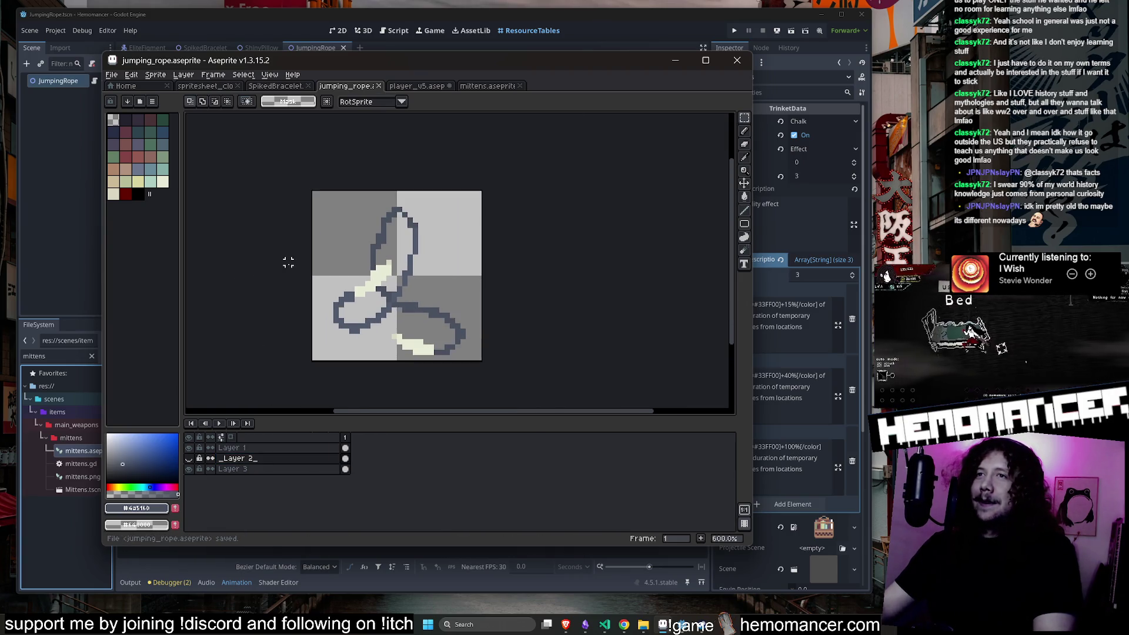
left_click(674, 62)
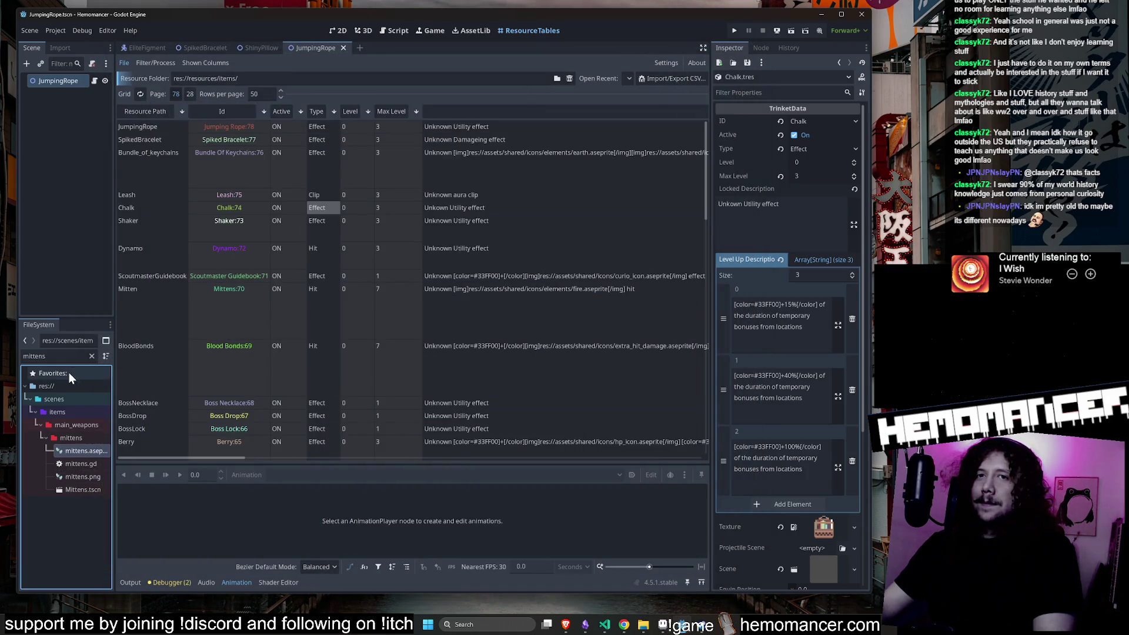
Filter the files for 'jump' and reimport jumping_rope.aseprite.
double_click(68, 357)
type("jump")
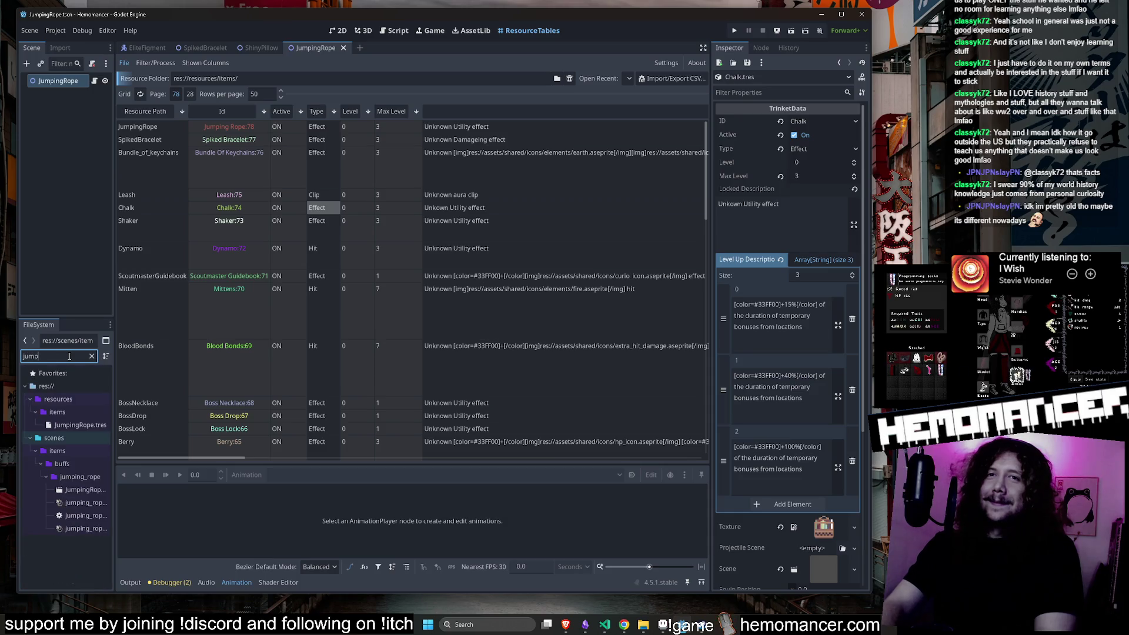
left_click_drag(116, 499, 186, 501)
left_click(124, 501)
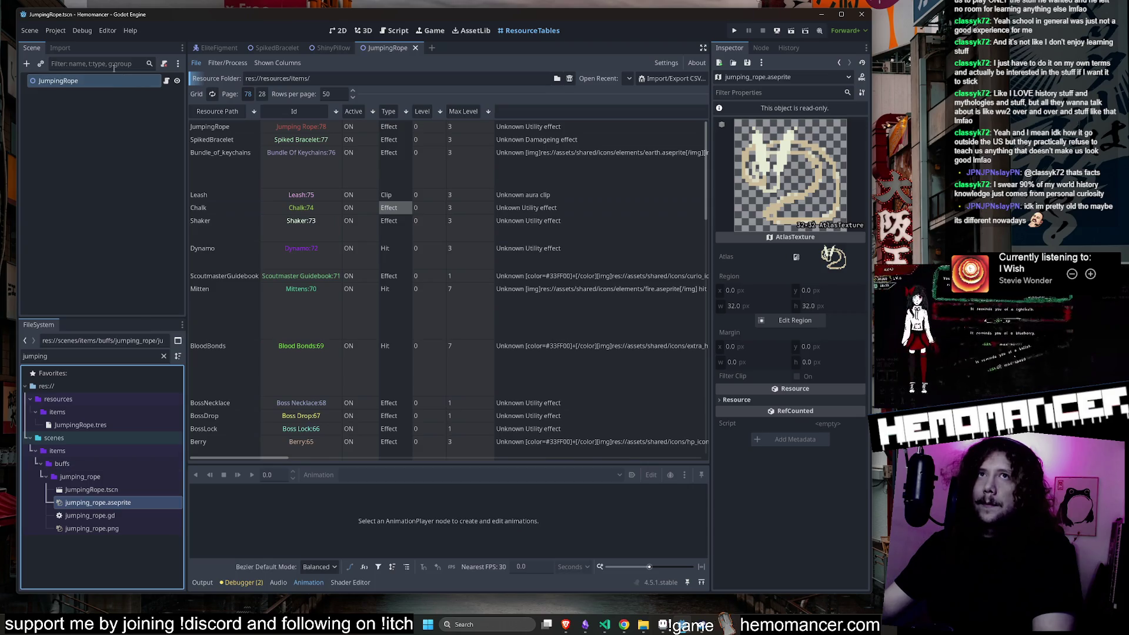
left_click(70, 48)
left_click(104, 308)
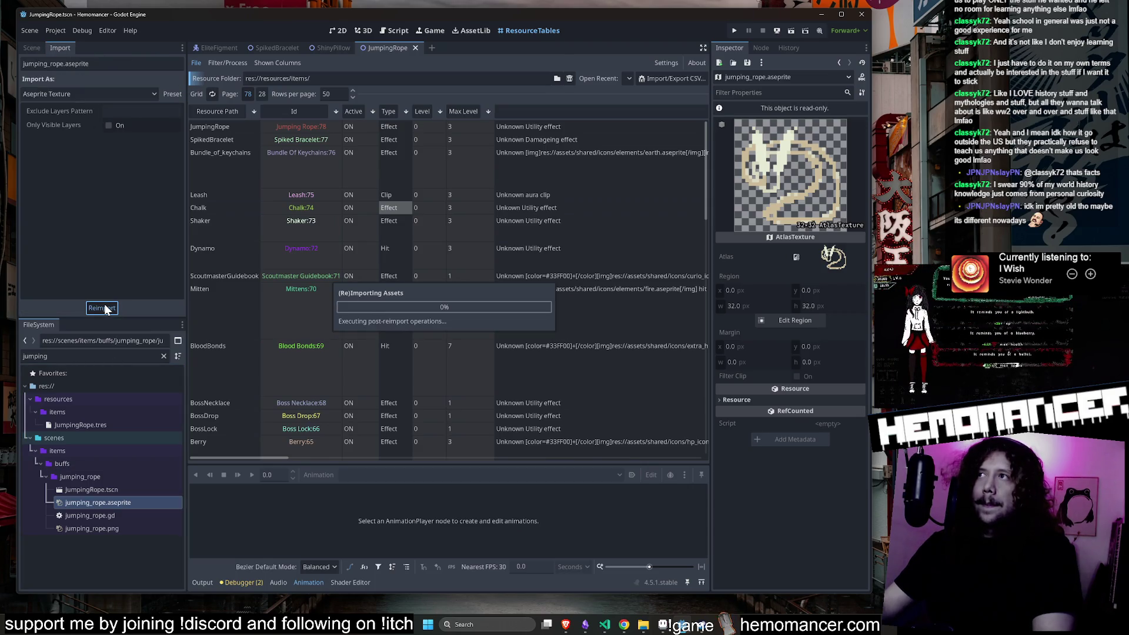
Set the Exclude Layers Pattern to '_', reimport the sprite, and launch the game.
left_click(128, 112)
type("_")
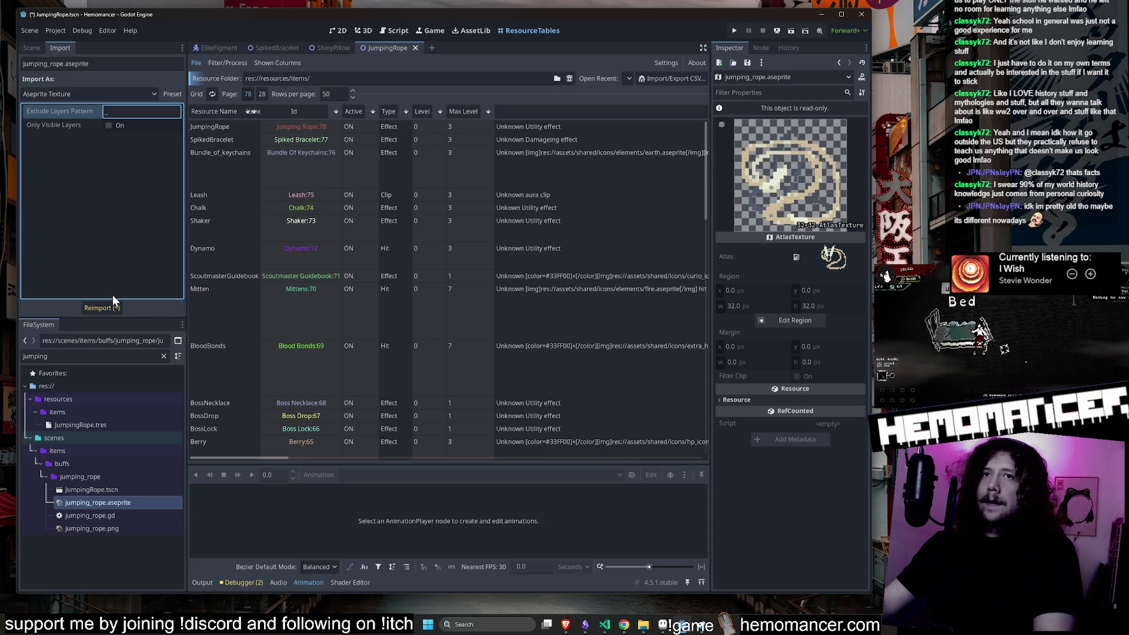
left_click(116, 306)
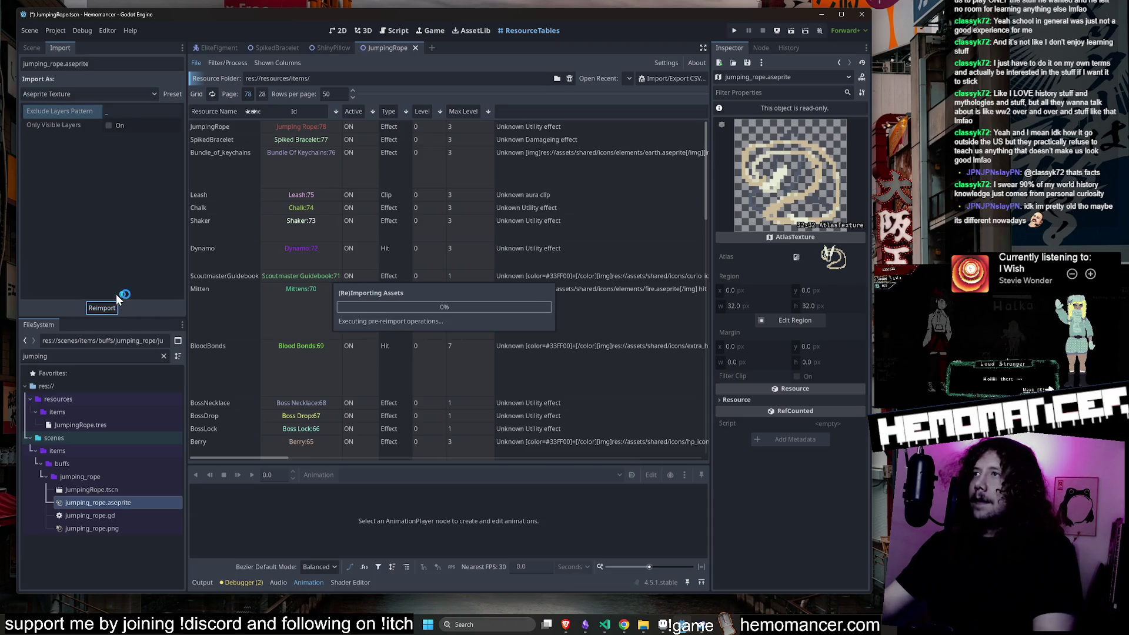
left_click(655, 166)
key("F5")
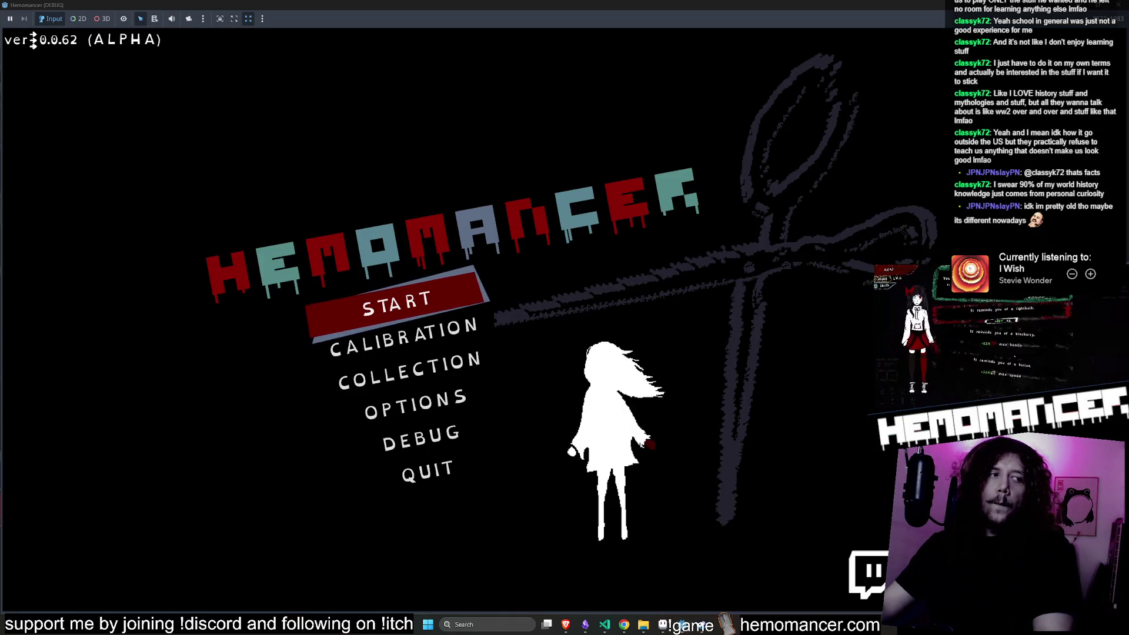
View the new Jumping rope icon in the game's item collection, then close the game.
key("Down")
key("Return")
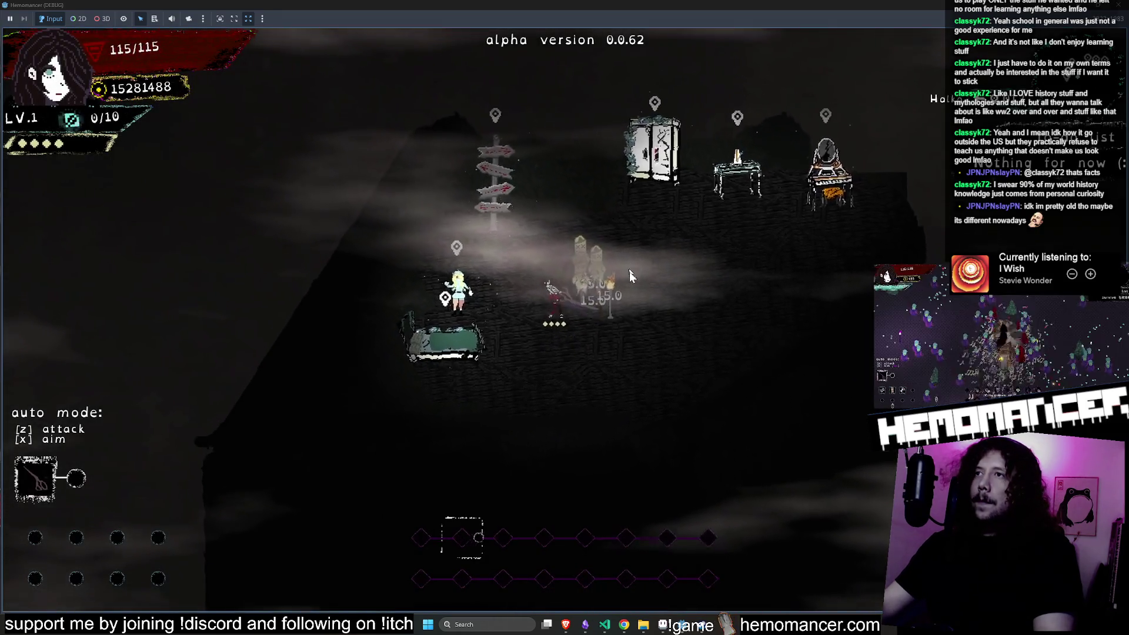
key("Escape")
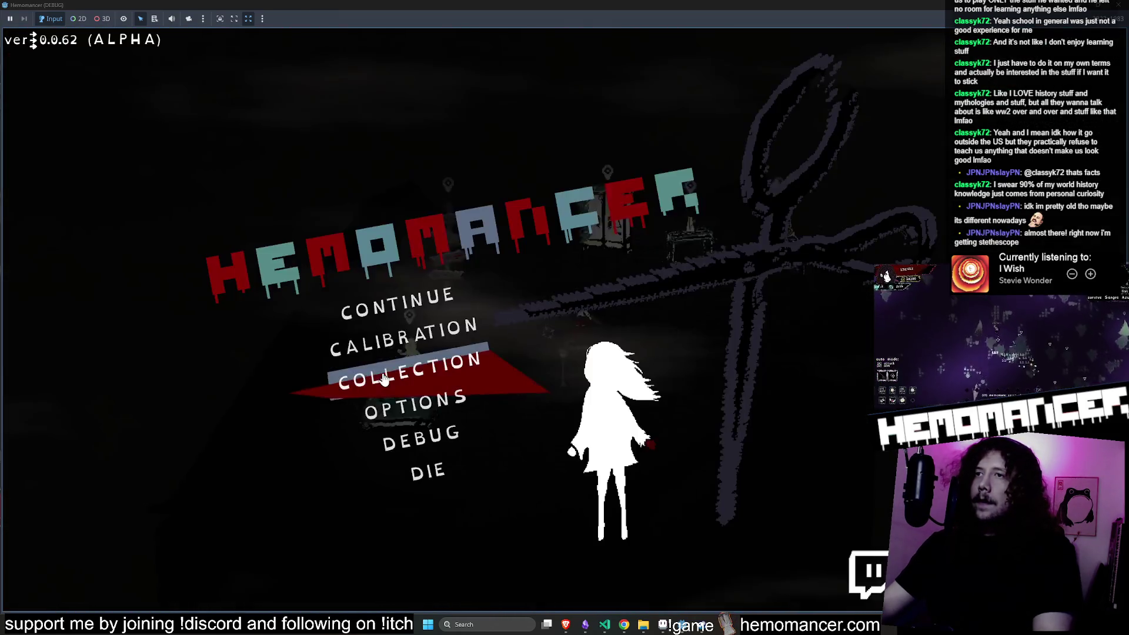
left_click(394, 381)
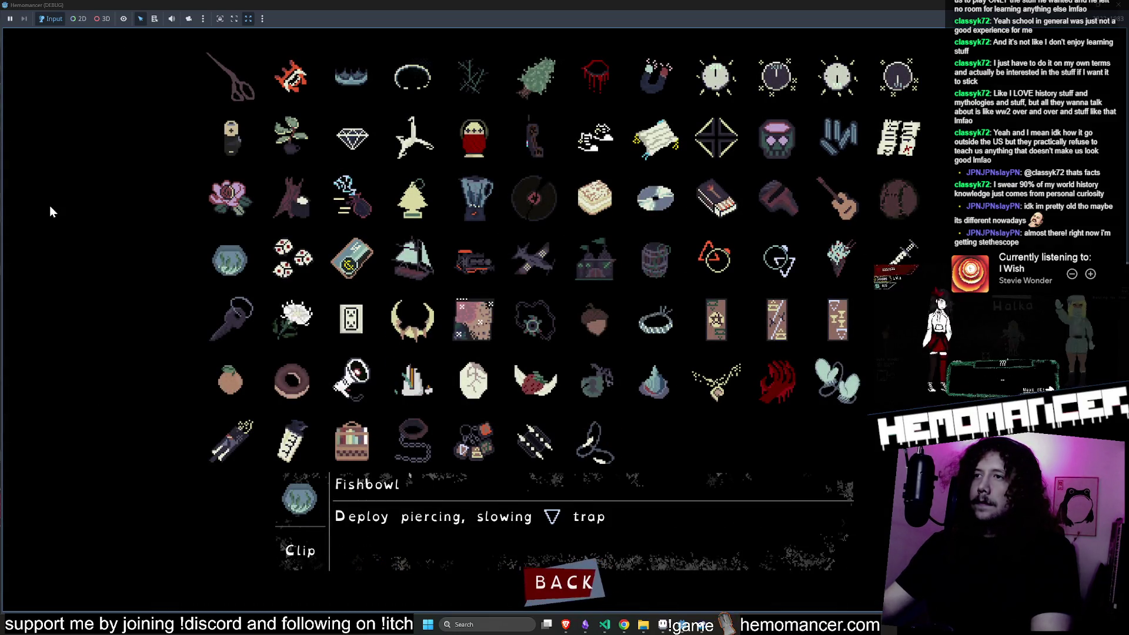
left_click(1104, 11)
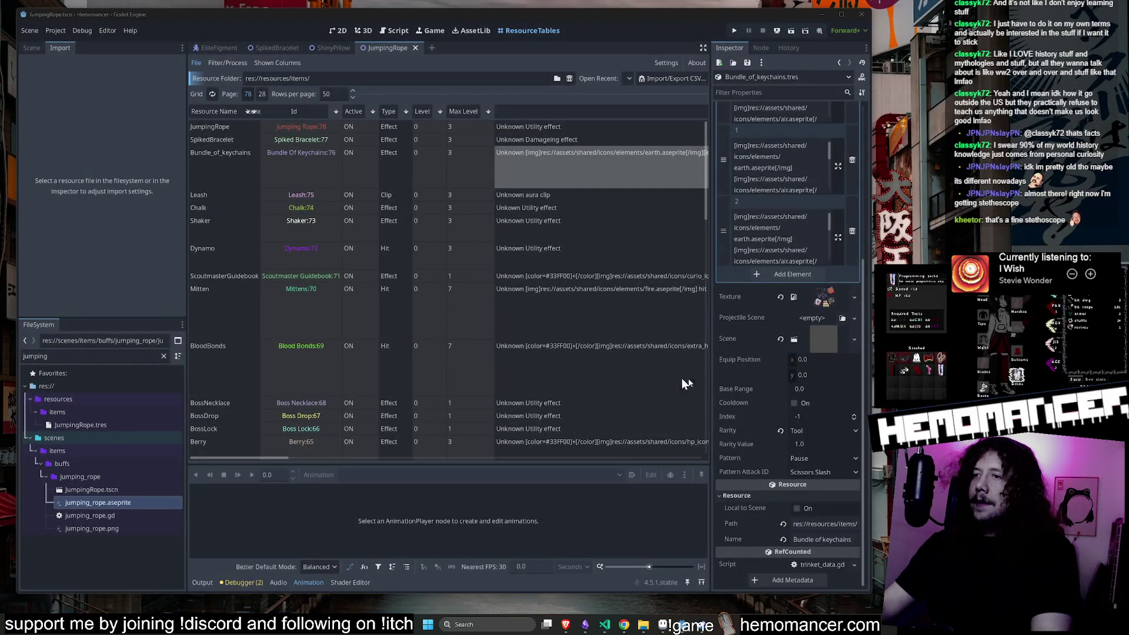
Bring the jumping_rope sprite back up in Aseprite and recentre the canvas.
right_click(117, 500)
left_click(215, 598)
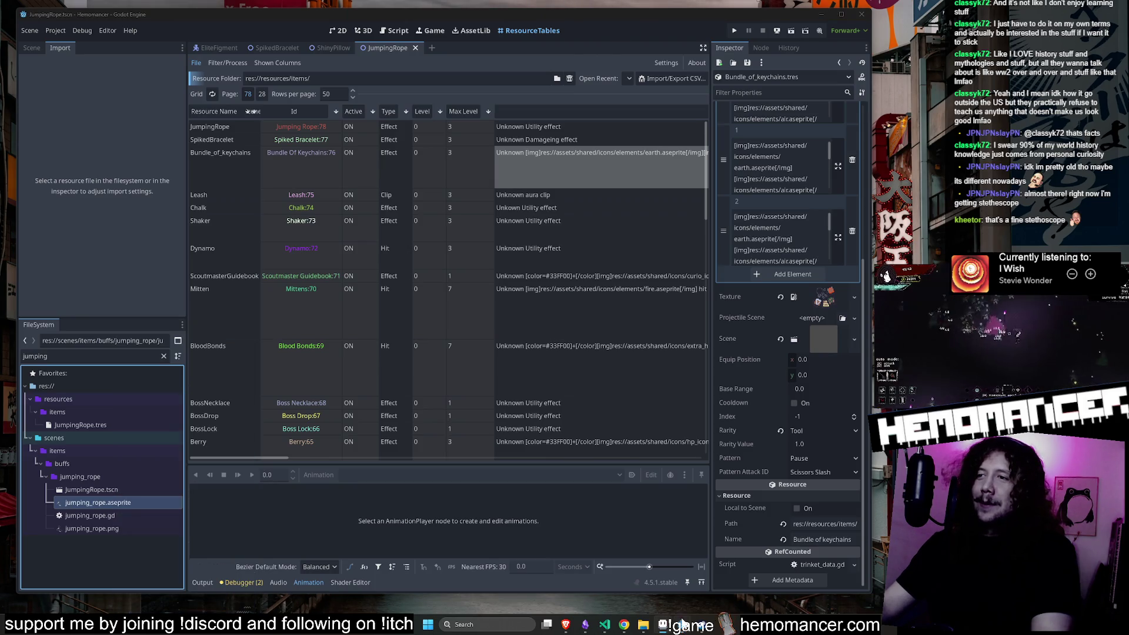
left_click(682, 622)
left_click_drag(528, 300, 565, 285)
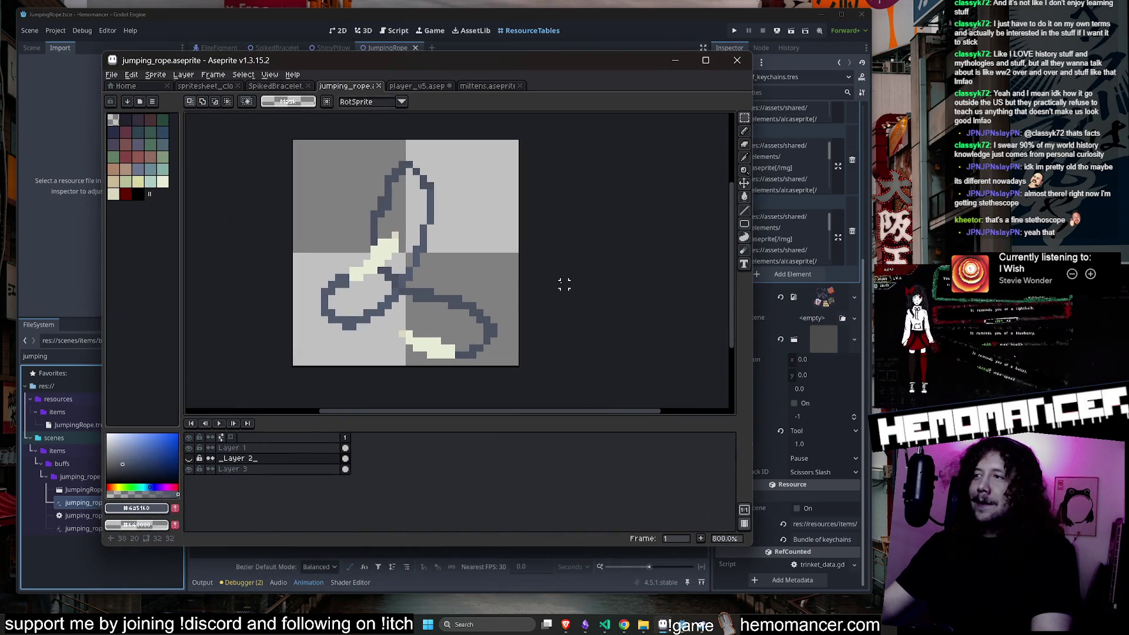
Select the cream handle on Layer 1 and move it up to the top-right.
left_click(261, 469)
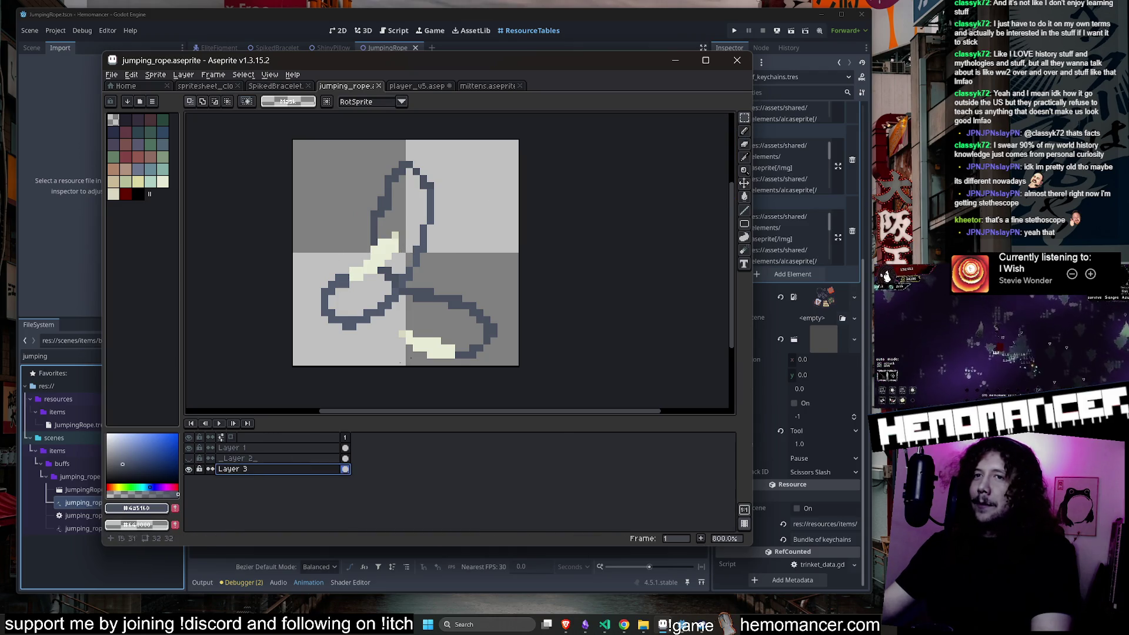
left_click(247, 448)
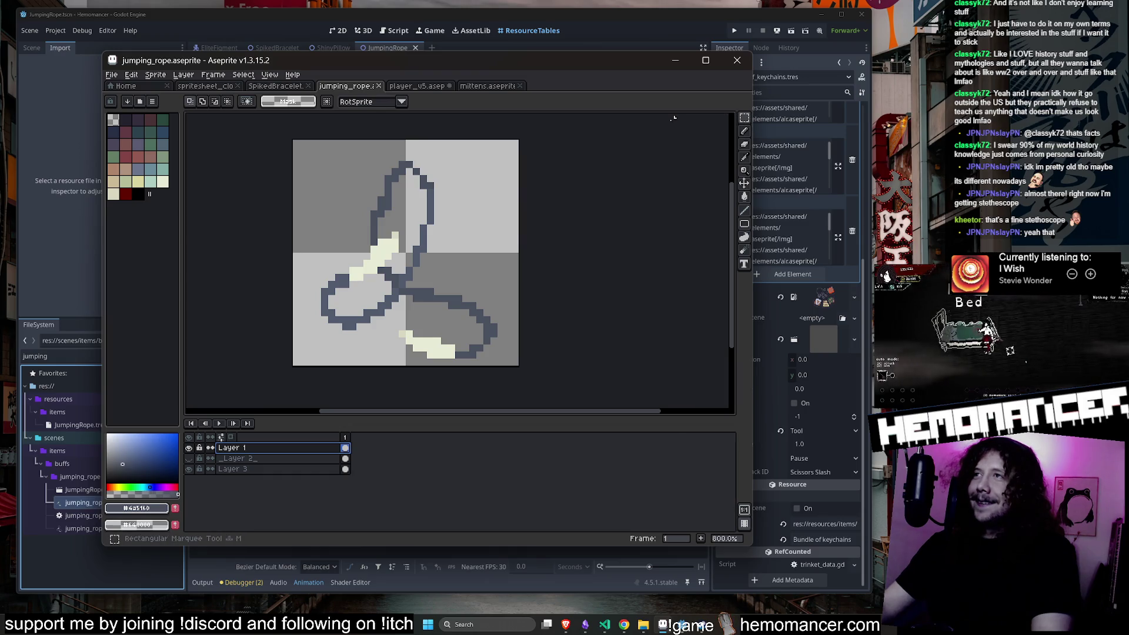
left_click_drag(477, 174, 293, 305)
mouse_move(362, 277)
left_mouse_down()
mouse_move(480, 213)
mouse_move(467, 242)
mouse_move(475, 206)
left_mouse_up()
key("Return")
On Layer 3, pencil in the outline colour to join the lower-left loop to the upper strand.
key("Down")
key("Down")
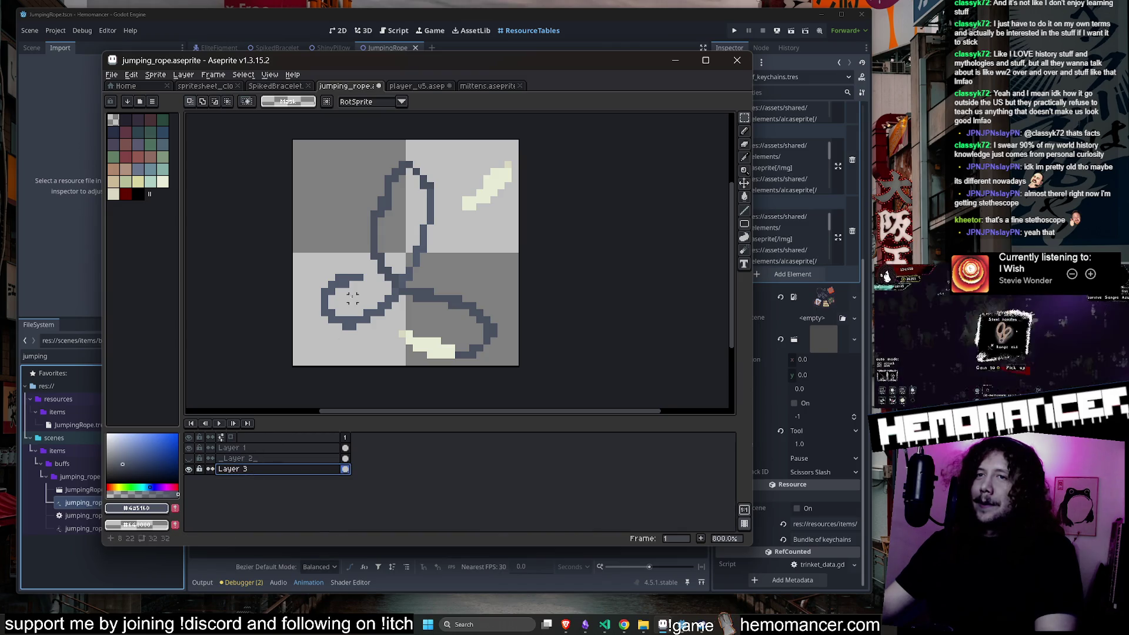
key("u")
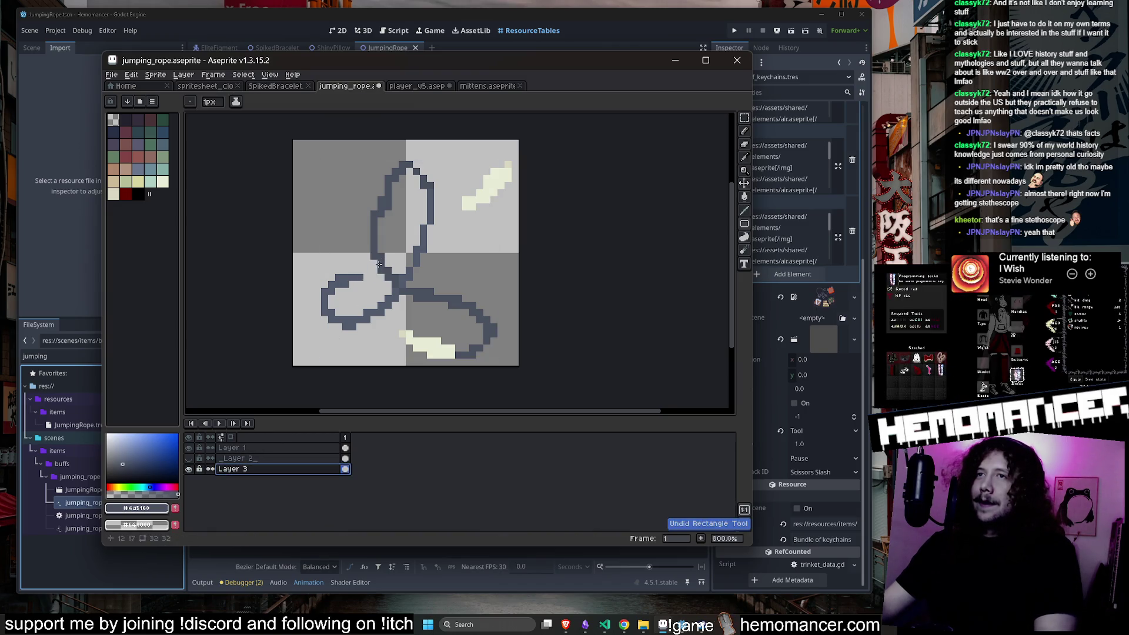
left_click(360, 274, "alt")
key("b")
left_click_drag(361, 276, 382, 259)
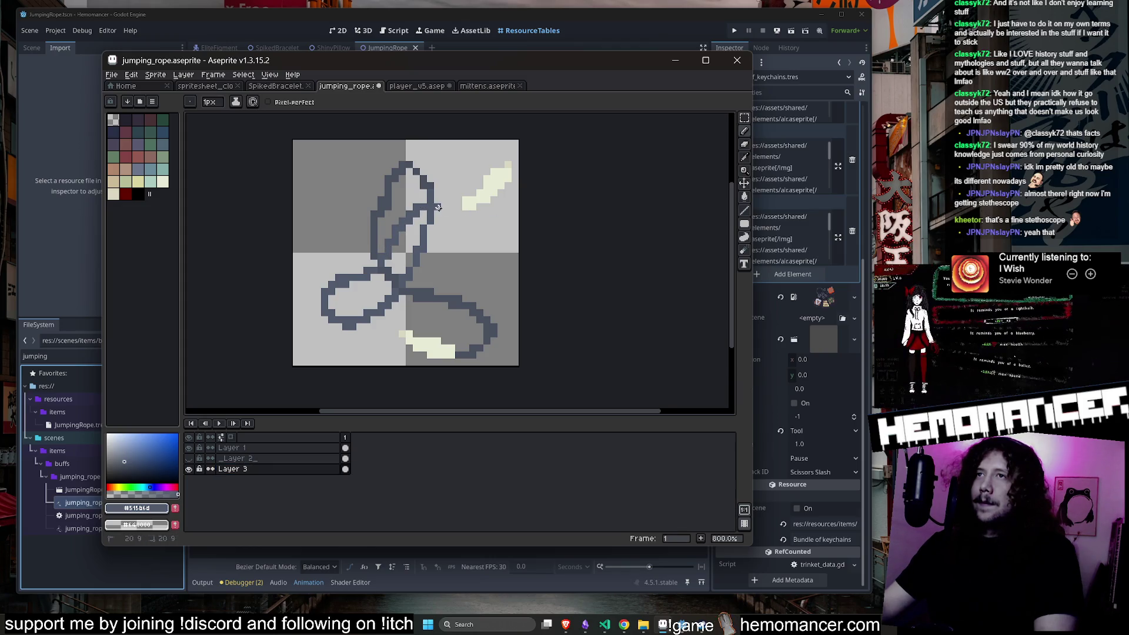
scroll(455, 203, "down", 5)
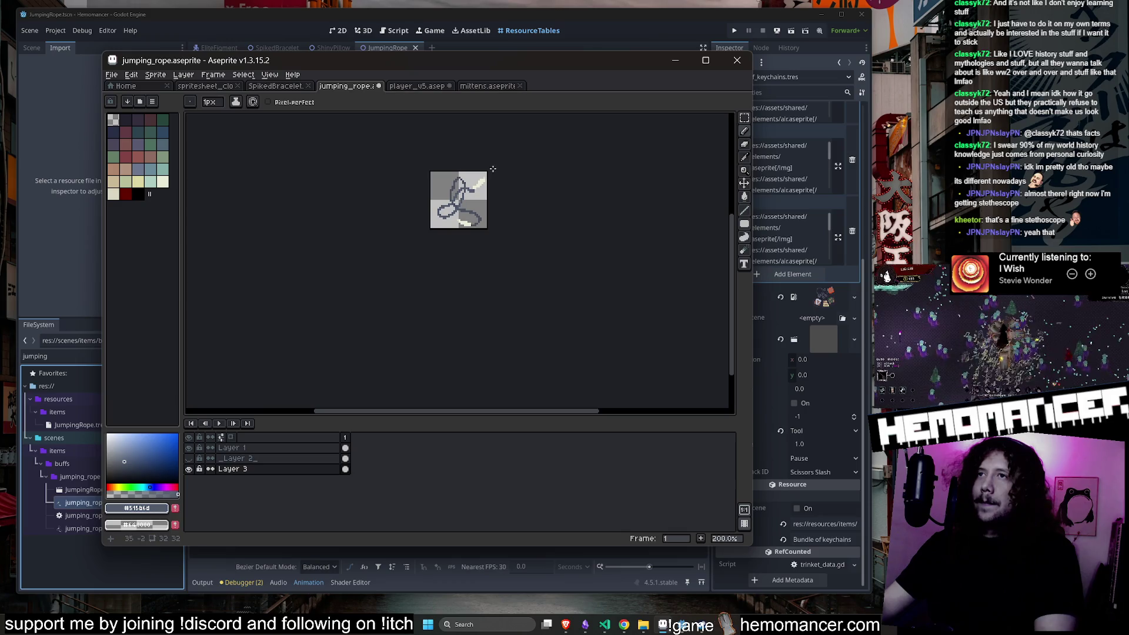
scroll(501, 167, "up", 5)
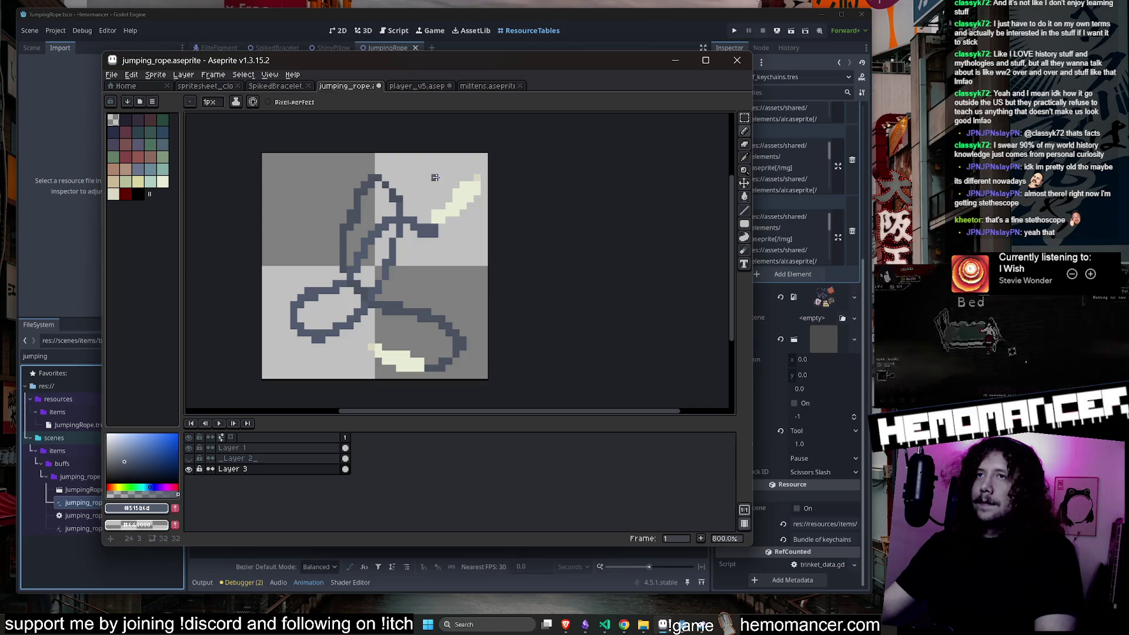
Magic-wand the connected rope strand and shift it 3 px left.
key("w")
left_click(364, 192)
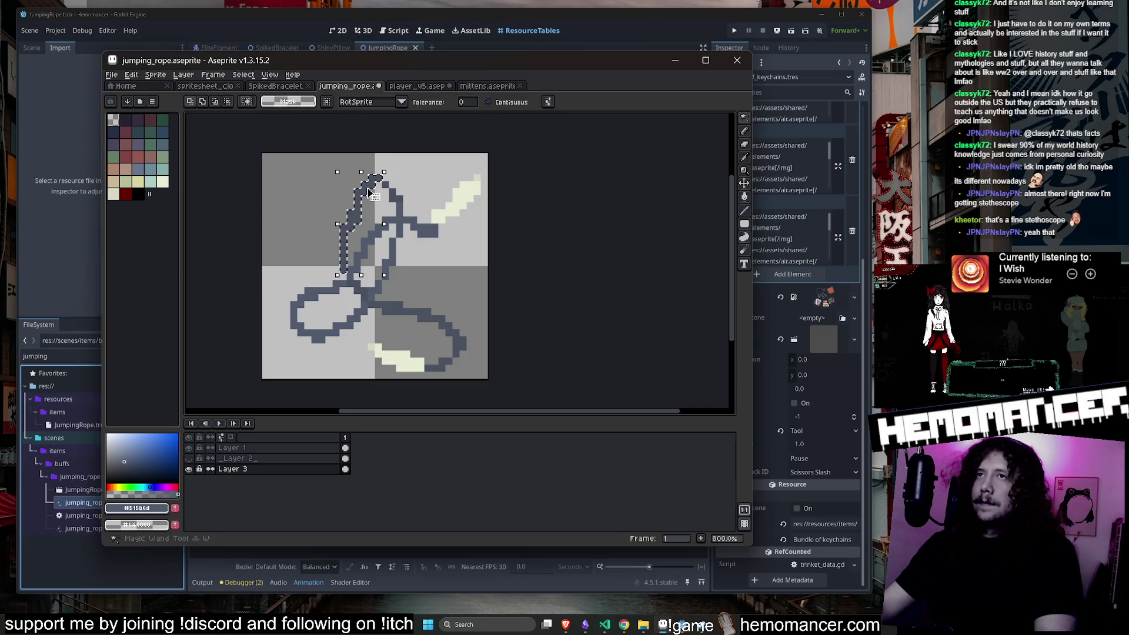
mouse_move(368, 197)
left_mouse_down()
mouse_move(346, 201)
mouse_move(364, 202)
mouse_move(323, 177)
mouse_move(342, 187)
left_mouse_up()
key("Return")
scroll(388, 179, "up", 3)
Sample the dark outline colour and add pixels at the loop's top-right corner.
key("i")
left_click(393, 176)
key("b")
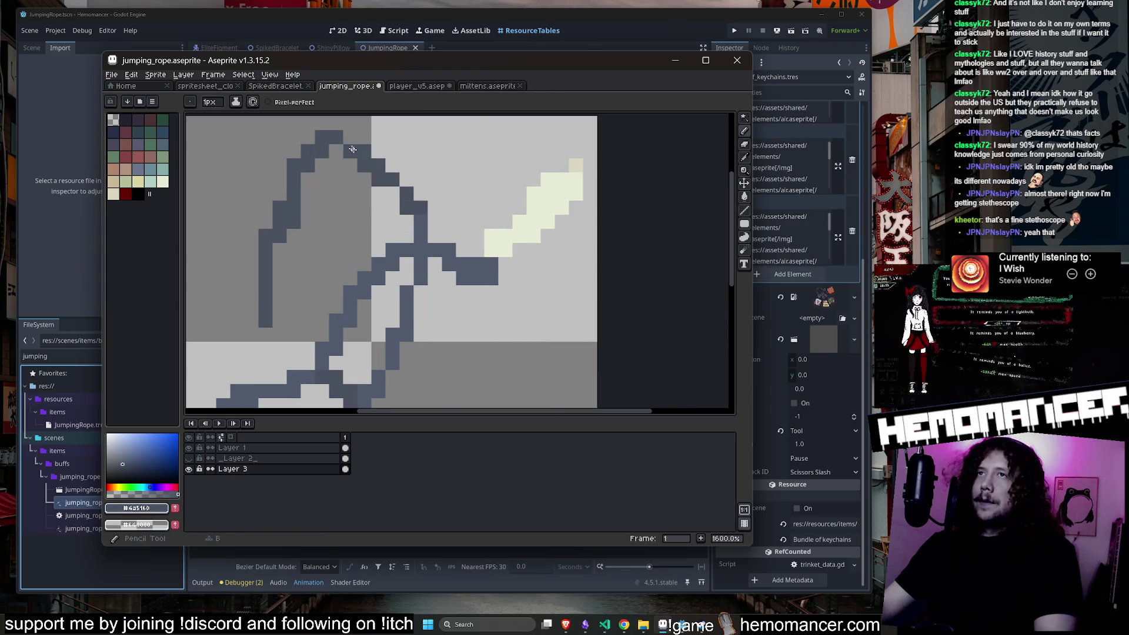
left_click_drag(364, 137, 375, 149)
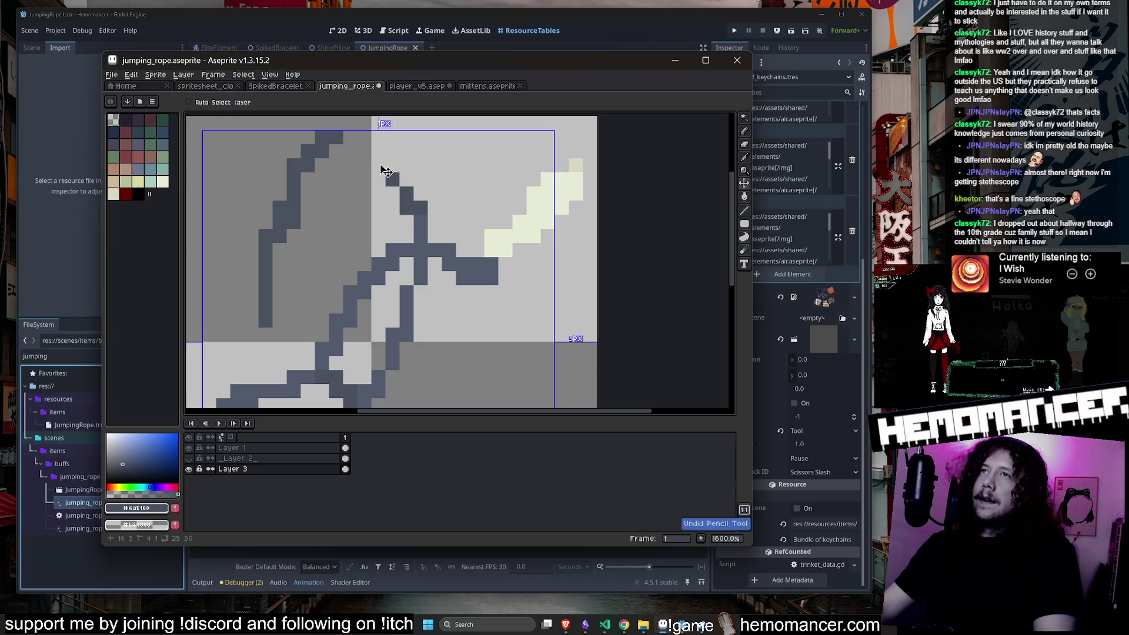
Erase stray pixels along the rope's left edge.
scroll(403, 137, "down", 3)
scroll(359, 211, "up", 3)
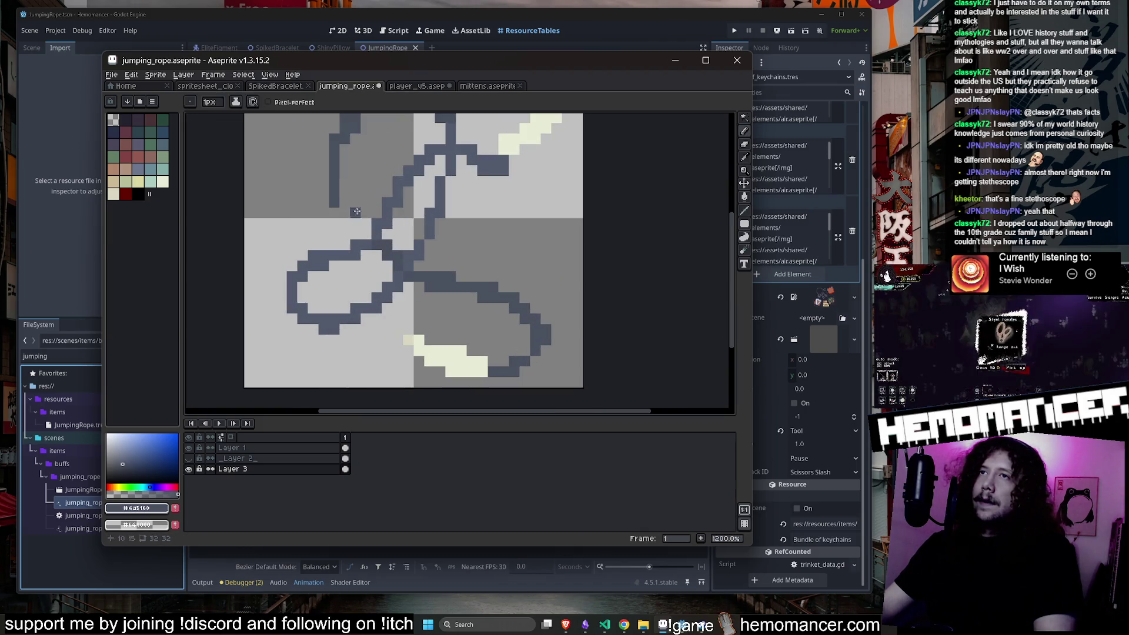
scroll(344, 217, "down", 4)
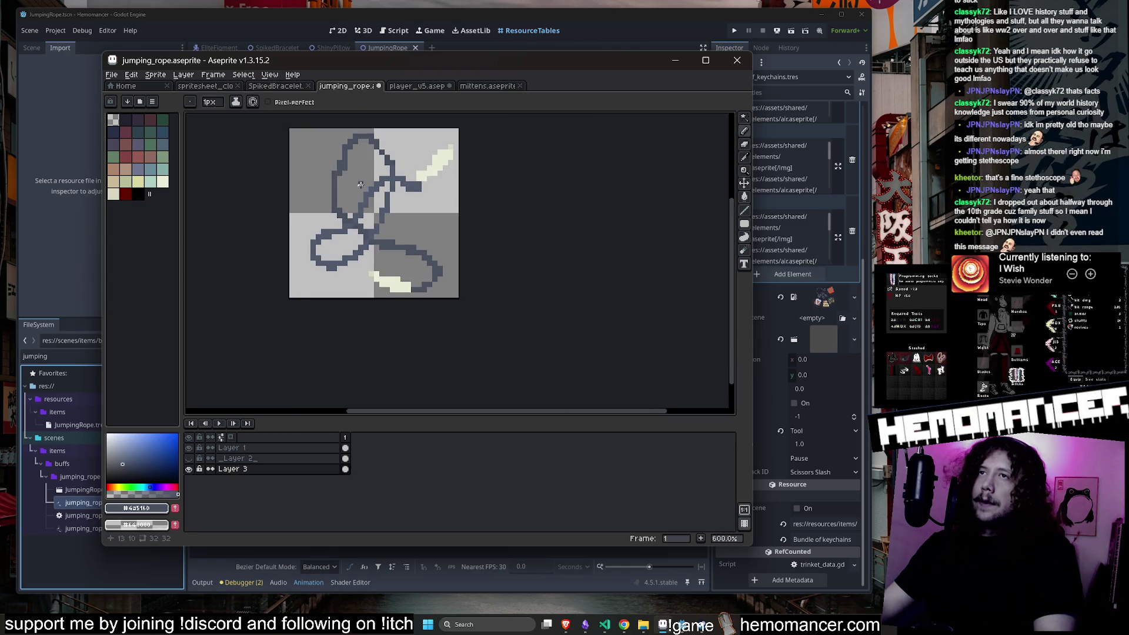
scroll(360, 187, "up", 5)
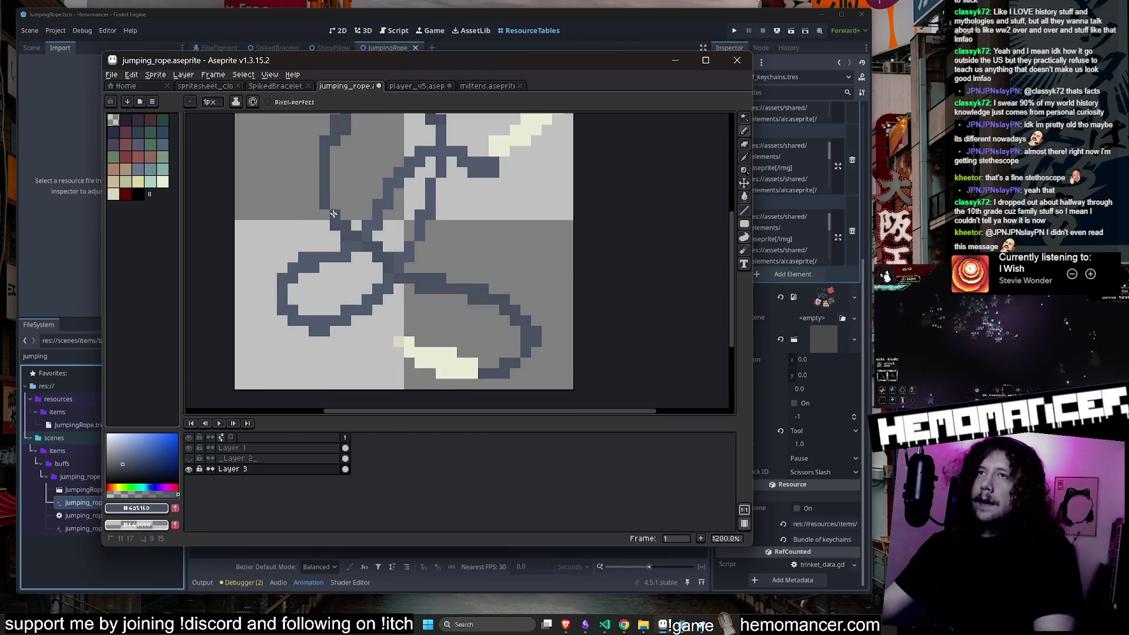
scroll(357, 187, "down", 3)
scroll(358, 187, "up", 3)
scroll(360, 193, "down", 4)
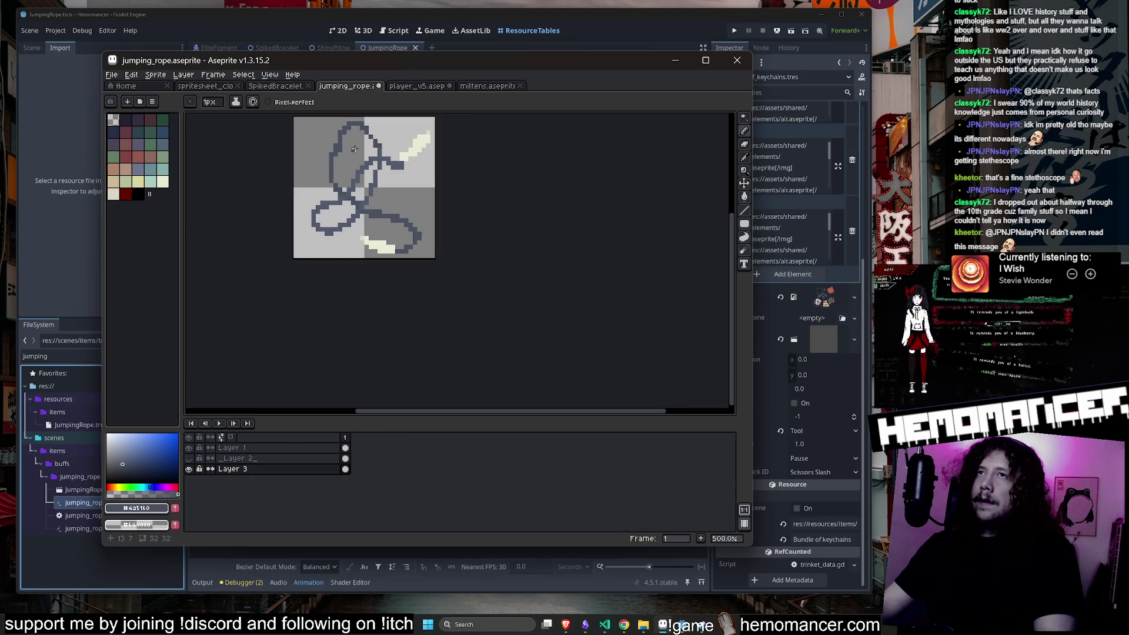
scroll(360, 192, "up", 4)
key("e")
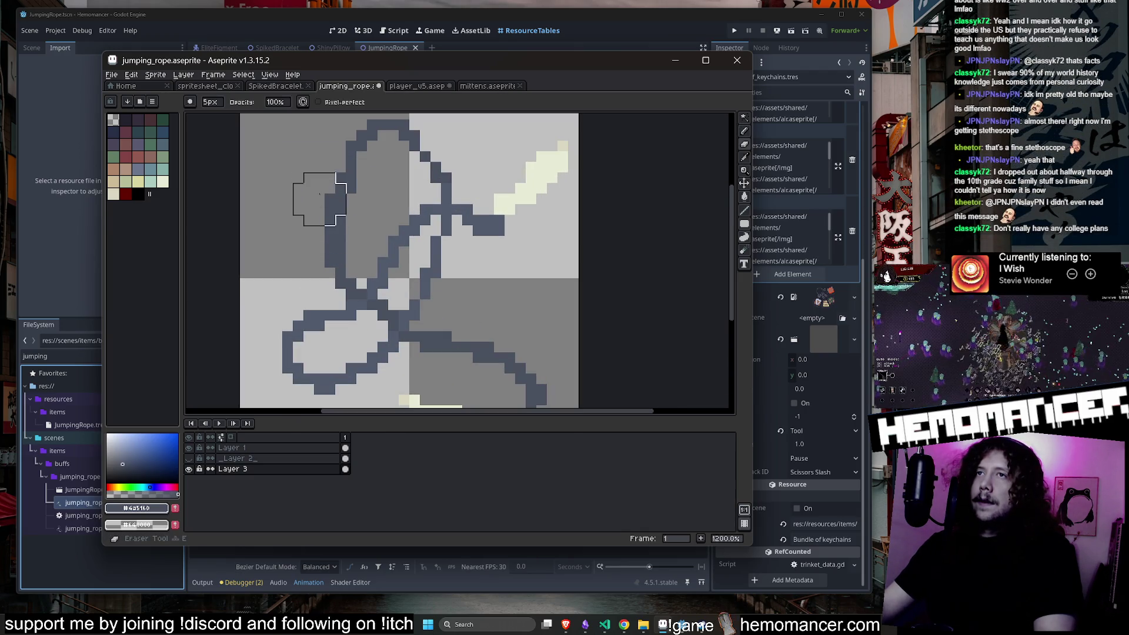
mouse_move(313, 187)
left_mouse_down()
mouse_move(307, 259)
mouse_move(304, 188)
mouse_move(322, 235)
left_mouse_up()
scroll(319, 238, "down", 2)
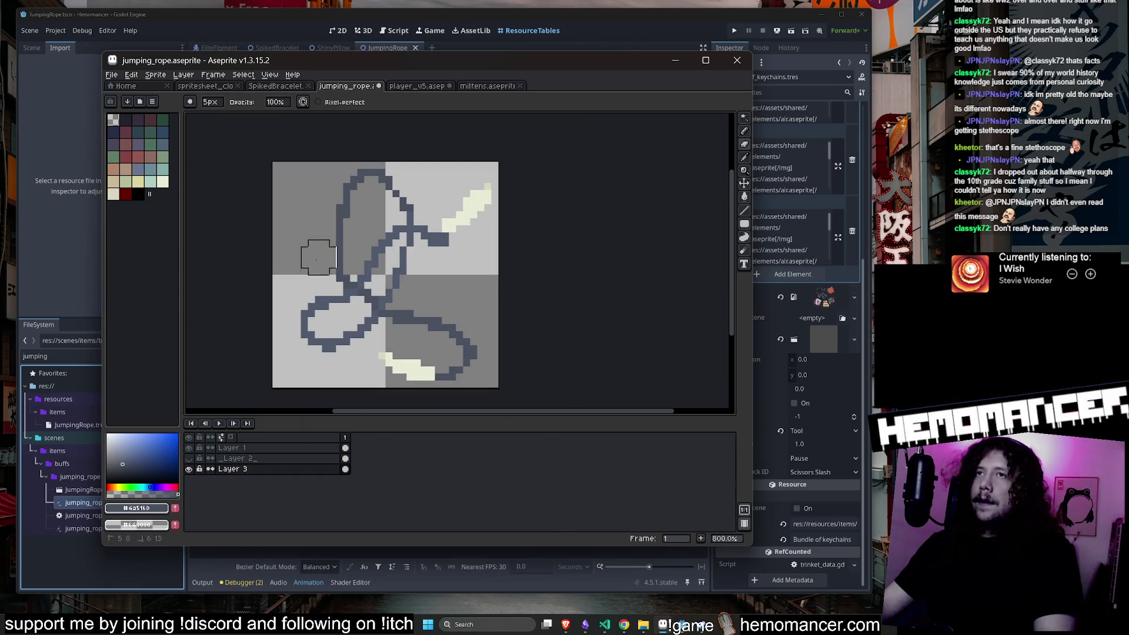
scroll(337, 191, "down", 1)
Pencil a line joining the lower crossing to the upper-left strand, then undo it.
key("i")
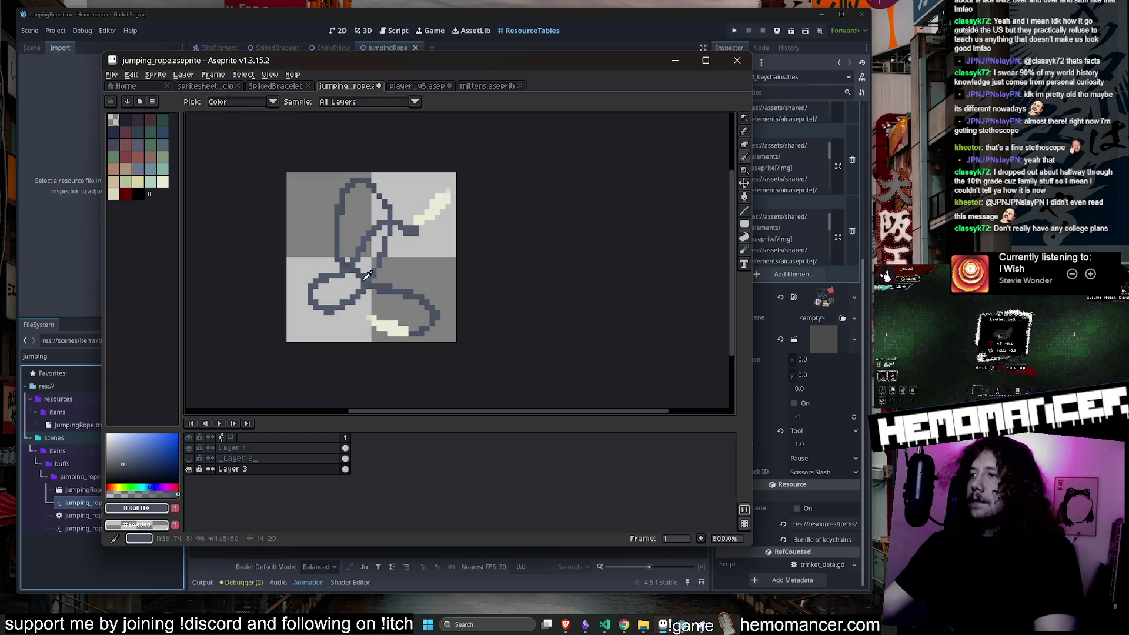
scroll(366, 280, "up", 1)
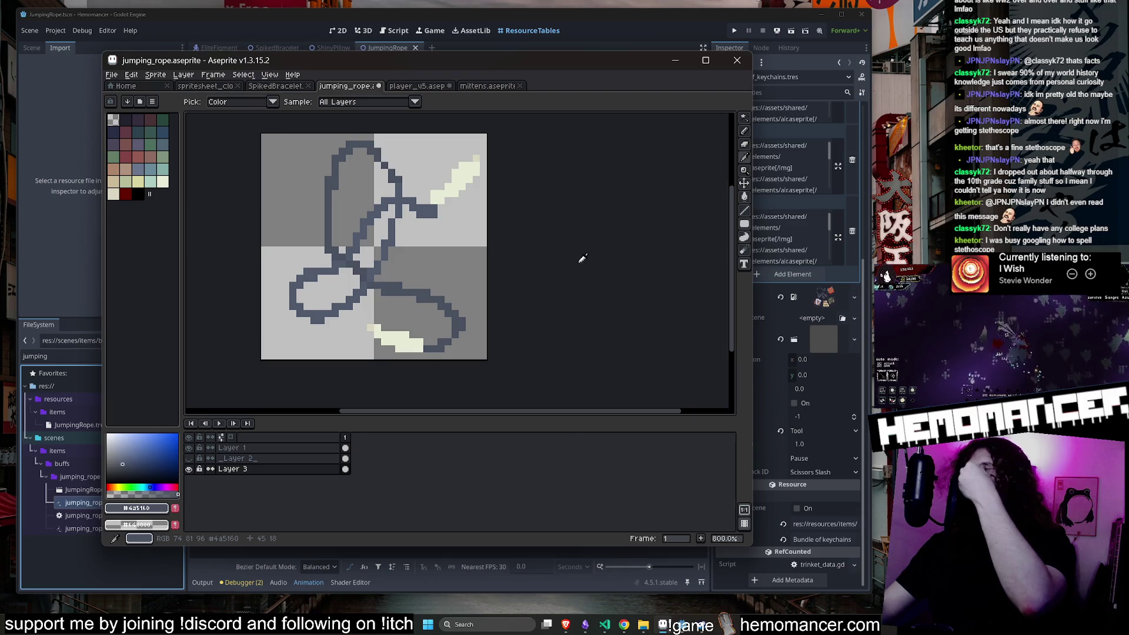
key("u")
scroll(447, 227, "up", 2)
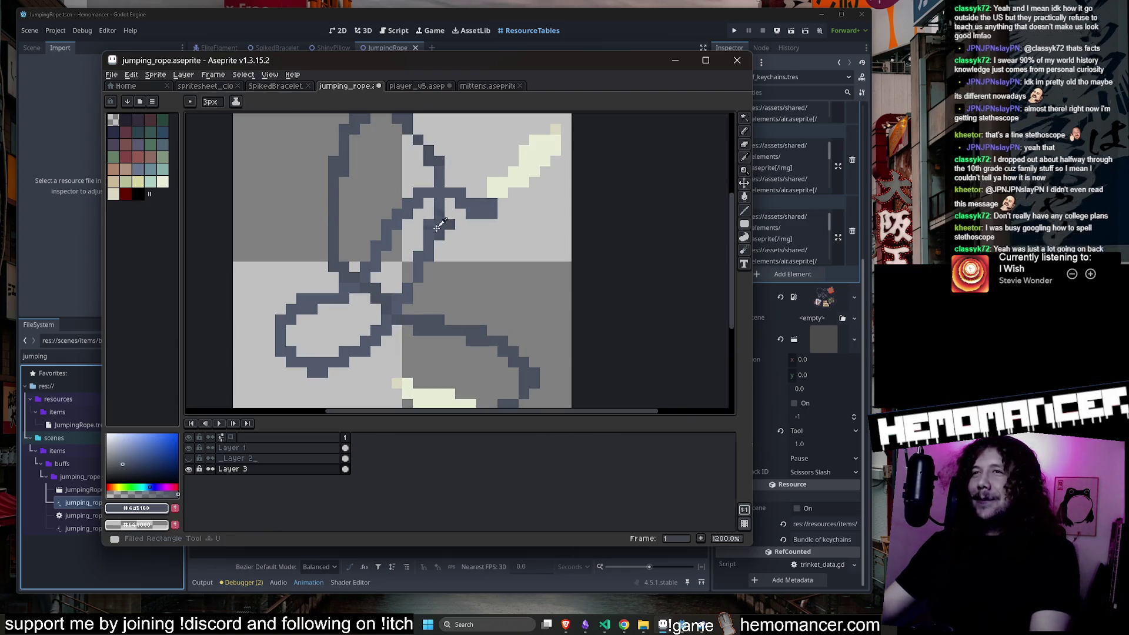
key("b")
key("b")
left_click_drag(344, 262, 334, 166)
scroll(372, 148, "down", 4)
key("ctrl+z")
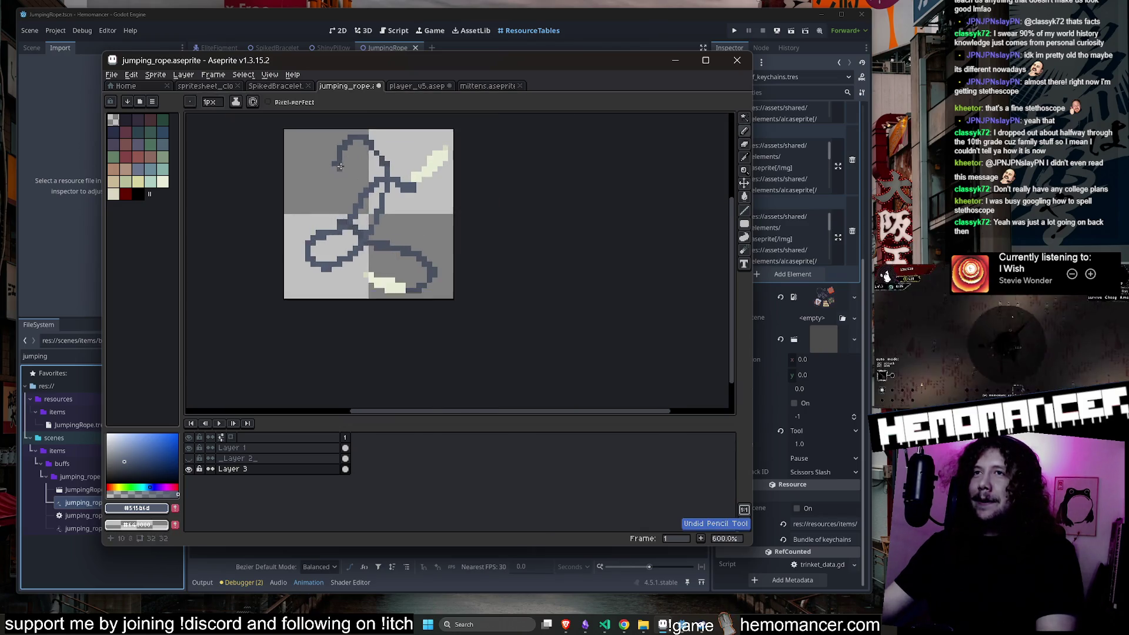
scroll(342, 172, "up", 2)
Select and deselect the middle dark strand, check the notes window, then return to the sprite.
key("w")
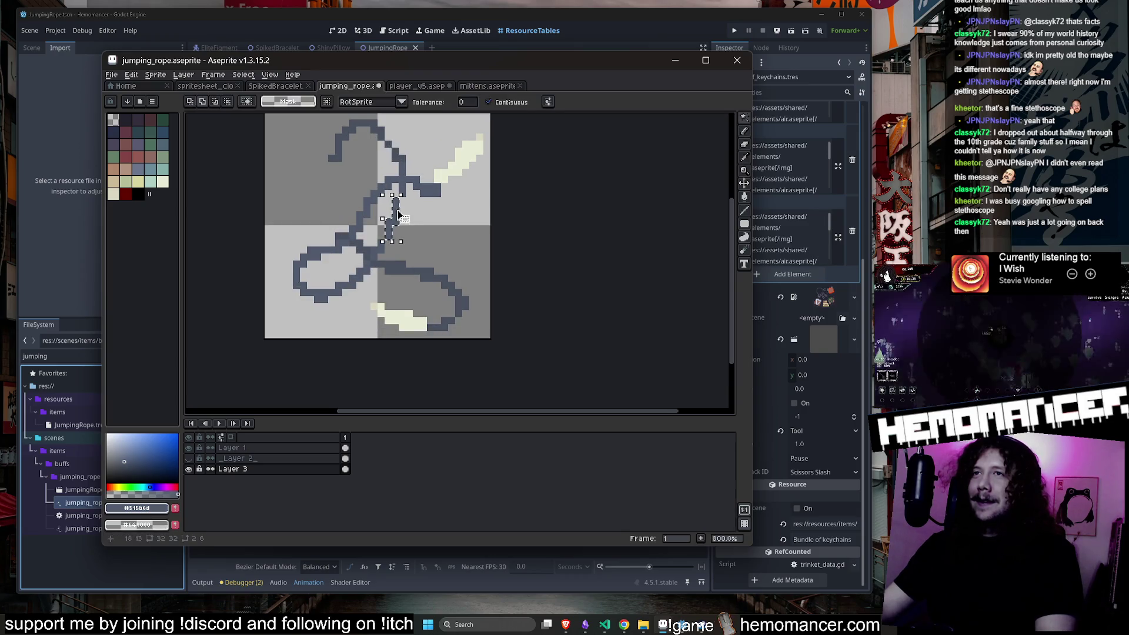
left_click(406, 189)
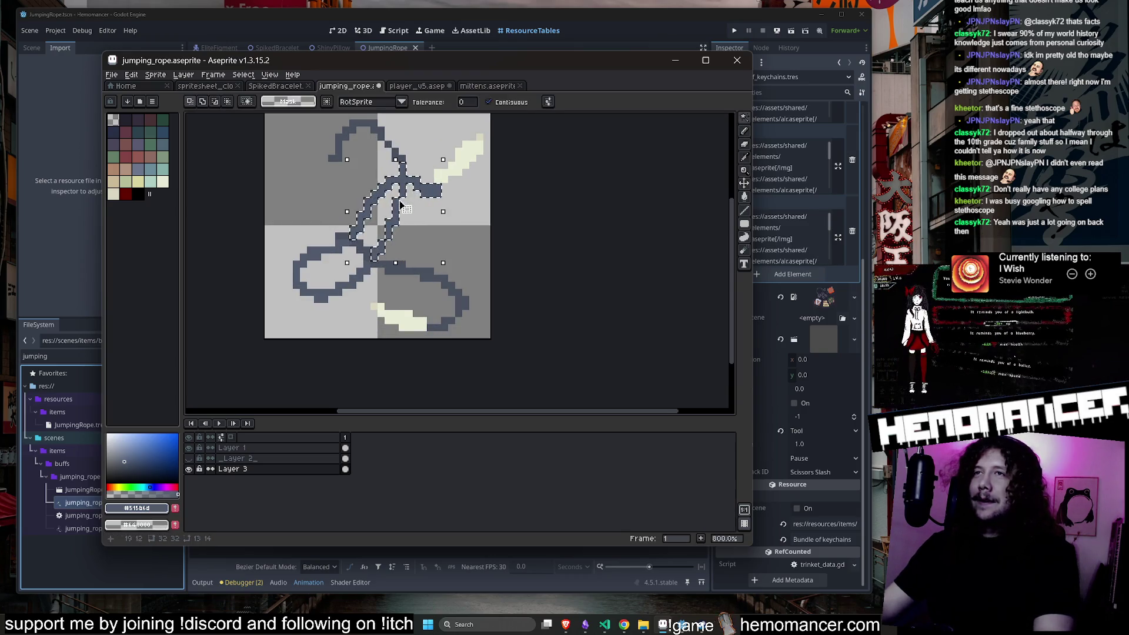
key("ctrl+d")
left_click(585, 625)
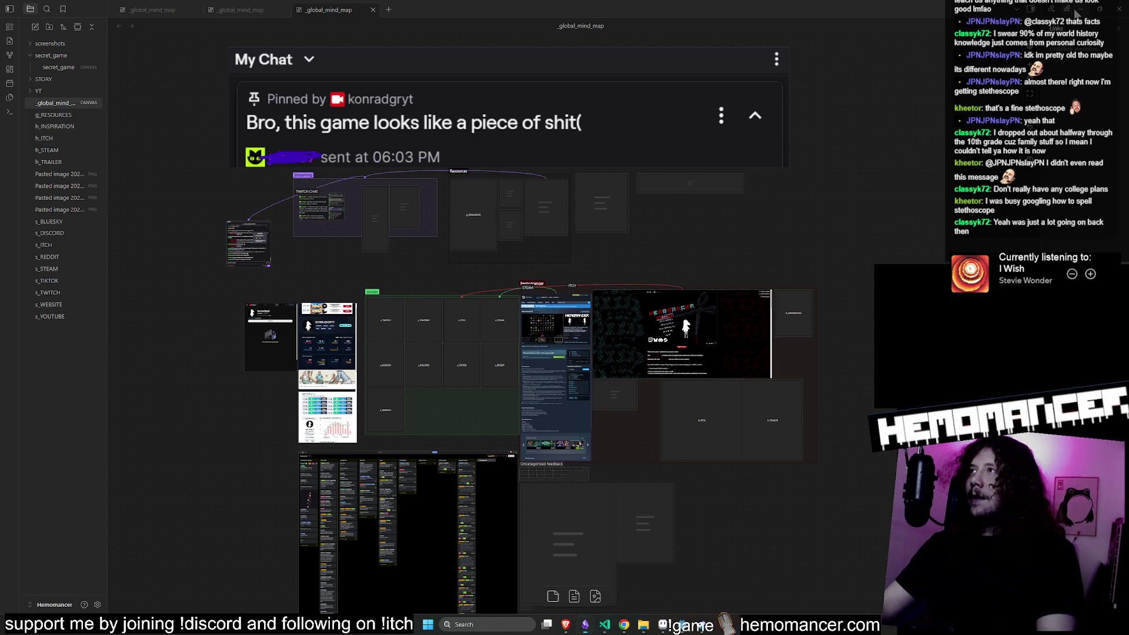
key("alt+Tab")
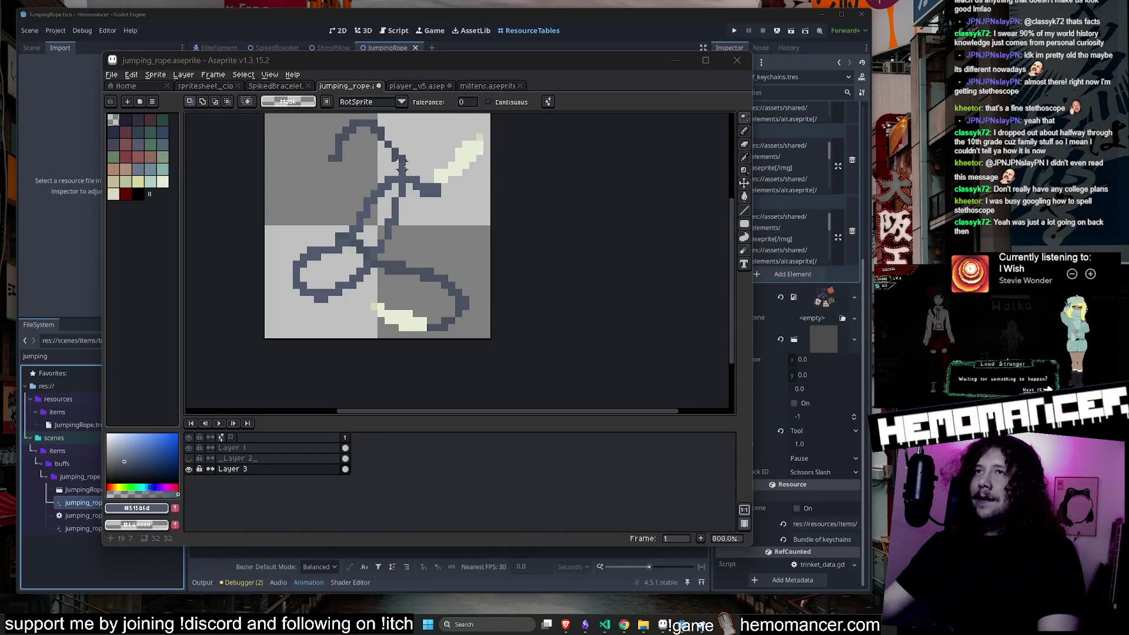
left_click(573, 273)
Draw a new loop in the sprite's upper-left area with the 1px pencil.
key("i")
key("b")
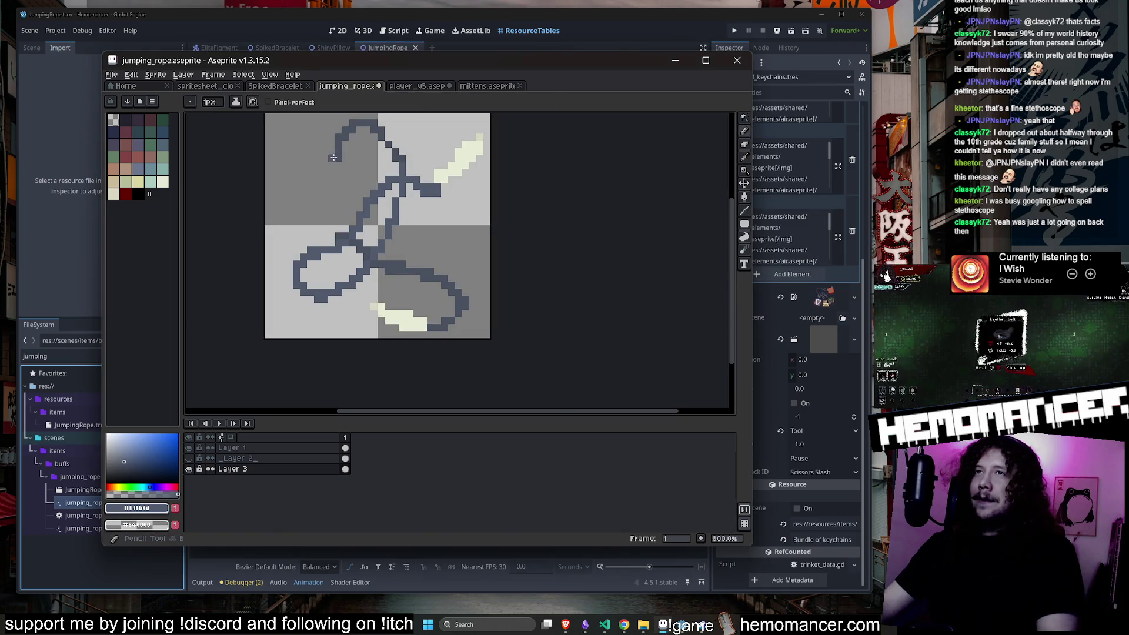
scroll(330, 165, "up", 2)
mouse_move(327, 171)
left_mouse_down()
mouse_move(347, 268)
mouse_move(358, 268)
left_mouse_up()
scroll(388, 166, "down", 5)
scroll(376, 236, "up", 8)
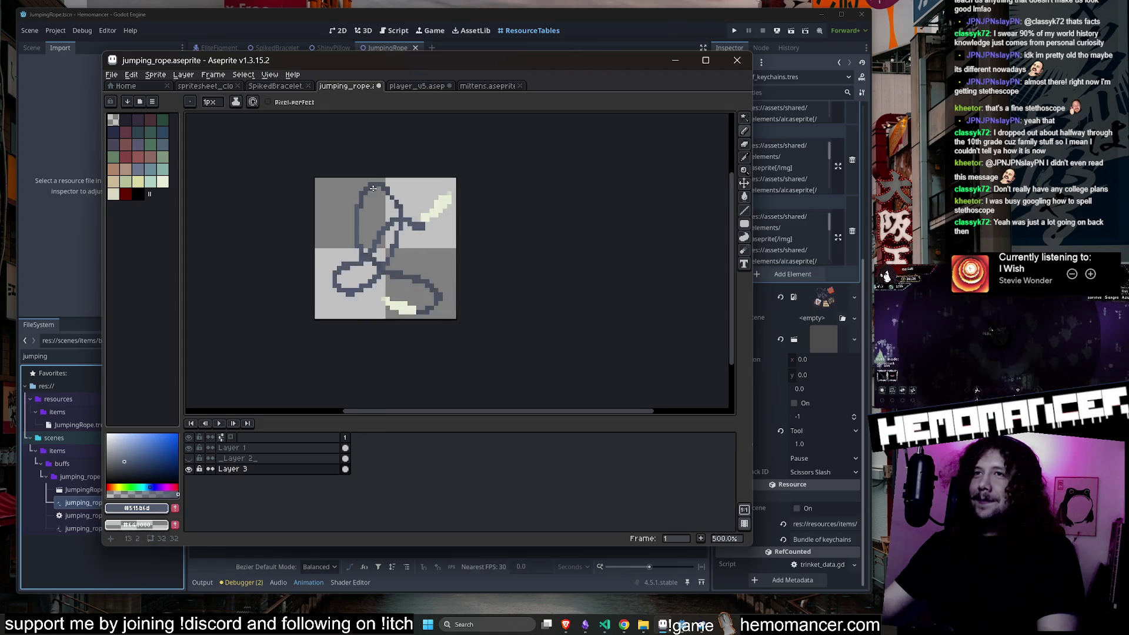
scroll(365, 308, "down", 7)
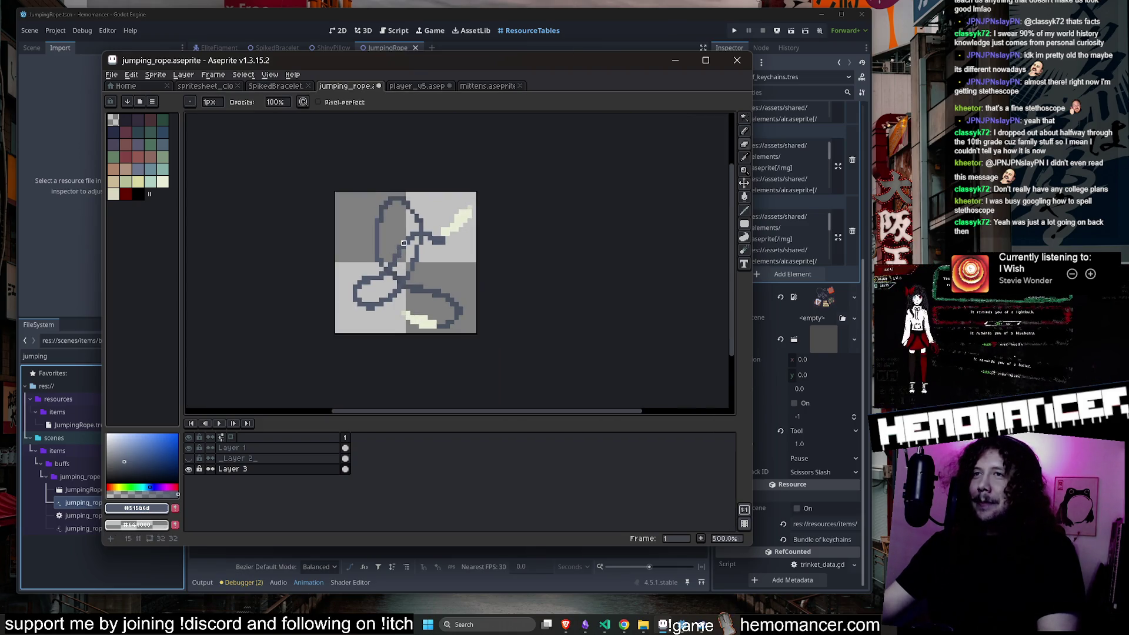
scroll(392, 249, "down", 1)
scroll(392, 248, "up", 1)
Undo the last stroke and touch up the loop with the eraser.
key("e")
scroll(391, 249, "down", 2)
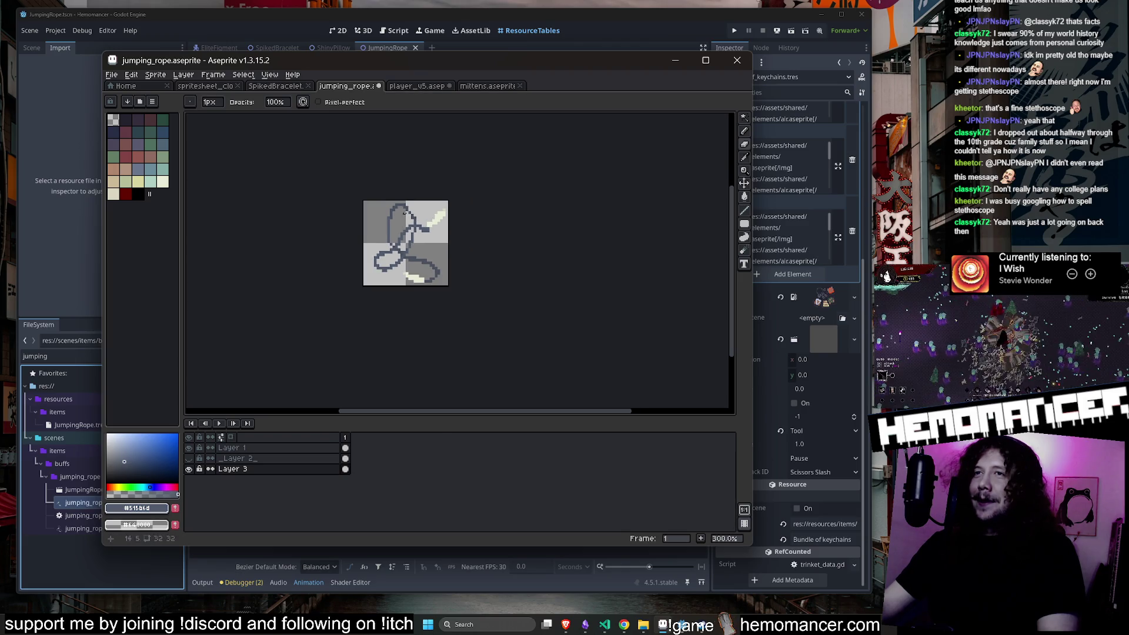
scroll(410, 192, "up", 4)
scroll(355, 316, "up", 1)
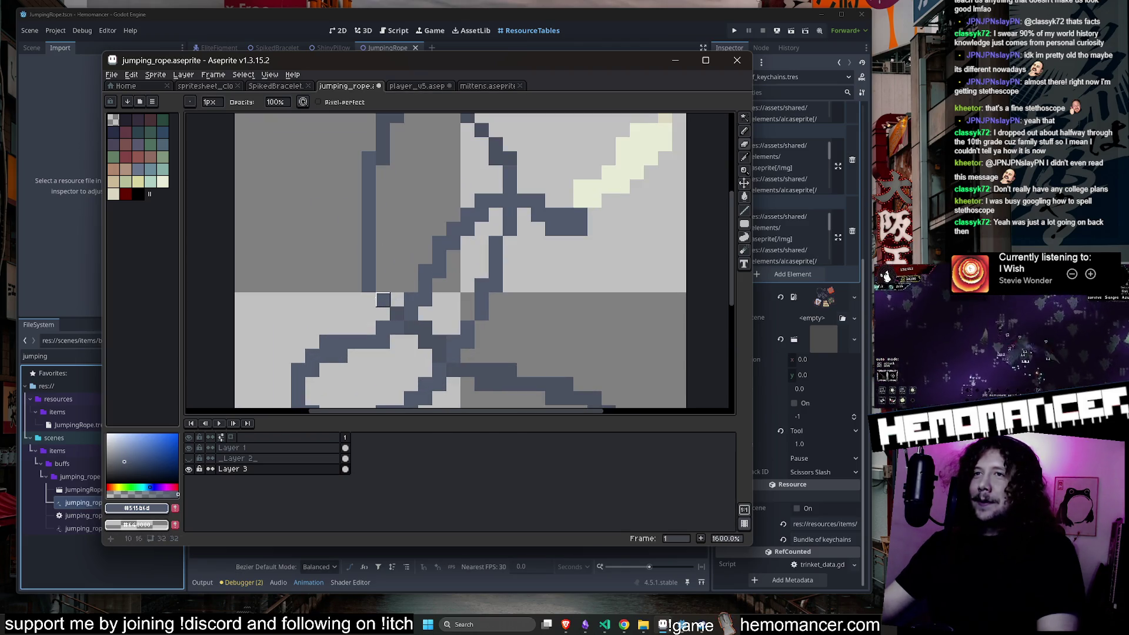
scroll(387, 235, "down", 3)
key("ctrl+z")
key("e")
scroll(387, 235, "up", 5)
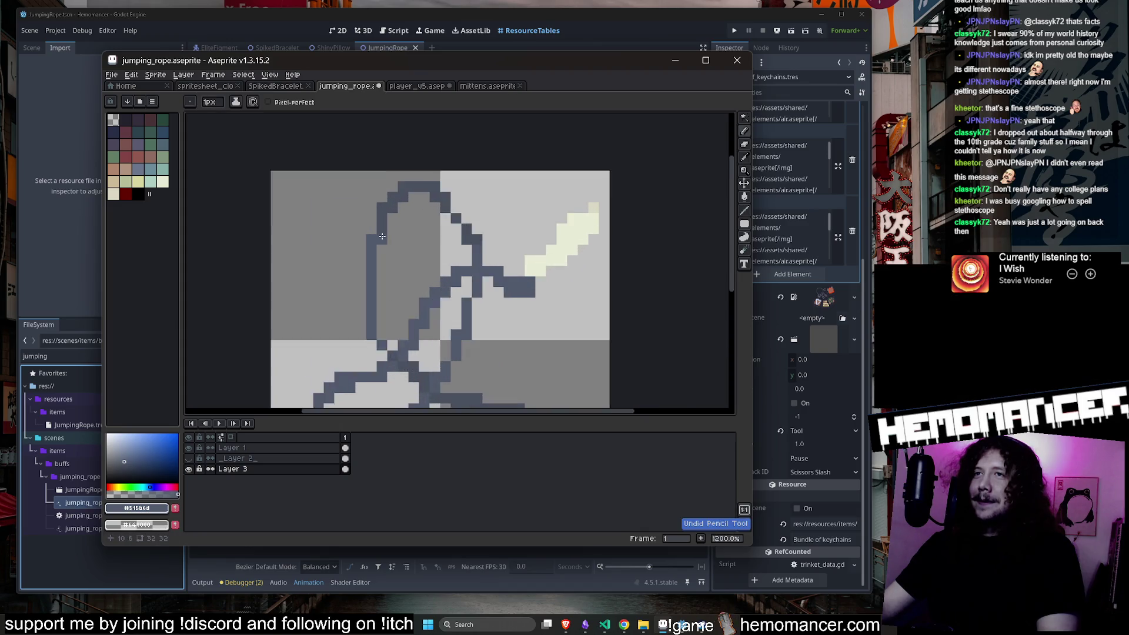
Save the jumping rope sprite.
key("b")
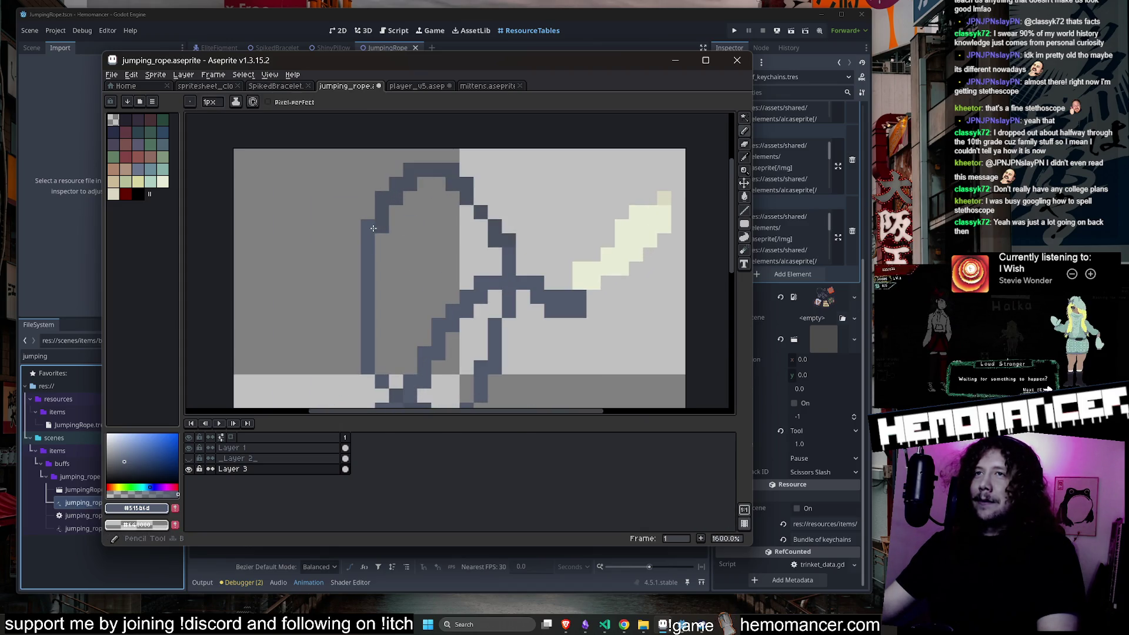
scroll(517, 268, "down", 7)
scroll(387, 249, "up", 4)
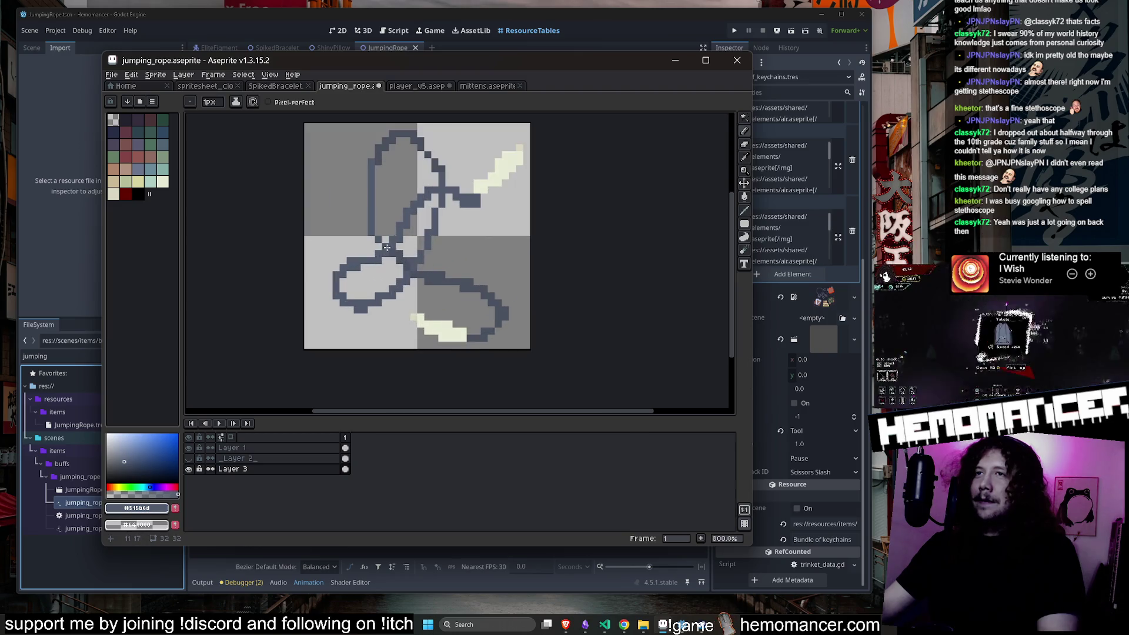
scroll(402, 227, "down", 4)
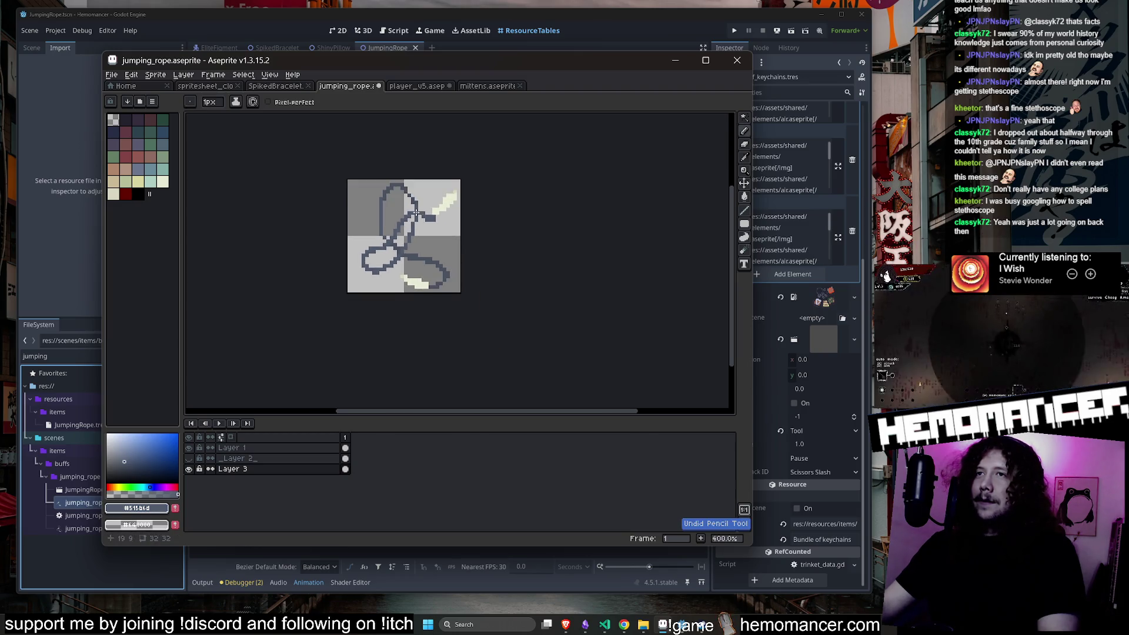
key("ctrl+s")
key("ctrl+s")
key("ctrl+s")
key("ctrl+s")
Restore the accidentally cleared rope strokes and clear the layer and pixel selections.
key("ctrl+a")
key("Delete")
key("ctrl+z")
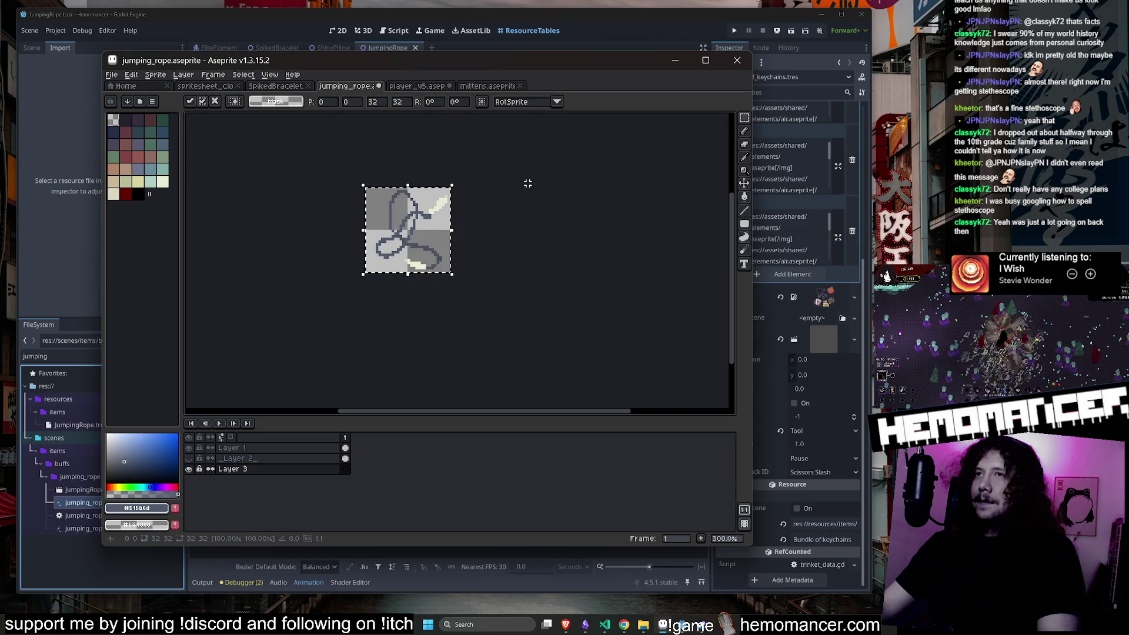
left_click_drag(229, 448, 235, 469)
left_click(264, 458)
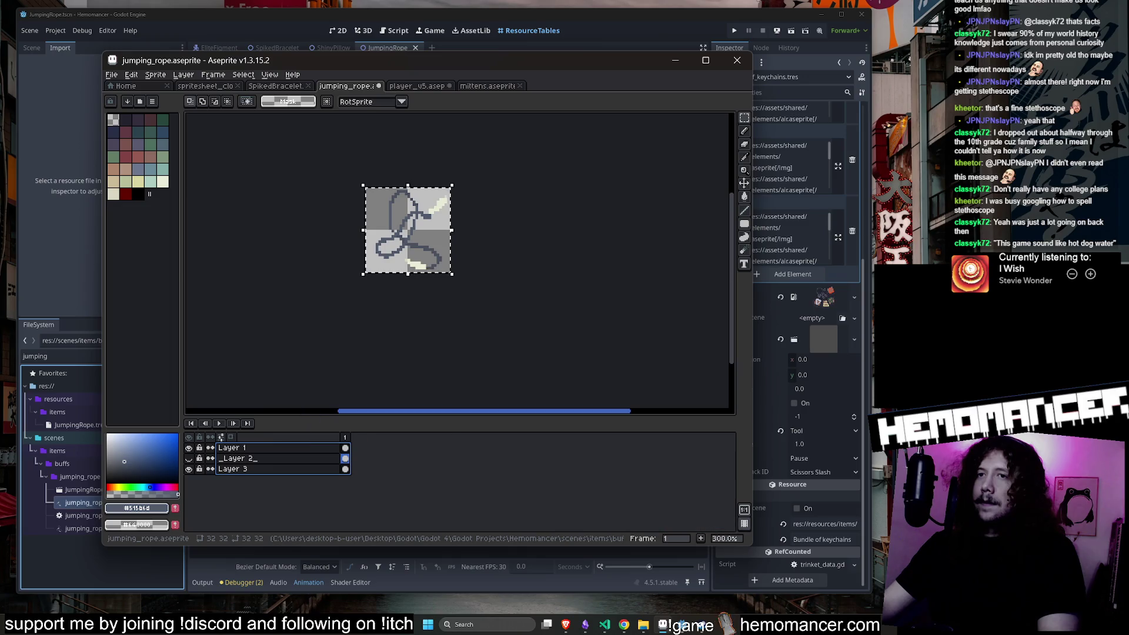
left_click(403, 314)
key("Escape")
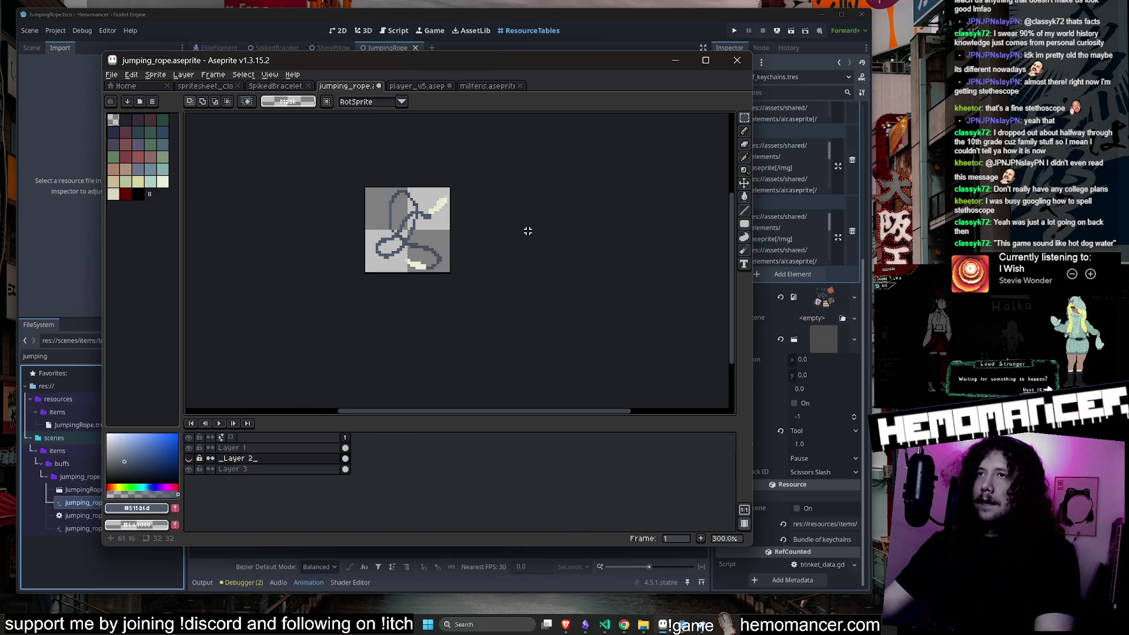
key("ctrl+d")
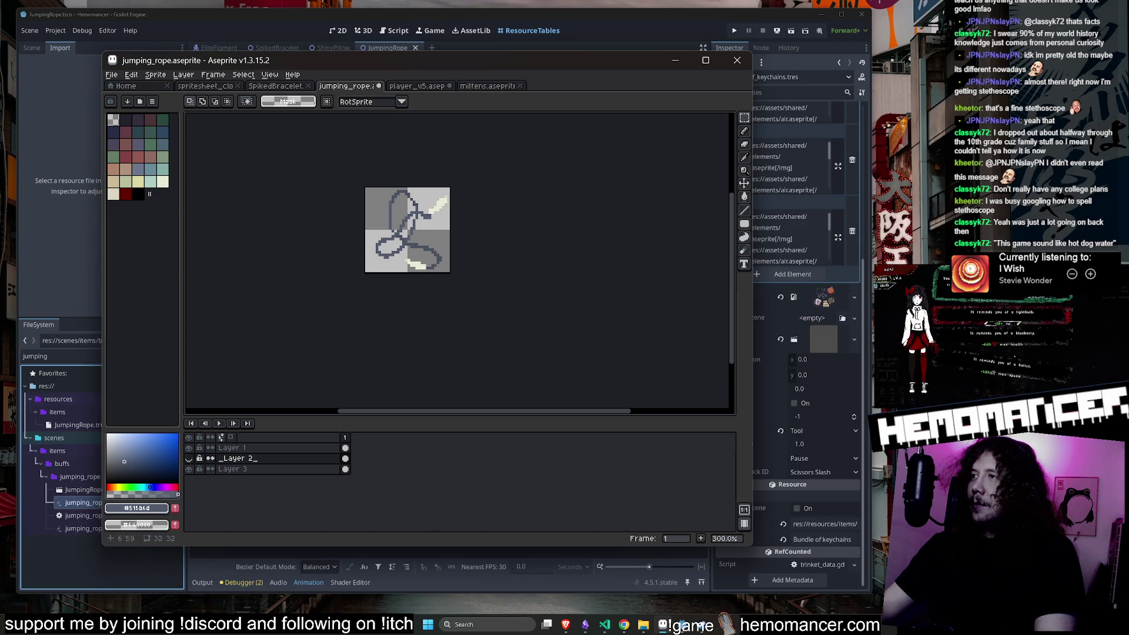
Flatten the visible layers into one from Layer 1's layer menu.
right_click(253, 449)
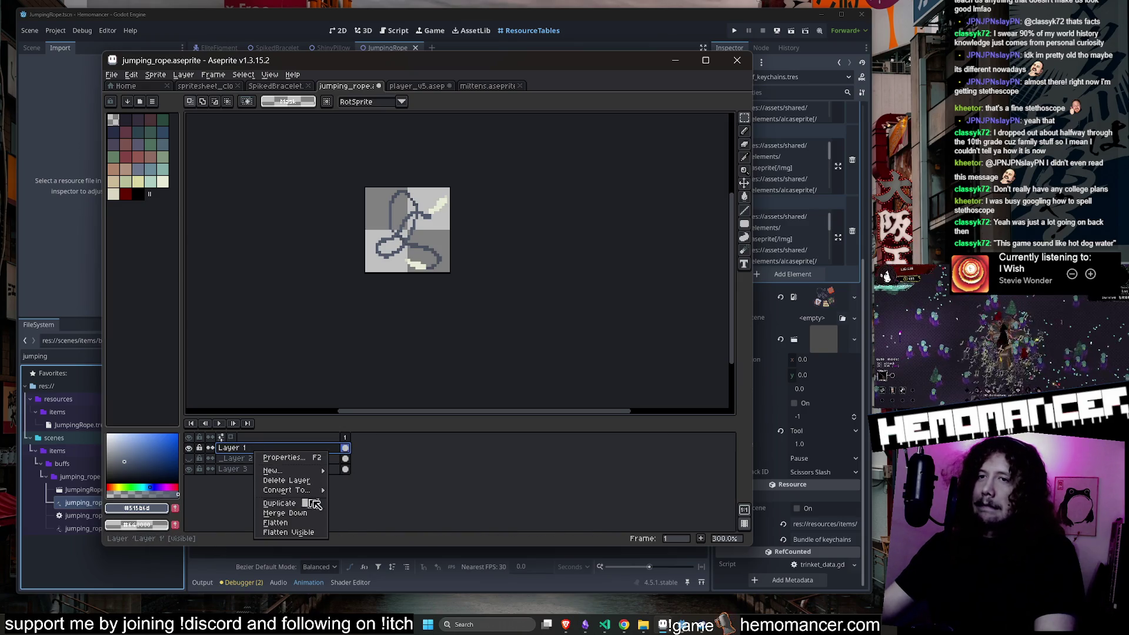
left_click(314, 532)
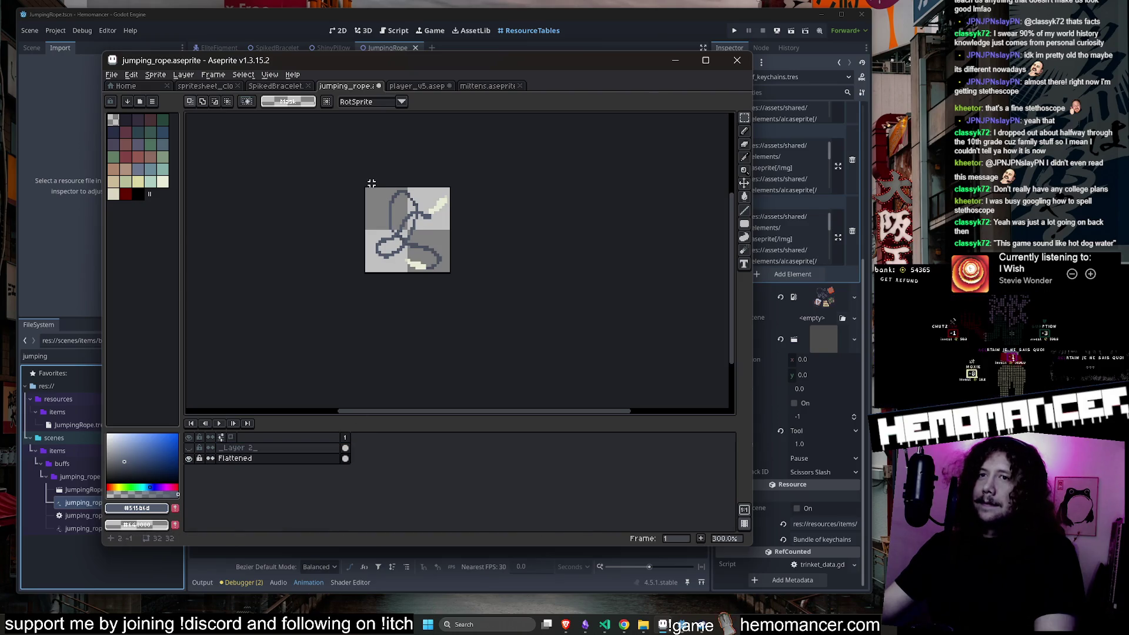
key("ctrl+a")
scroll(462, 201, "up", 1)
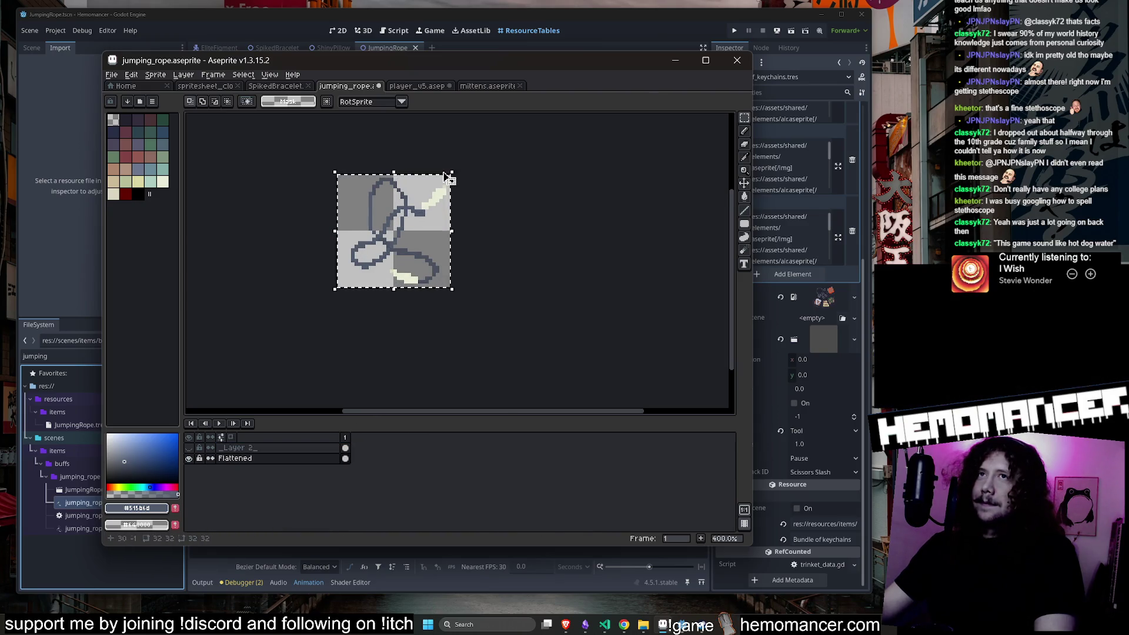
Rotate the whole sprite by exactly -90° using the R angle field and commit it.
left_click_drag(462, 165, 469, 172)
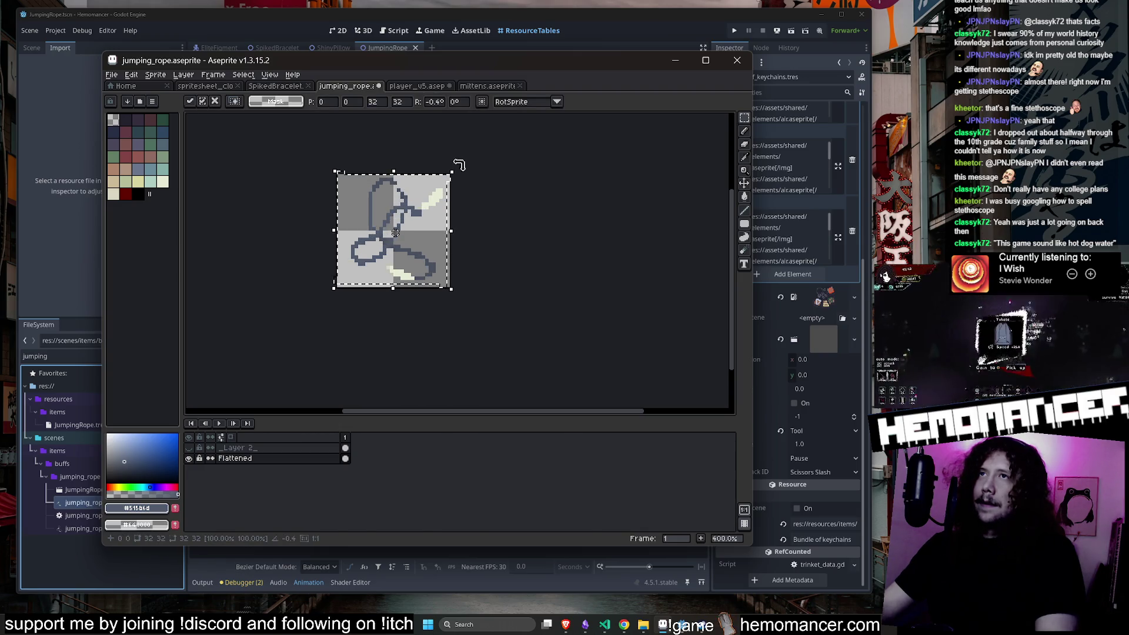
key("Return")
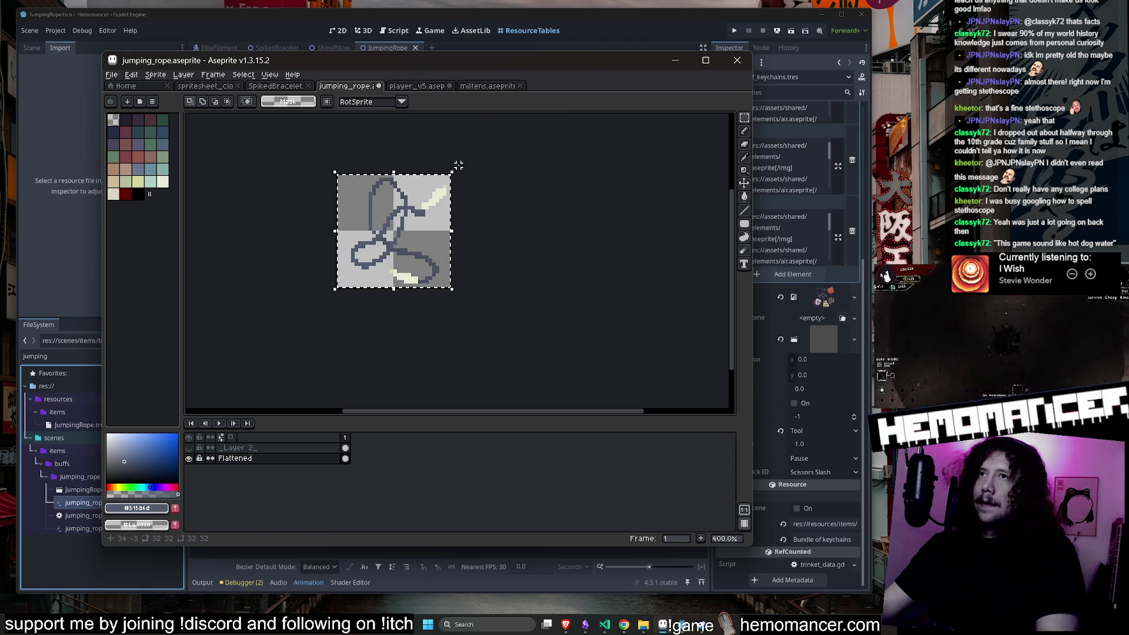
left_click_drag(457, 168, 458, 168)
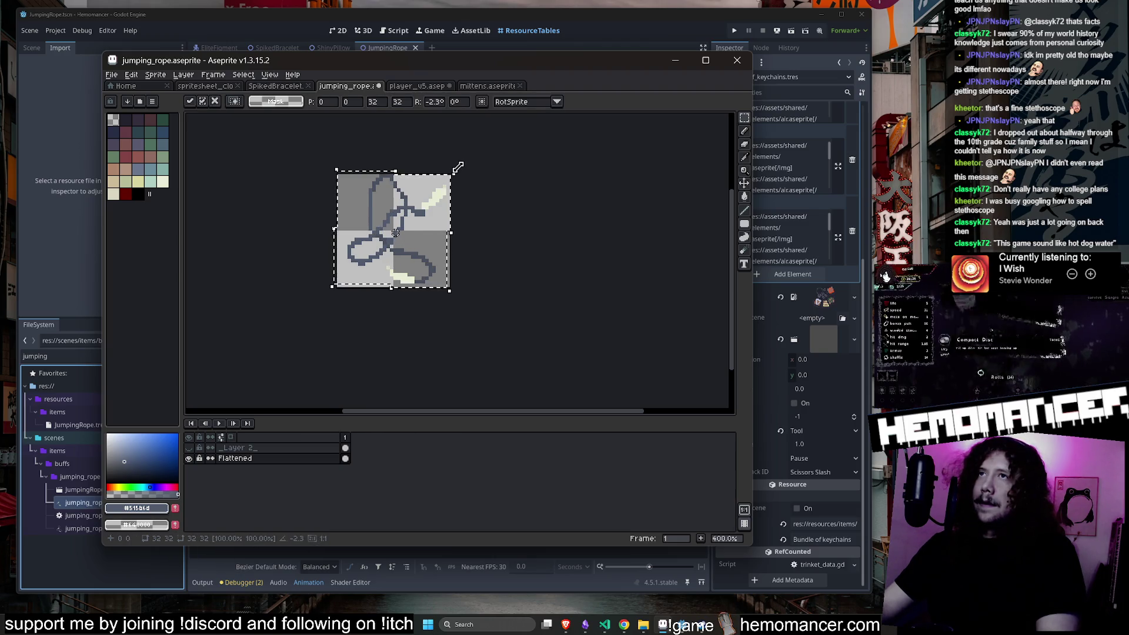
left_click(434, 102)
type("0")
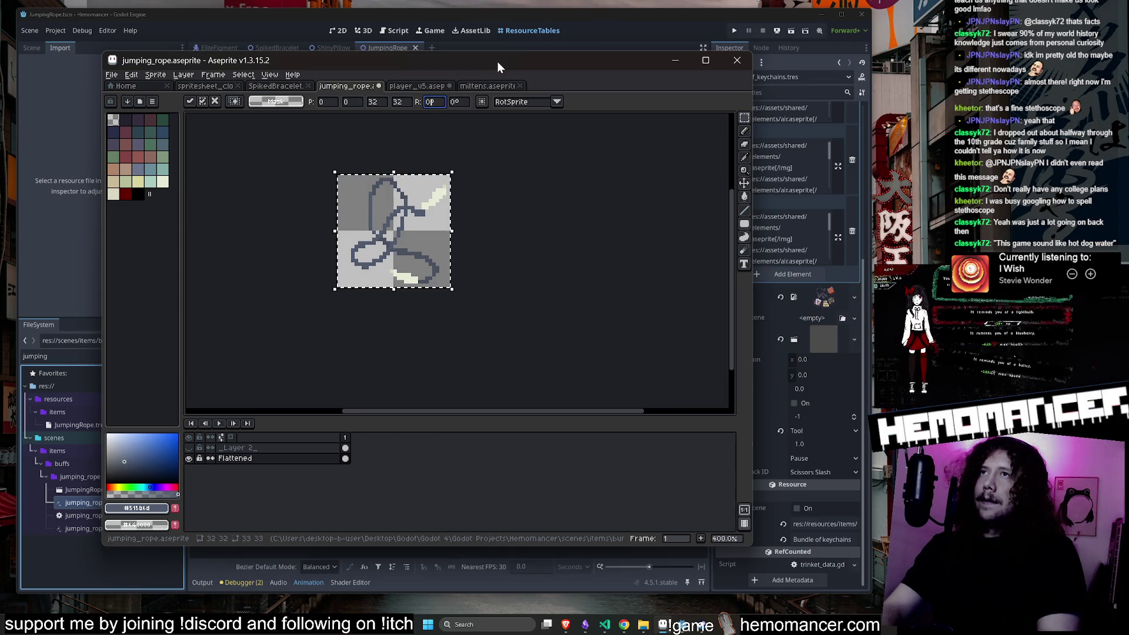
key("BackSpace")
type("-90")
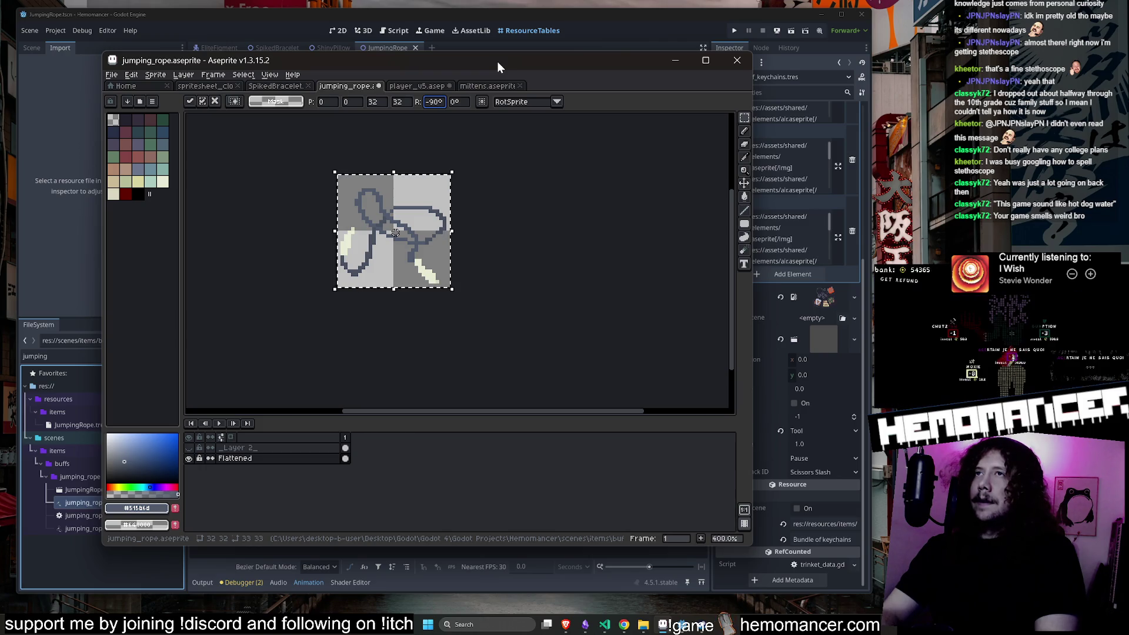
key("BackSpace")
type("0")
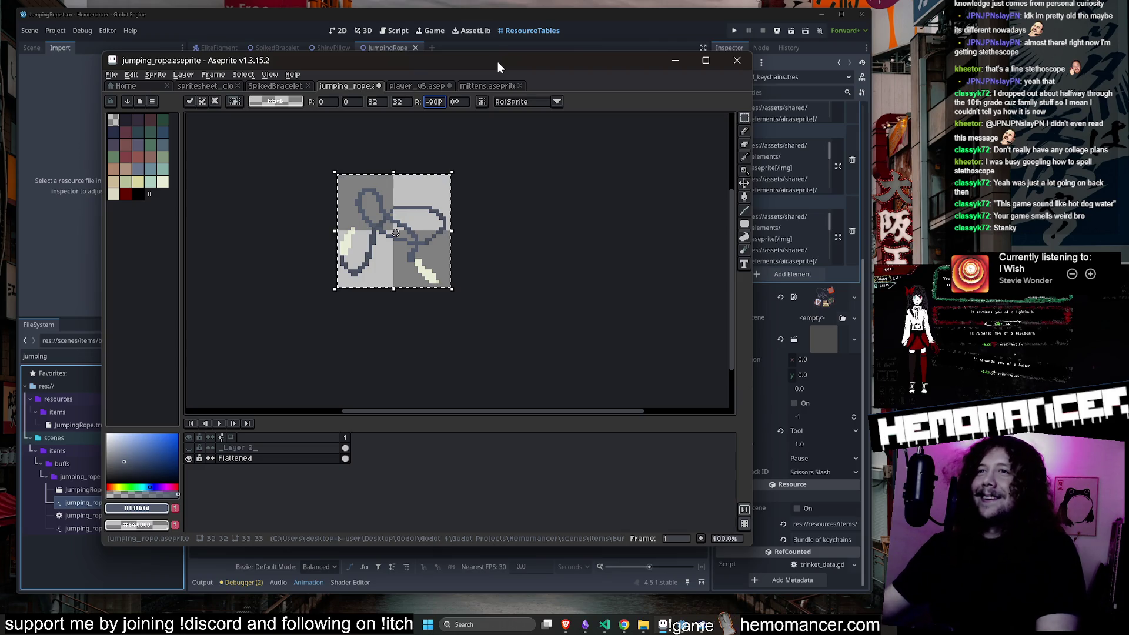
scroll(409, 231, "up", 2)
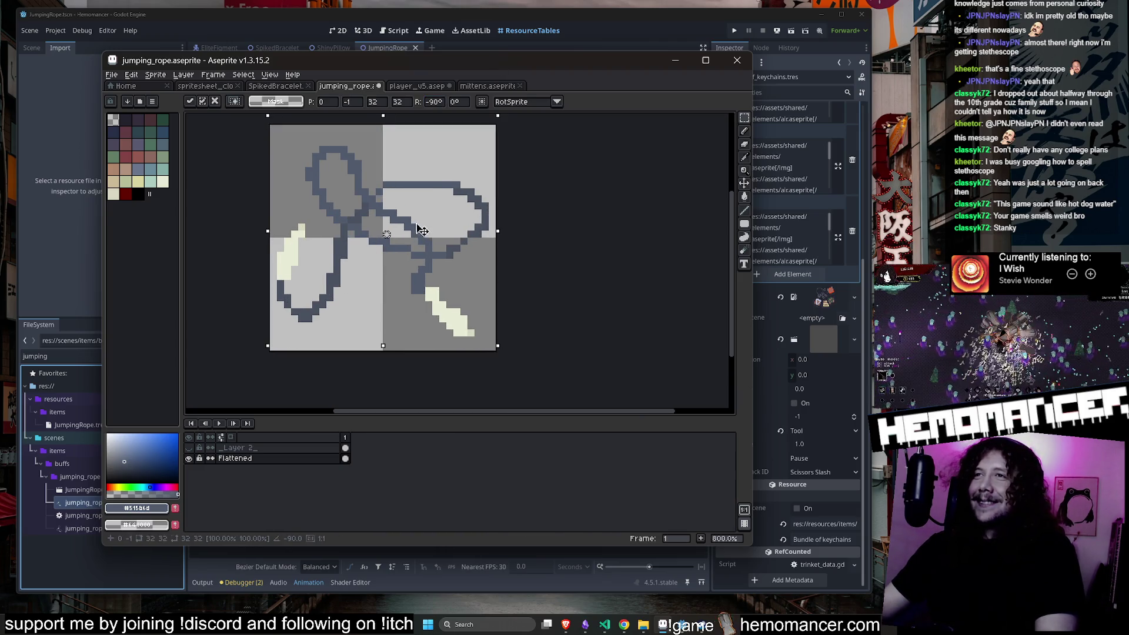
key("Return")
Save the rotated sprite to jumping_rope.aseprite.
scroll(669, 255, "down", 4)
key("ctrl+s")
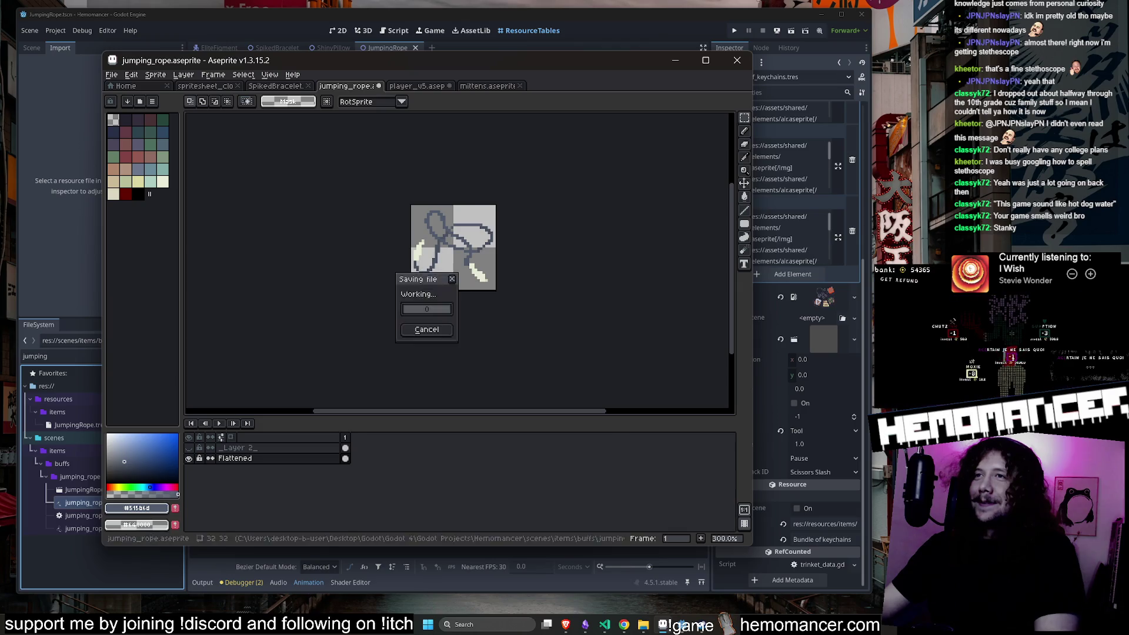
scroll(532, 254, "up", 1)
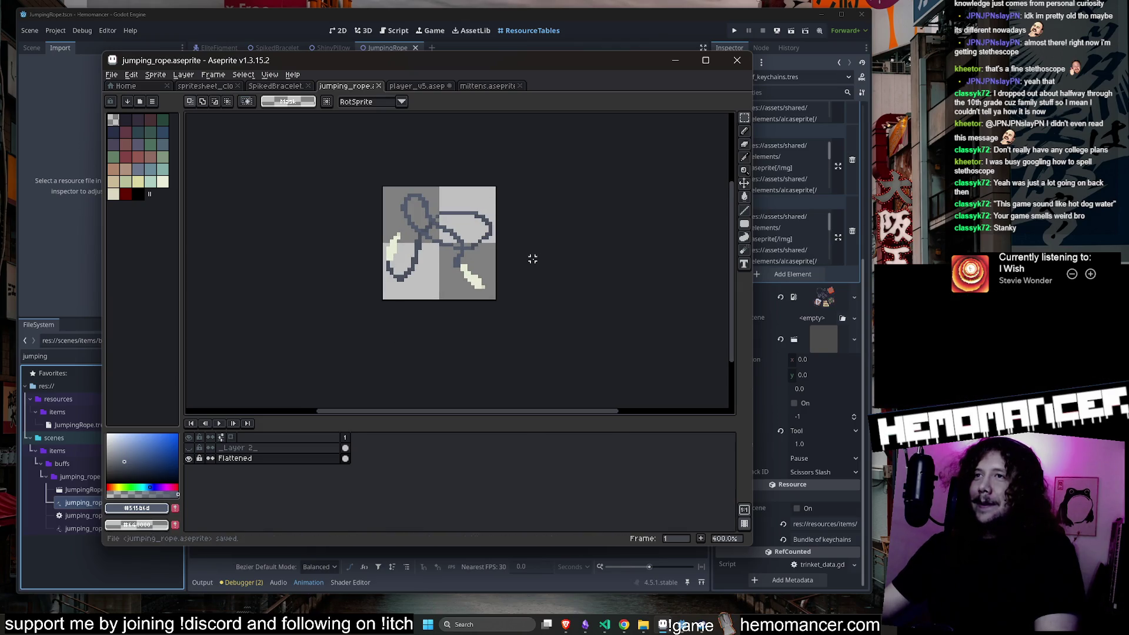
On the Flattened layer, widen the top of the left handle with cream pencil pixels.
right_click(395, 271)
key("Escape")
scroll(390, 252, "up", 3)
left_click(235, 459)
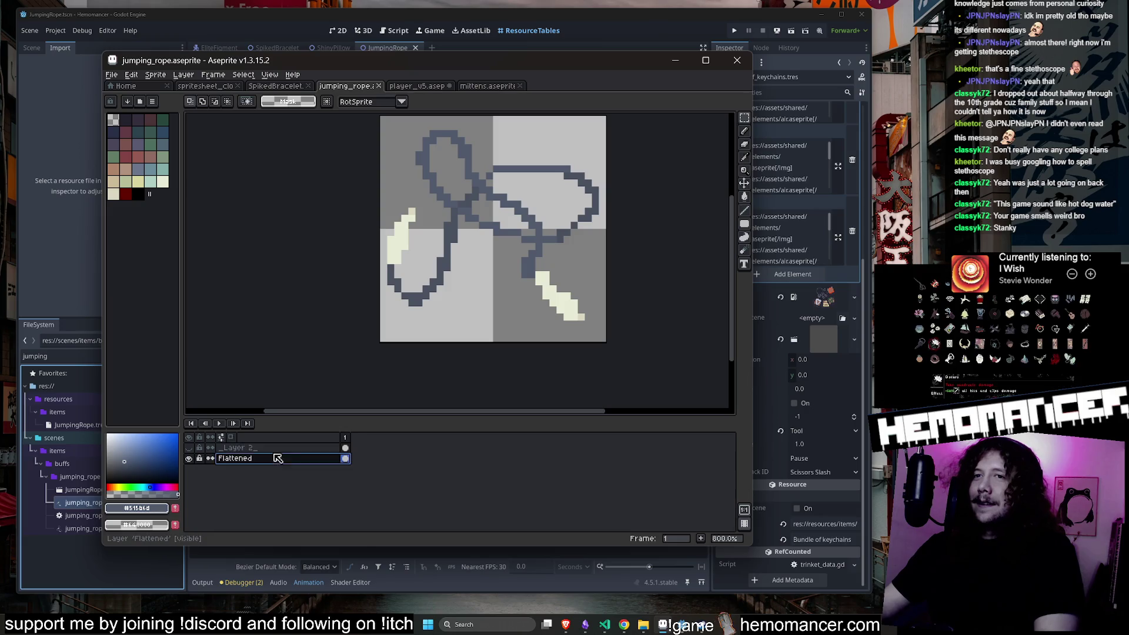
key("b")
scroll(380, 291, "up", 1)
left_click(431, 197, "alt")
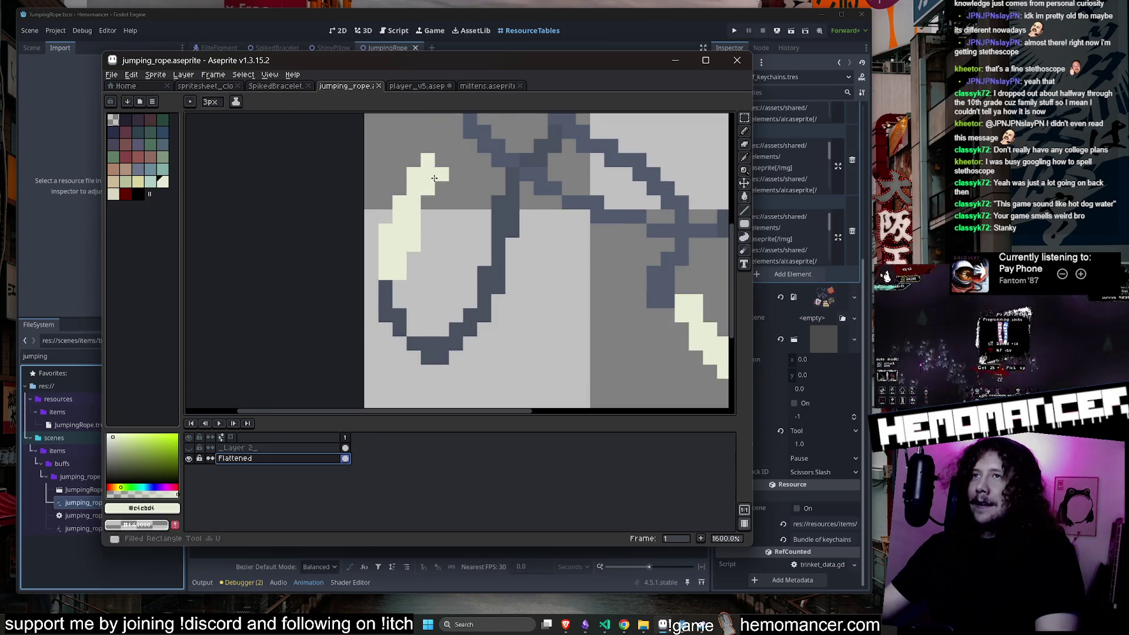
left_click(436, 177, "alt")
left_click_drag(447, 182, 410, 240)
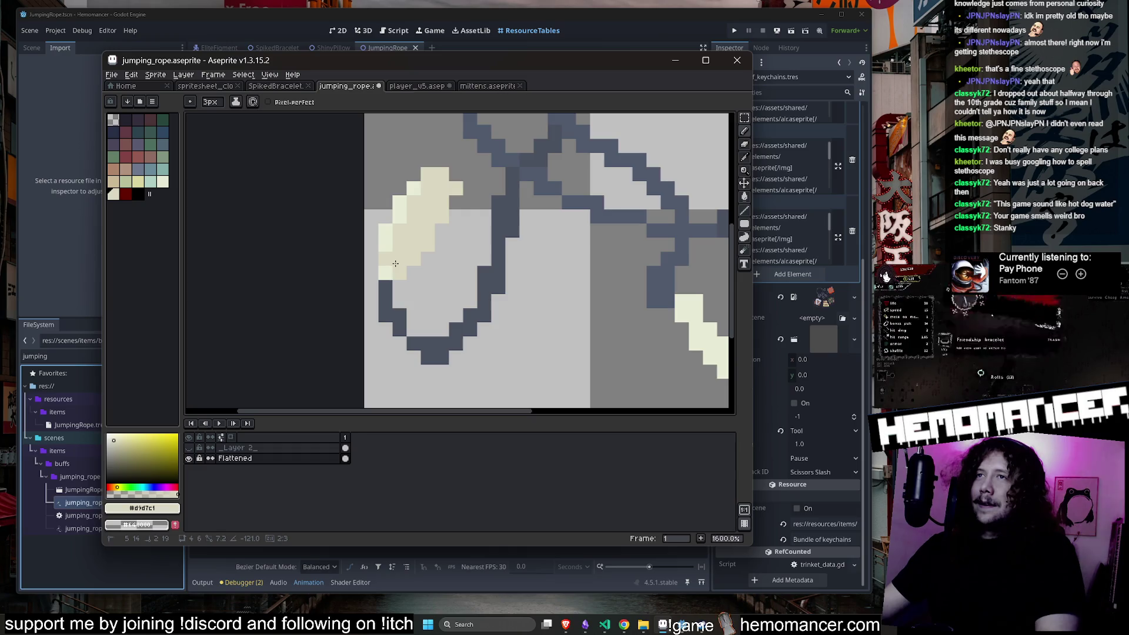
Add more cream pixels beside the left handle with a 3px pencil.
key("e")
scroll(407, 194, "down", 2)
scroll(407, 194, "up", 1)
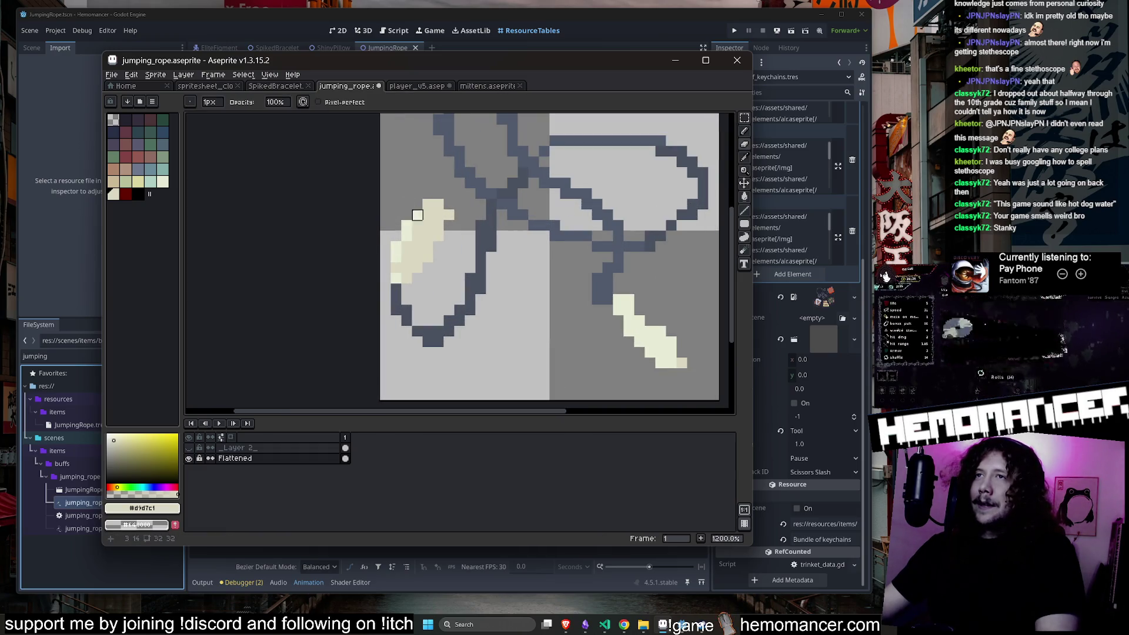
scroll(408, 233, "down", 3)
scroll(430, 222, "up", 1)
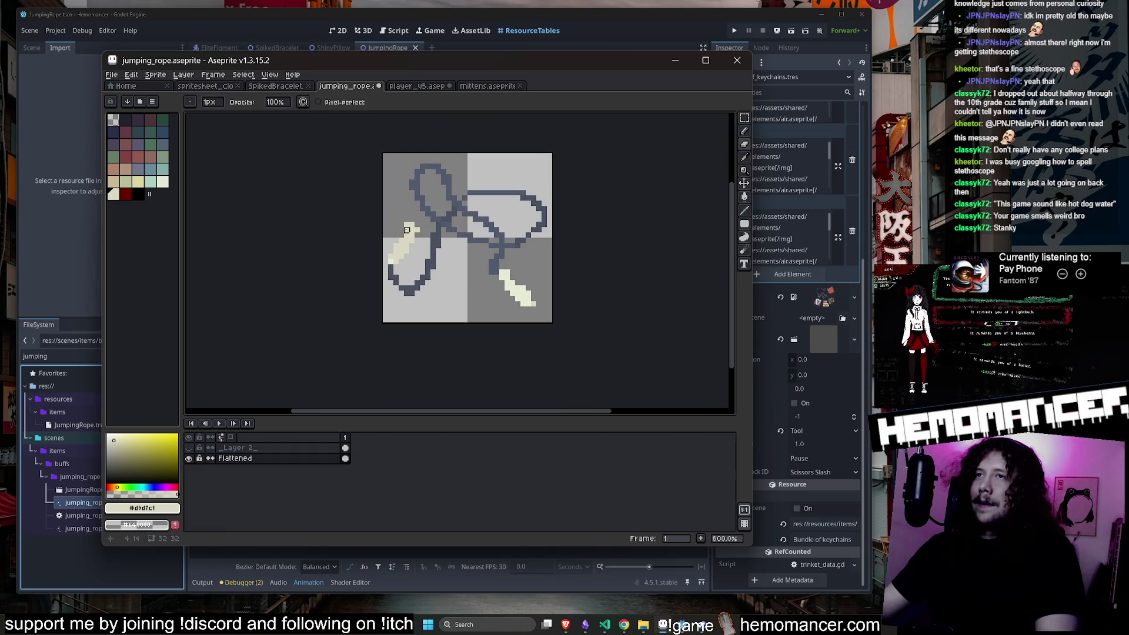
scroll(407, 225, "up", 1)
key("b")
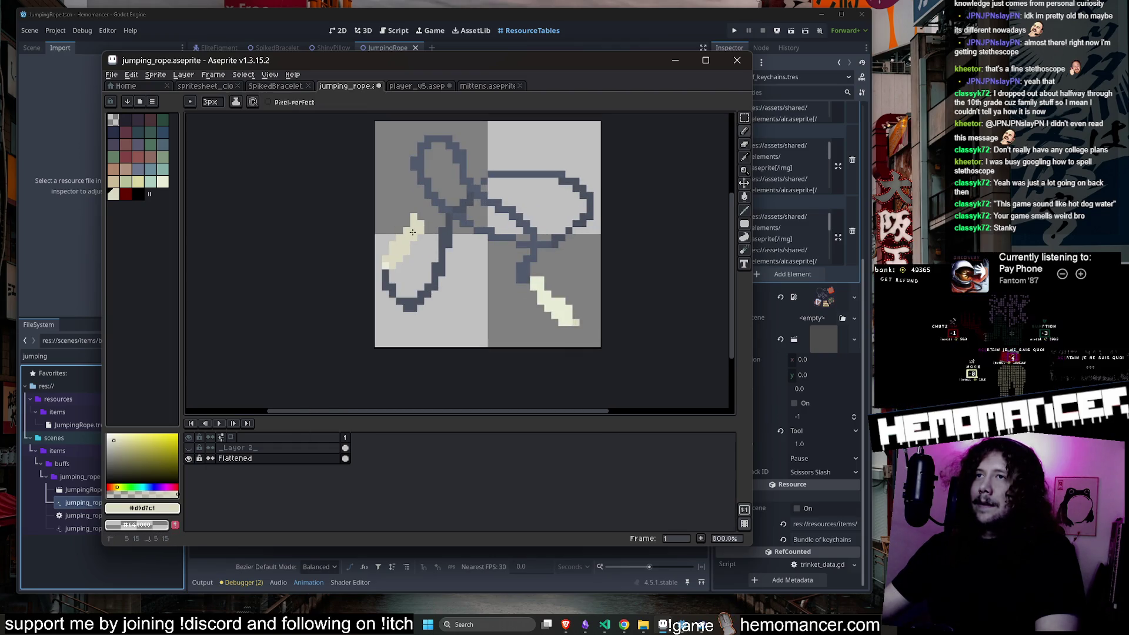
left_click_drag(428, 226, 414, 224)
Brighten the left handle by flood-filling it with the lighter cream #e6ebd6.
key("e")
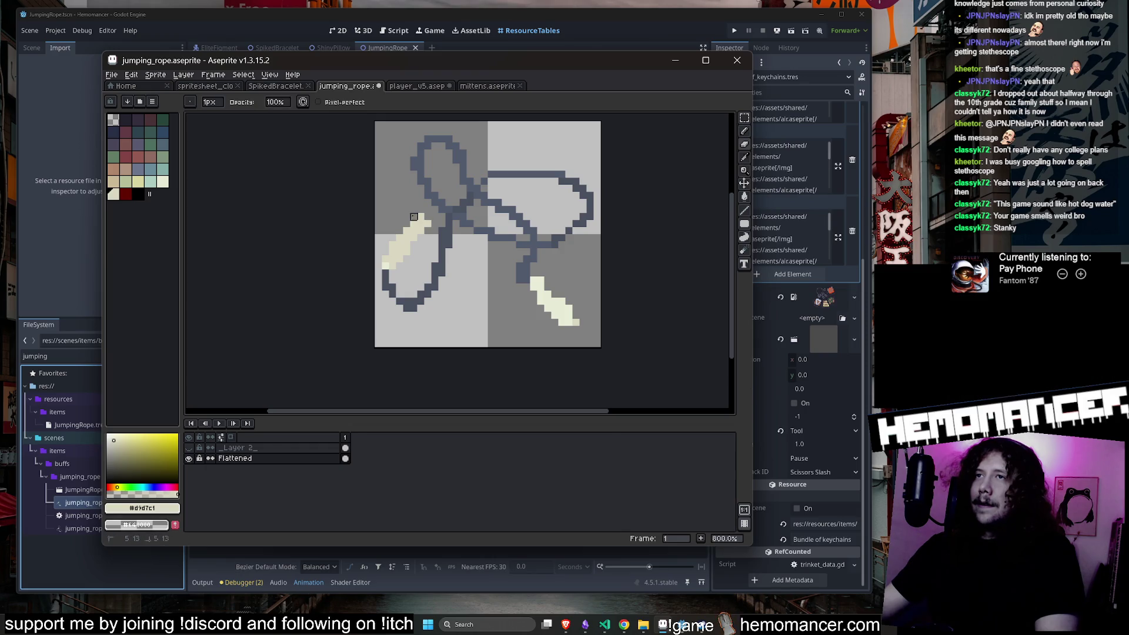
scroll(414, 217, "down", 1)
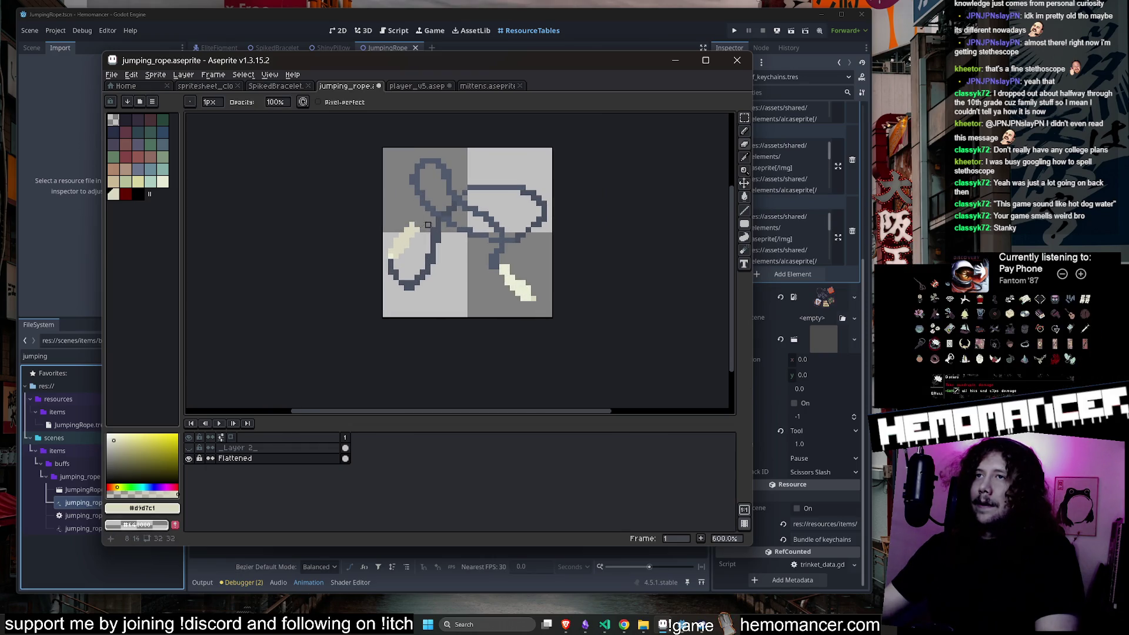
scroll(423, 225, "down", 1)
scroll(411, 235, "up", 4)
key("g")
left_click(365, 246, "alt")
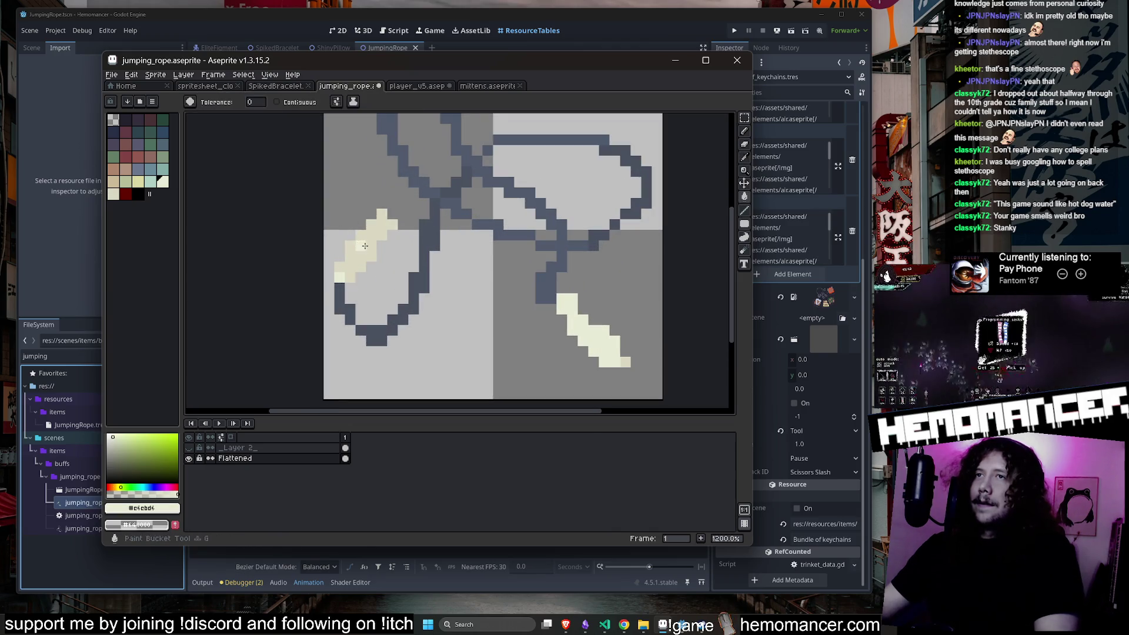
left_click(365, 246)
scroll(387, 188, "down", 4)
scroll(471, 262, "up", 3)
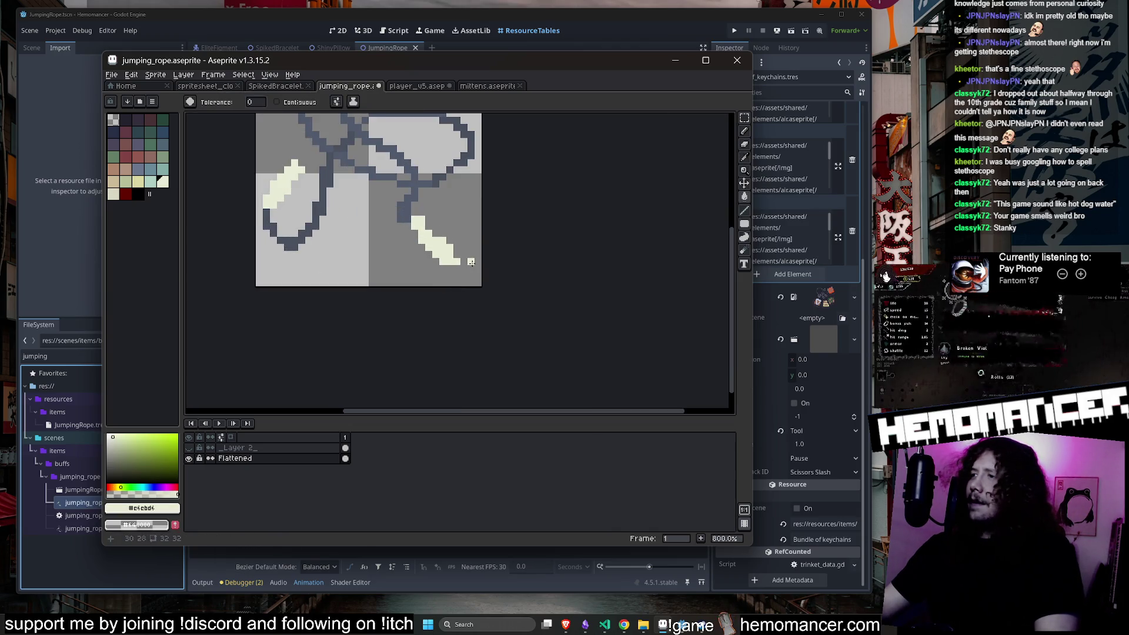
Try a bright cream fill on another region, undoing both fills that spilled into the background.
left_click(449, 268)
scroll(449, 269, "down", 1)
key("ctrl+z")
scroll(463, 241, "up", 3)
left_click(451, 269)
key("ctrl+z")
scroll(453, 247, "down", 2)
scroll(453, 247, "up", 1)
Extend the right handle tip with a cream pixel and save jumping_rope.aseprite.
key("b")
left_click(484, 240)
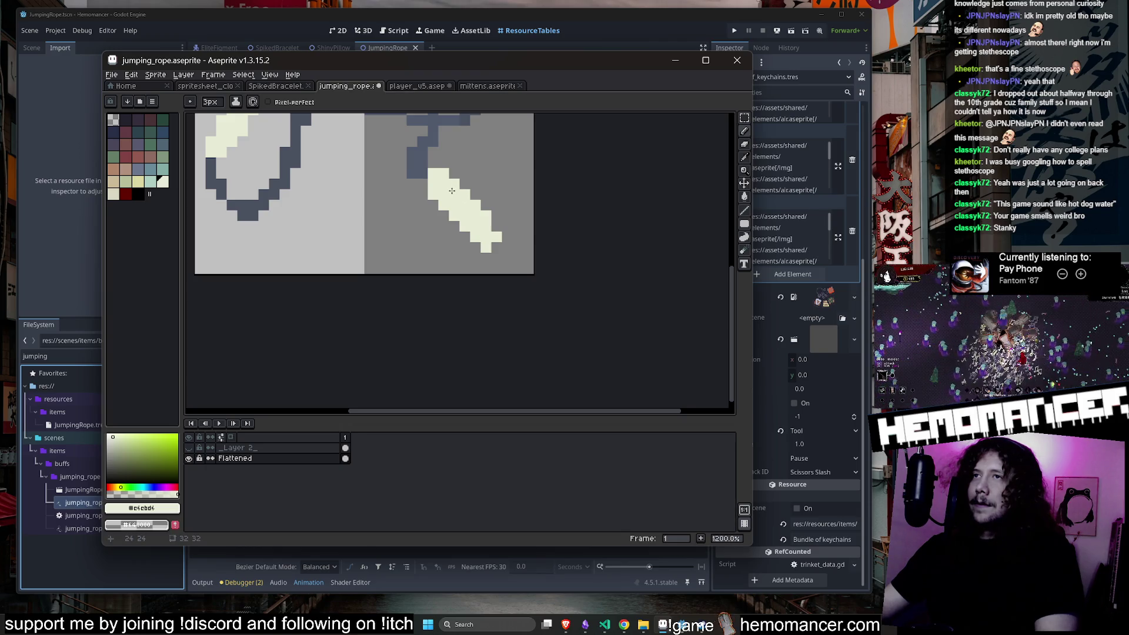
scroll(460, 175, "down", 6)
scroll(478, 174, "up", 5)
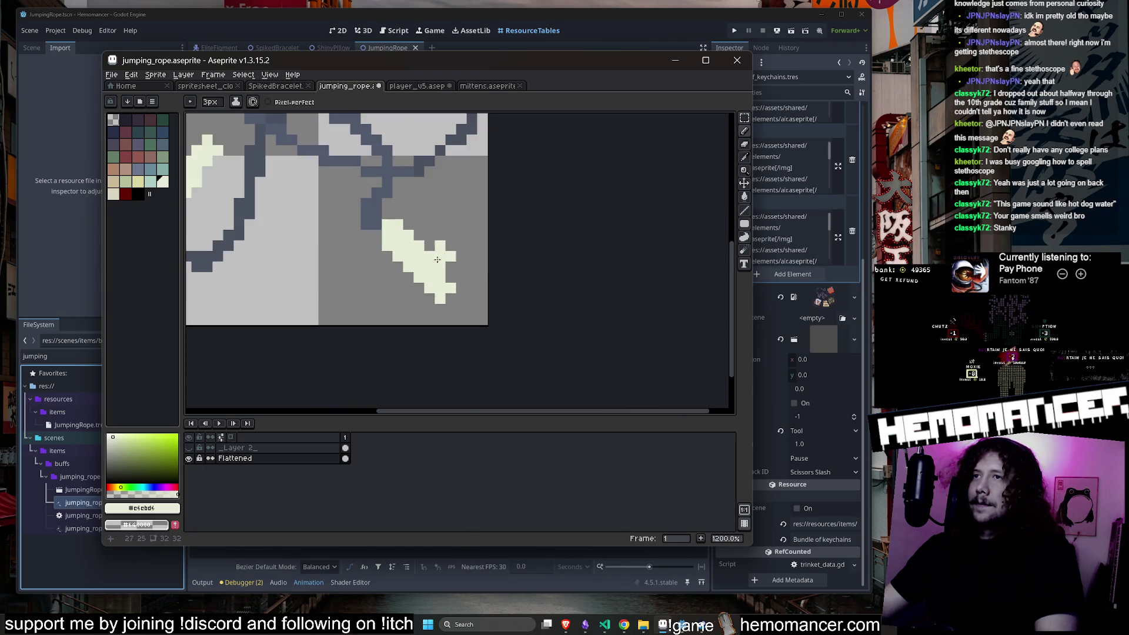
scroll(472, 221, "down", 5)
scroll(519, 217, "left", 1)
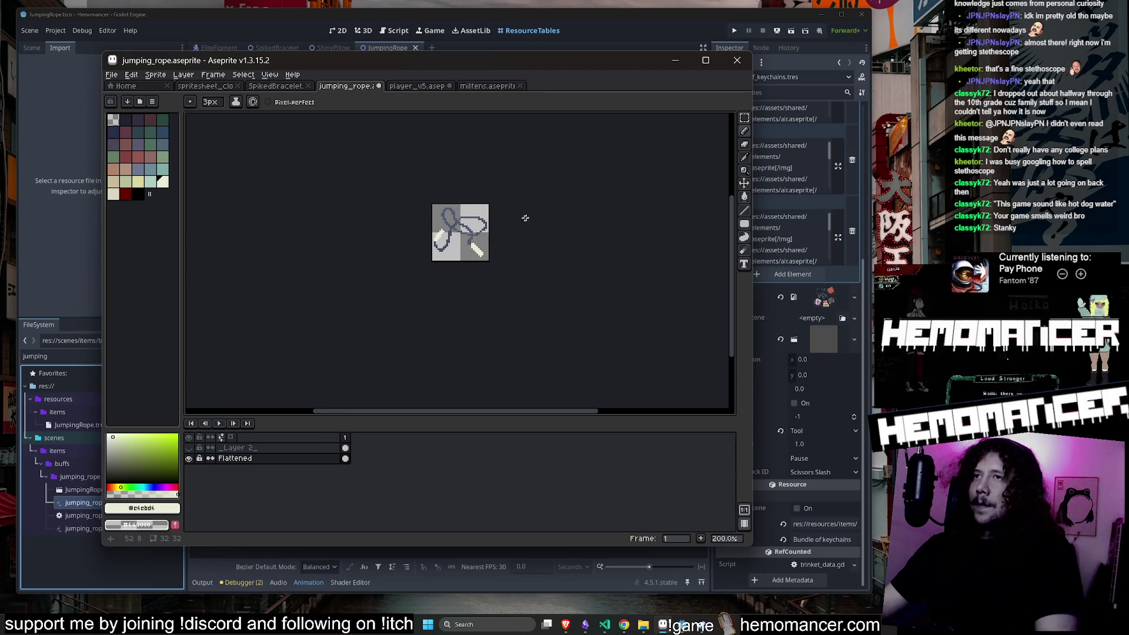
scroll(530, 212, "up", 3)
key("ctrl+s")
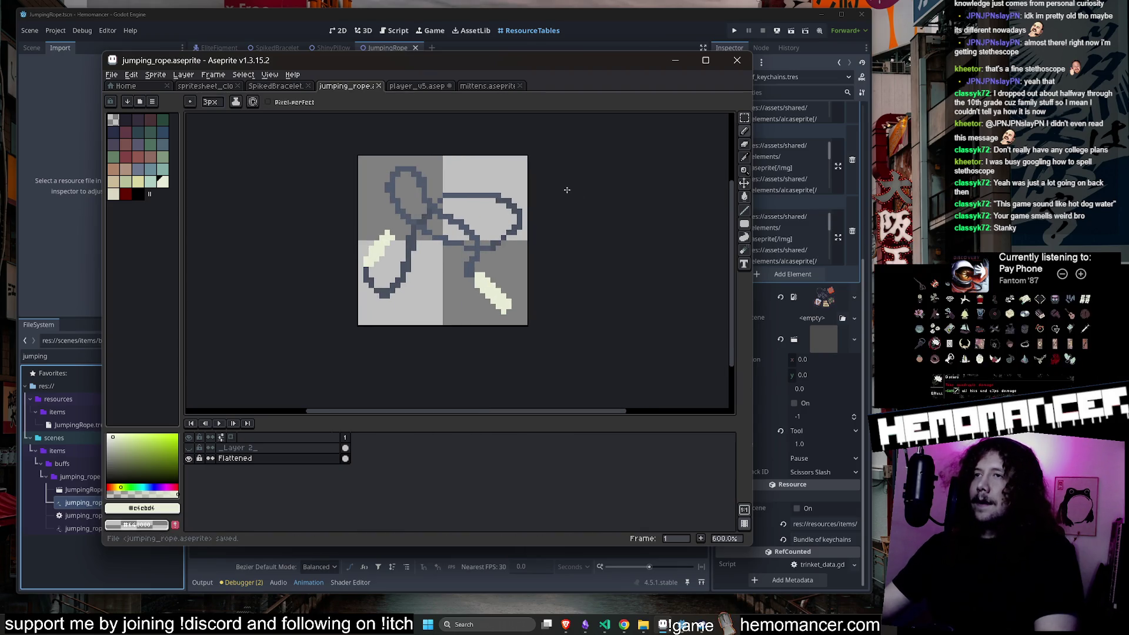
Pick the dark outline colour #515b6d from the rope.
scroll(494, 245, "up", 1)
left_click(515, 333, "alt")
scroll(515, 333, "up", 3)
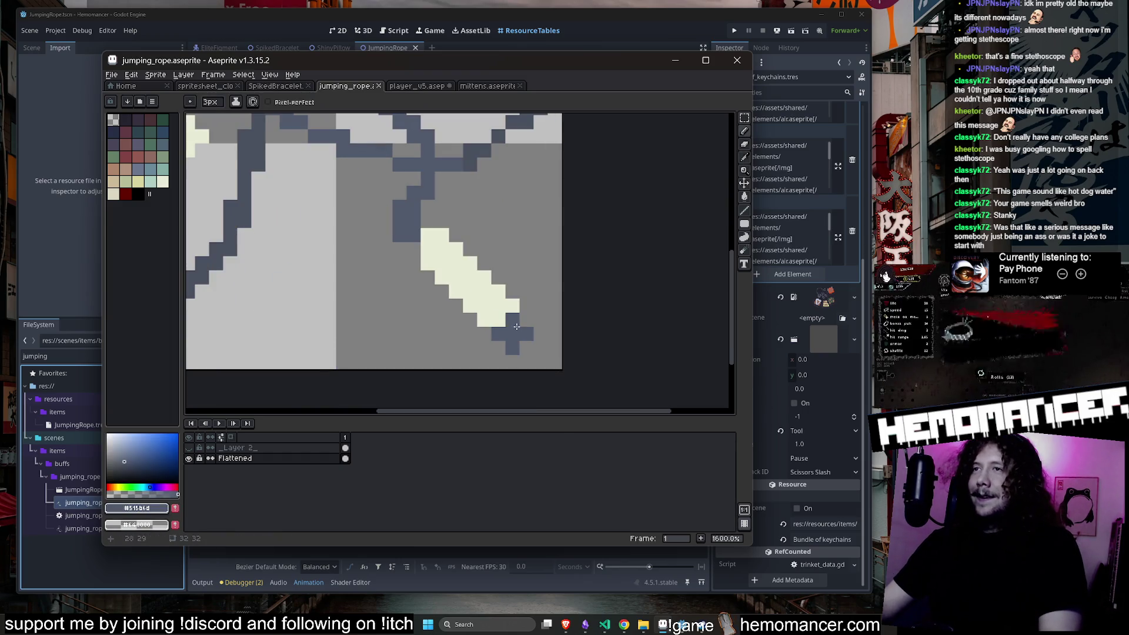
scroll(517, 326, "down", 6)
scroll(495, 269, "up", 2)
scroll(496, 270, "down", 2)
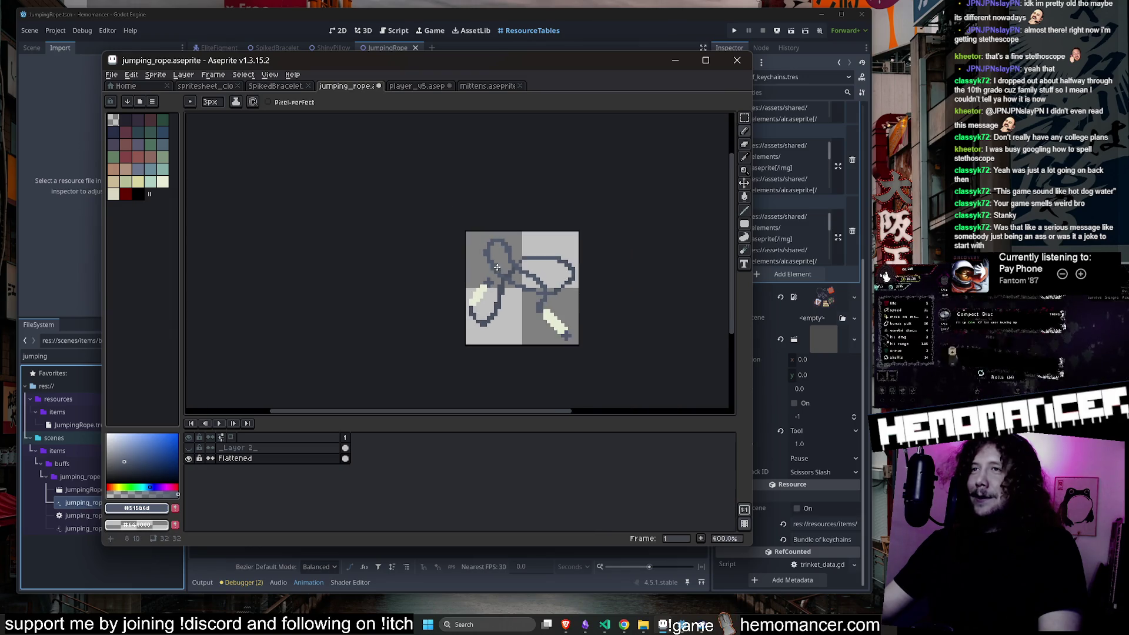